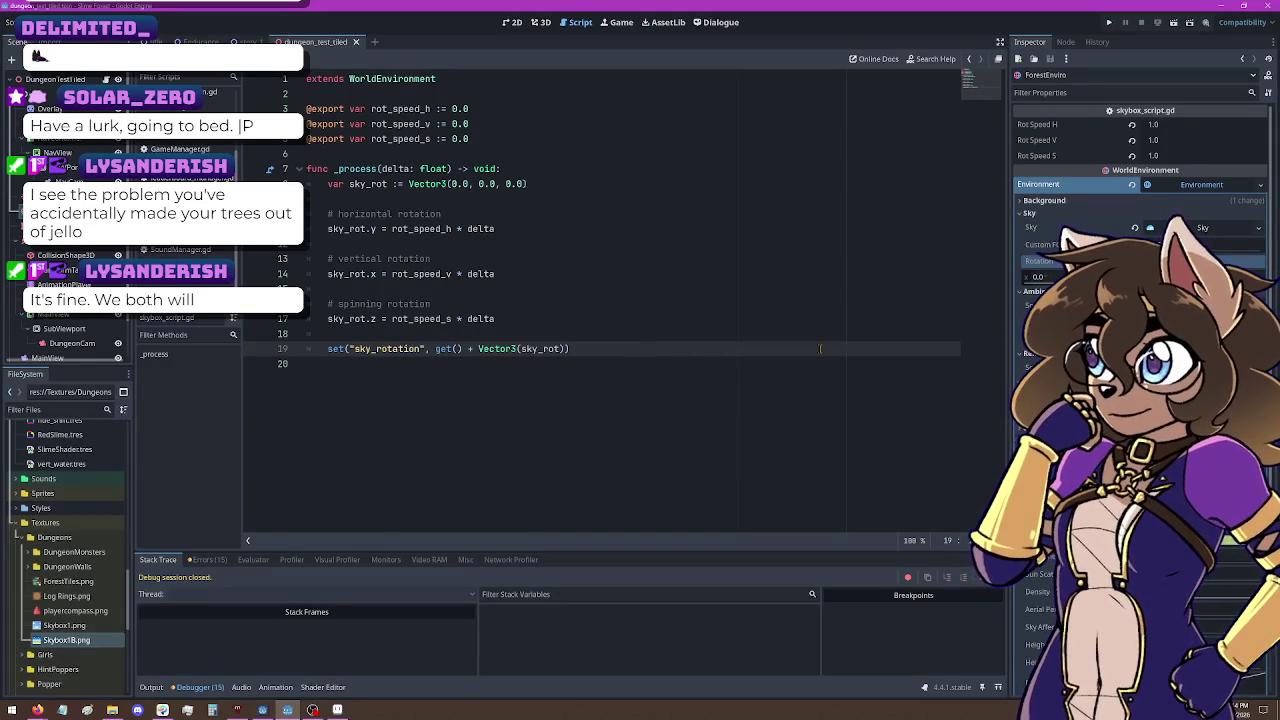
Step: Delete the old set/get sky_rotation call on line 19
key(Right)
key(shift+Home)
key(BackSpace)
key(Delete)
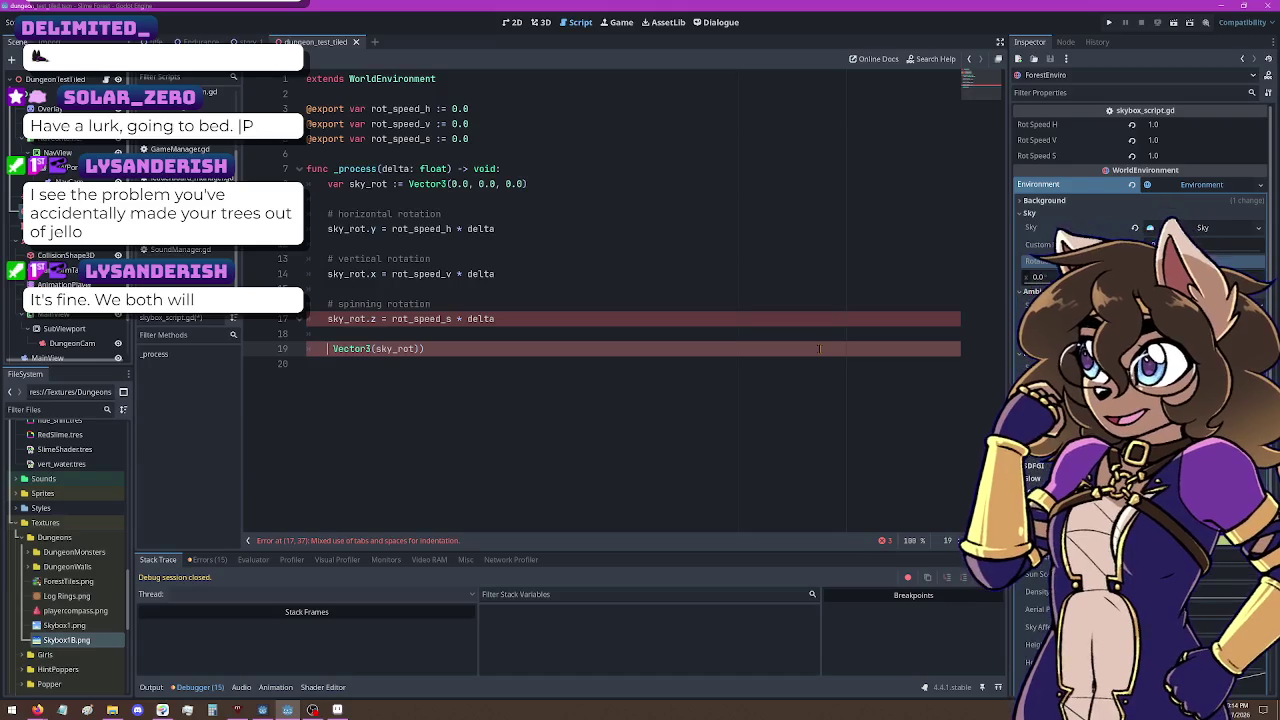
Step: Type 'sky_rotation +=' without the Vector3 wrapper and insert the Environment resource path
text(sky_ )
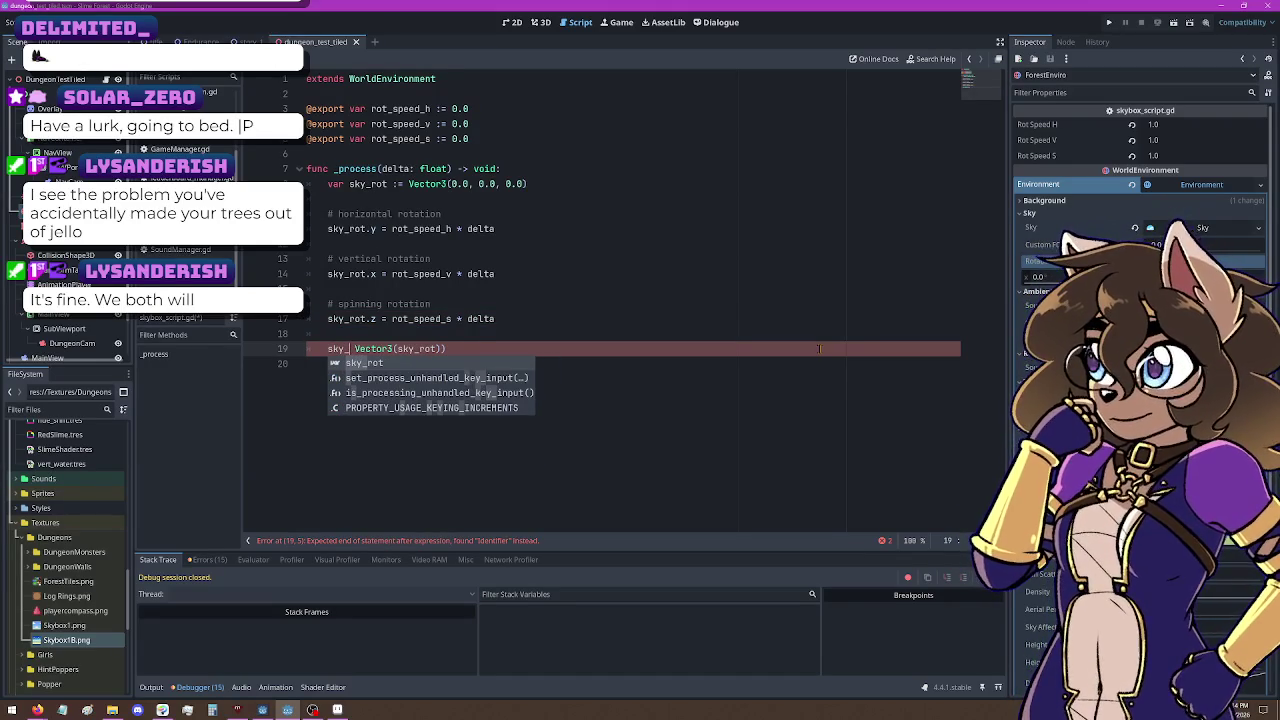
text(rotation=)
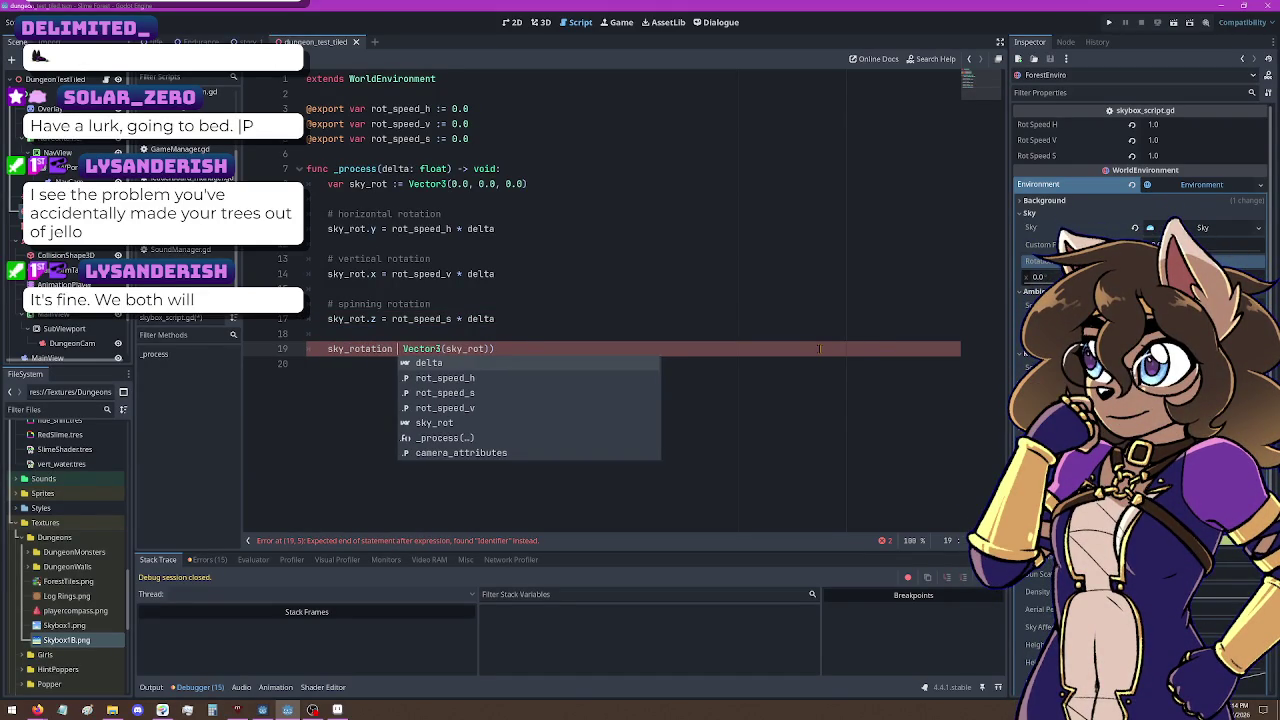
text(+)
key(Delete)
key(Delete)
key(Delete)
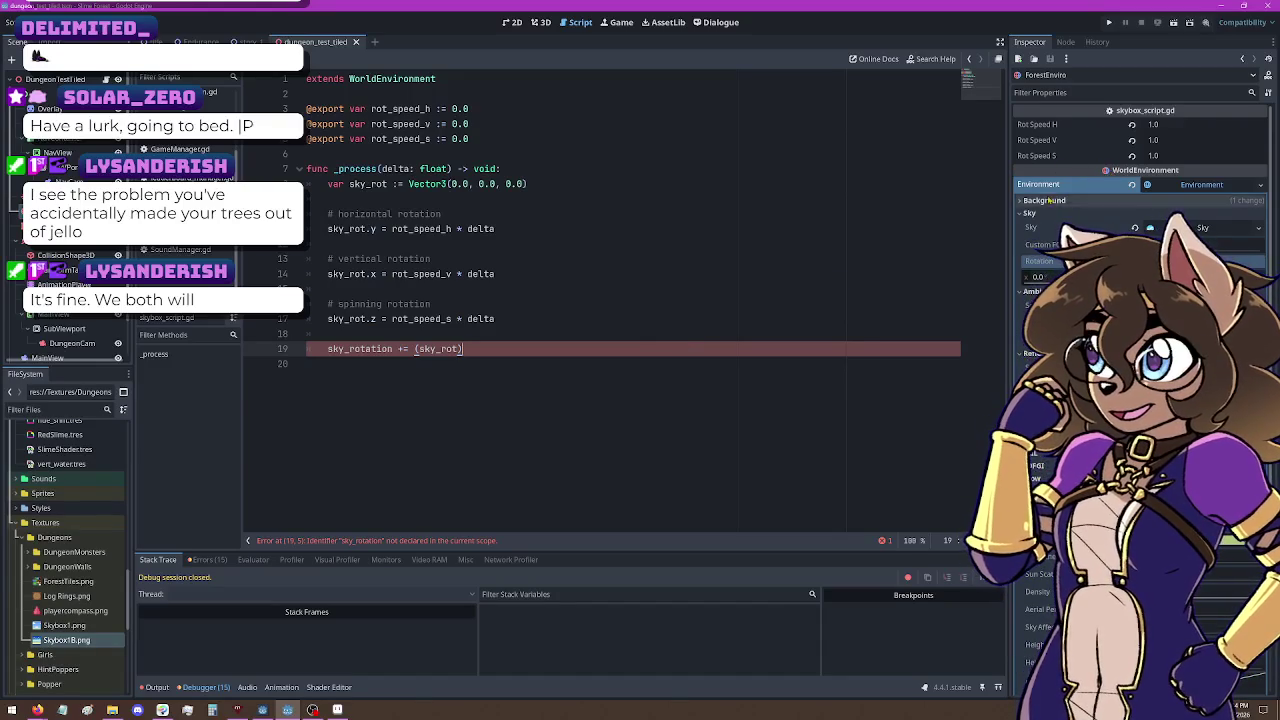
mouse_move(1218, 190)
mouse_down()
mouse_move(560, 186)
mouse_move(612, 158)
mouse_up()
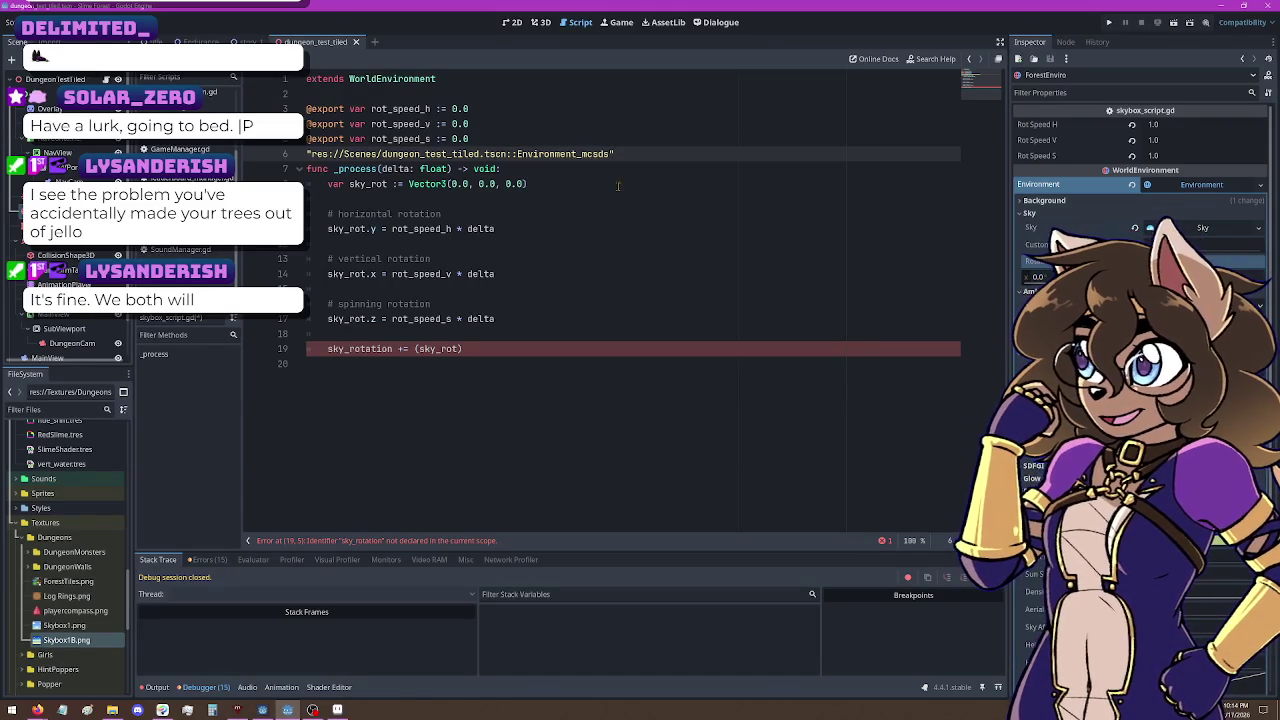
Step: Undo the inserted Environment resource path and the preceding edits
click(1206, 184)
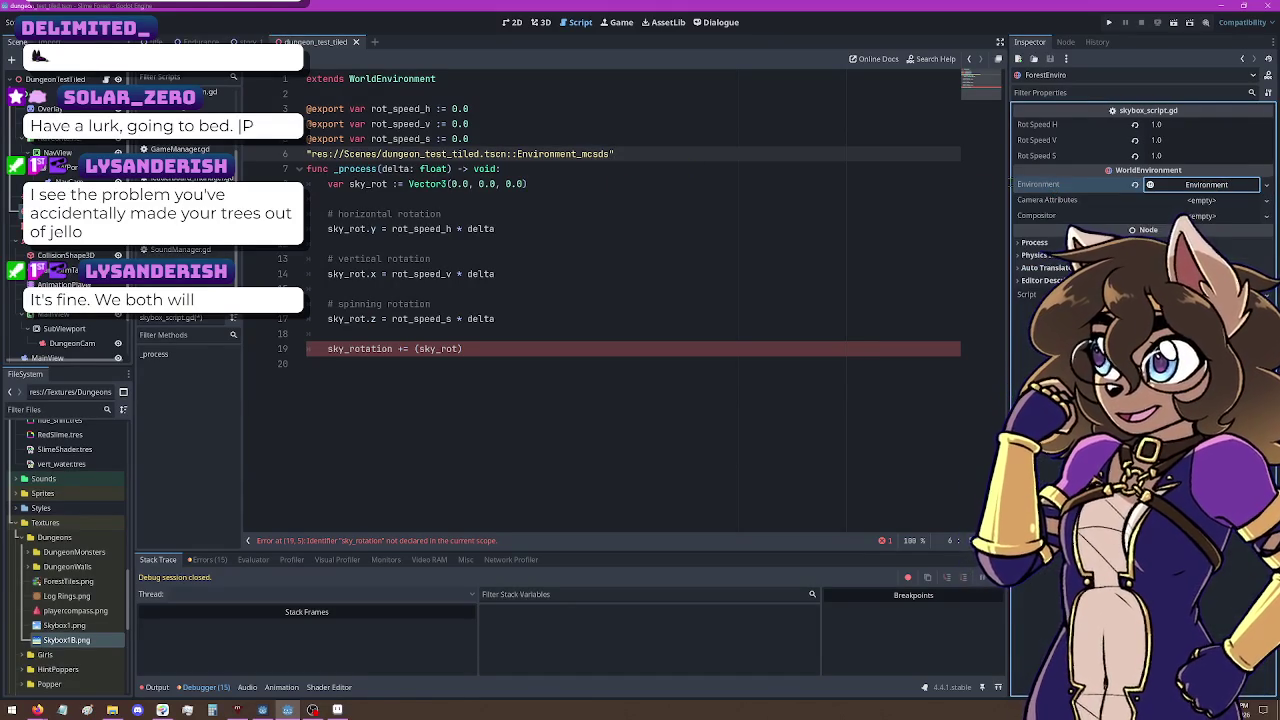
click(1208, 187)
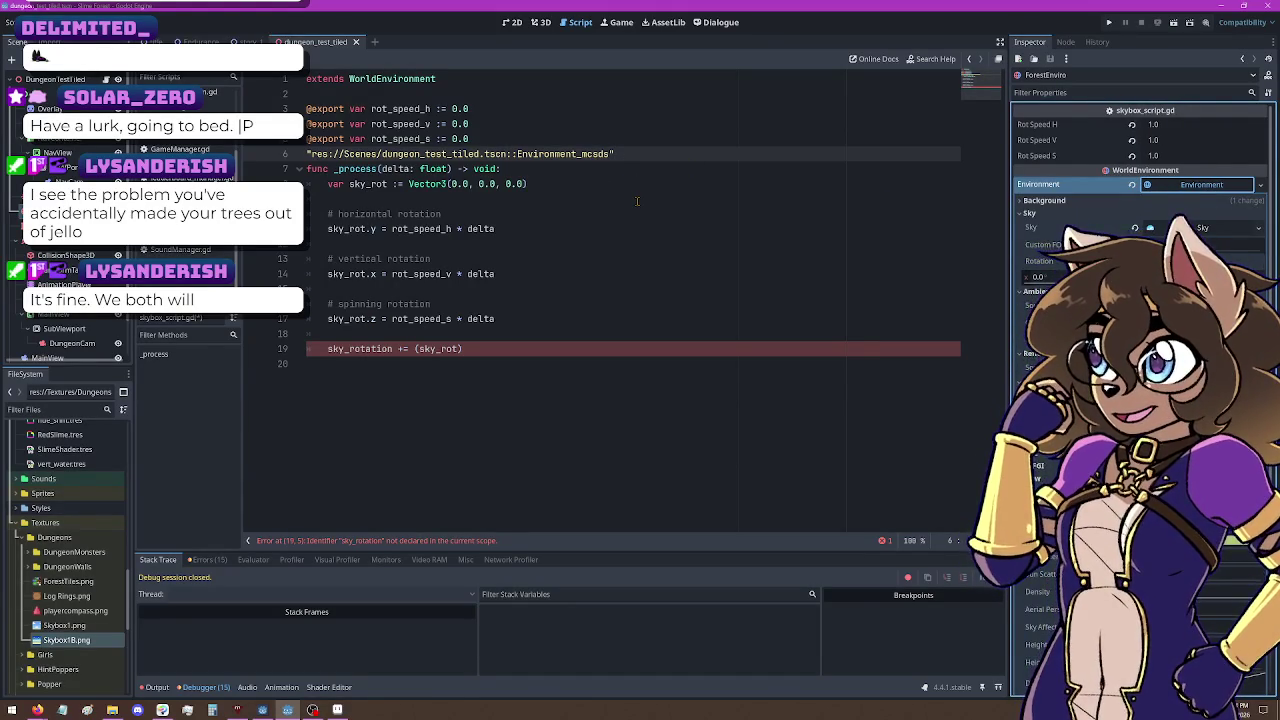
key(ctrl+z)
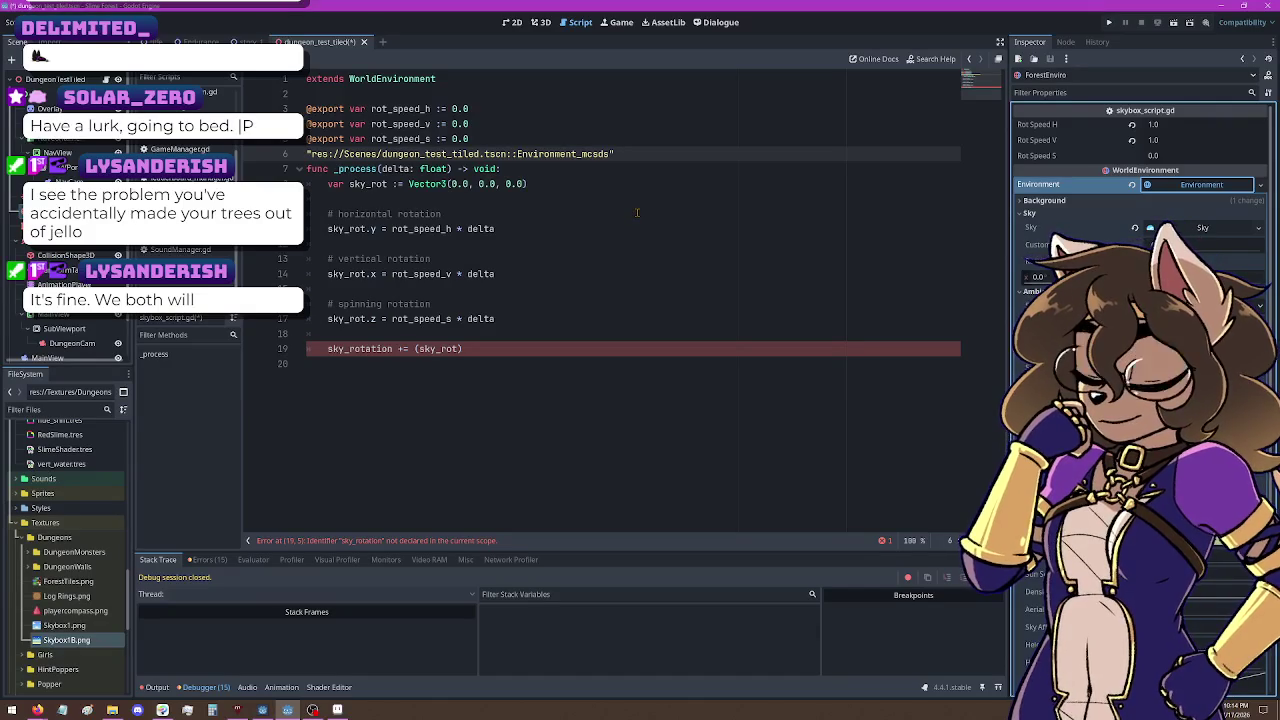
key(ctrl+z)
key(ctrl+z)
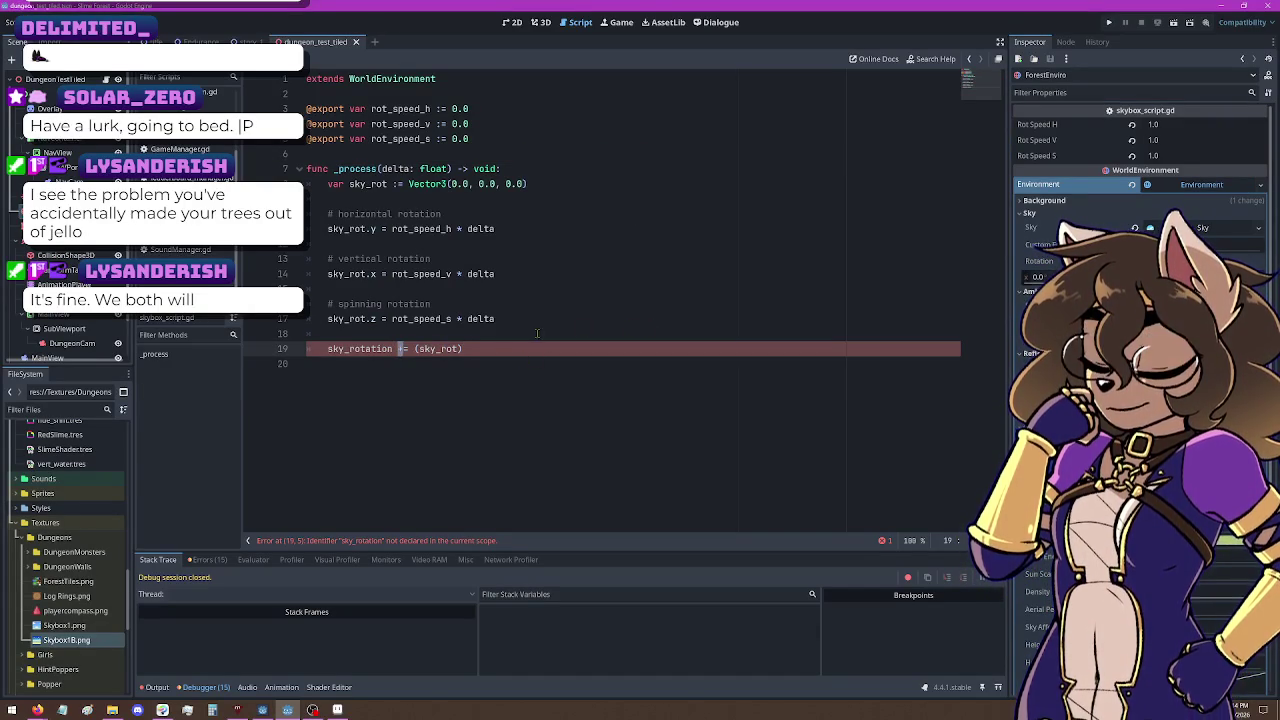
key(ctrl+z)
Step: Delete the sky_rotation statement so line 19 is empty
drag(390, 348, 280, 358)
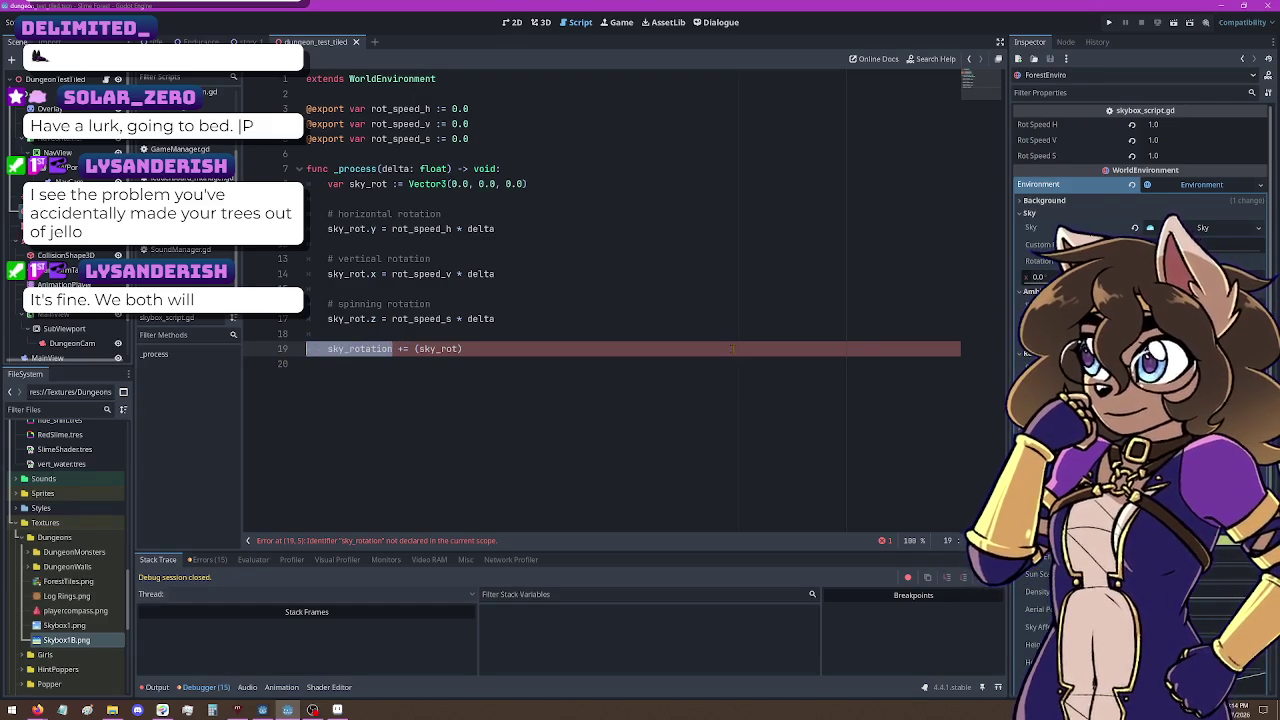
key(Right)
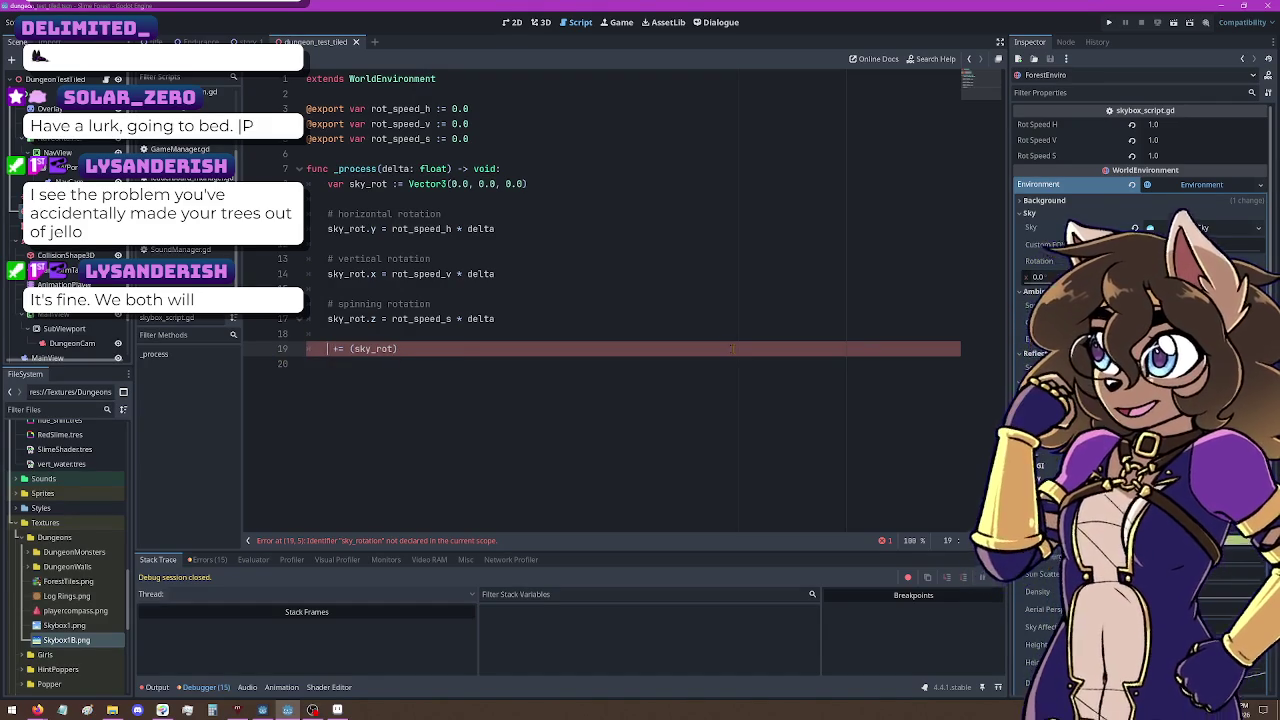
key(shift+Home)
key(BackSpace)
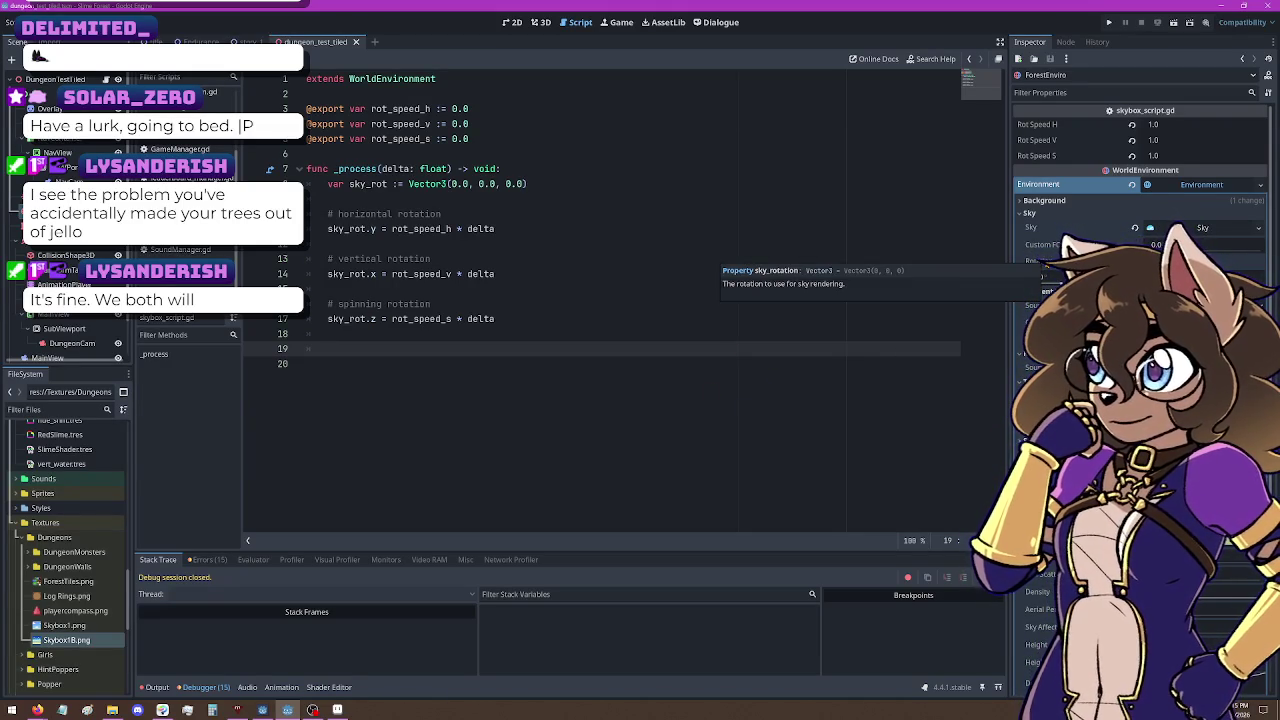
Step: Expand the sky's Rotation values and the Sky resource's sub-properties in the Inspector
click(1035, 261)
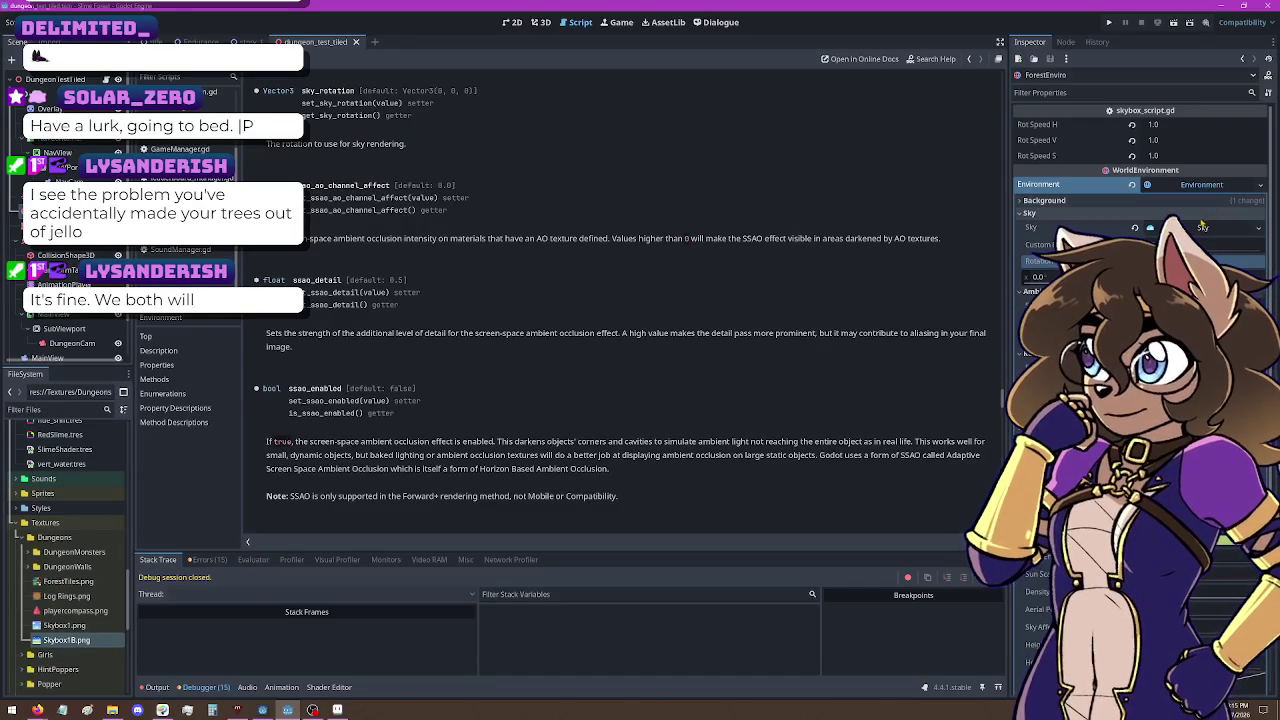
click(1202, 229)
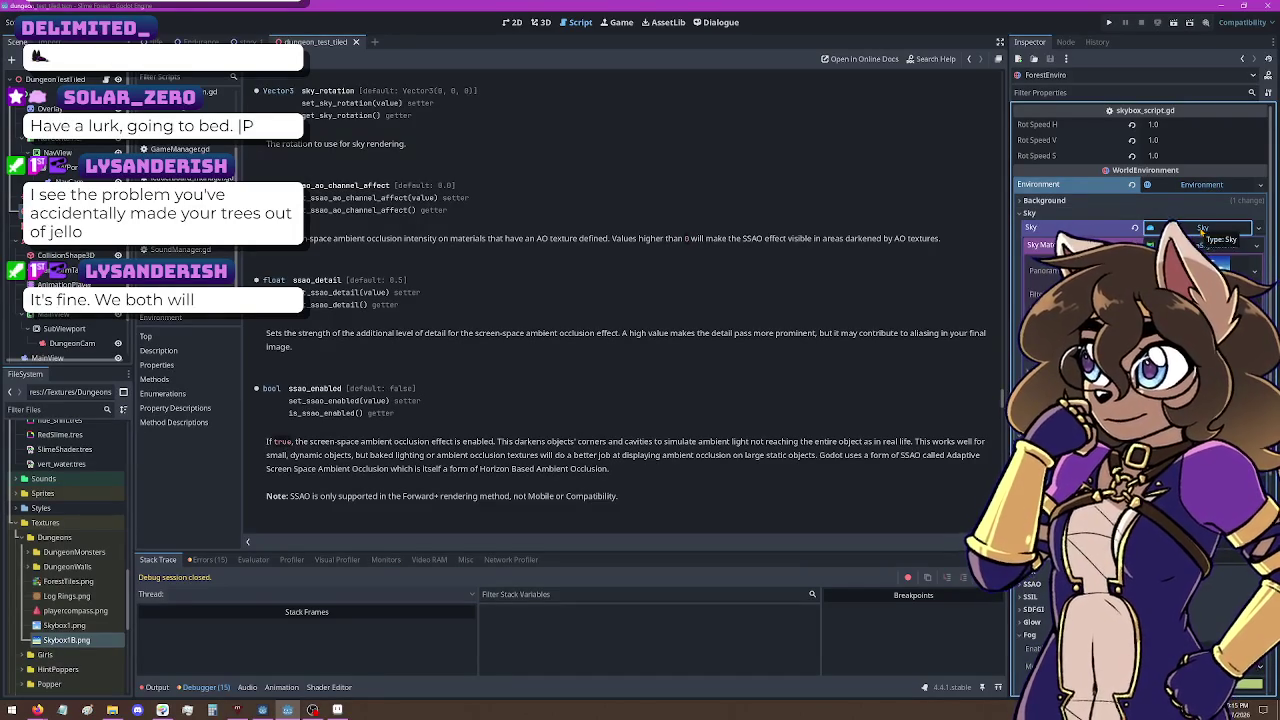
scroll(479, 208, up, 20)
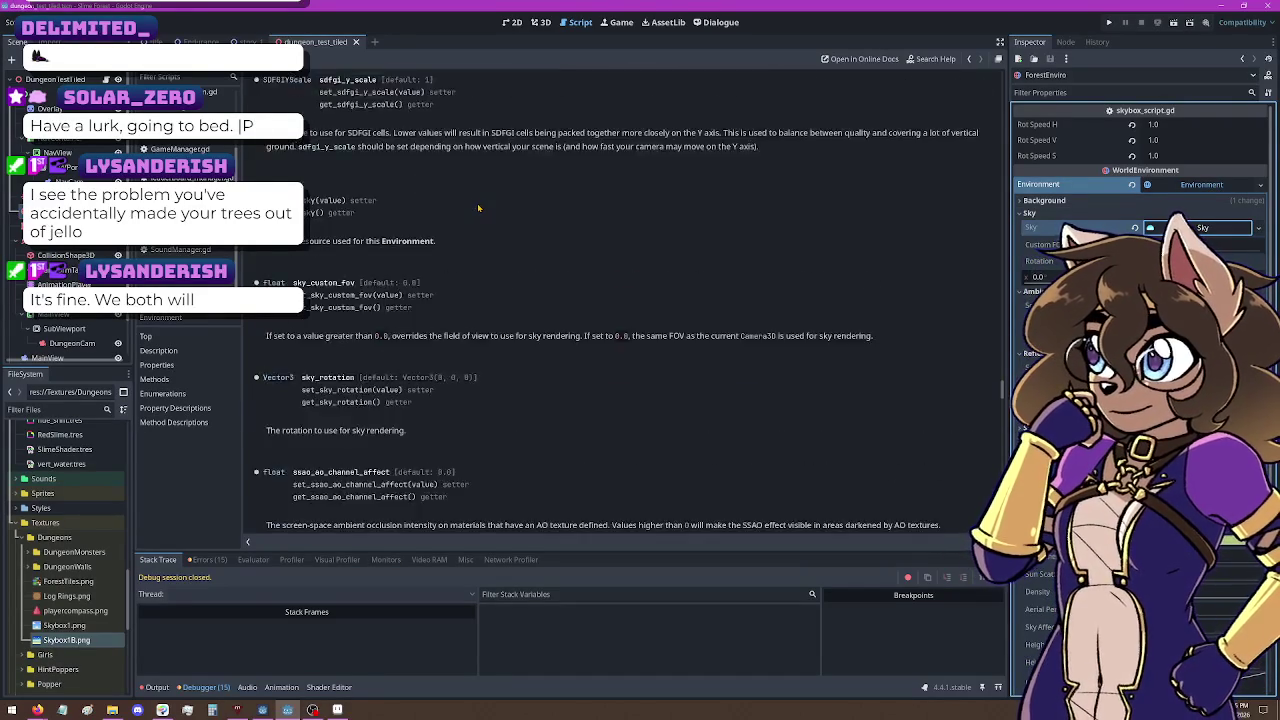
scroll(478, 209, up, 15)
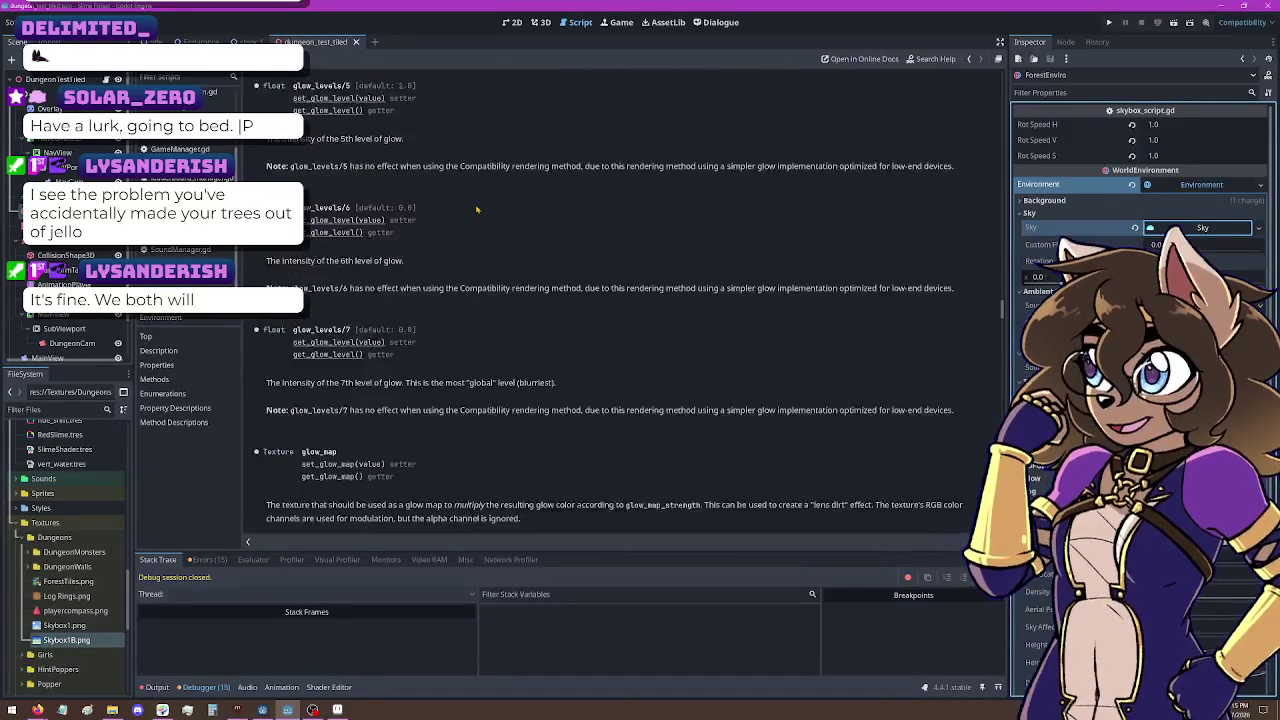
scroll(477, 210, up, 10)
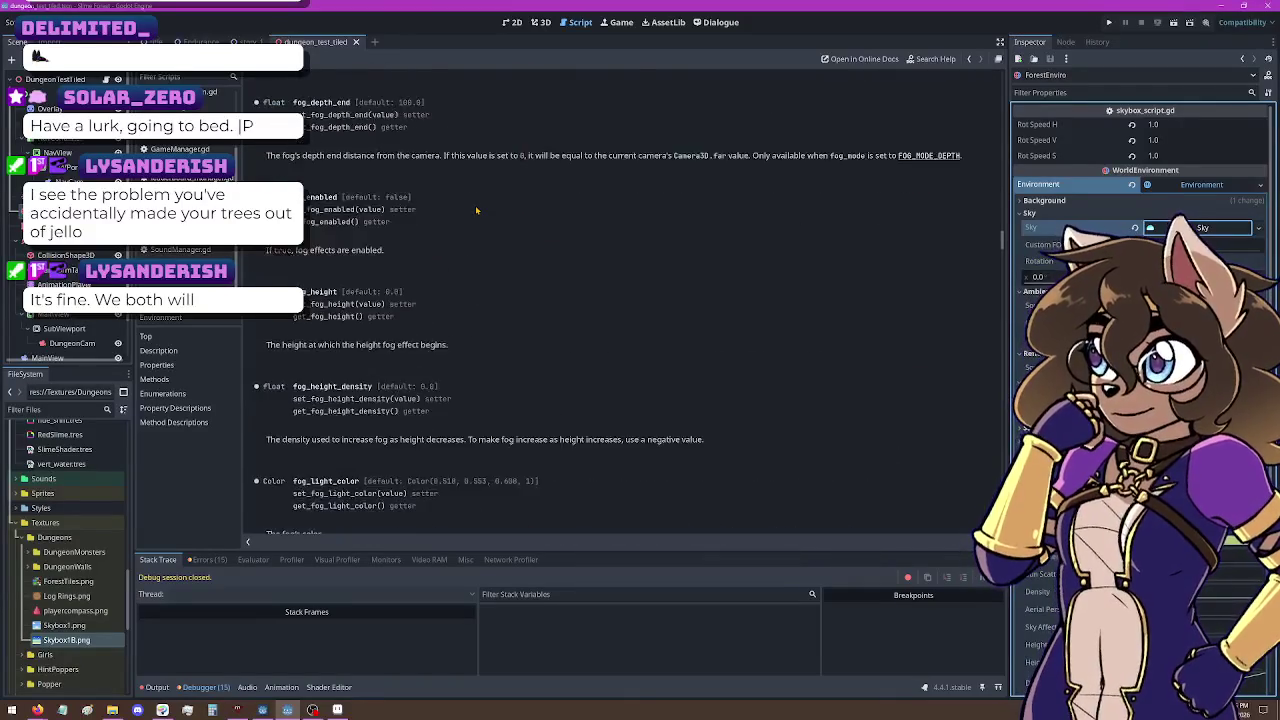
drag(1001, 222, 1006, 68)
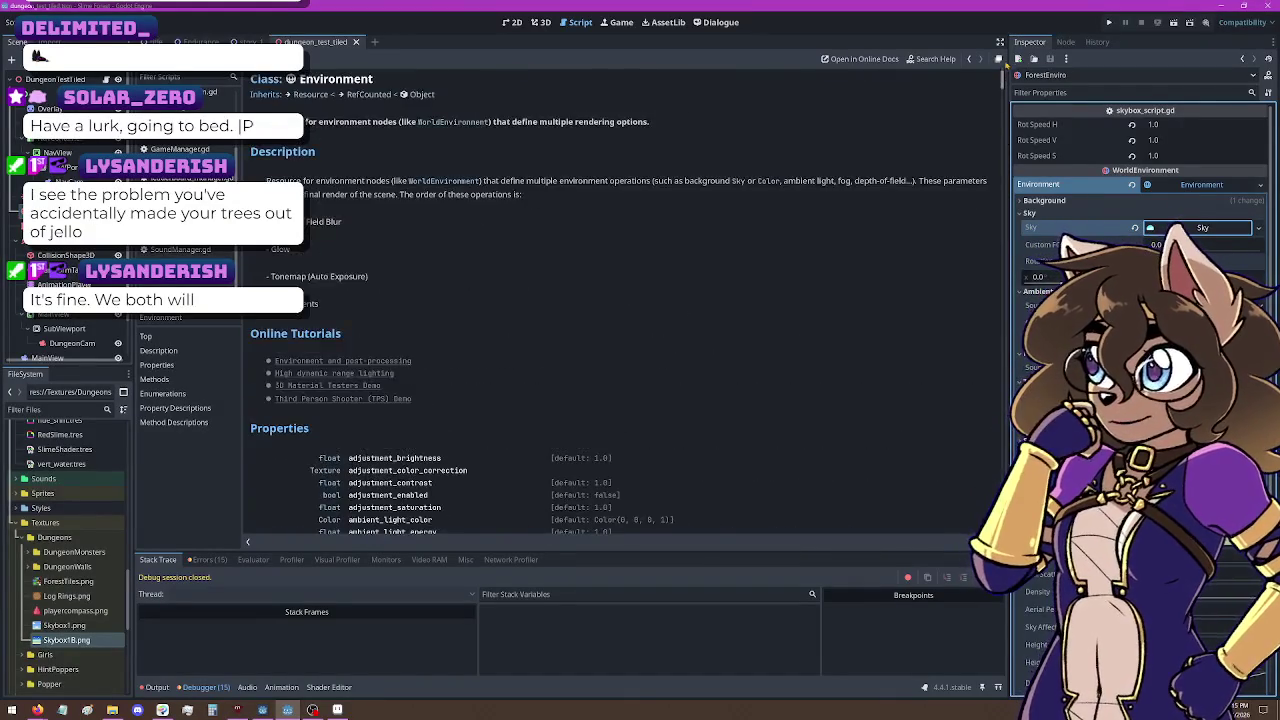
Step: Read the sky property description in the Environment class docs, then close the help page
scroll(373, 241, down, 3)
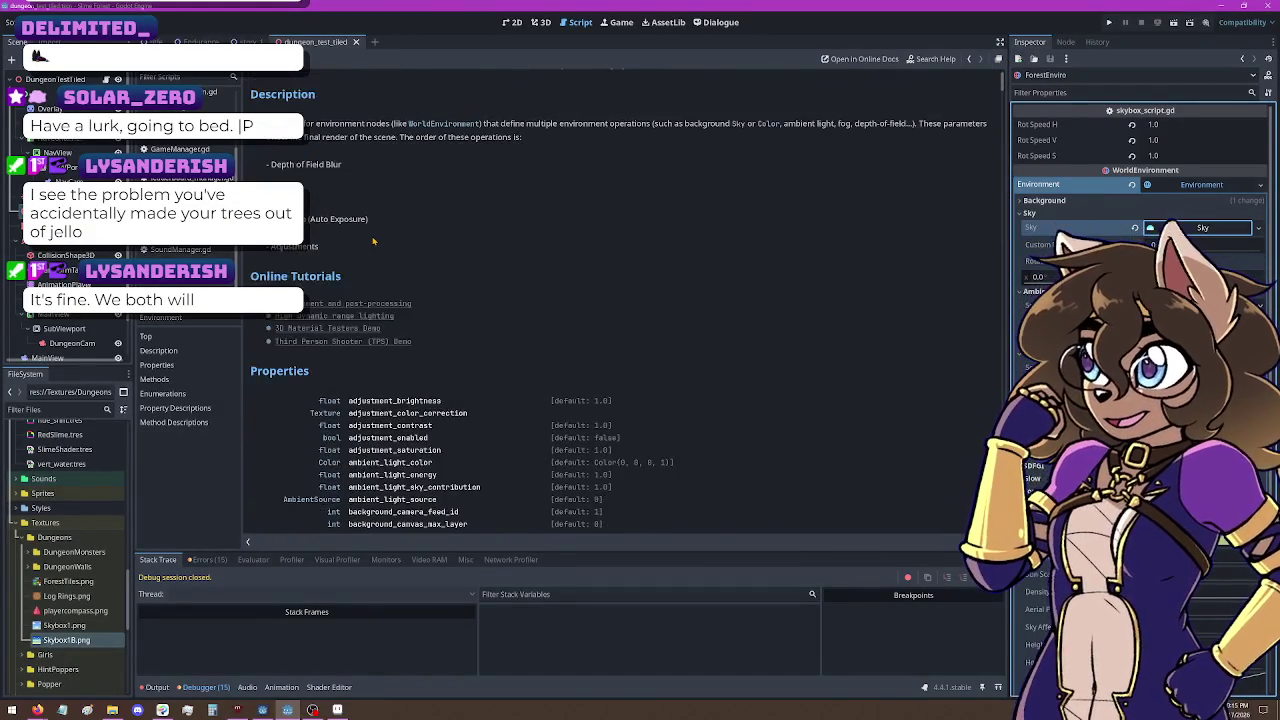
scroll(373, 241, down, 3)
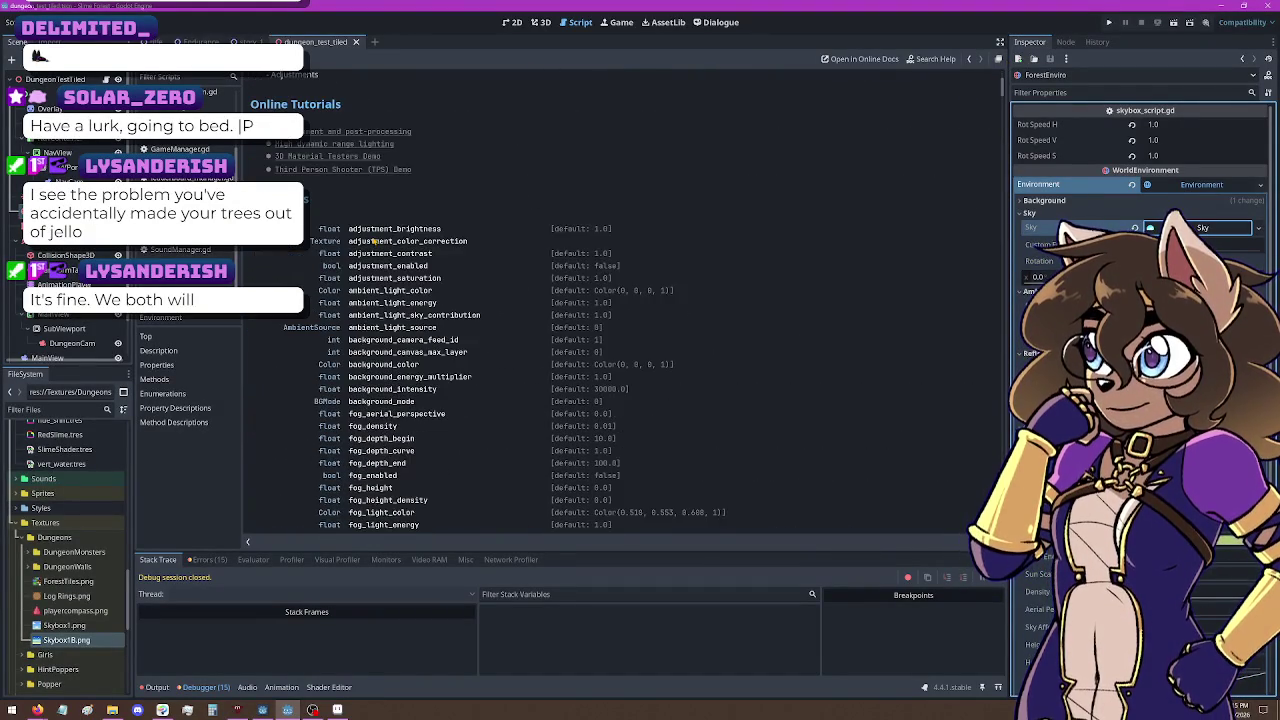
scroll(373, 241, down, 3)
scroll(379, 377, down, 5)
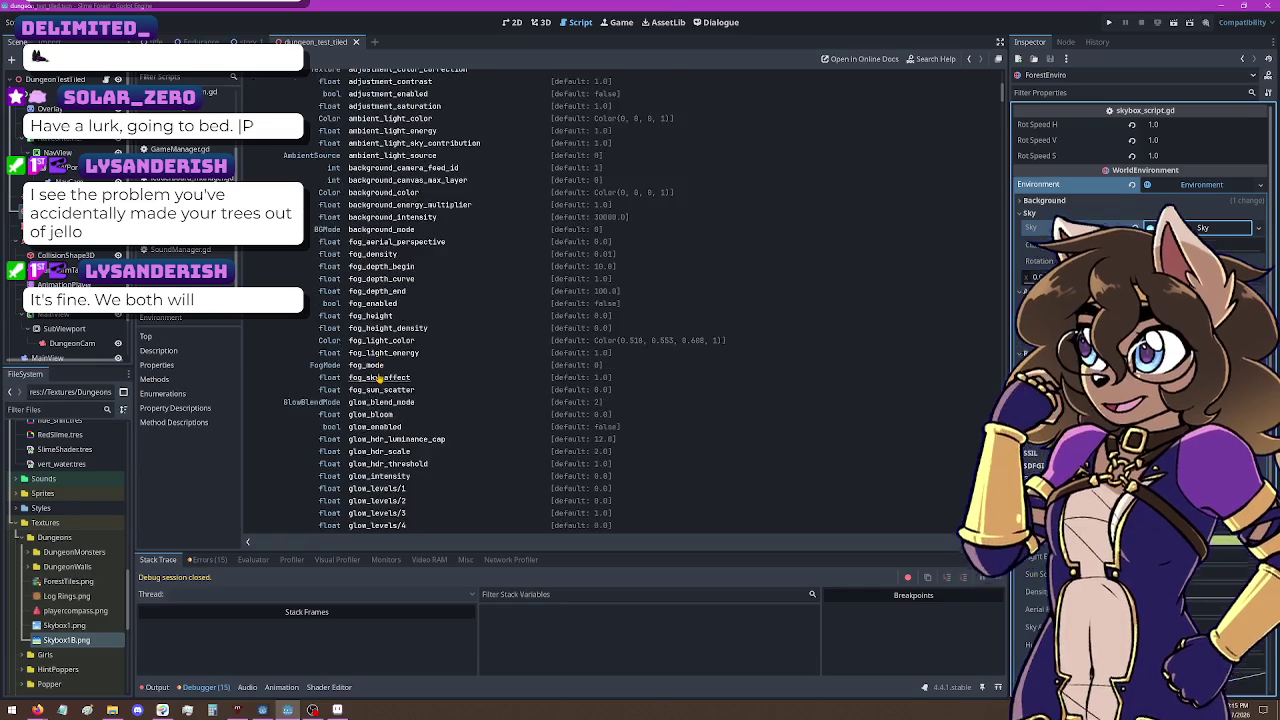
scroll(379, 377, down, 5)
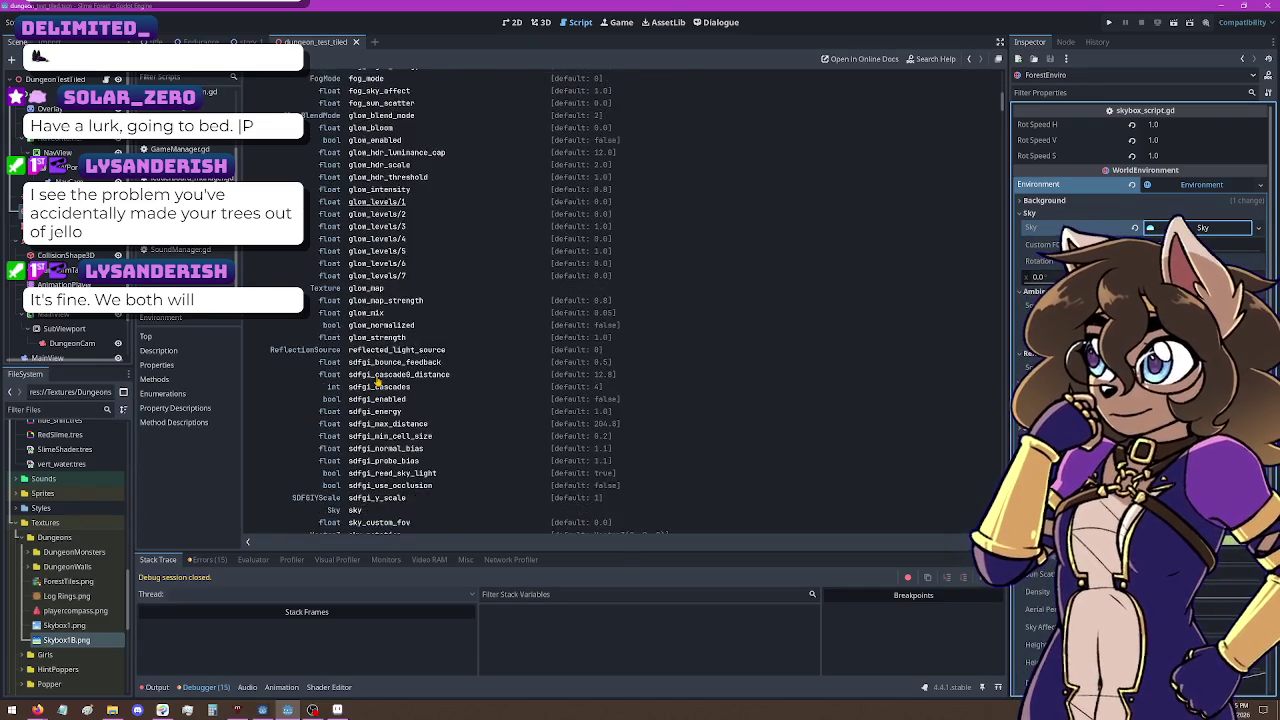
scroll(379, 381, down, 1)
click(362, 457)
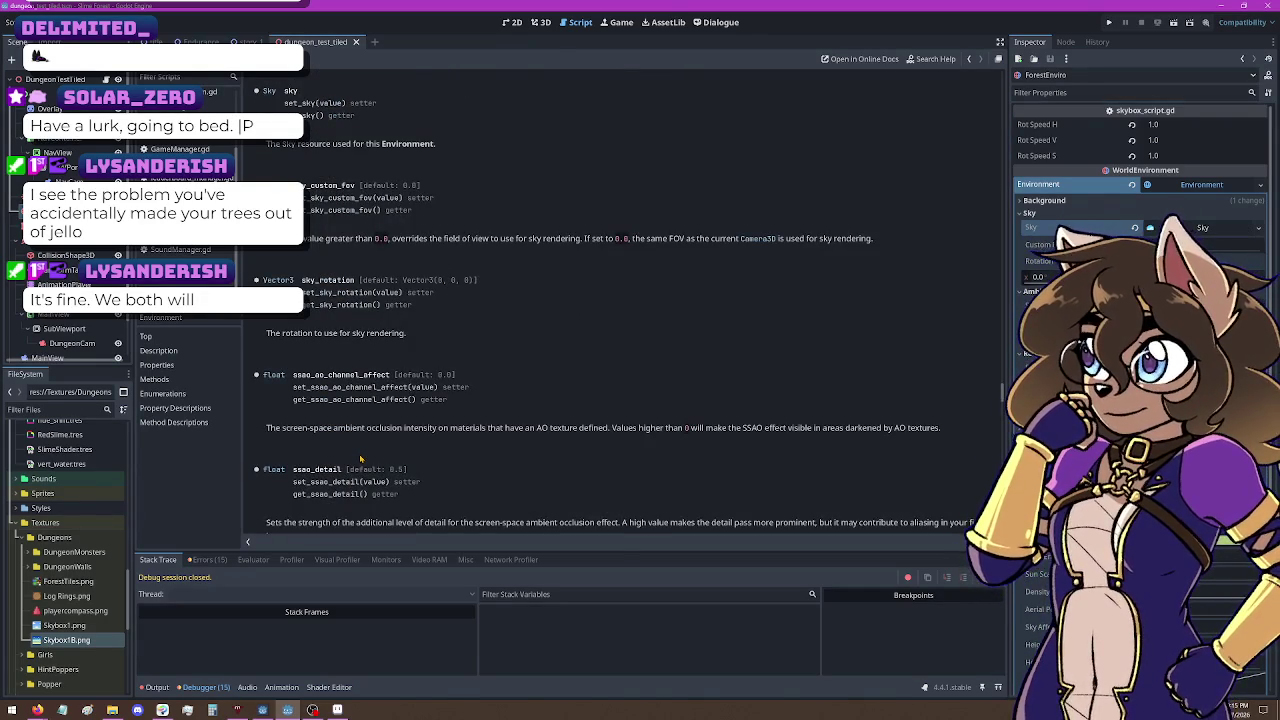
mouse_move(356, 116)
mouse_down()
mouse_move(292, 103)
mouse_move(300, 116)
mouse_up()
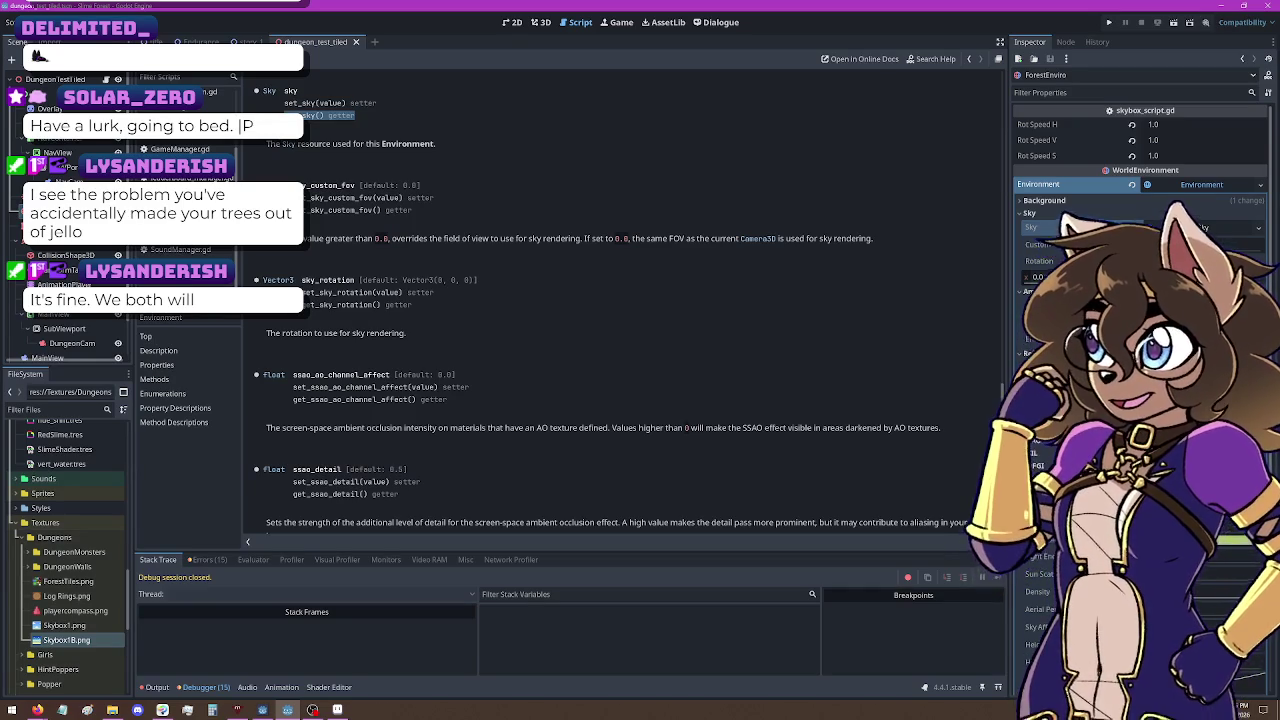
click(336, 292)
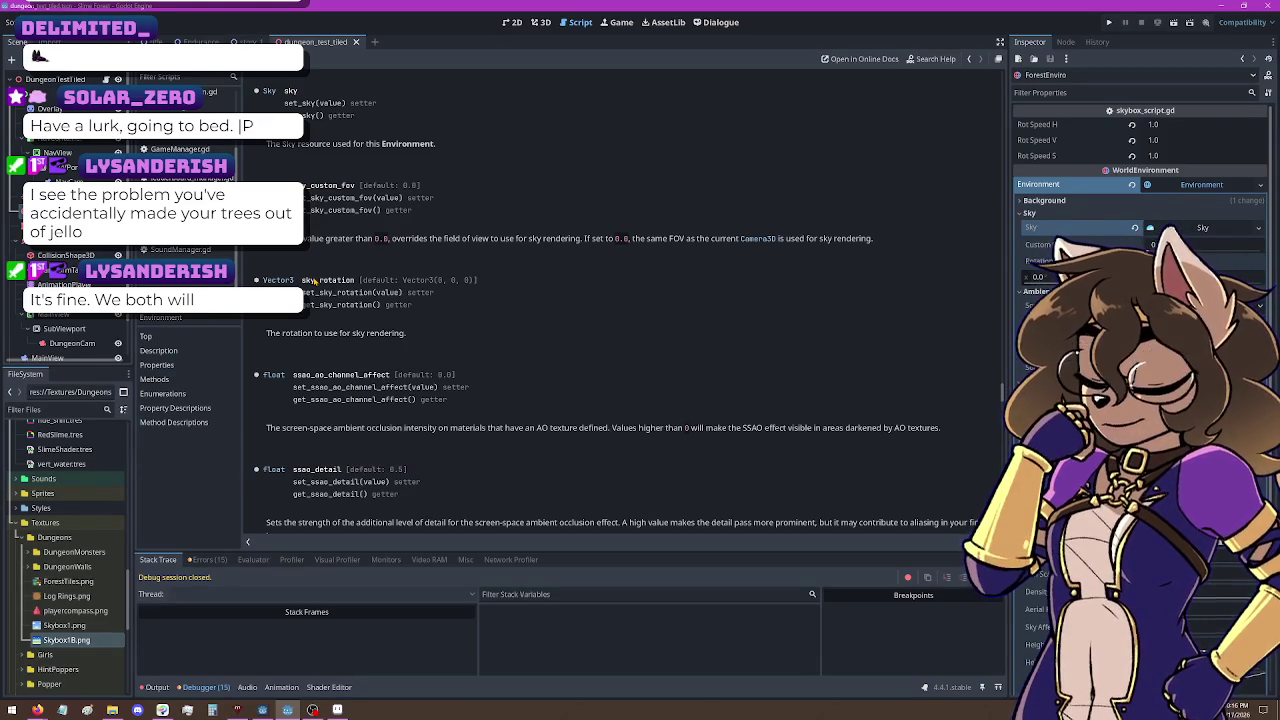
key(ctrl+w)
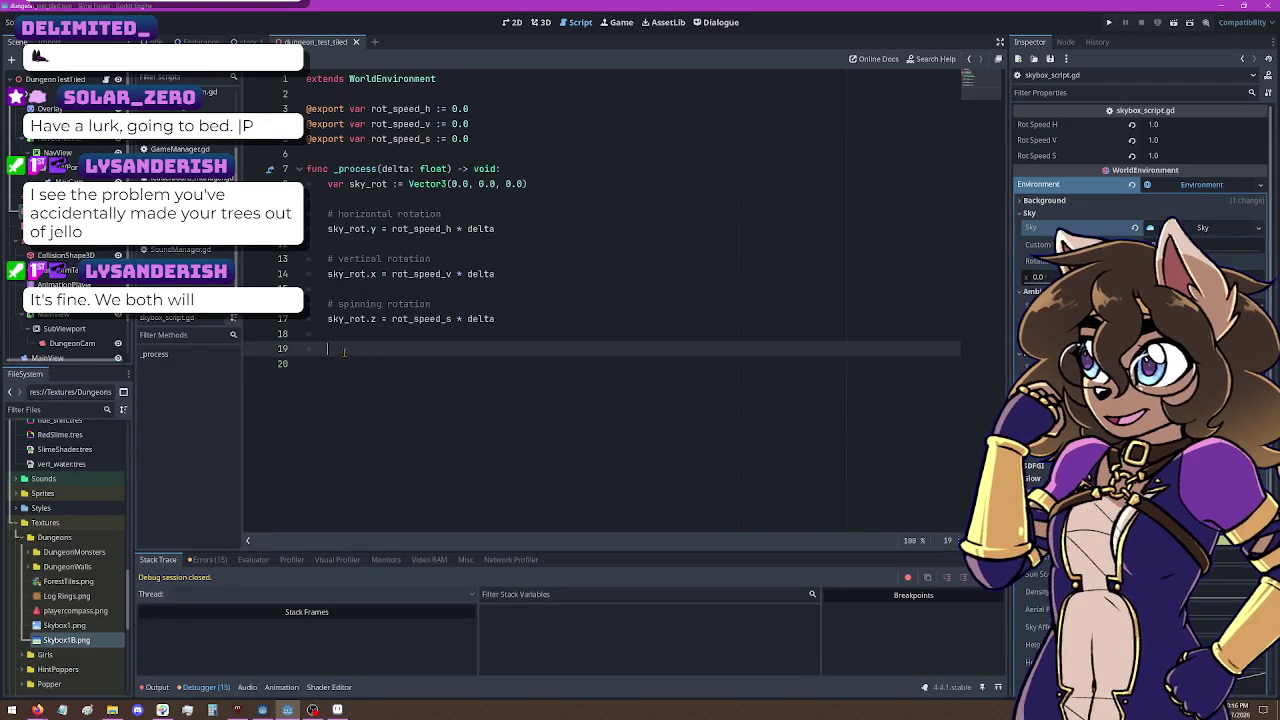
Step: Write 'sky_rotation += sky_rot' on line 19 and review the lines above it
text(sky_)
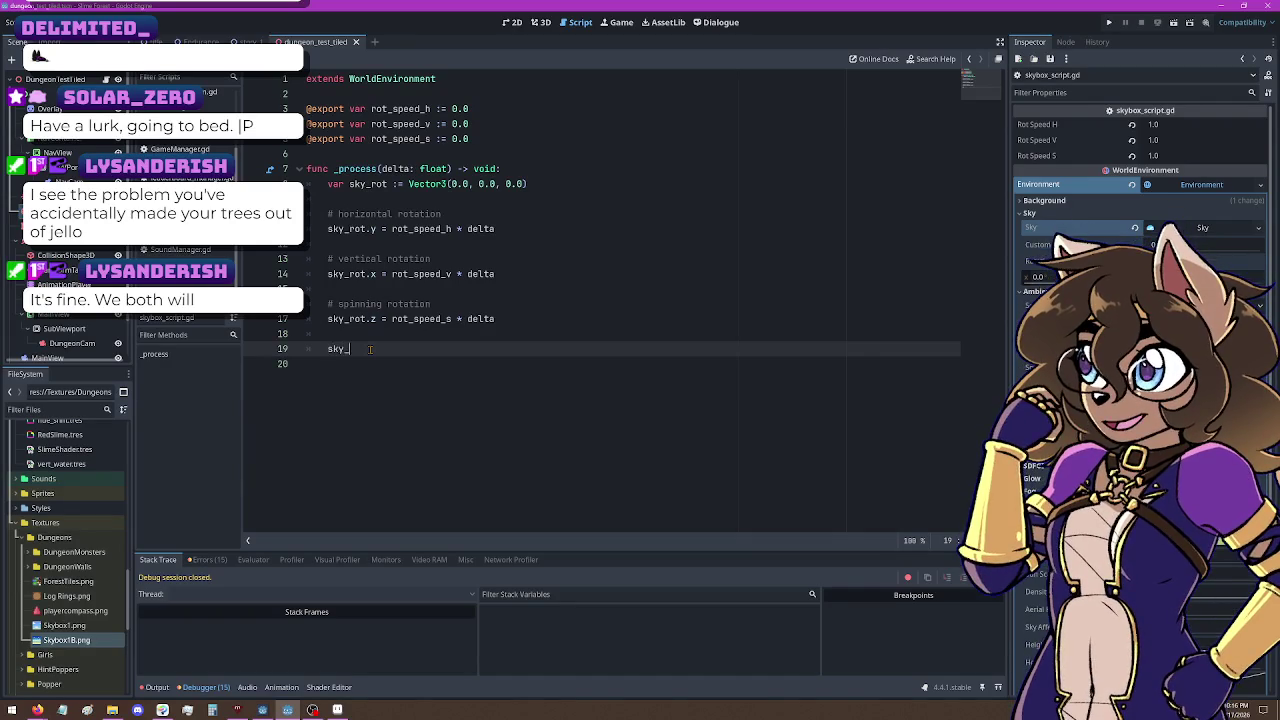
text(rotat)
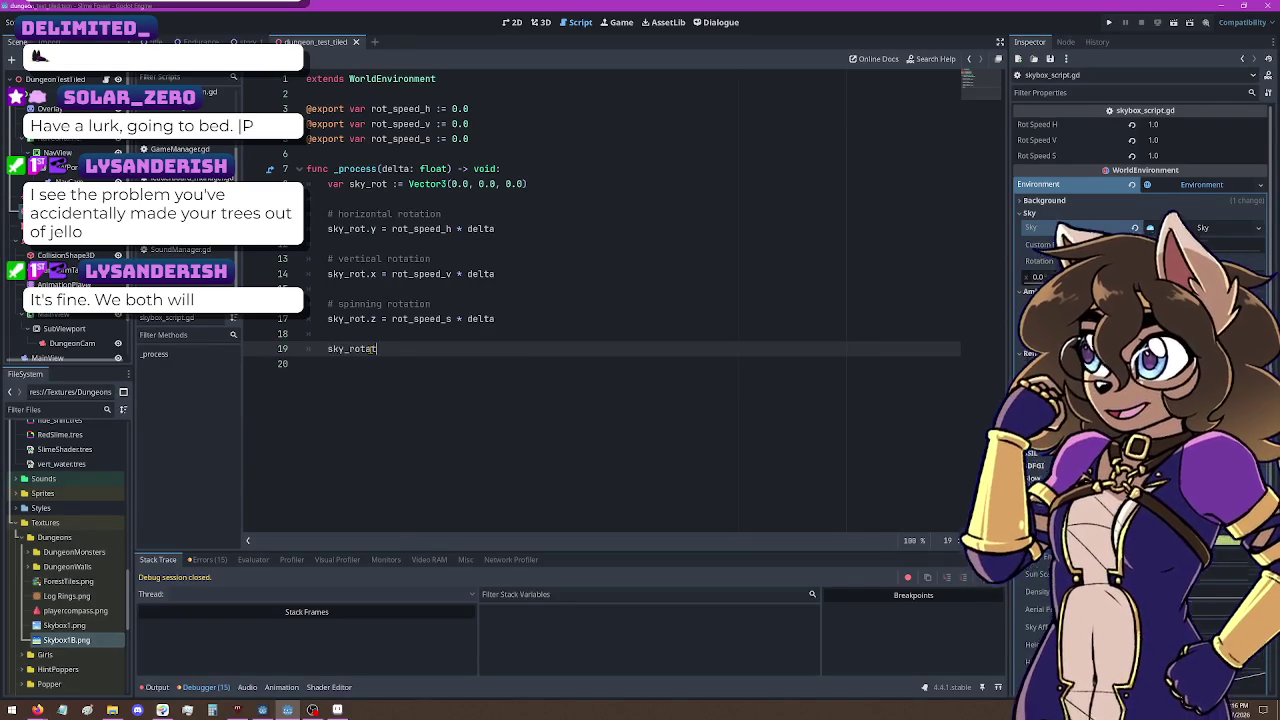
text(ion += )
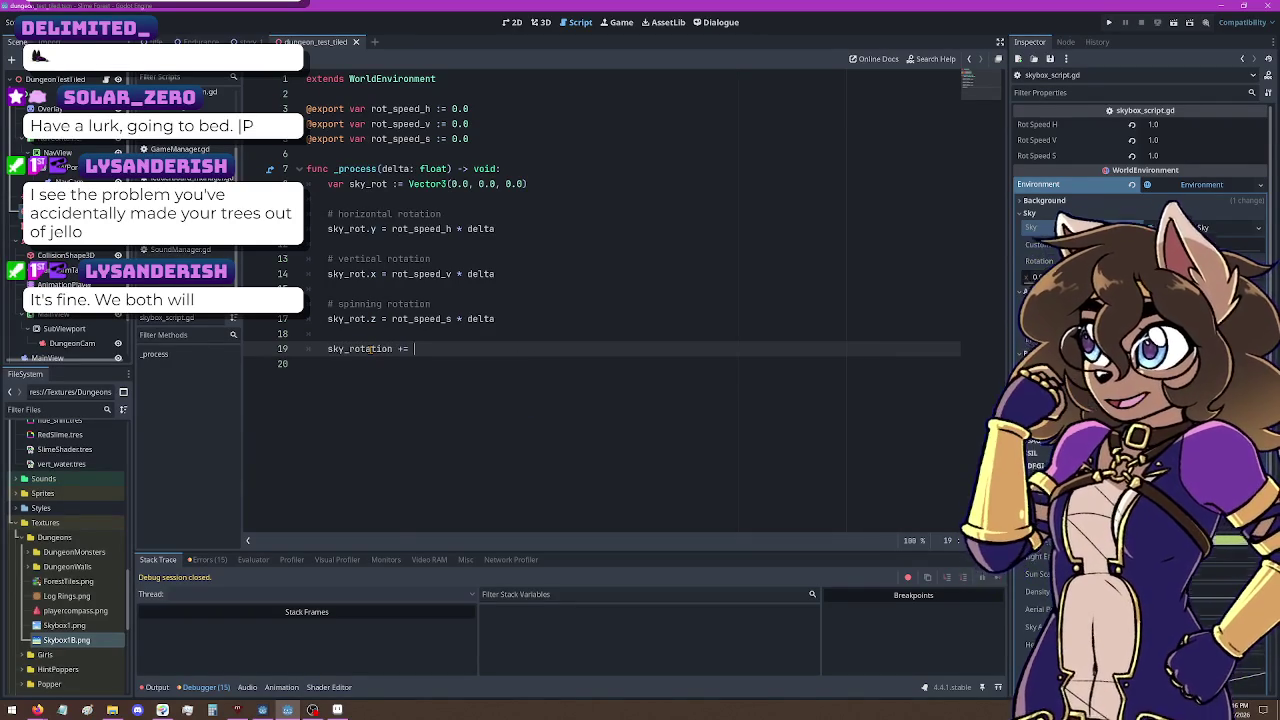
text(sky_rot)
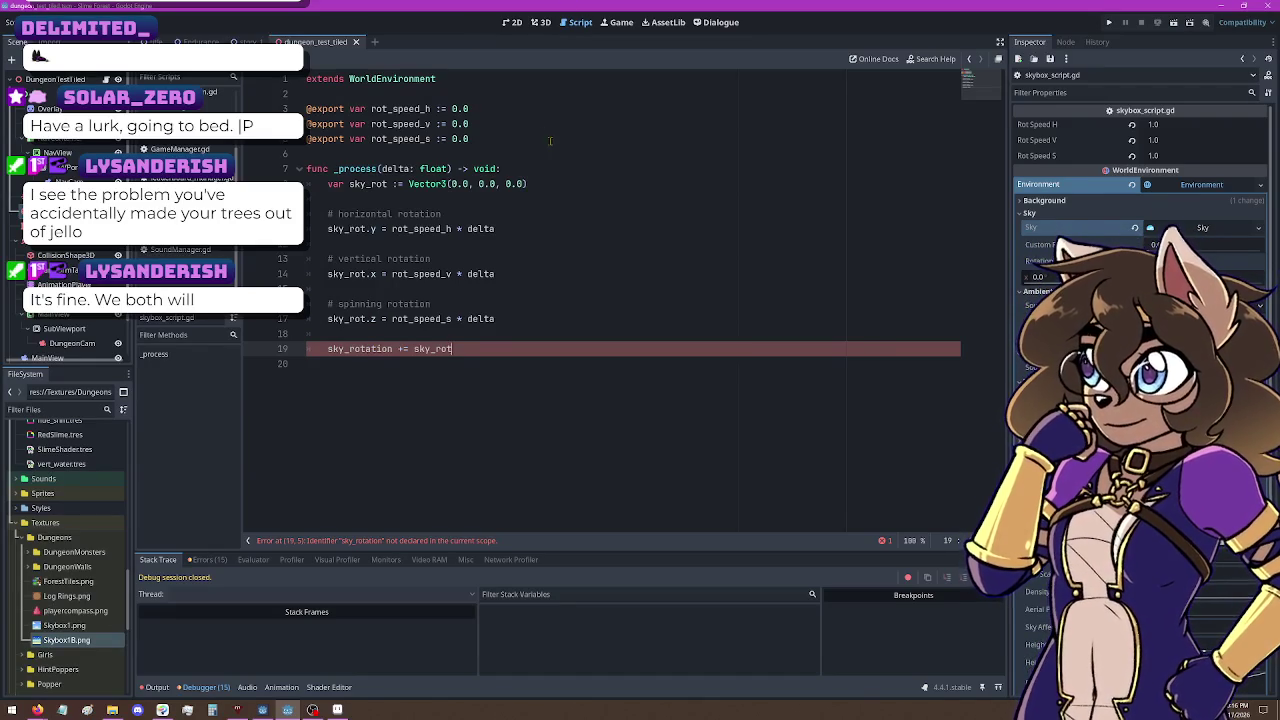
click(390, 78)
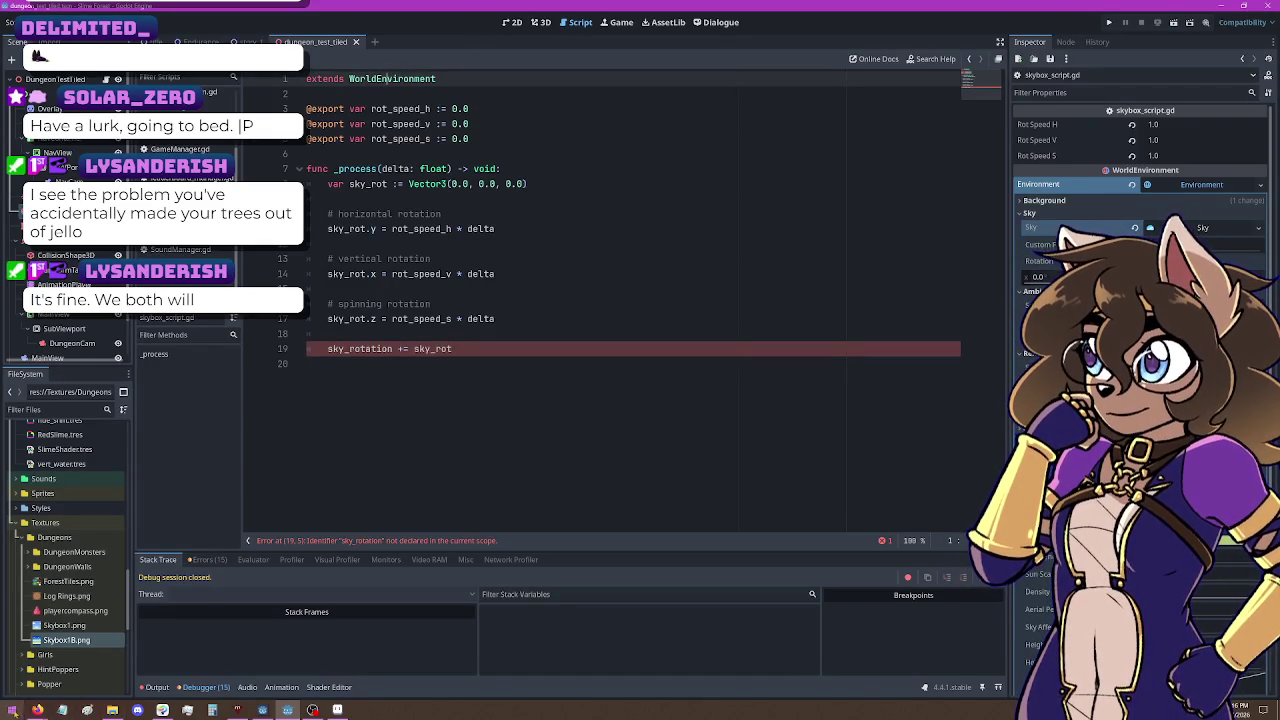
click(371, 318)
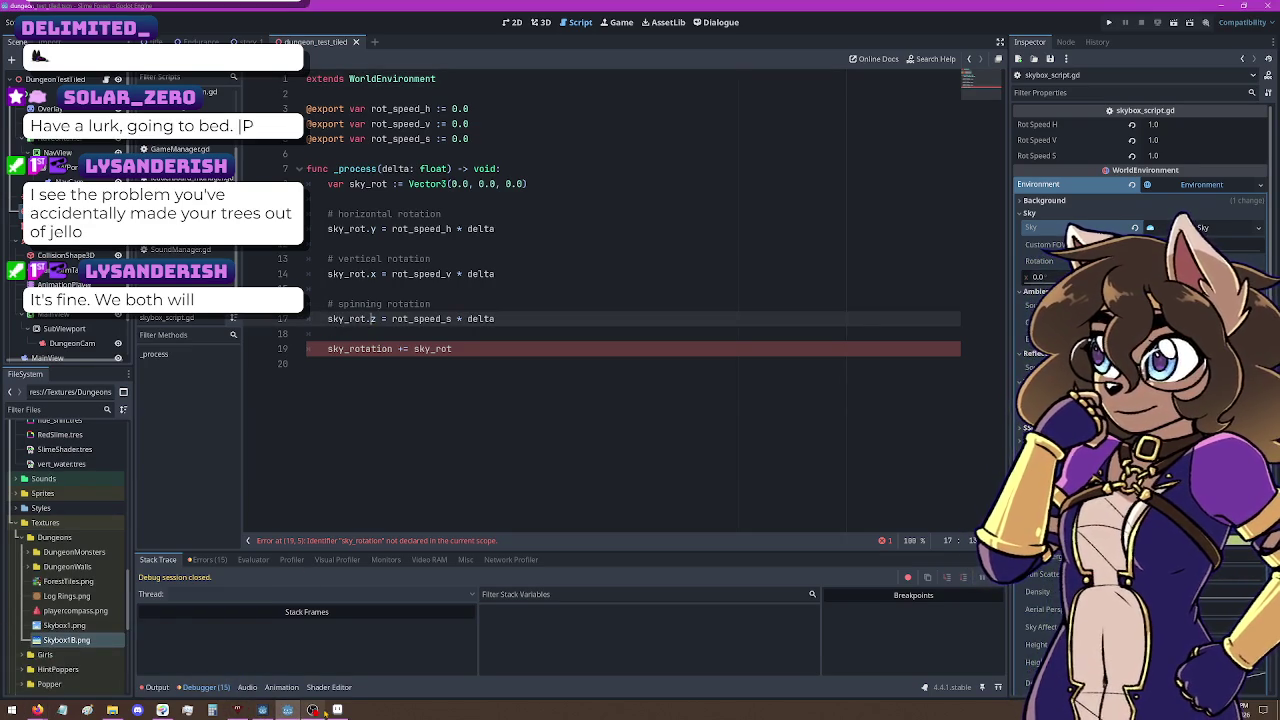
Step: Search Firefox for 'godot 4 set sky rotation in code' and open the Rotate Panoramic Skies video
mouse_move(37, 710)
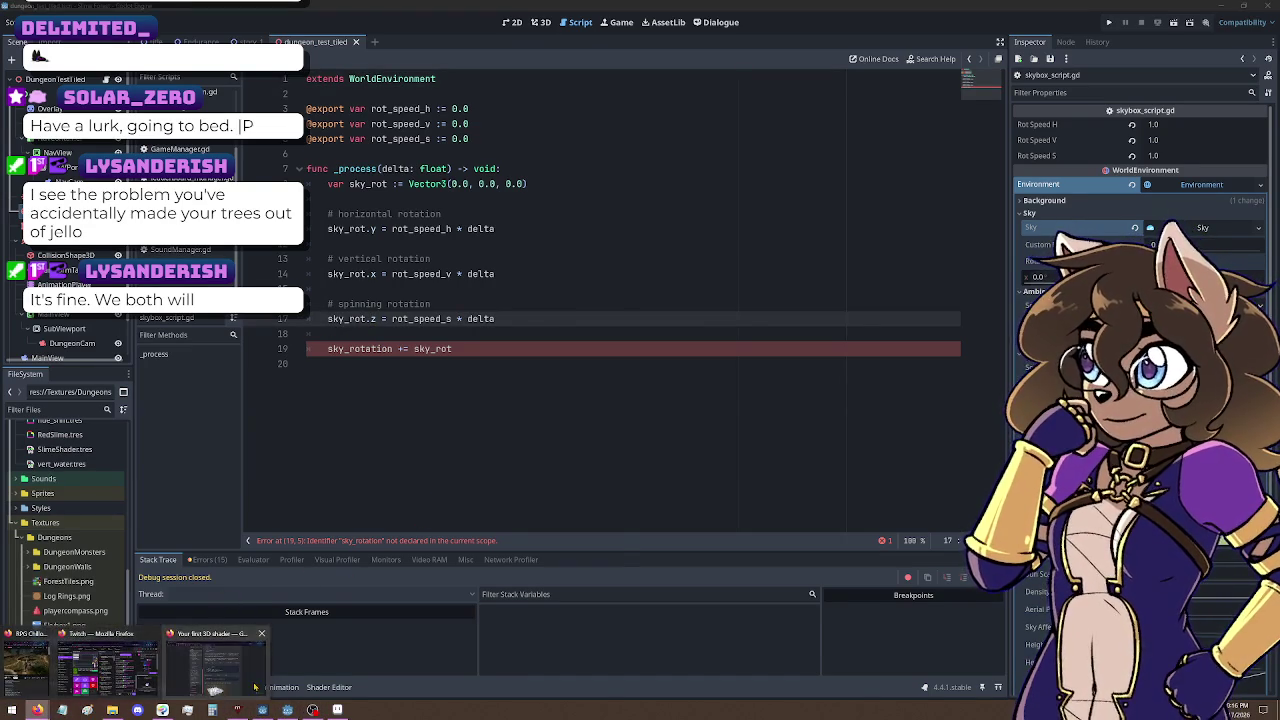
click(255, 687)
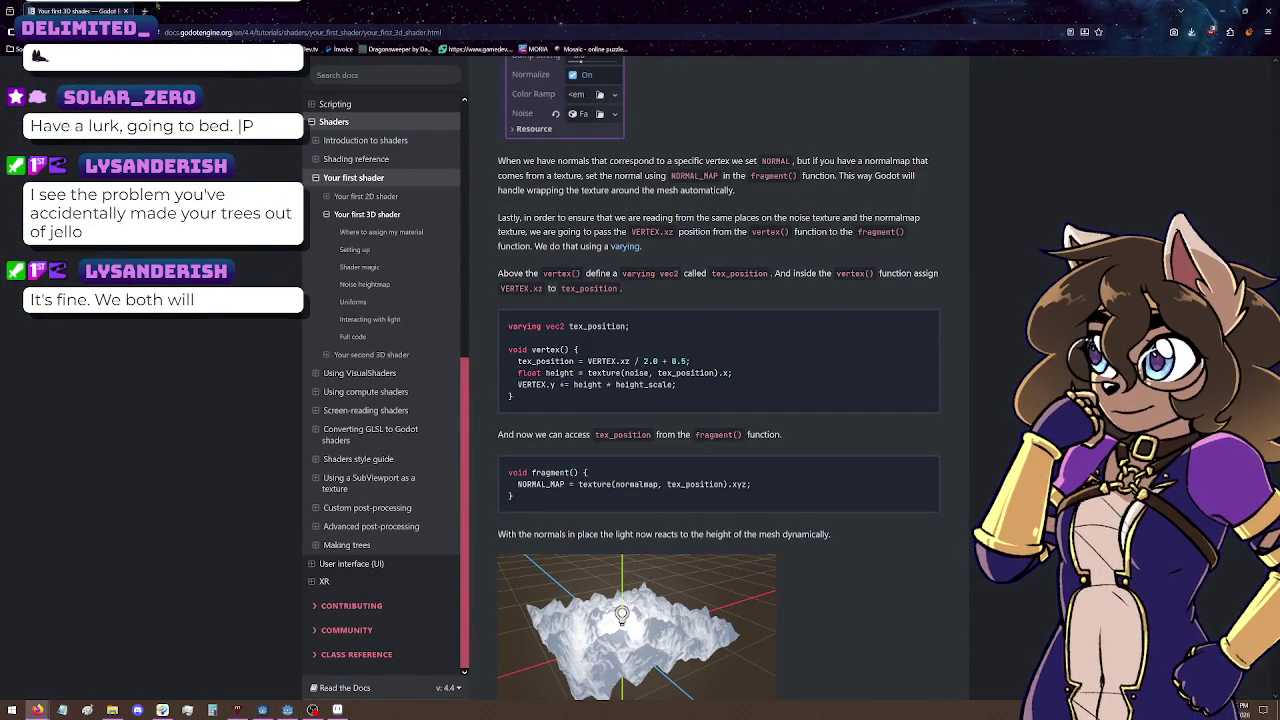
click(200, 32)
text(gtodot 4 access sky)
key(BackSpace)
key(BackSpace)
key(BackSpace)
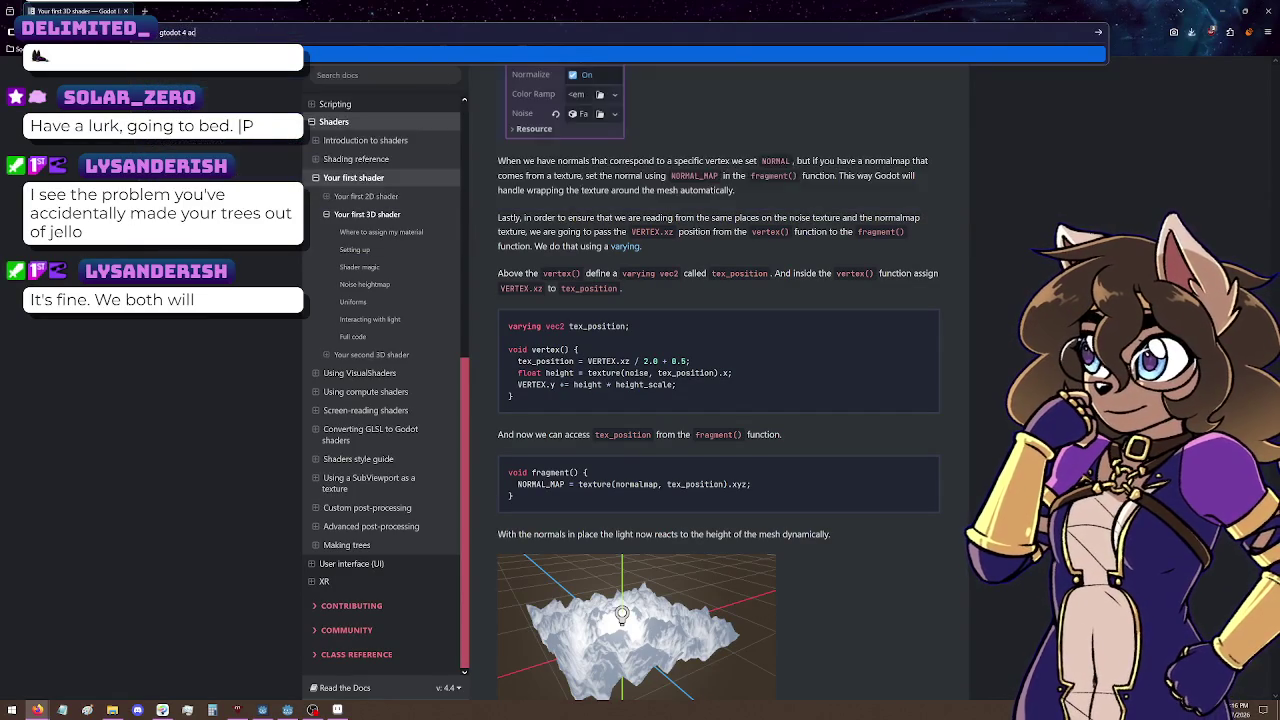
text(set sky rotation in)
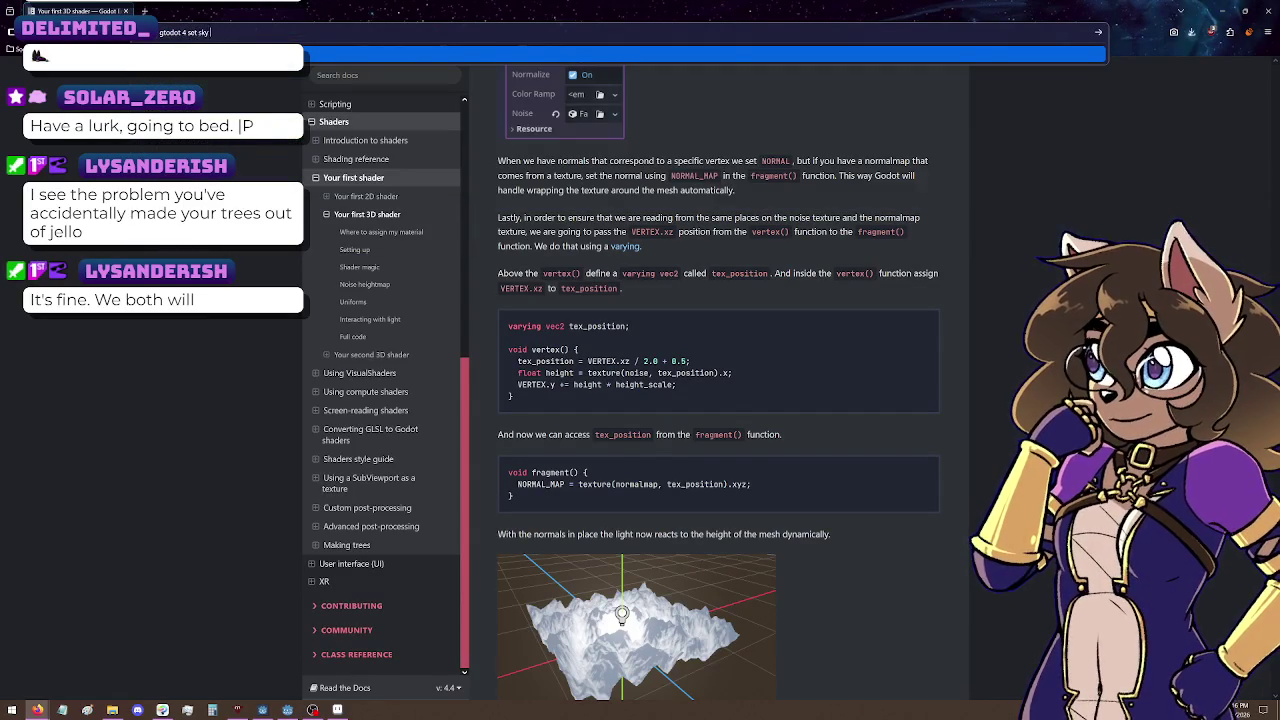
text( code)
key(Return)
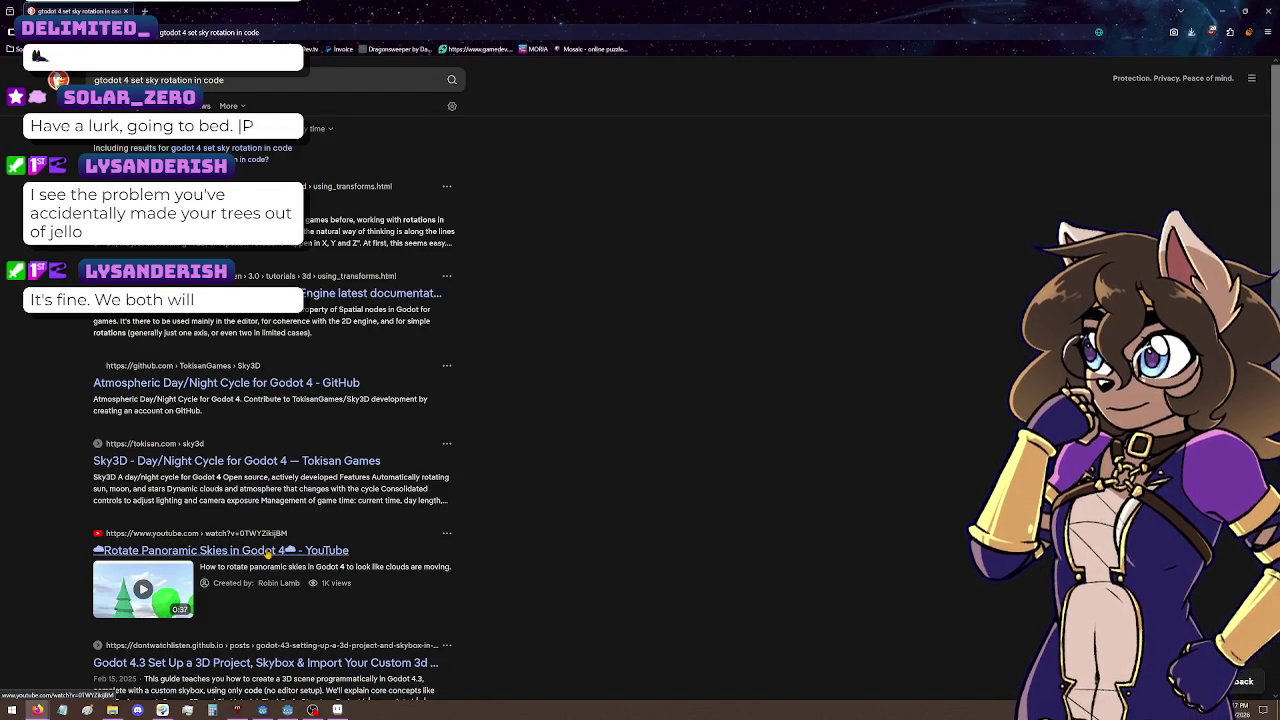
click(268, 553)
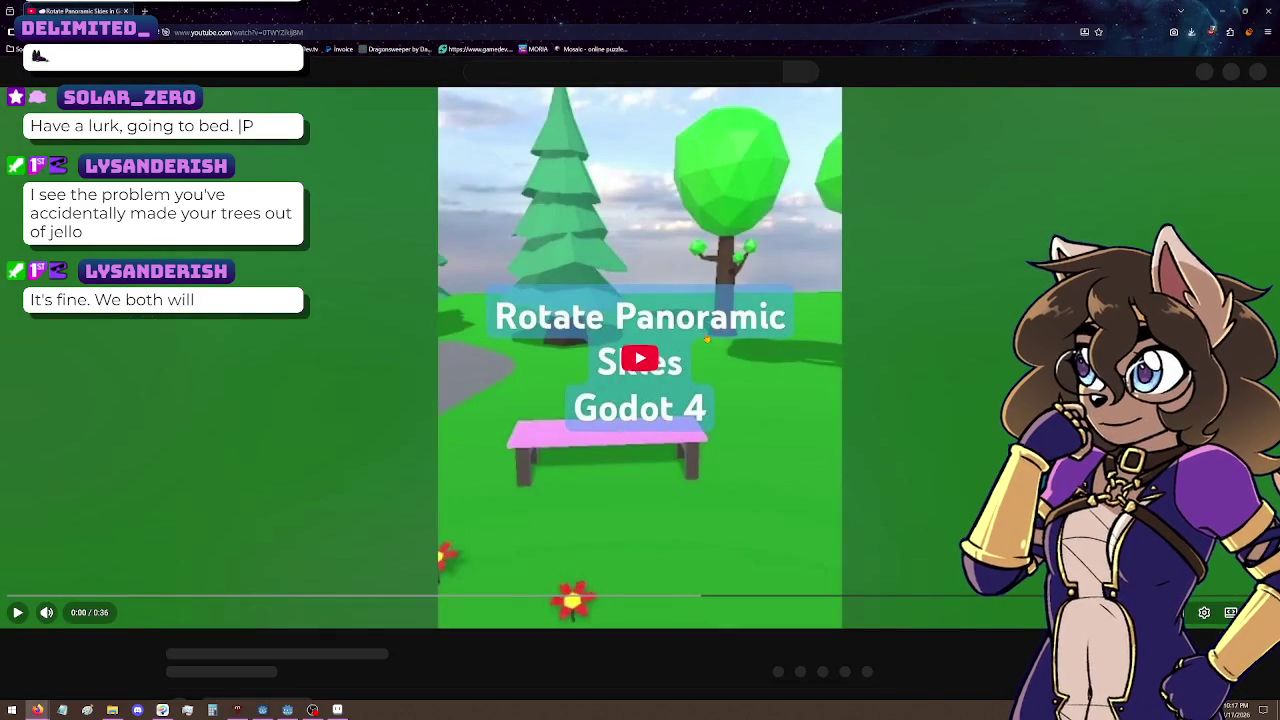
Step: Play the Rotate Panoramic Skies short with captions and pause at 0:18 on the sky_rotation code
click(634, 366)
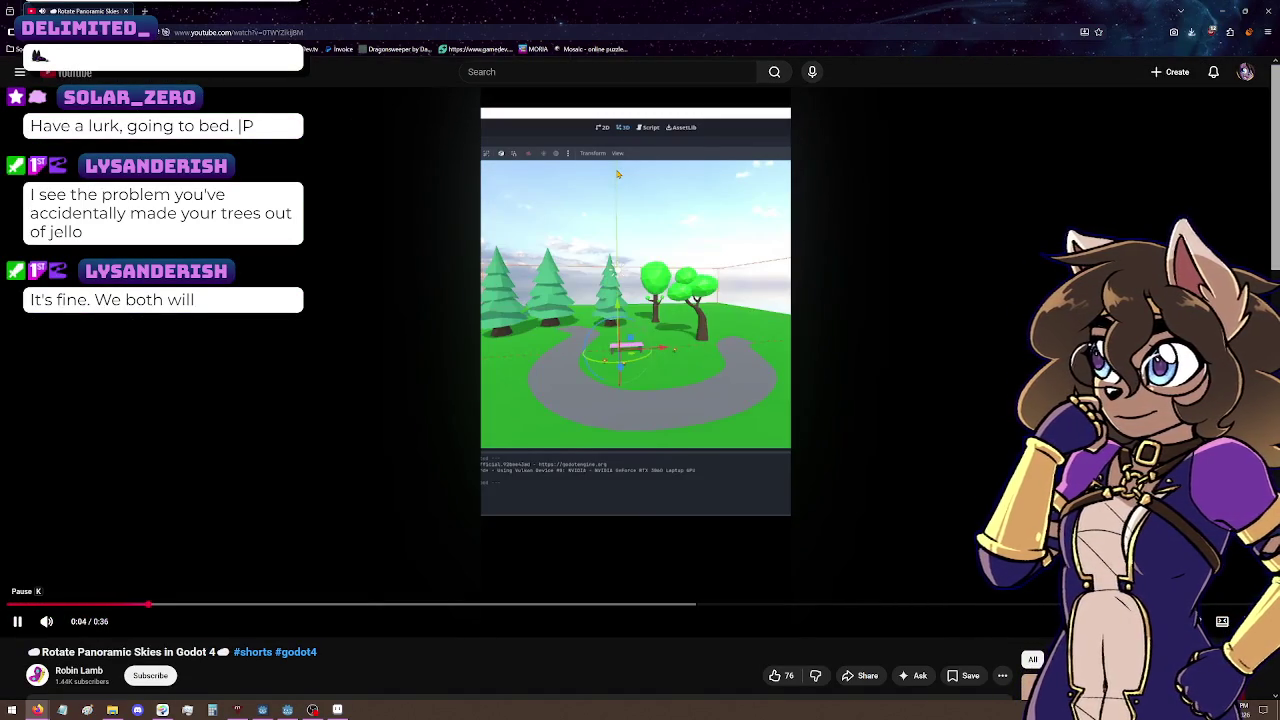
key(c)
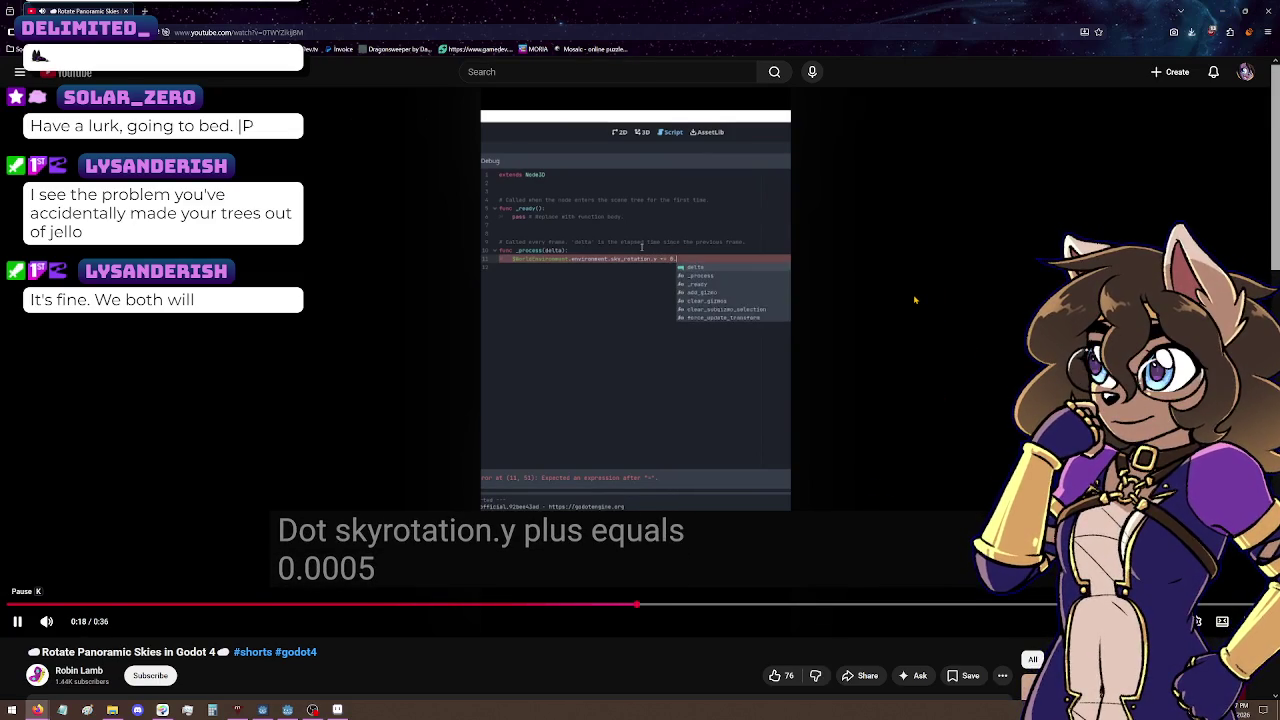
key(k)
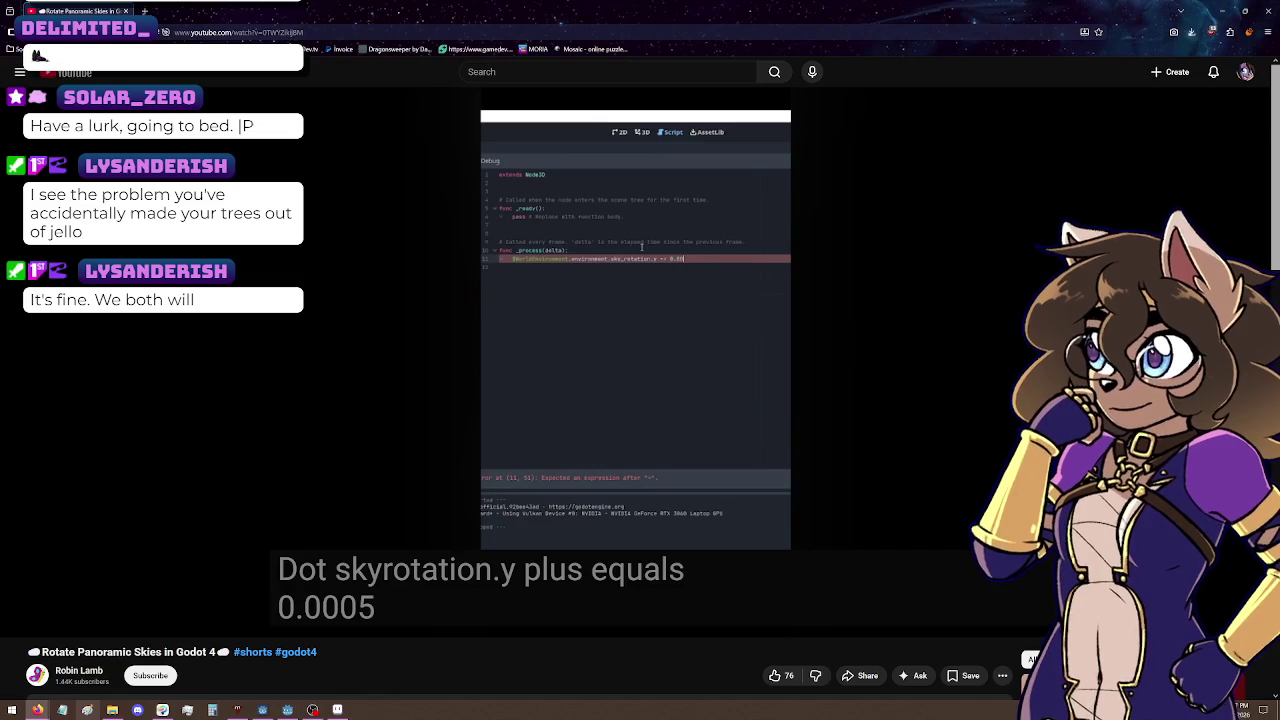
mouse_move(577, 271)
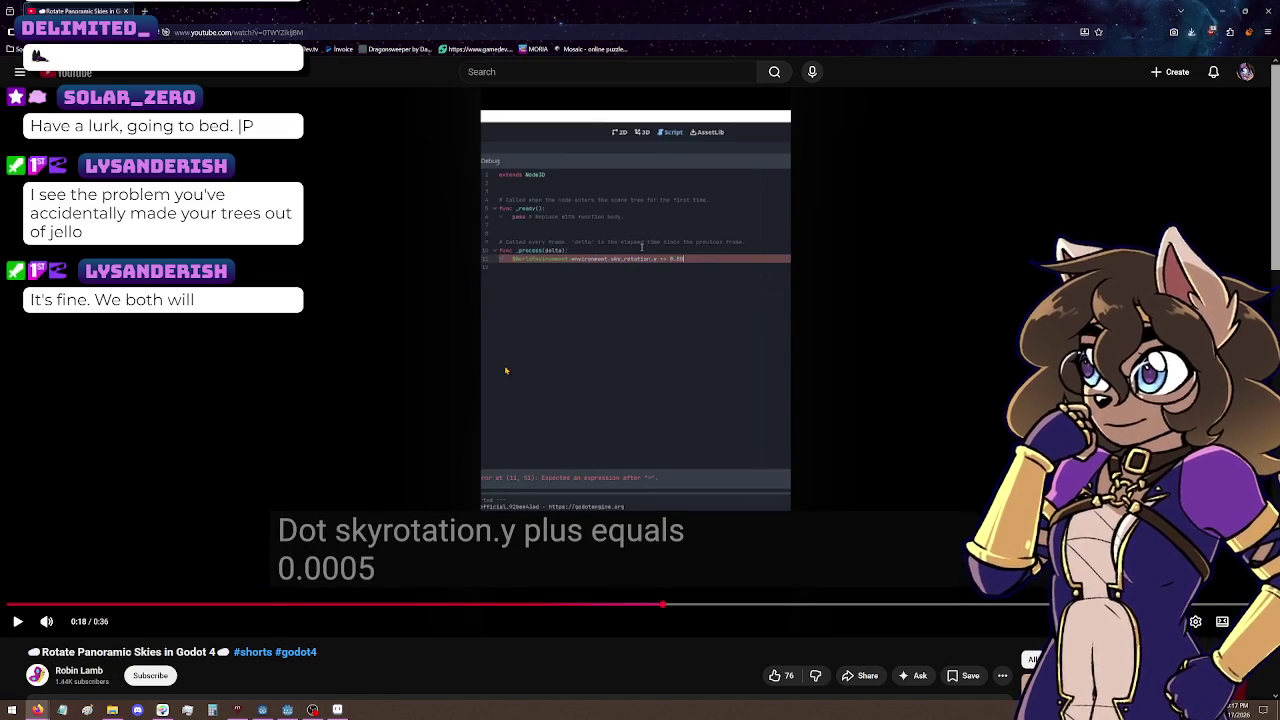
mouse_move(313, 710)
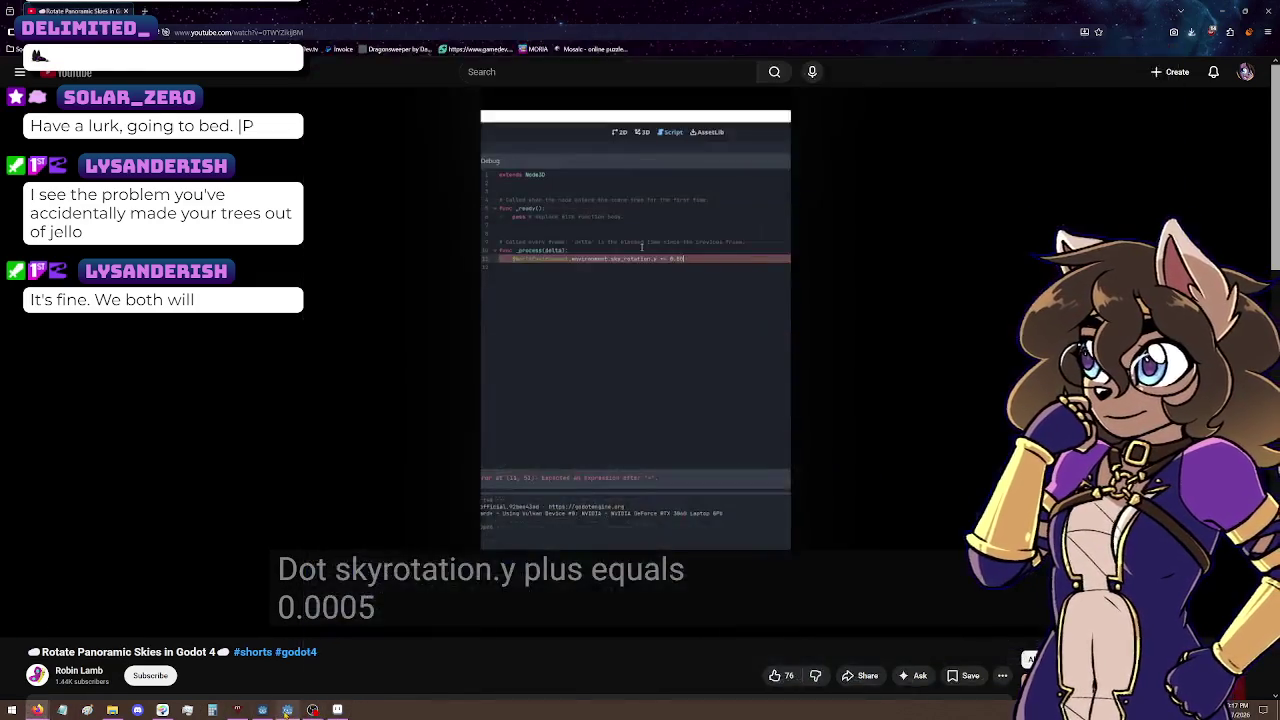
Step: Prefix line 19 with 'environment.' to make environment.sky_rotation += sky_rot, then run the project
click(287, 710)
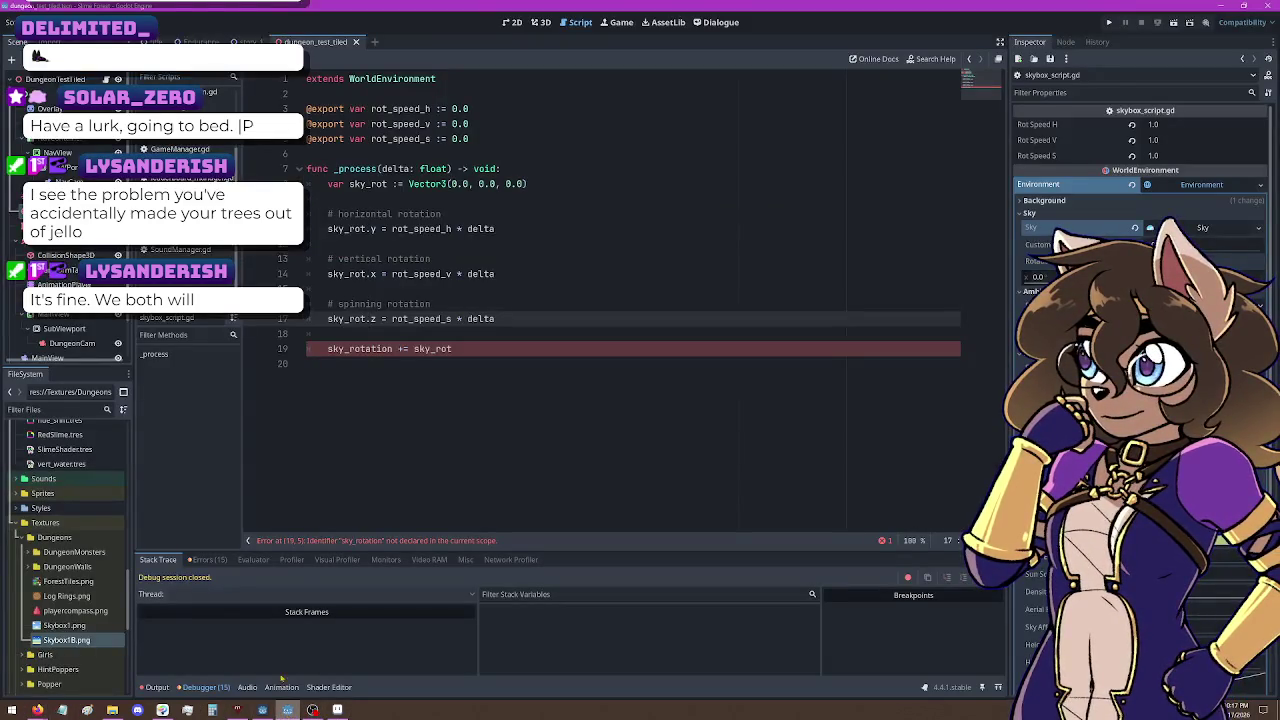
click(329, 349)
text(environment.)
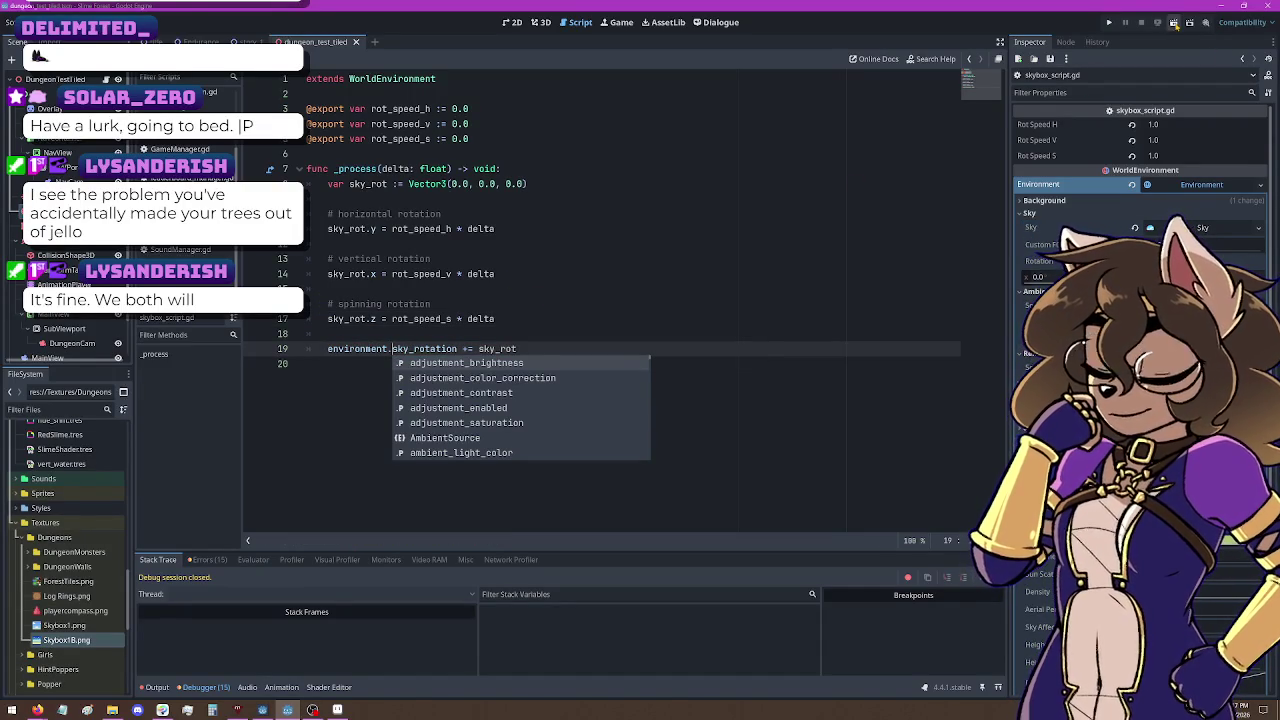
key(F5)
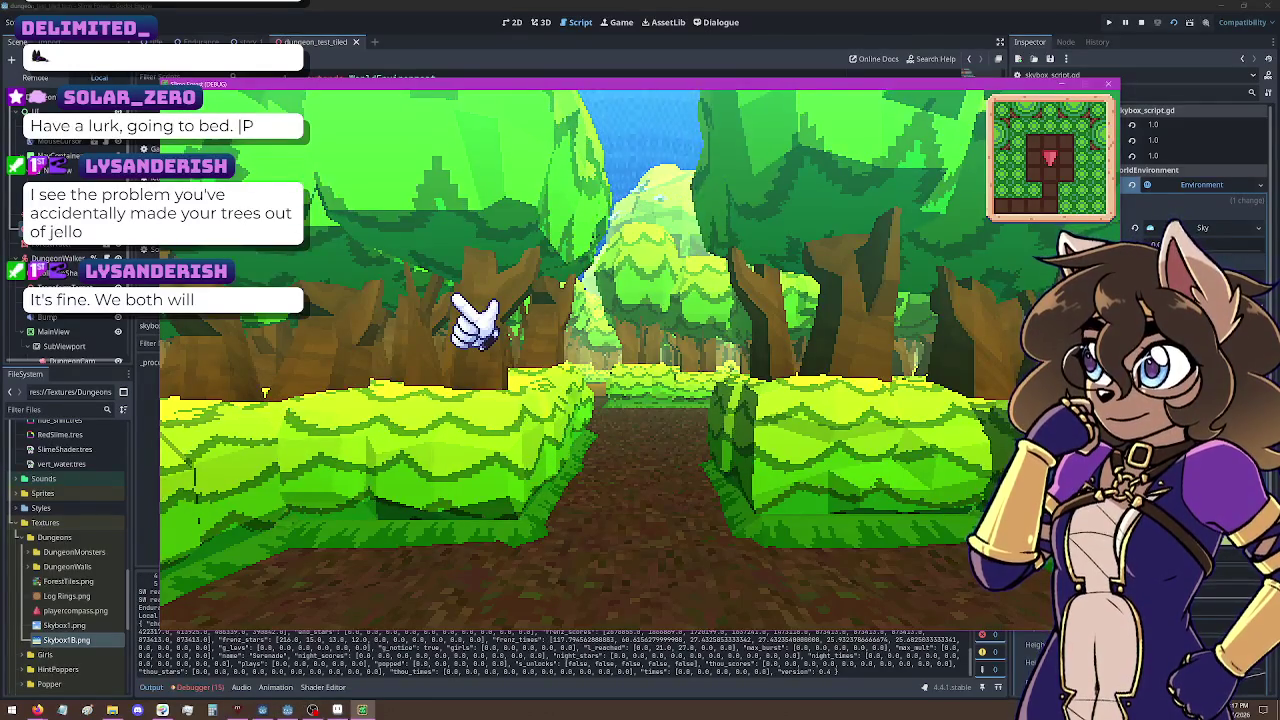
Step: Walk and turn along the forest path watching the sky, then close the game window
key(Up)
key(Left)
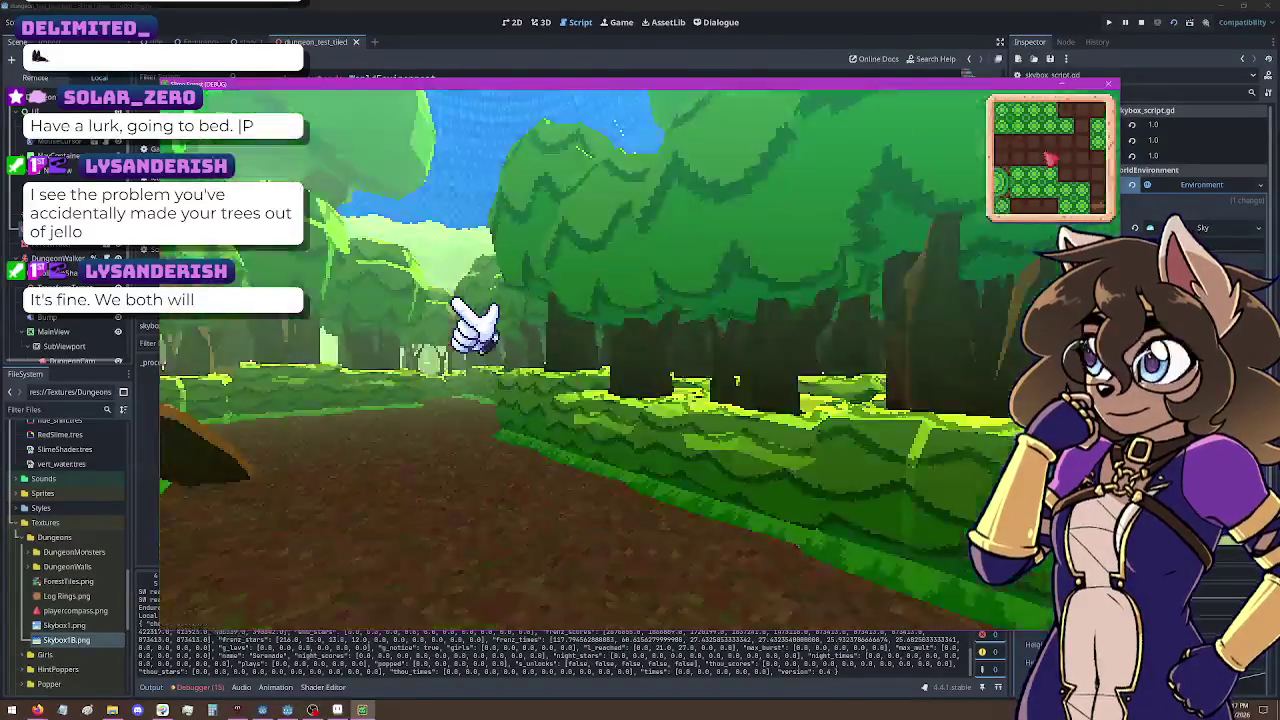
key(Right)
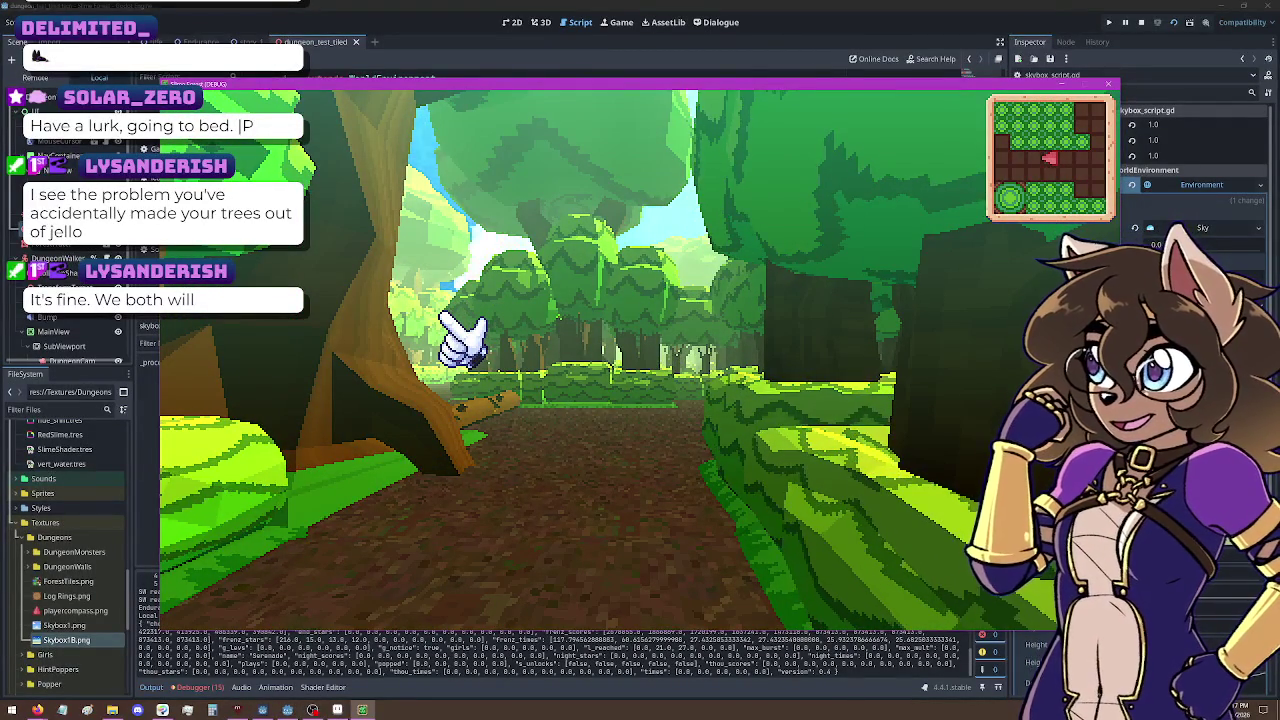
key(Up)
key(Left)
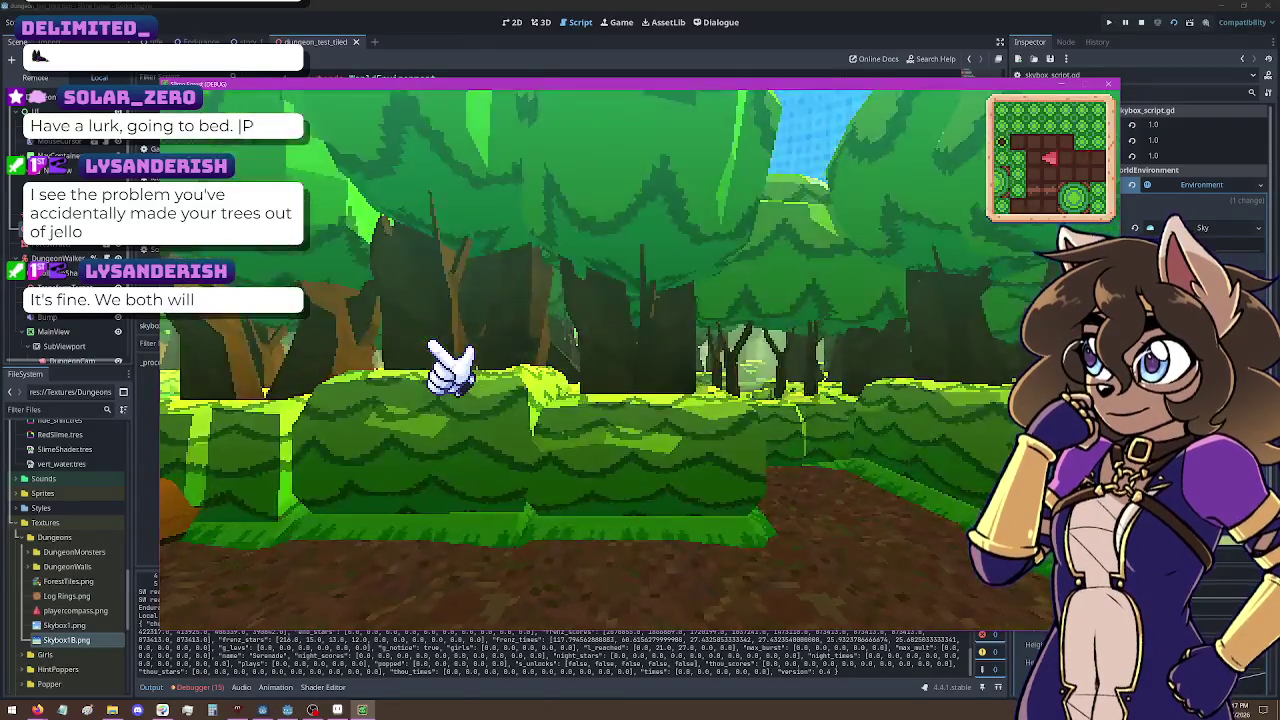
key(Right)
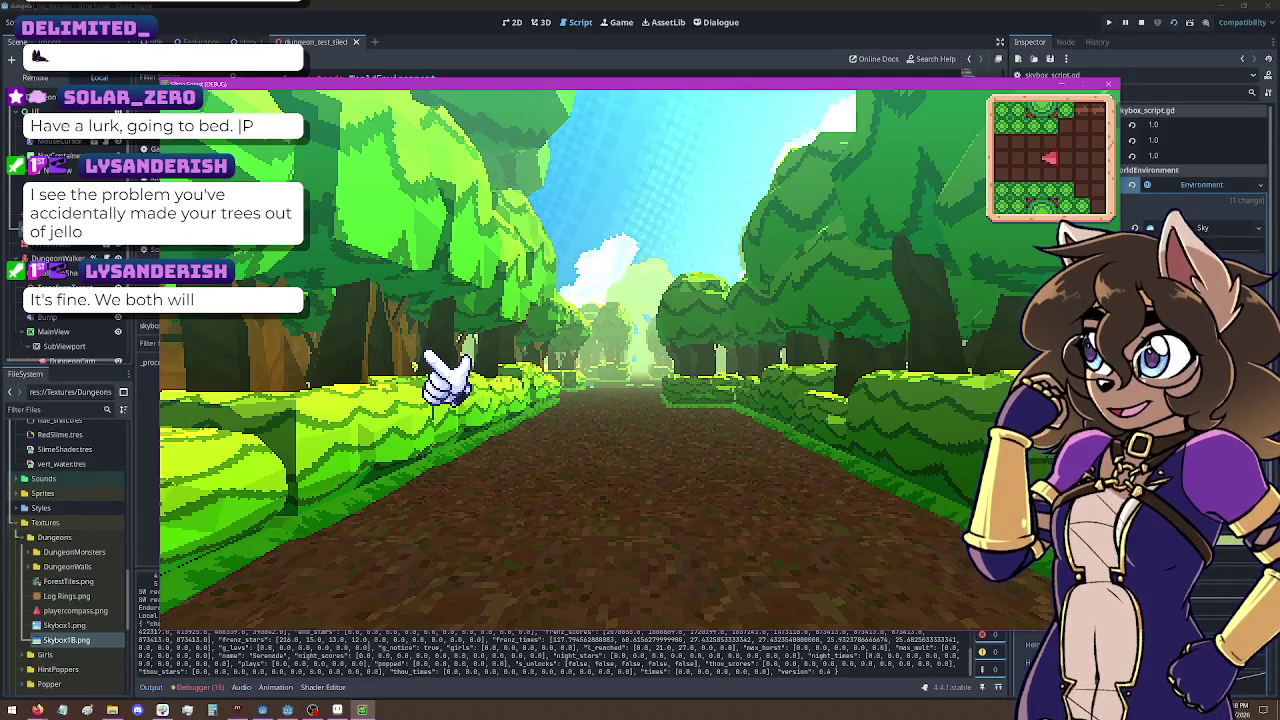
click(1108, 84)
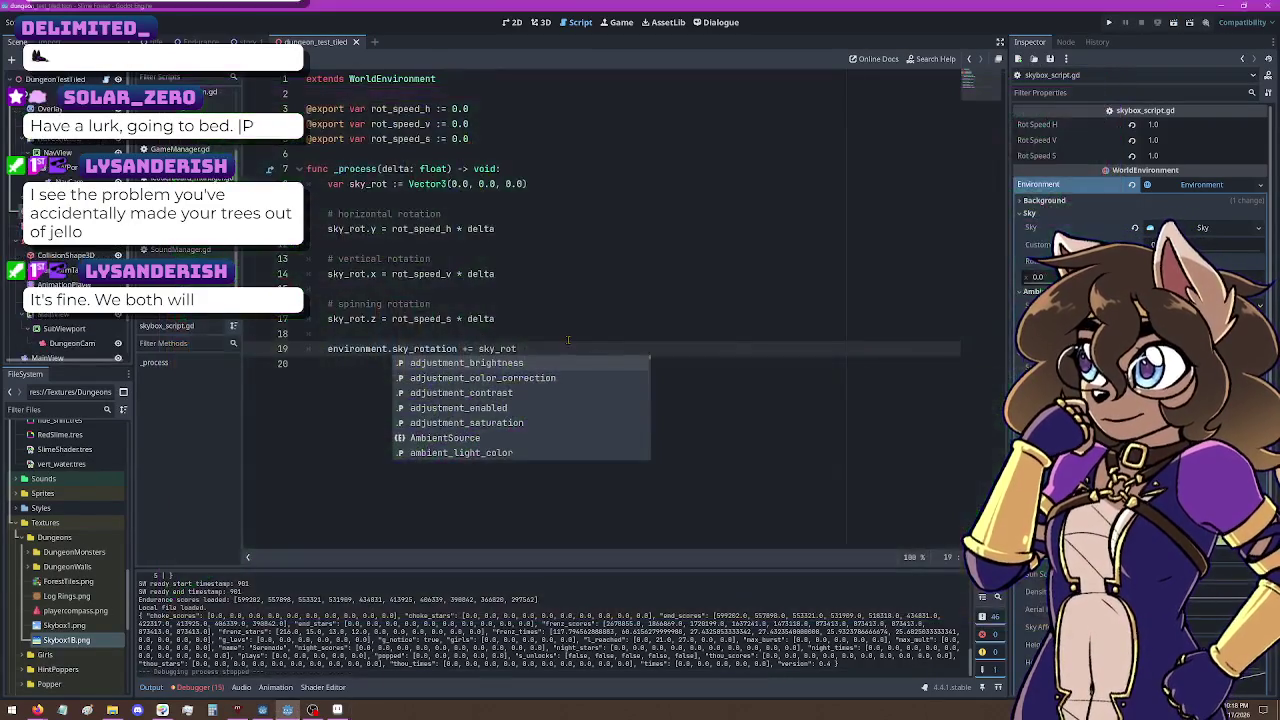
Step: Reset Rot Speed V and Rot Speed S to 0.0 and save the scene
click(584, 328)
click(1131, 155)
click(1131, 140)
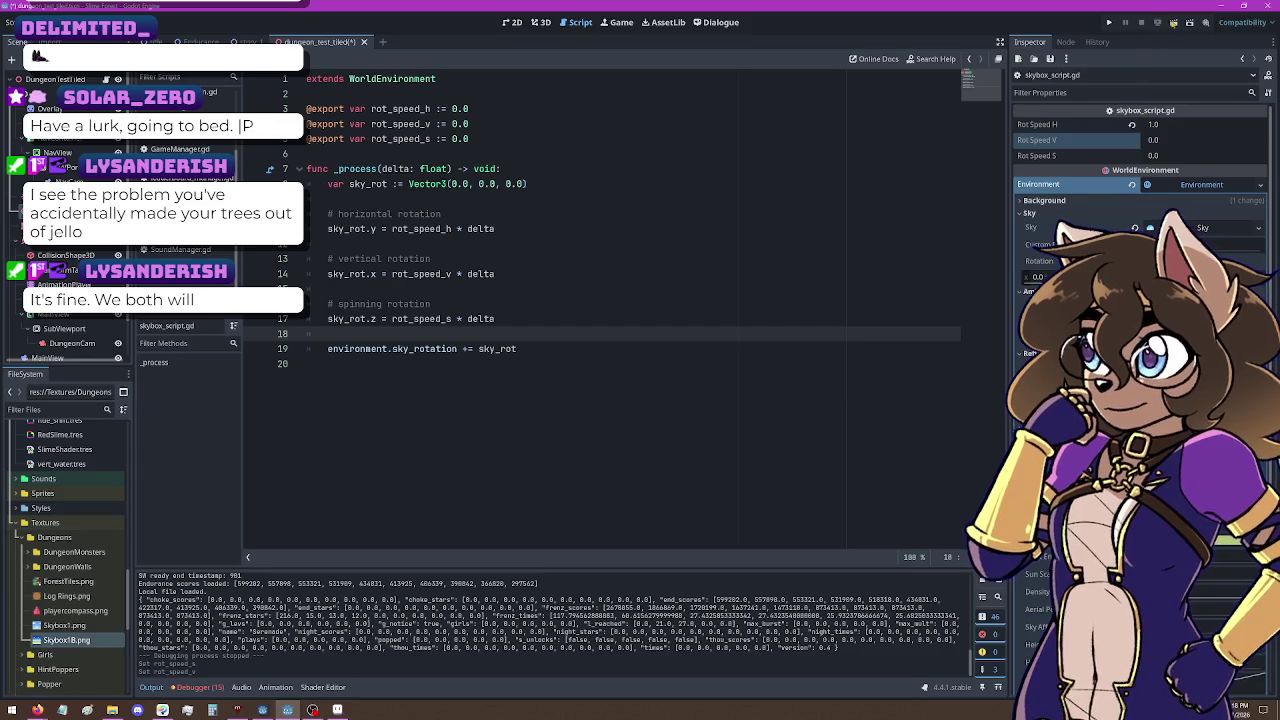
key(ctrl+s)
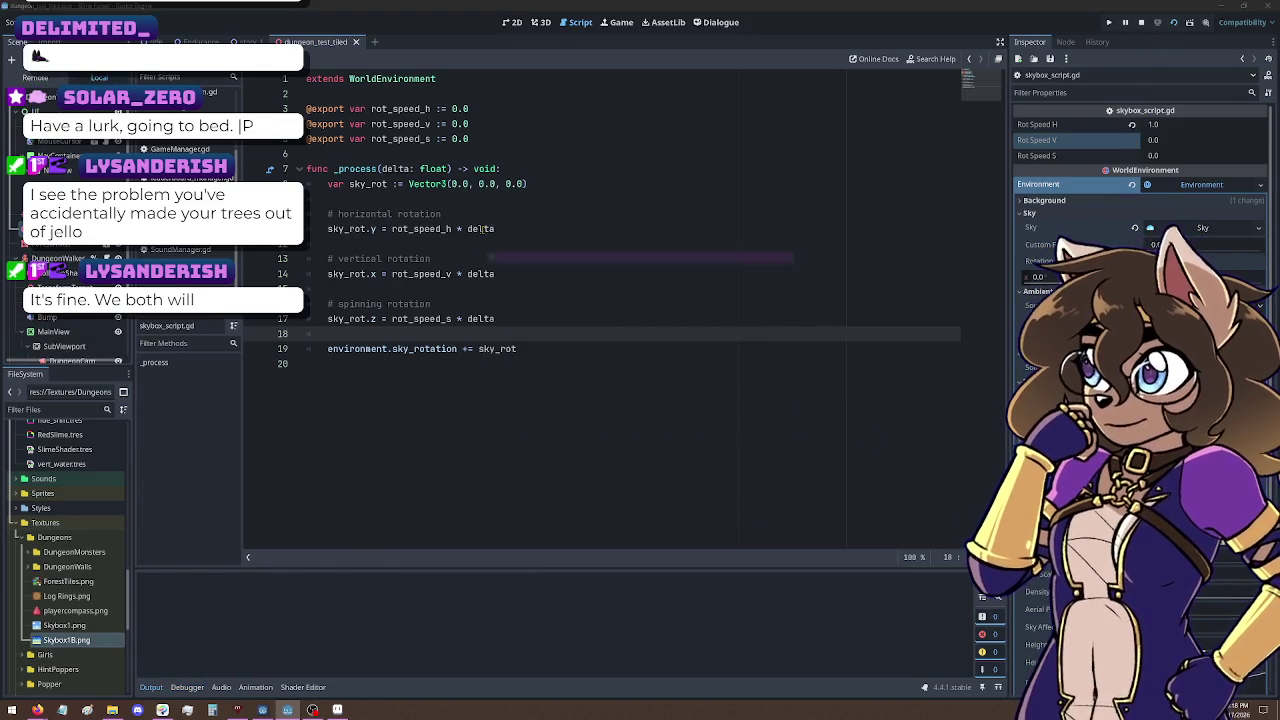
Step: Set Rot Speed H to -0.1, save the scene, and undo an accidental node cut
key(w)
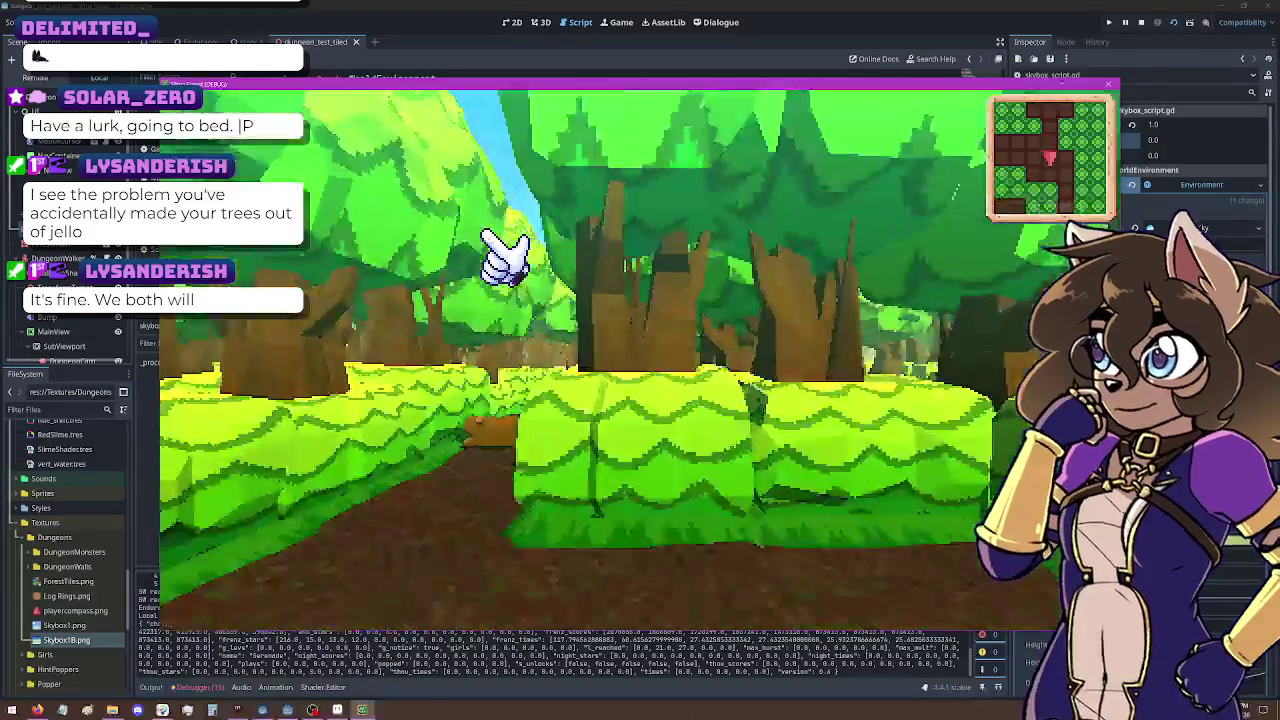
key(d)
key(d)
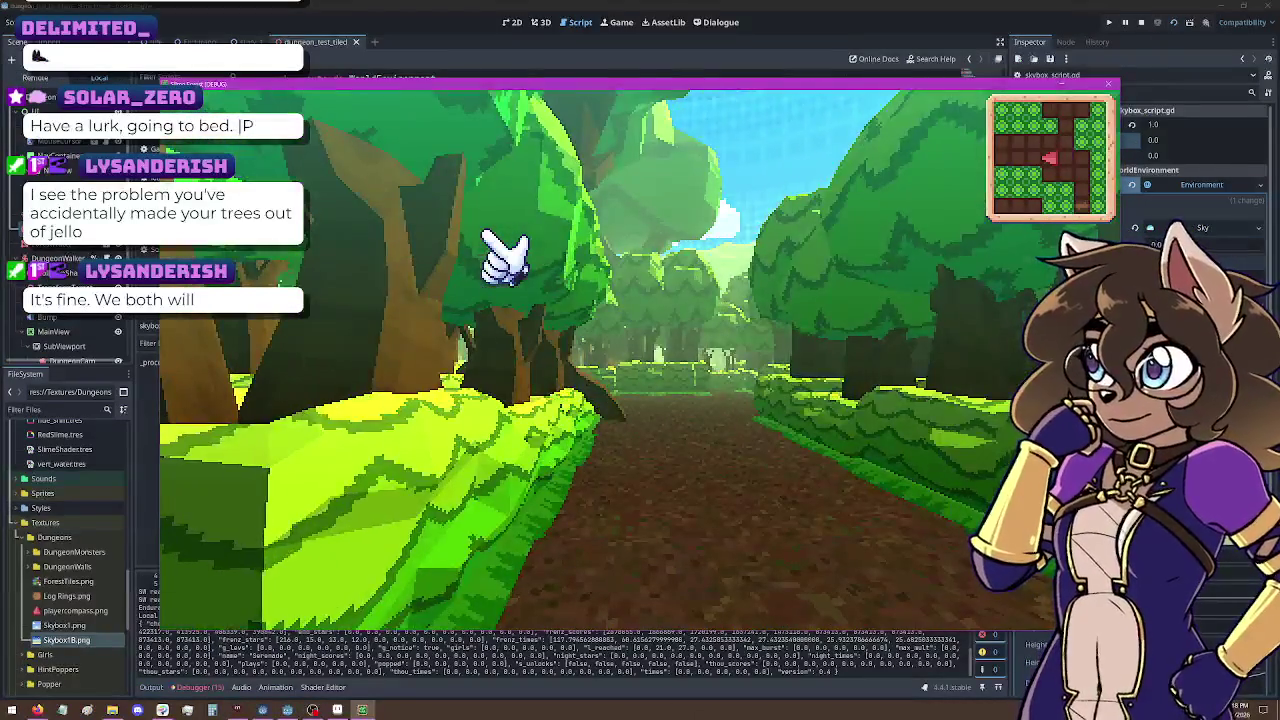
click(1116, 83)
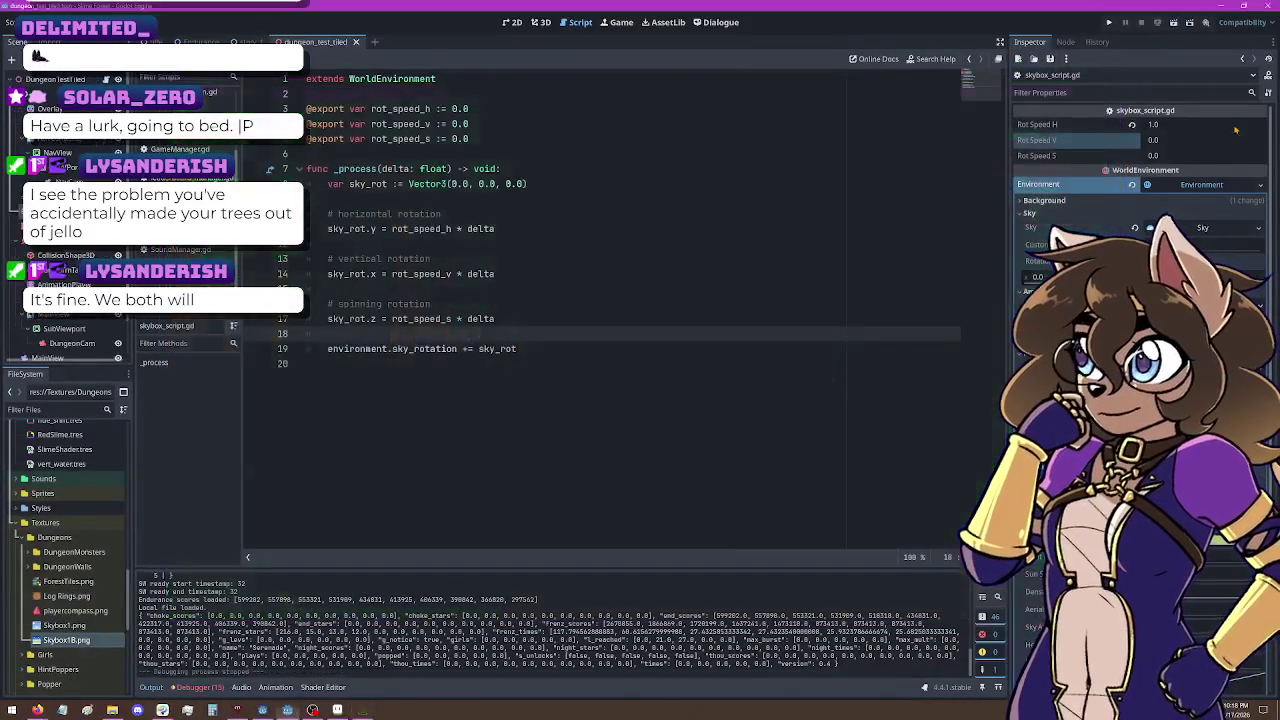
click(1155, 125)
text(1)
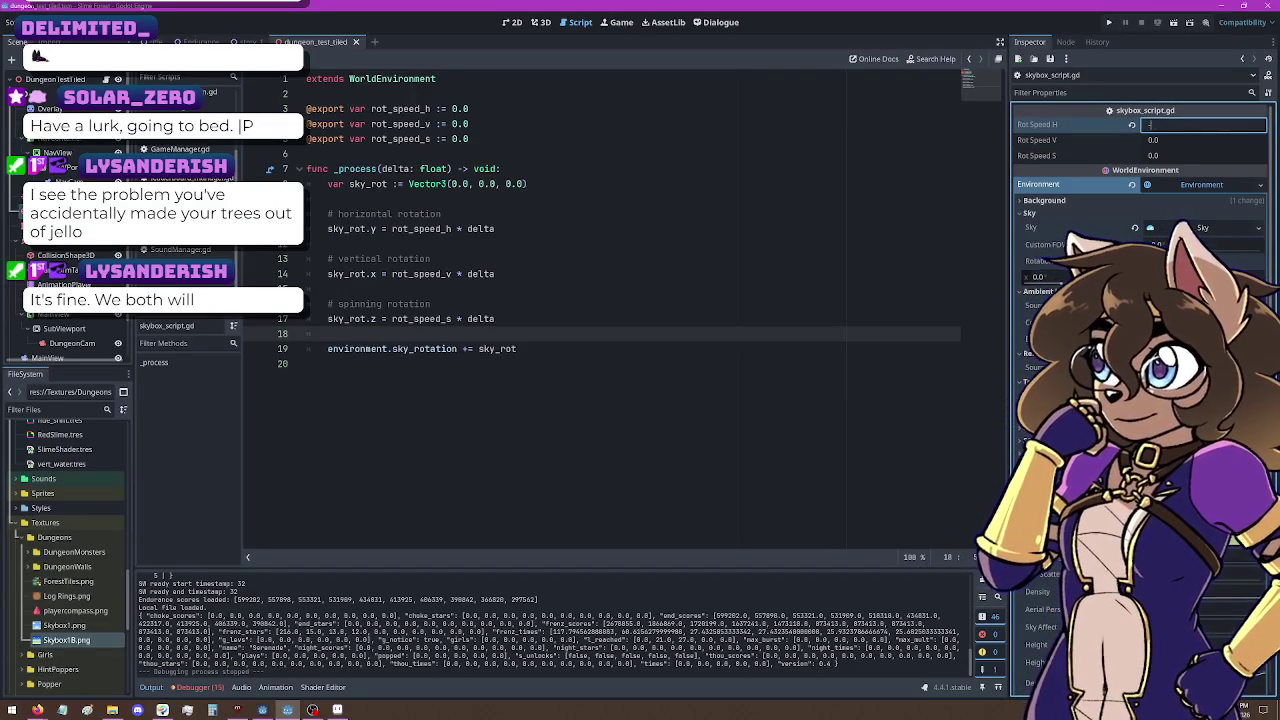
key(Return)
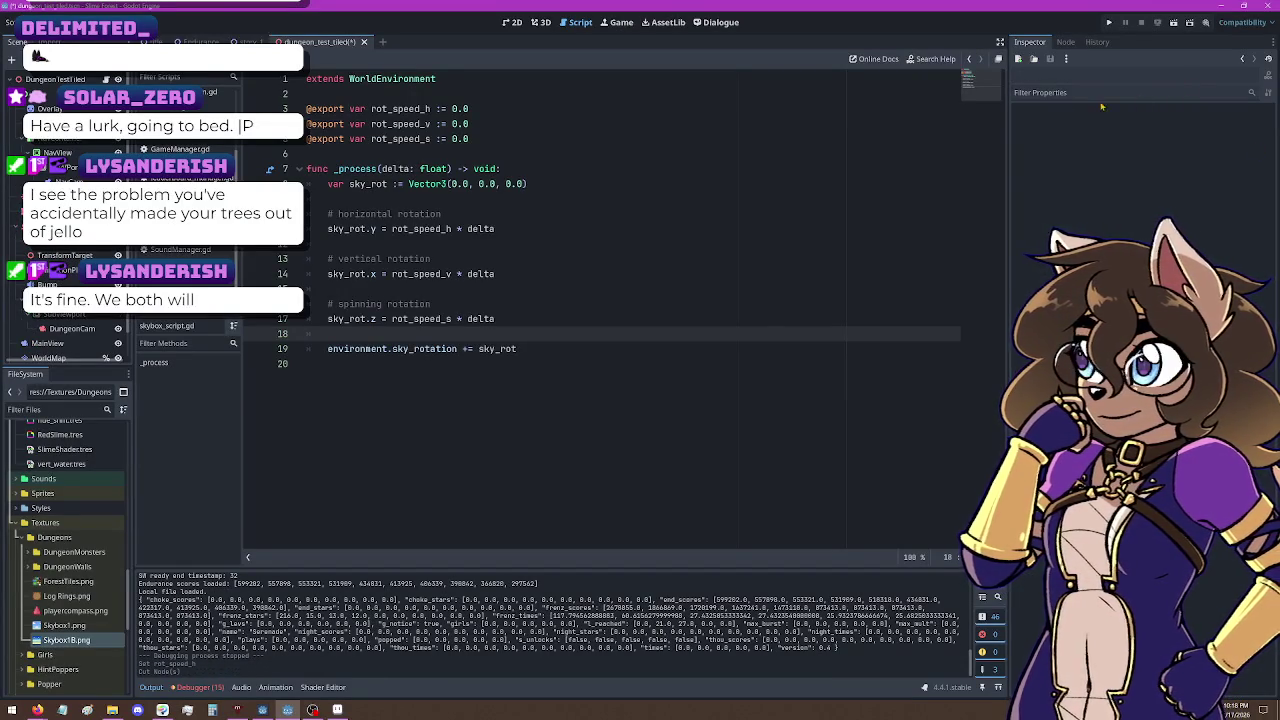
key(ctrl+s)
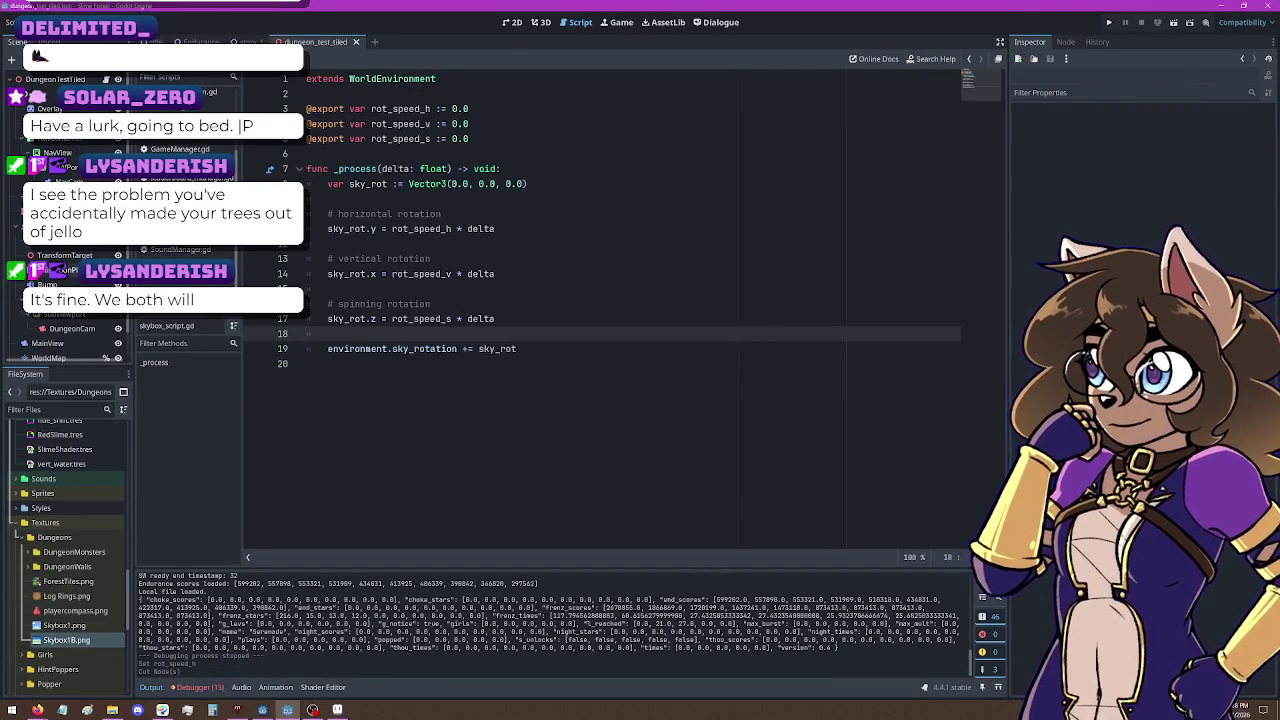
key(ctrl+x)
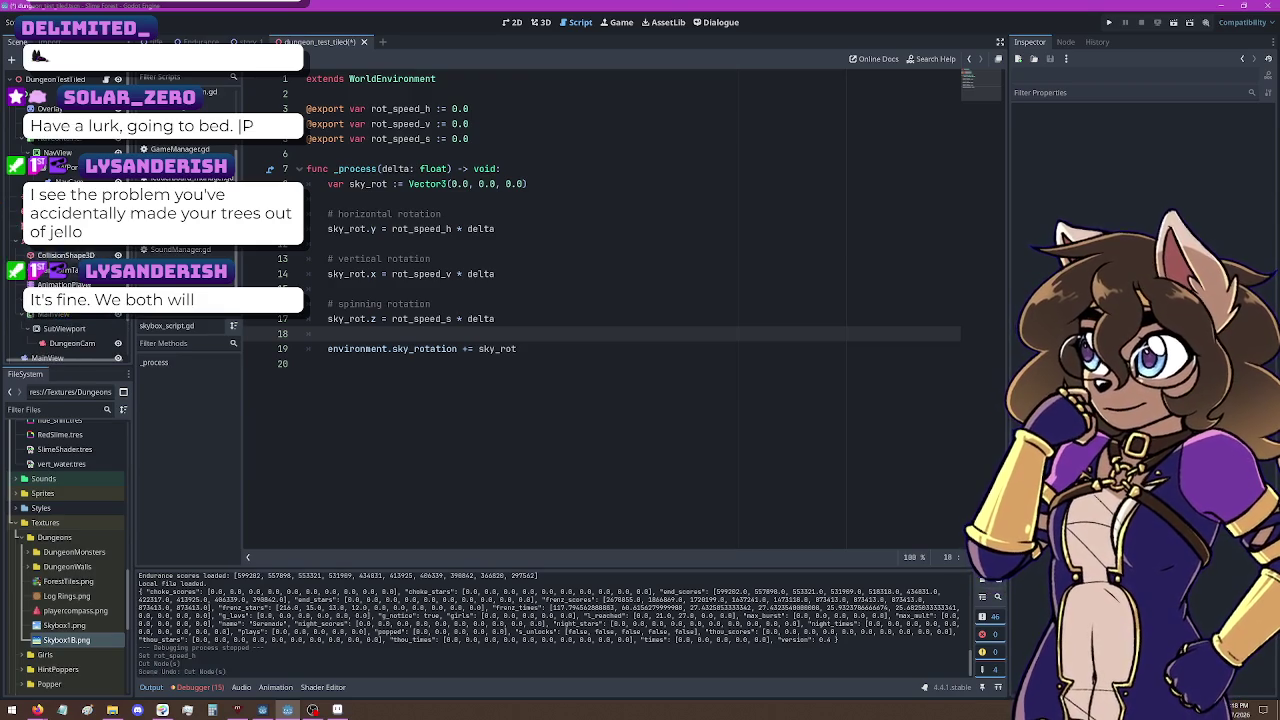
key(ctrl+z)
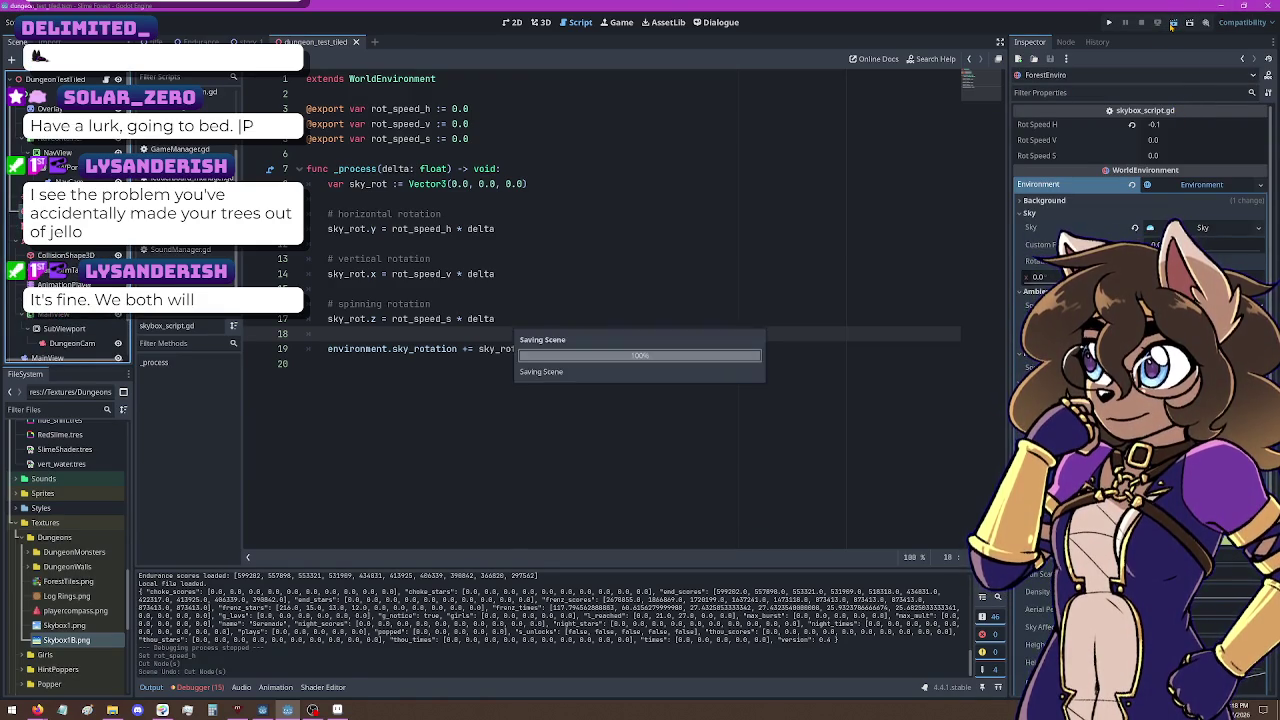
Step: Run the current scene and walk from the hedged path across the stepping stones, watching the rotating sky
click(1172, 26)
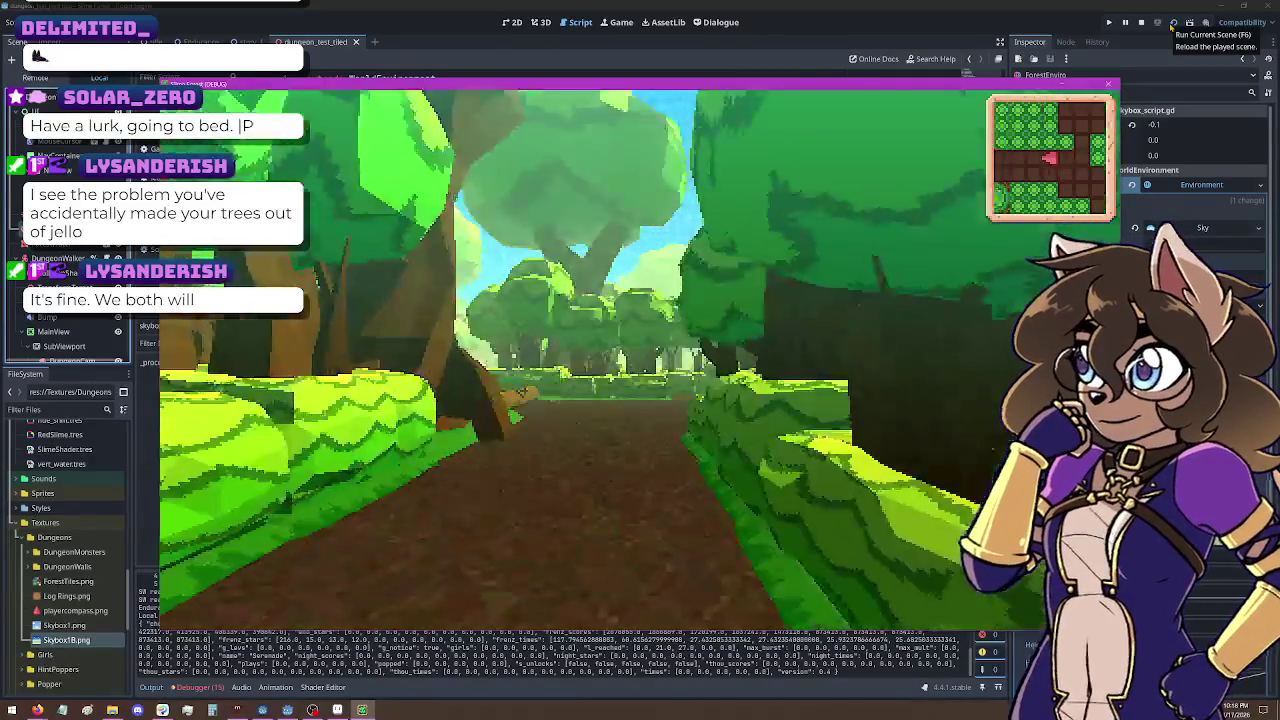
key(Left)
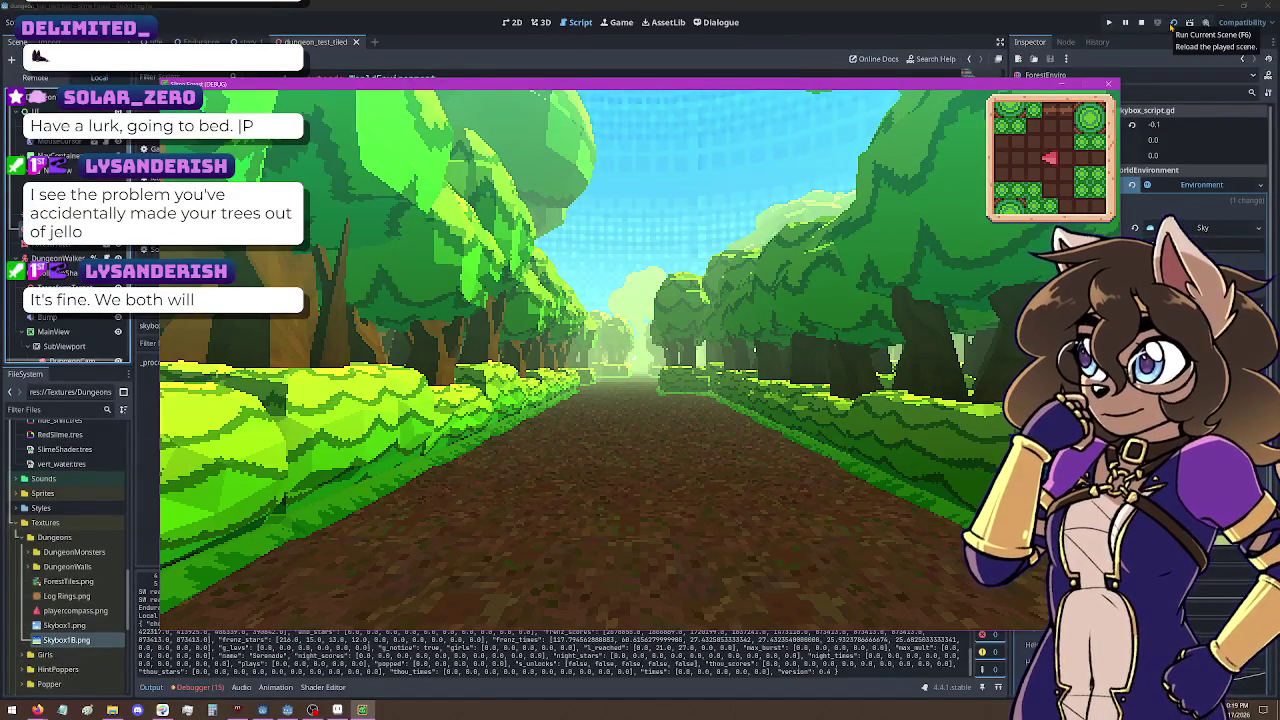
key(w)
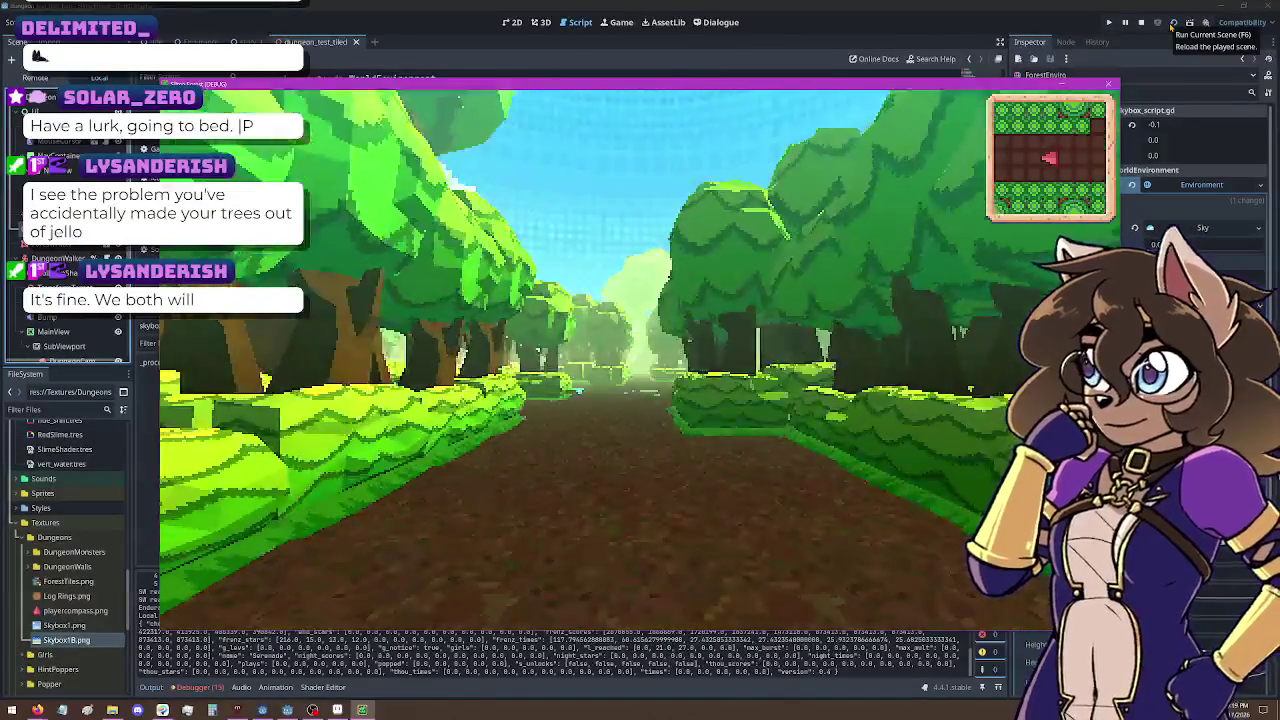
key(w)
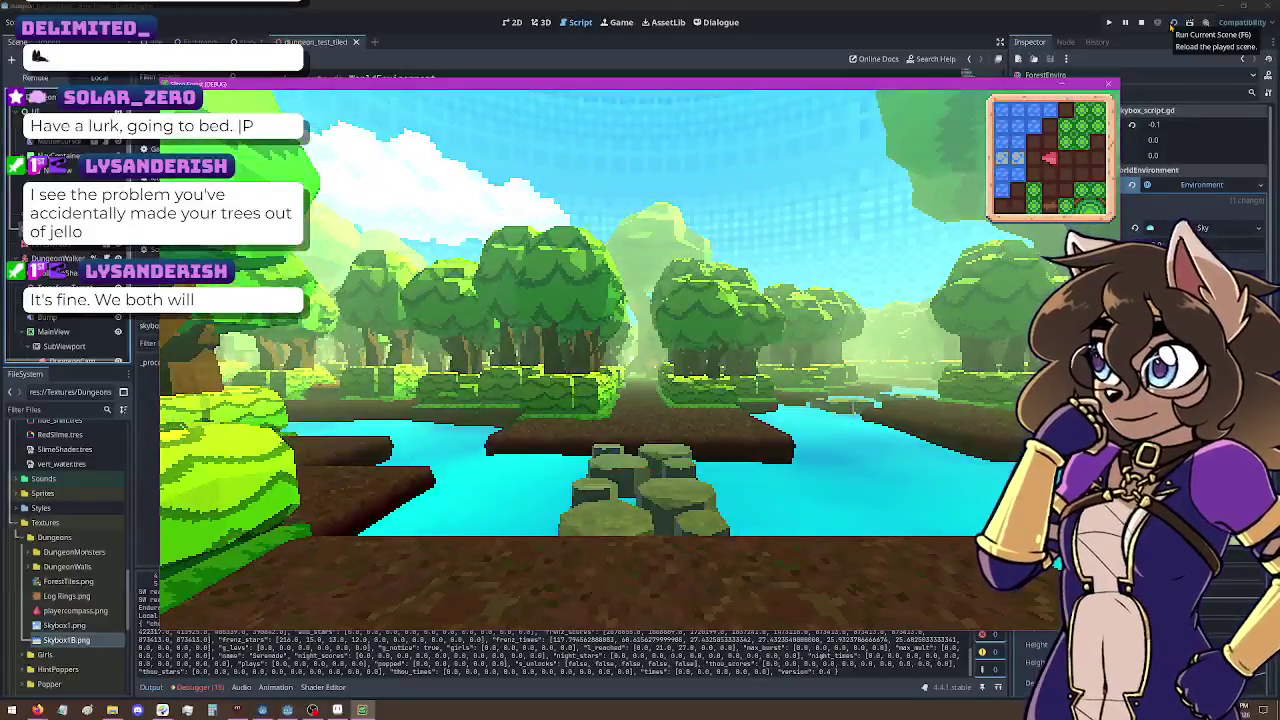
key(w)
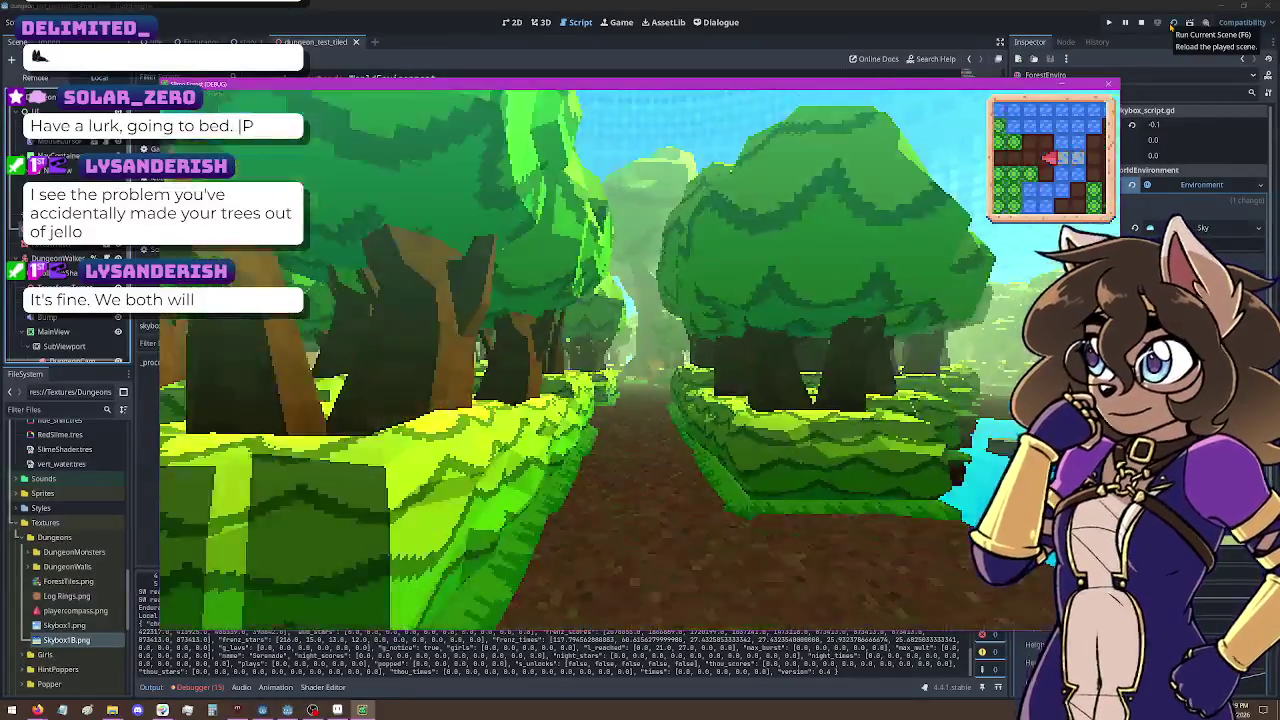
key(w)
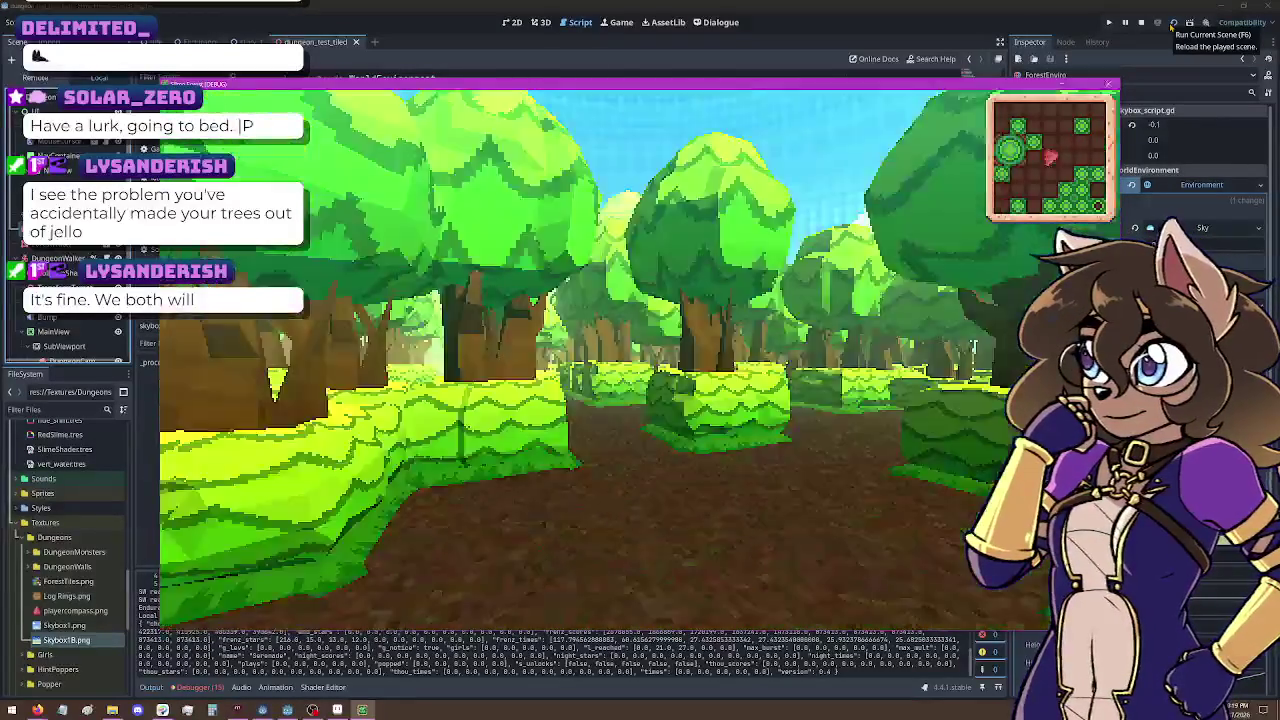
key(w)
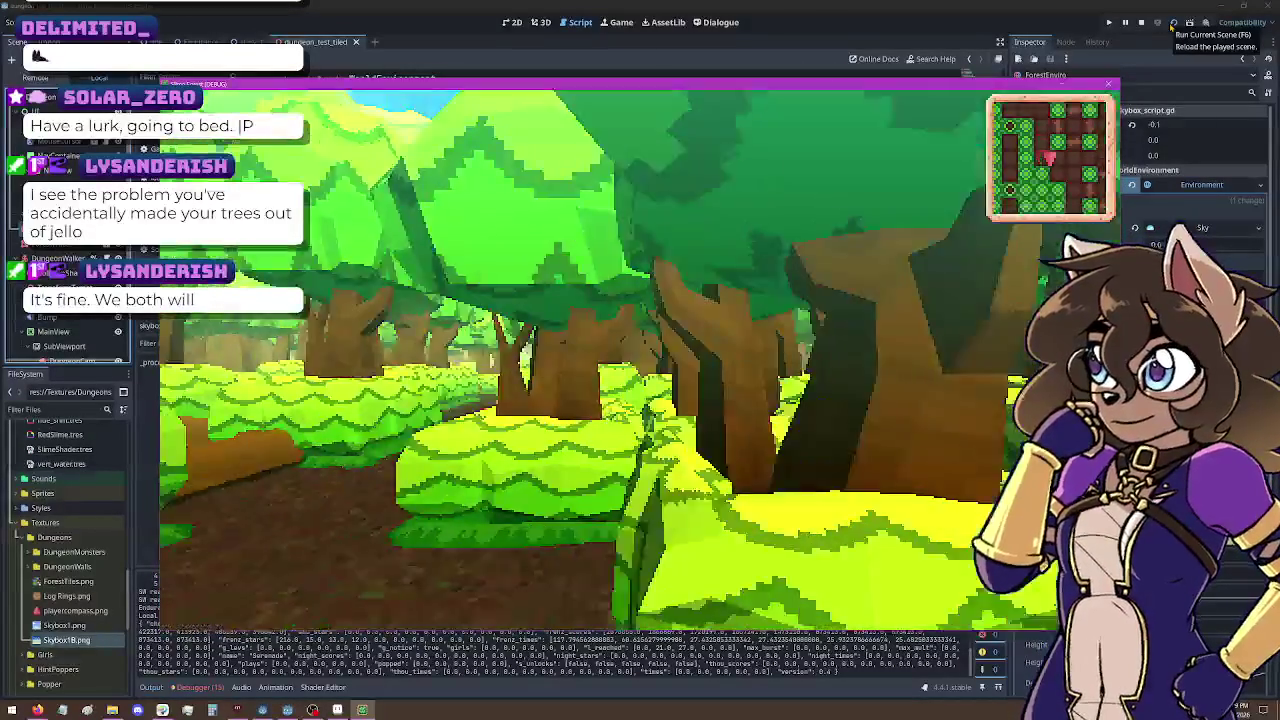
key(w)
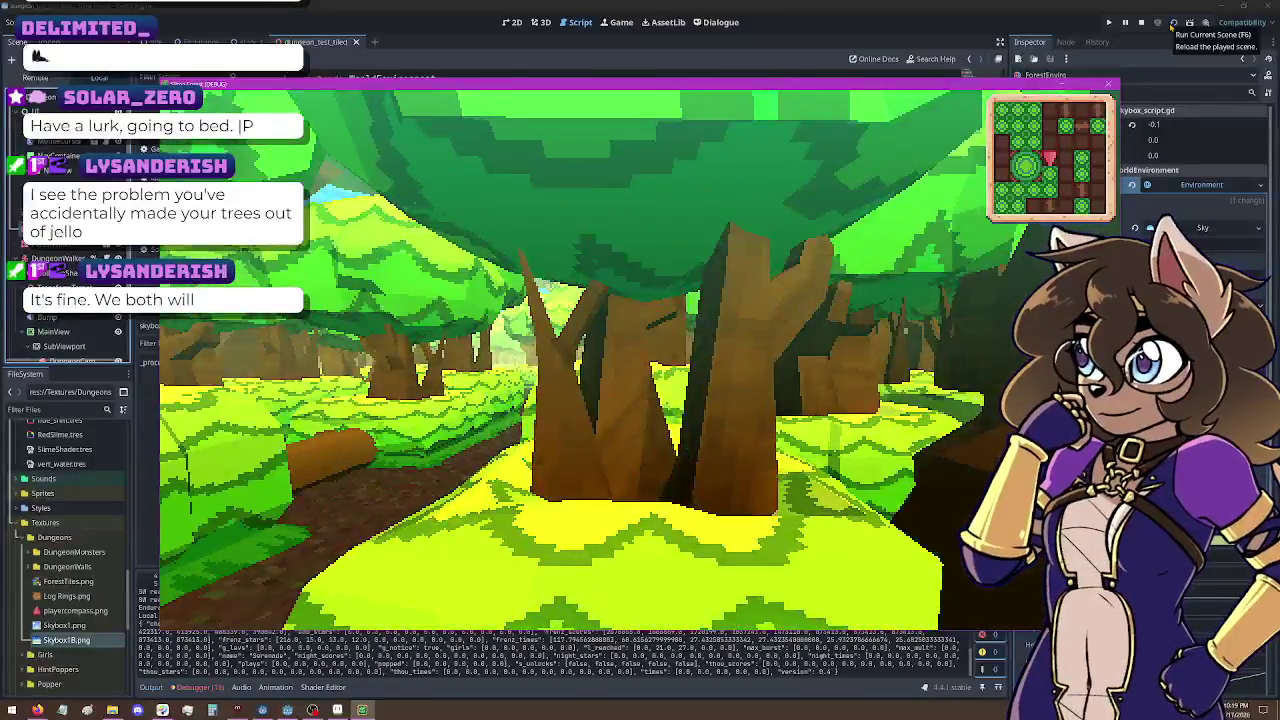
key(w)
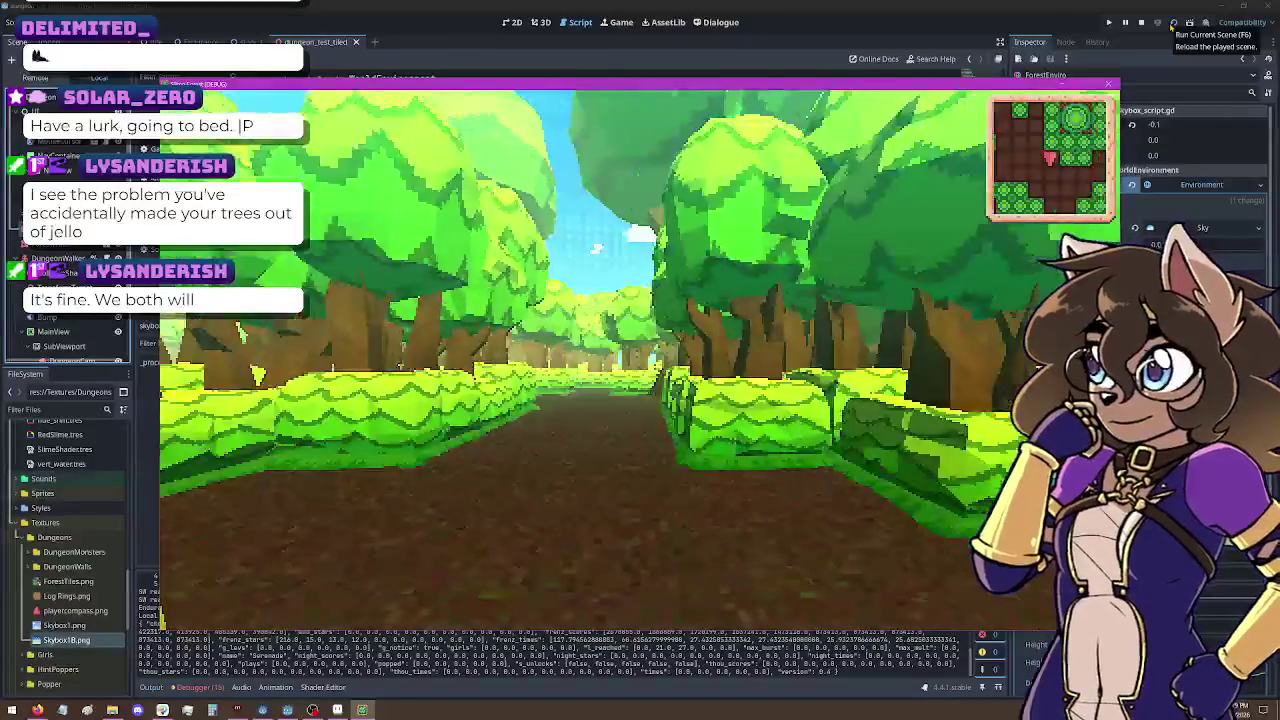
key(w)
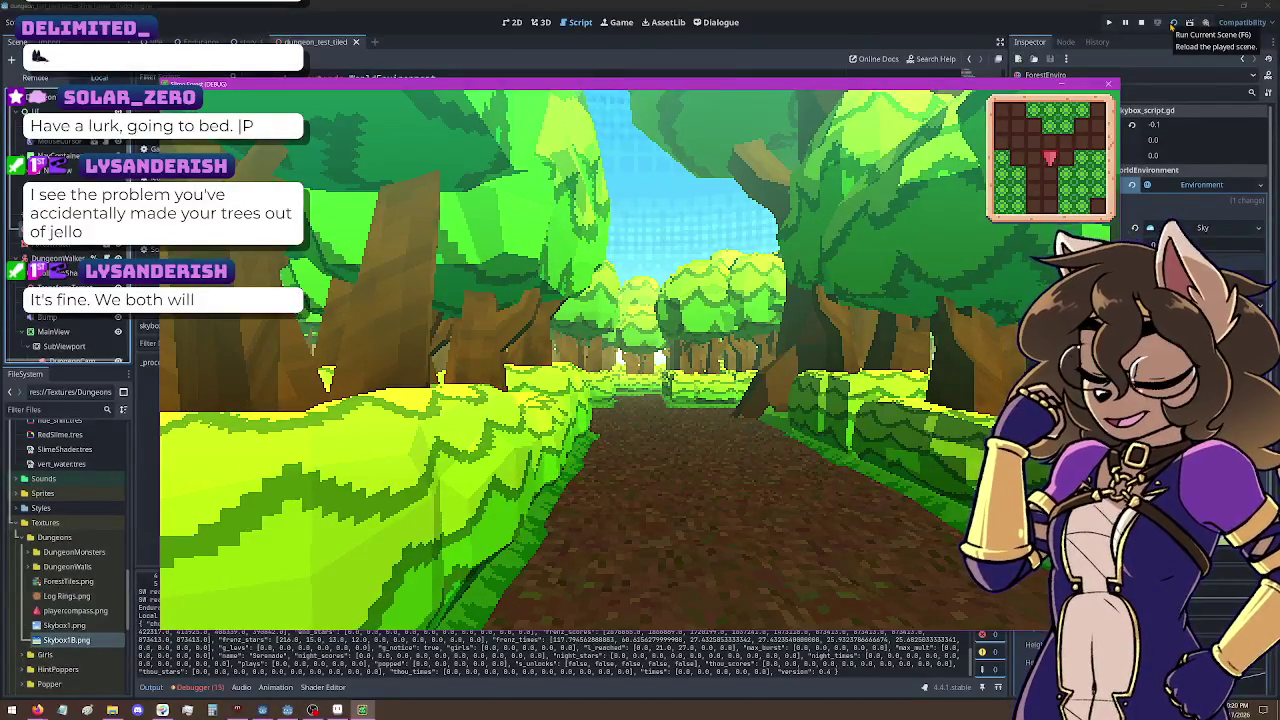
click(1150, 124)
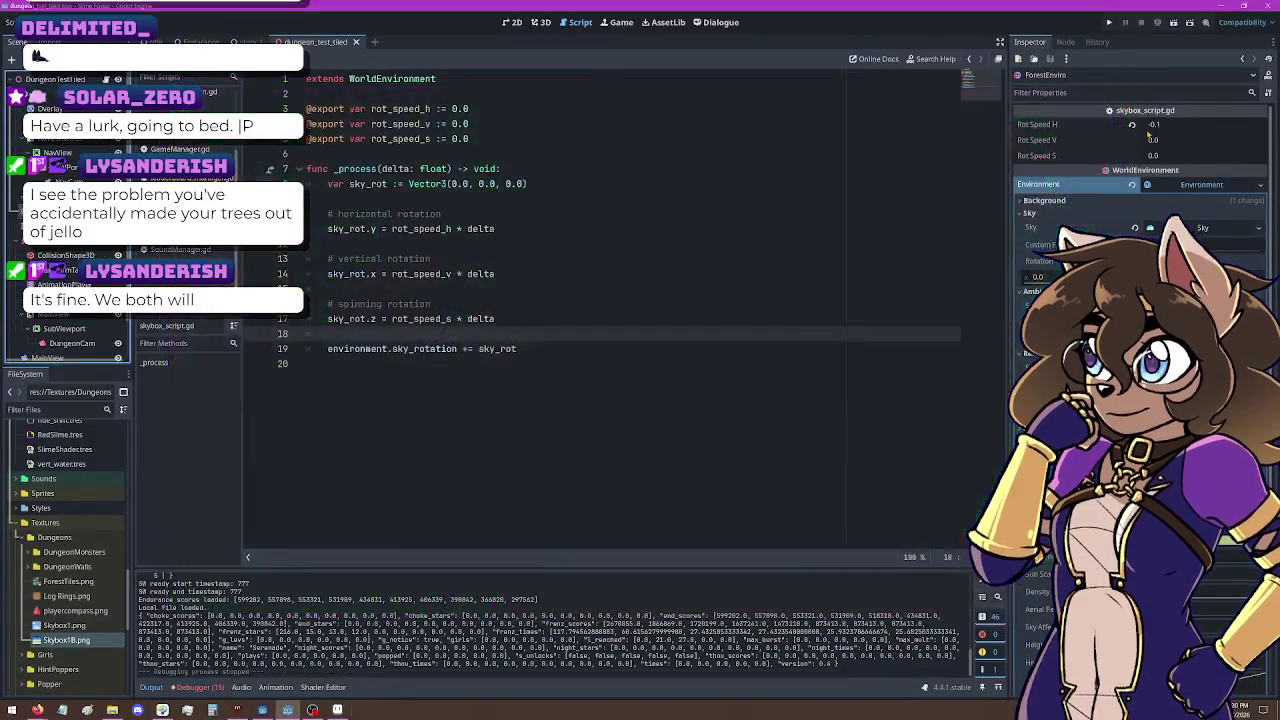
Step: Change Rot Speed H from -0.1 to -0.01 and run the scene again
text(-0.1)
key(BackSpace)
text(01)
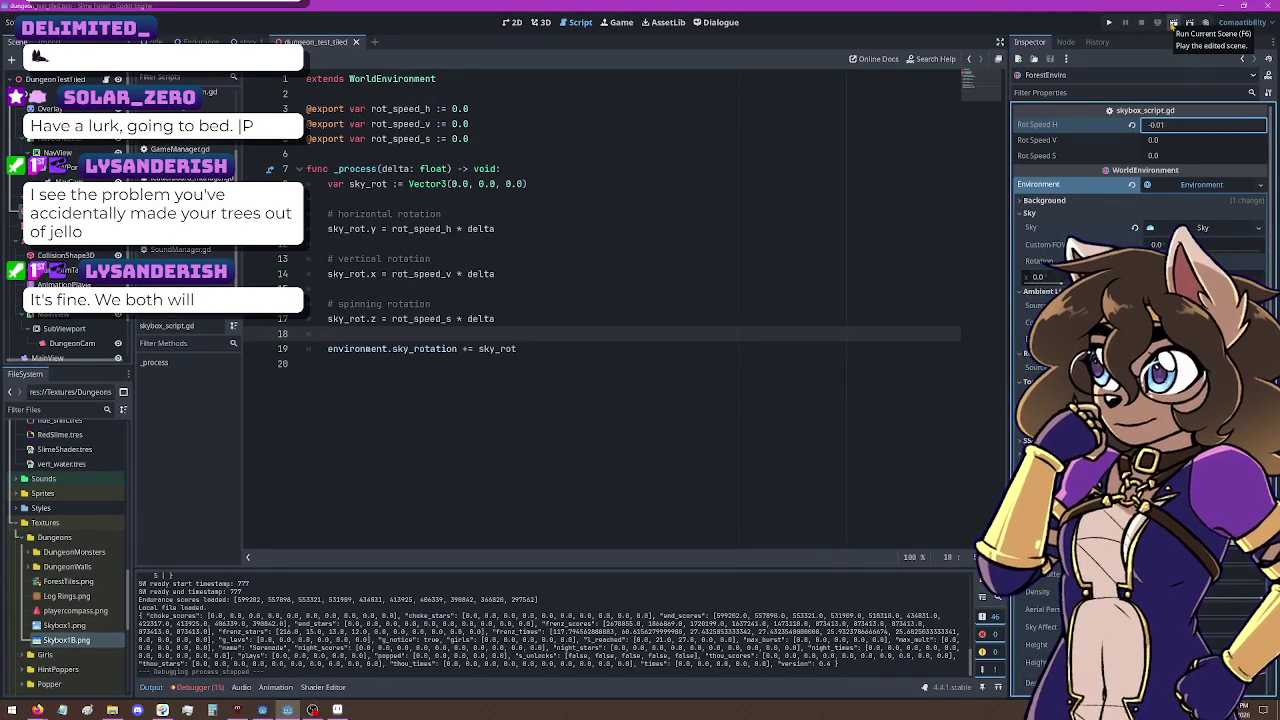
click(1172, 23)
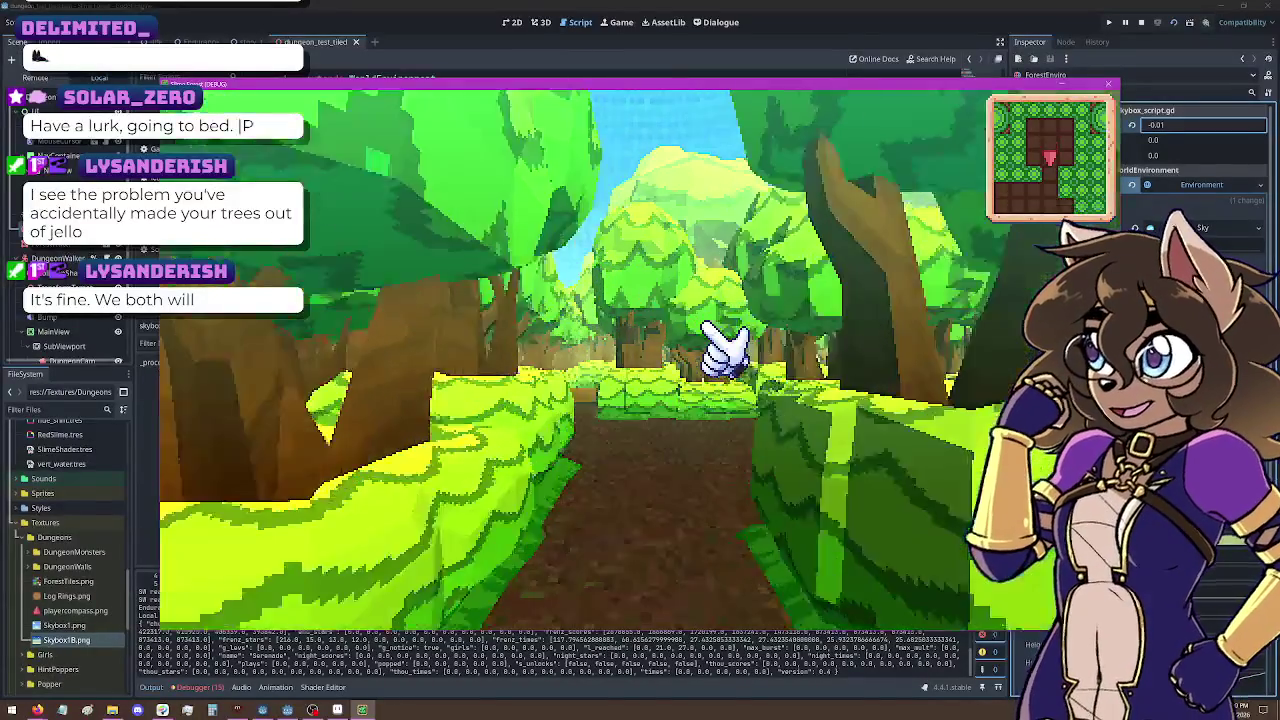
Step: Walk forward through the forest, turning left and right past the water and tree island
key(w)
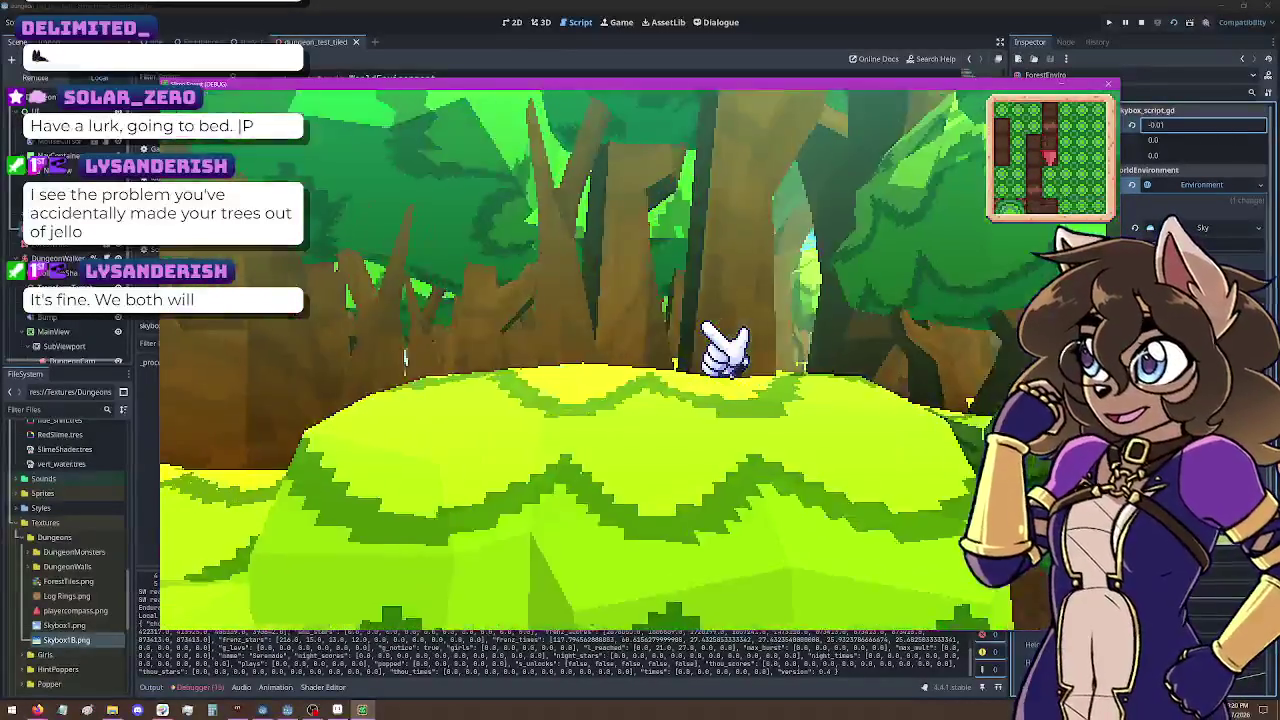
key(w)
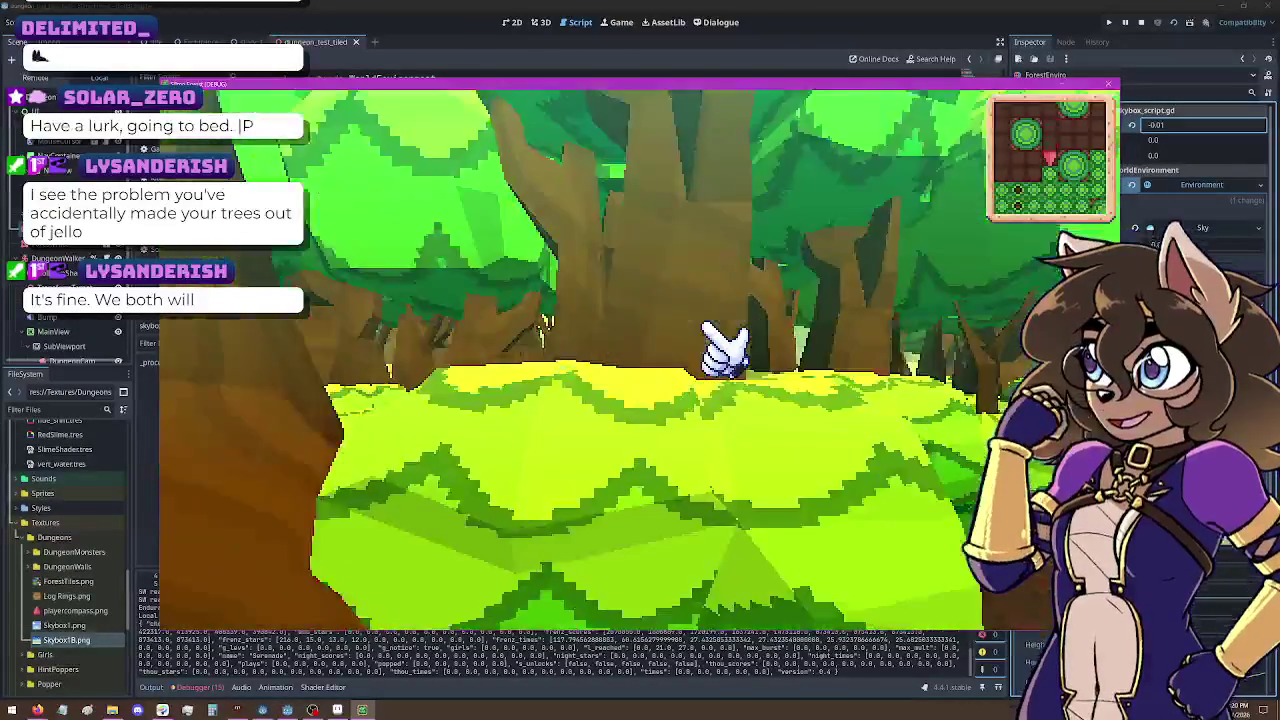
key(w)
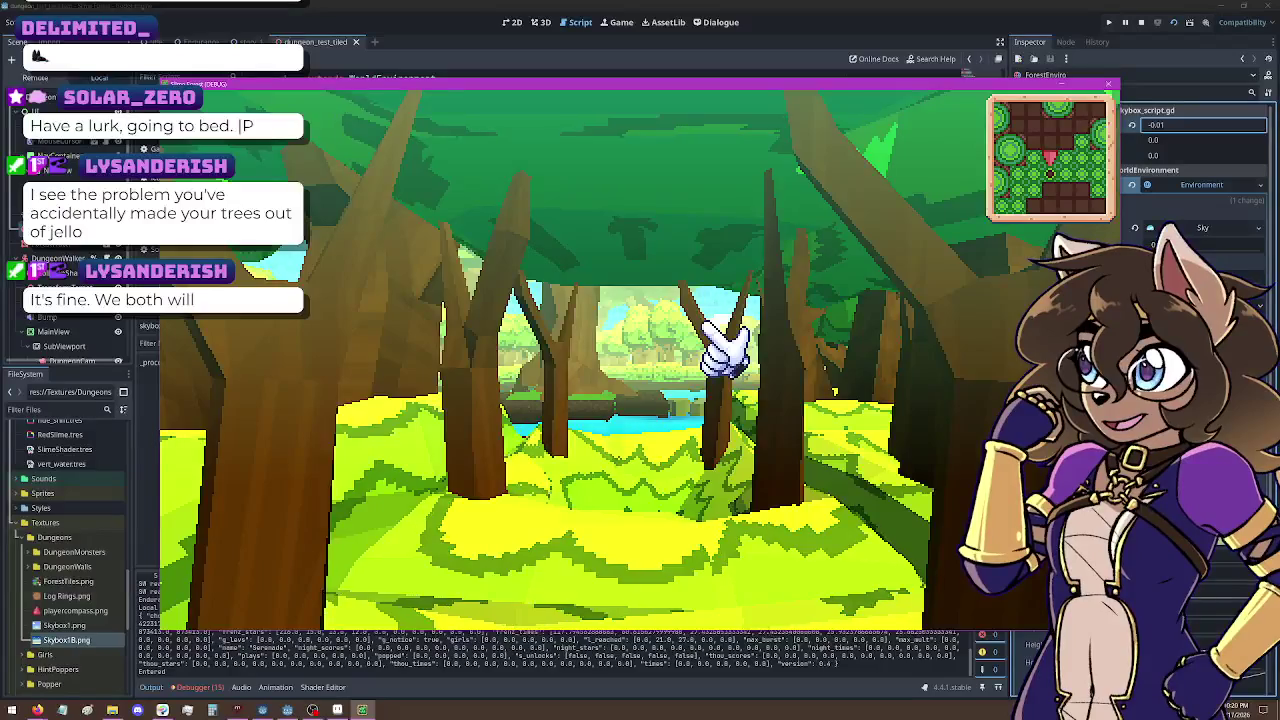
key(a)
key(d)
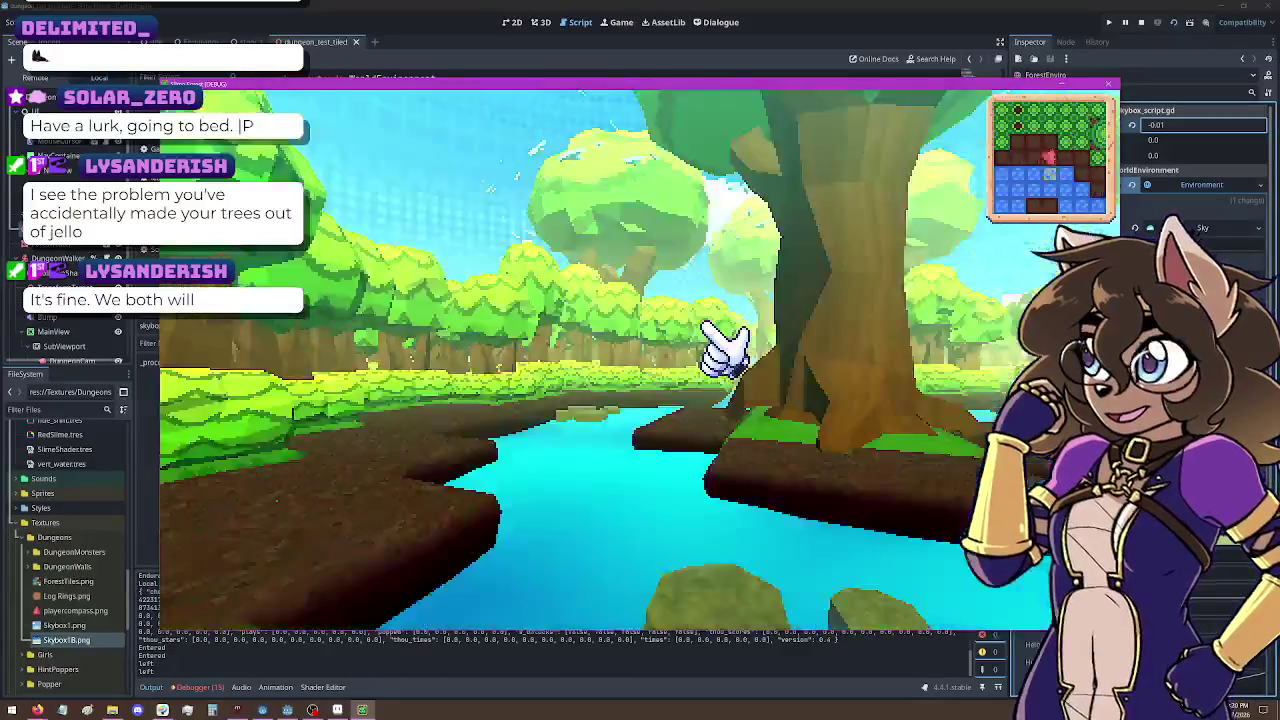
key(d)
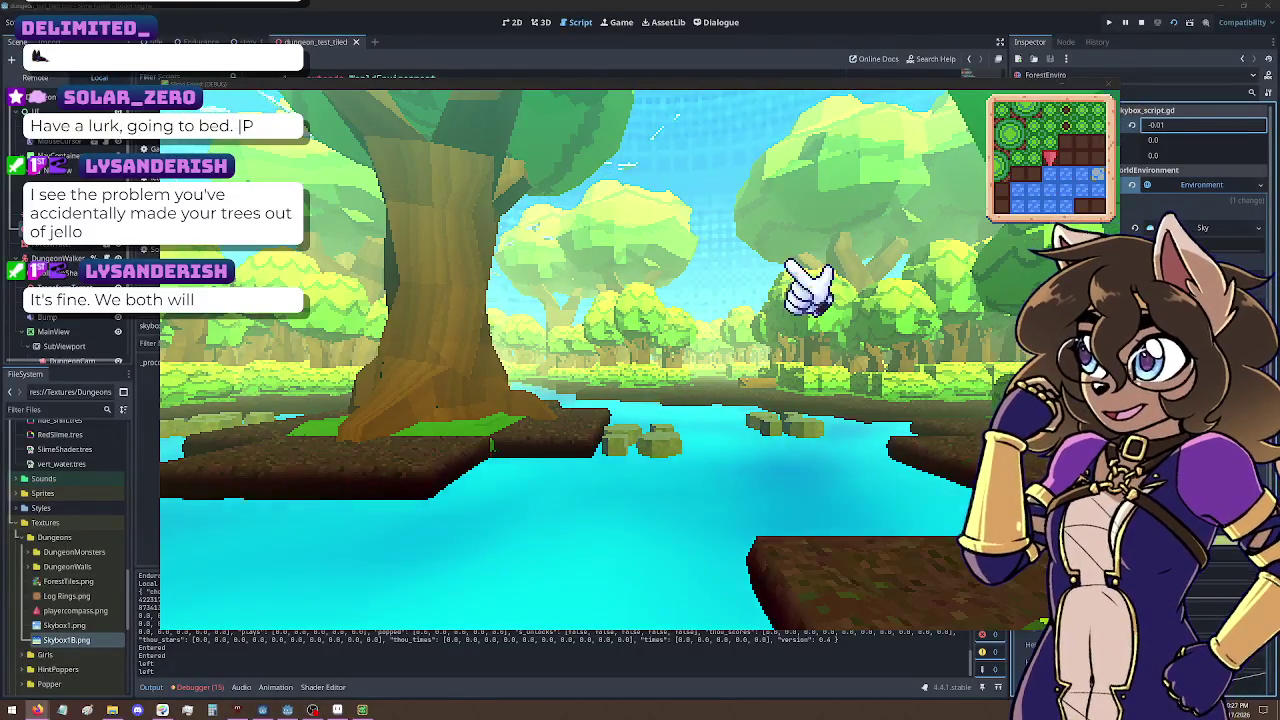
Step: Stop the running game test and return to the GradBack.png sky image in Aseprite
click(1109, 83)
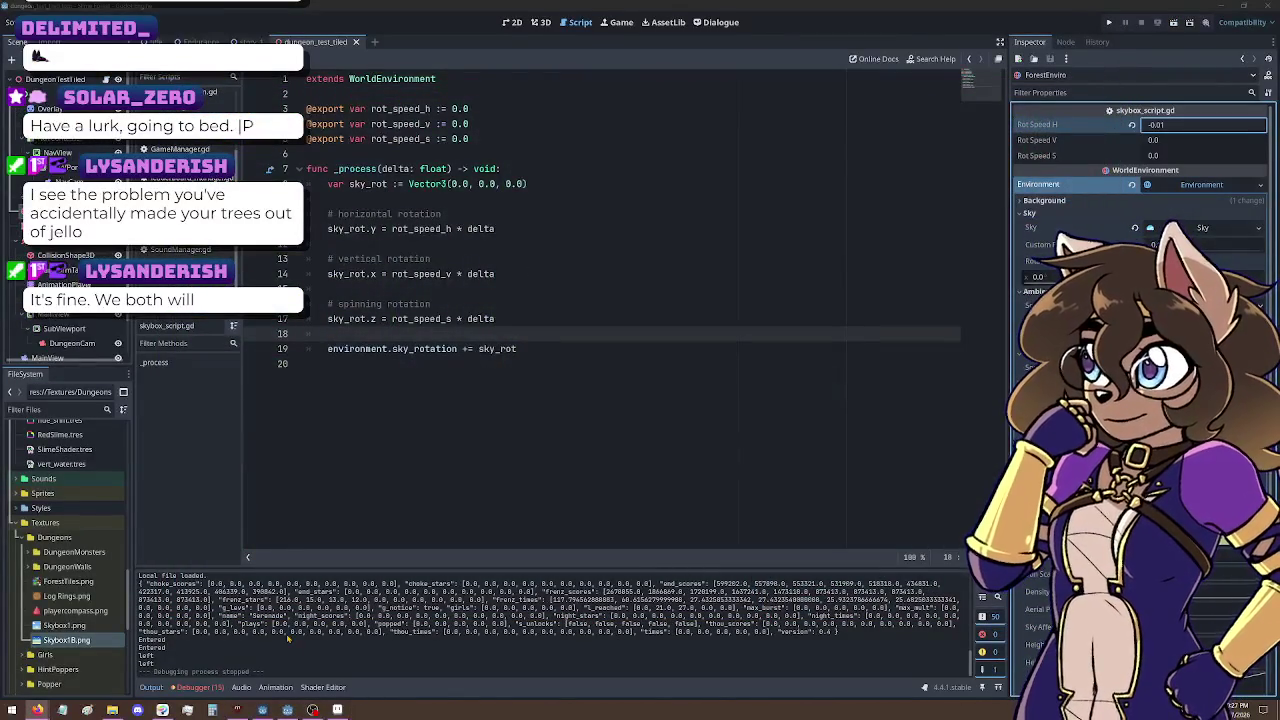
click(337, 710)
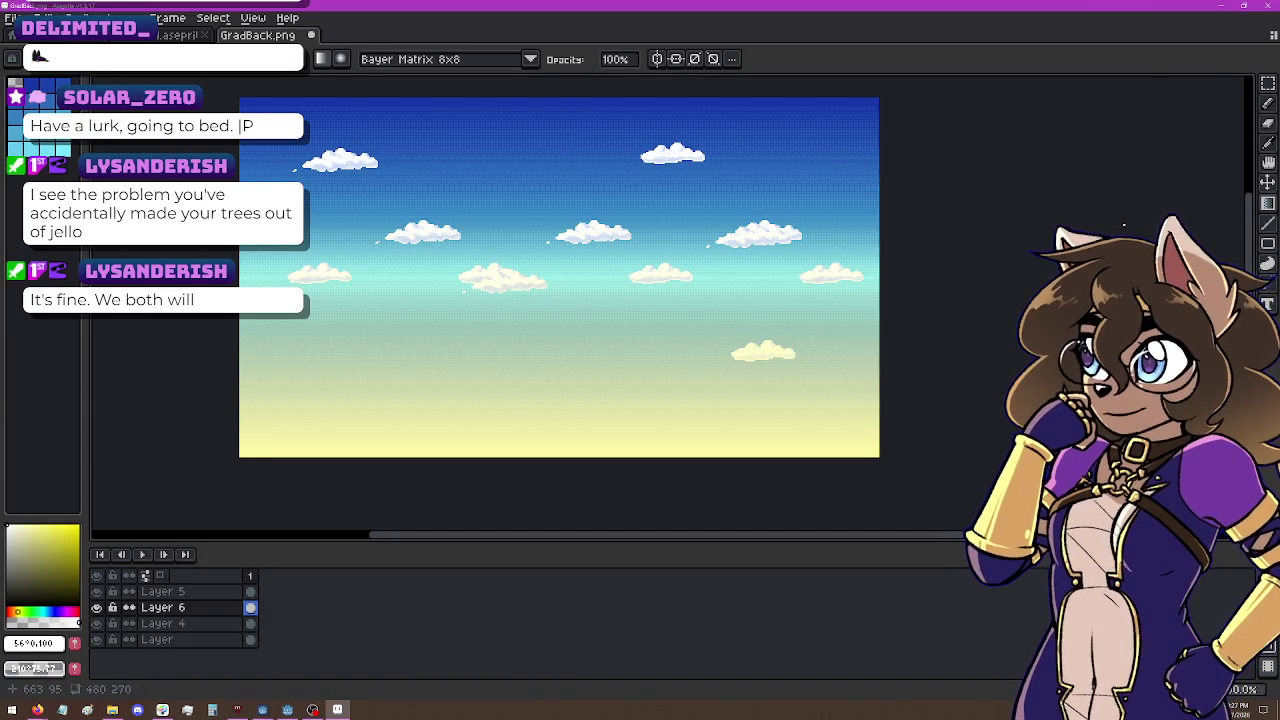
Step: Toggle the yellow horizon and sky gradient layers to compare, then close GradBack.png without saving
key(w)
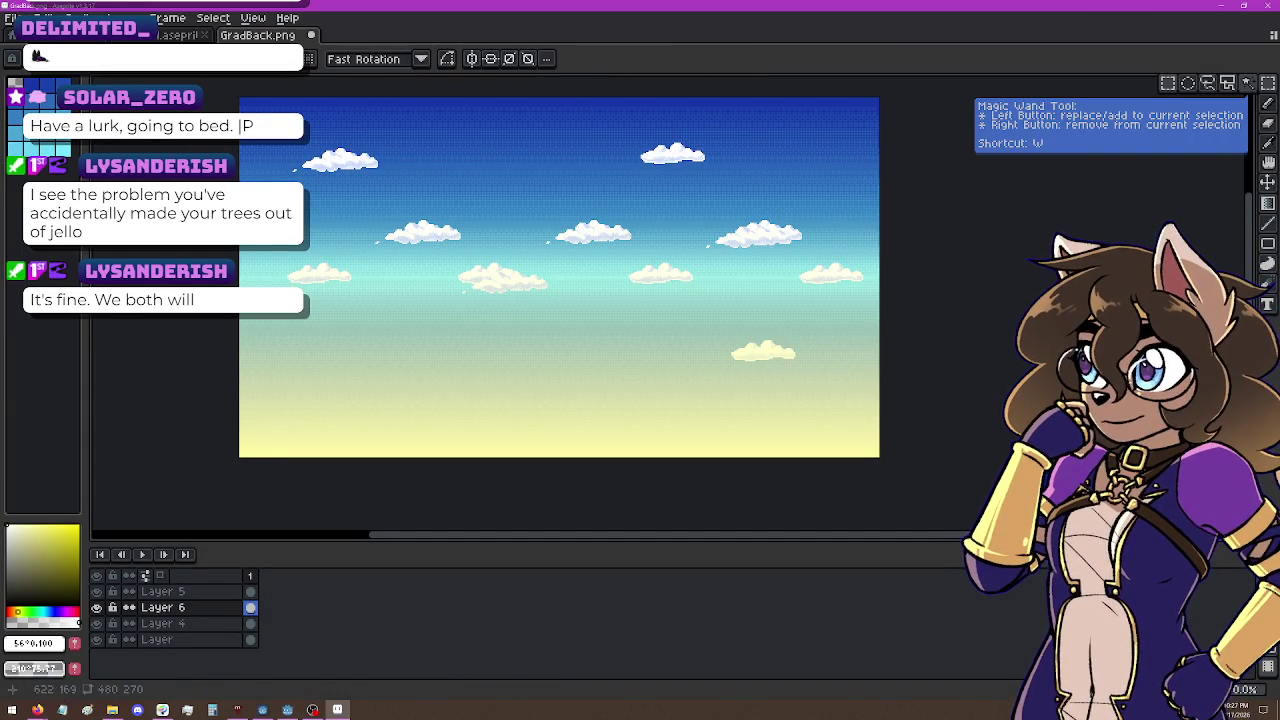
click(97, 596)
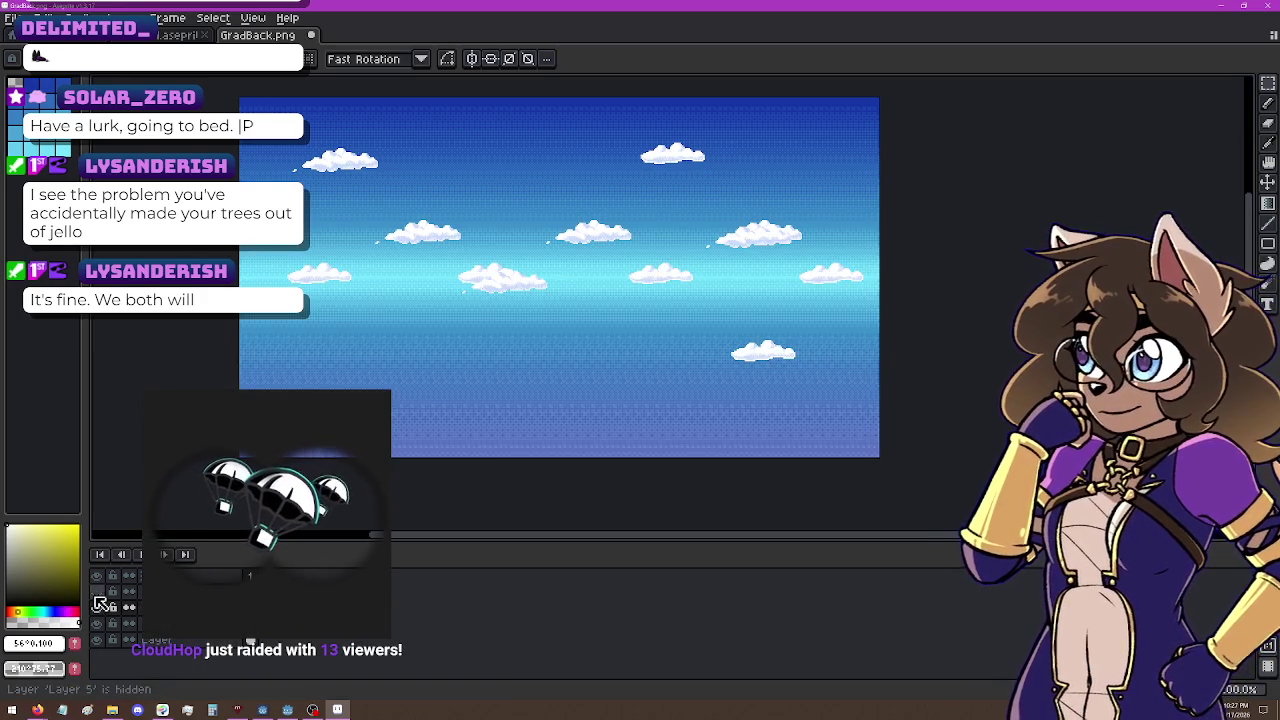
click(97, 607)
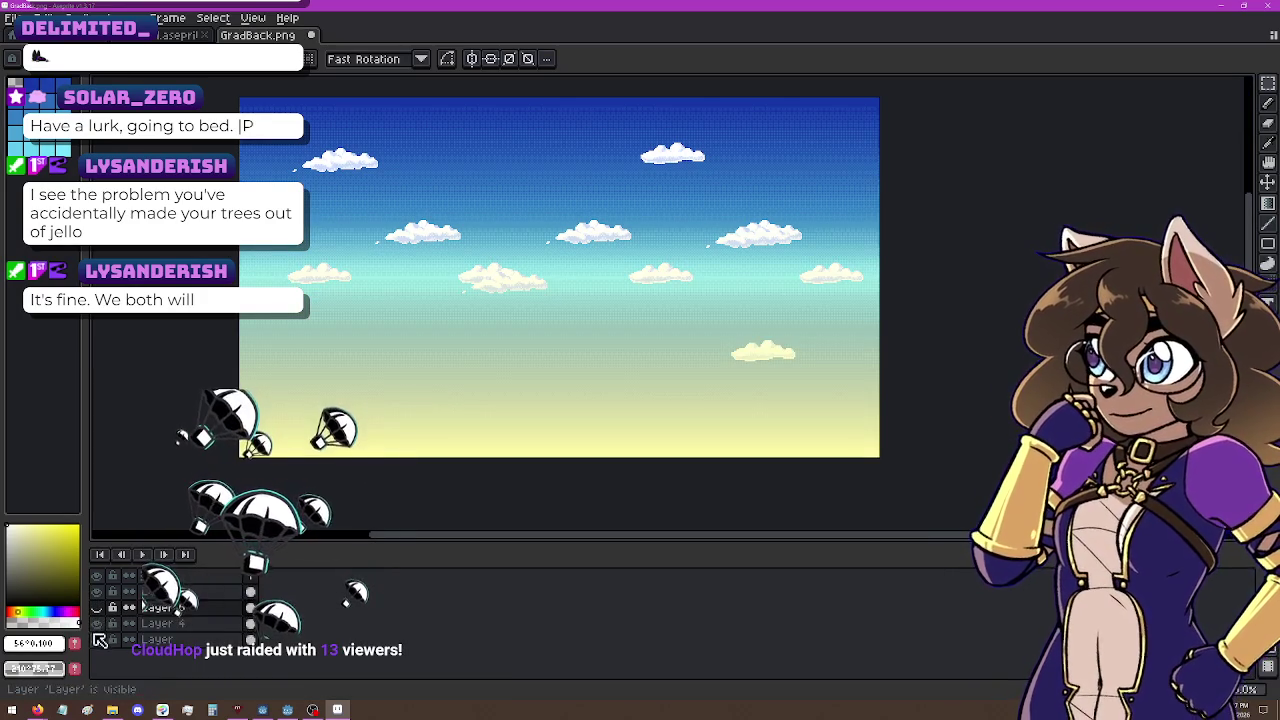
click(97, 639)
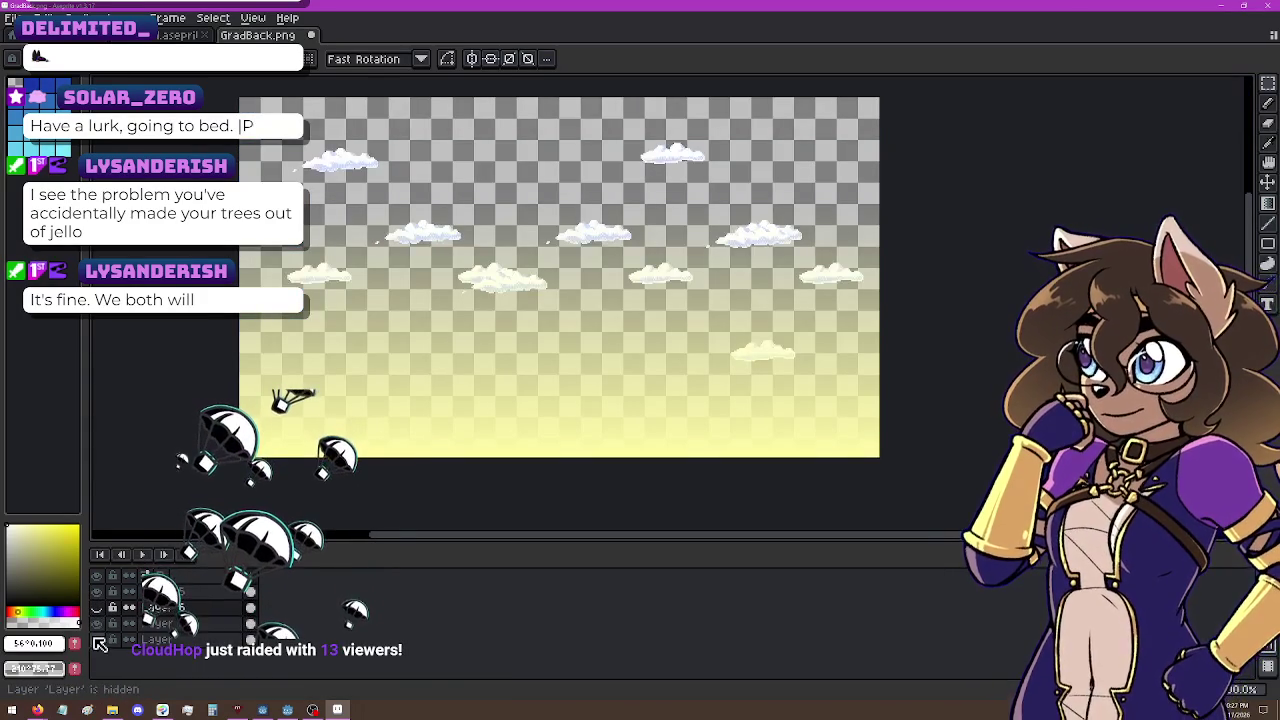
click(97, 639)
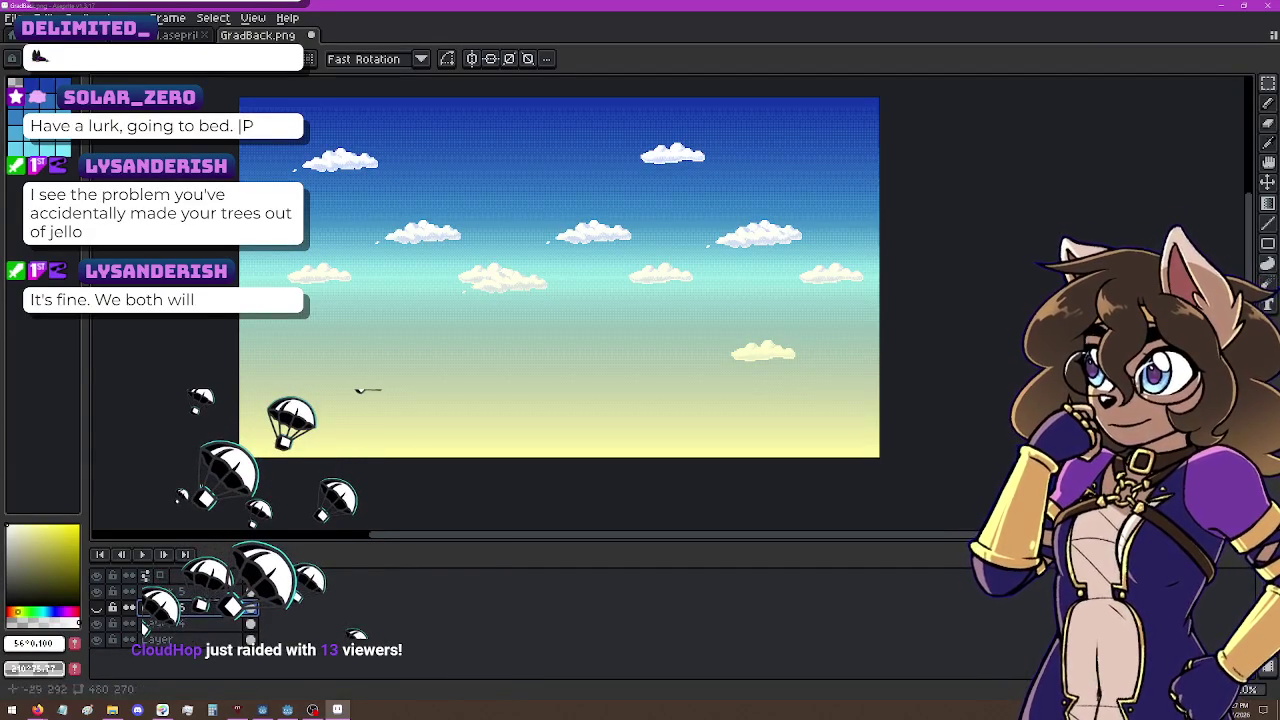
click(311, 35)
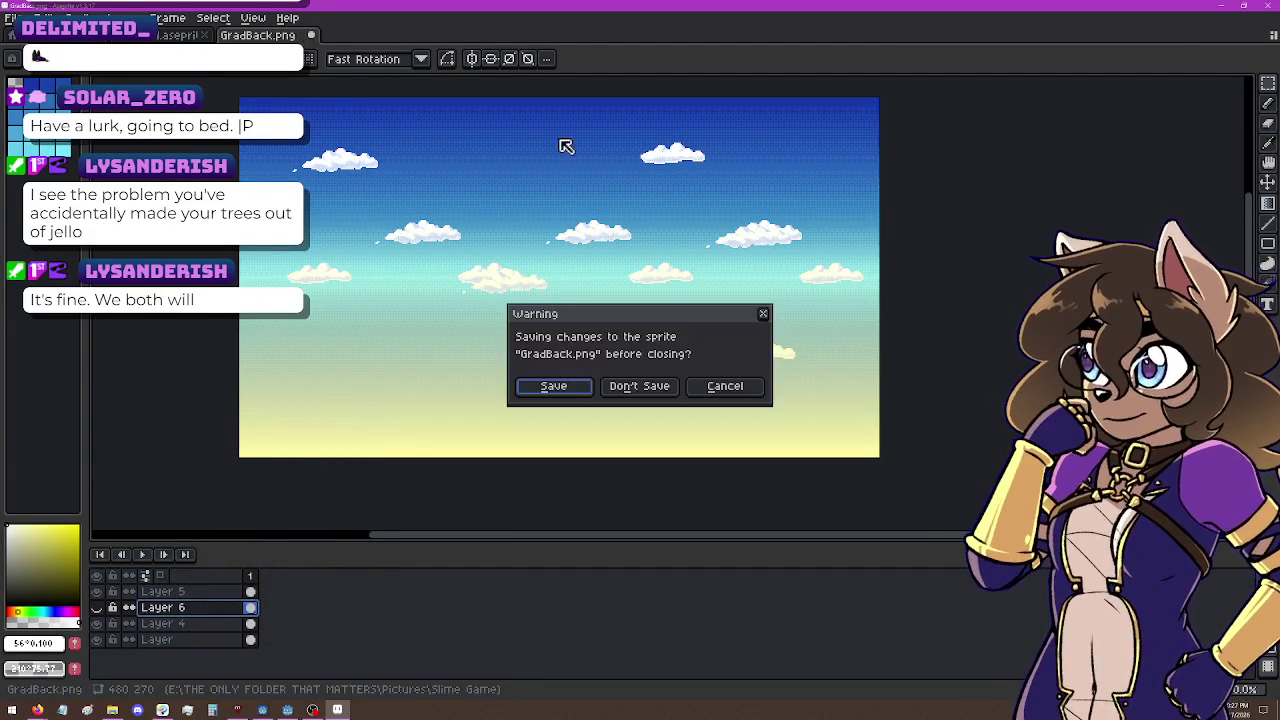
click(648, 390)
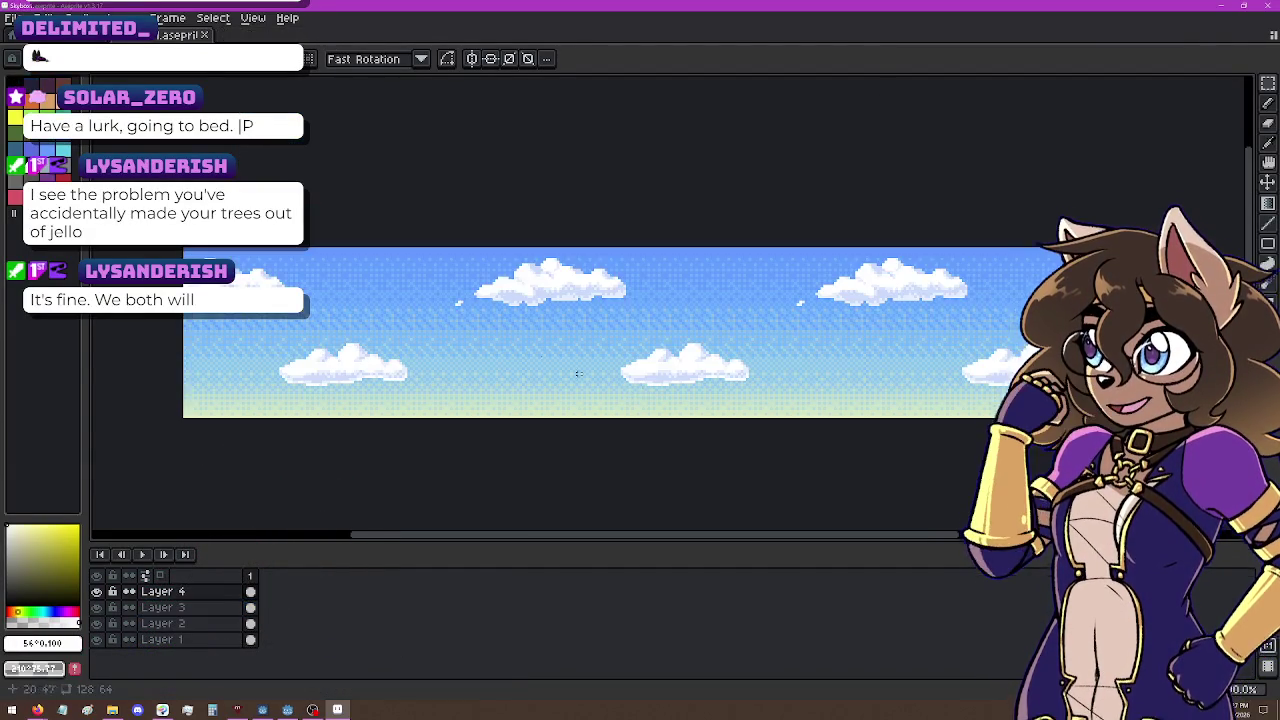
scroll(600, 143, down, 1)
mouse_move(789, 234)
mouse_down()
mouse_move(738, 240)
mouse_move(754, 260)
mouse_up()
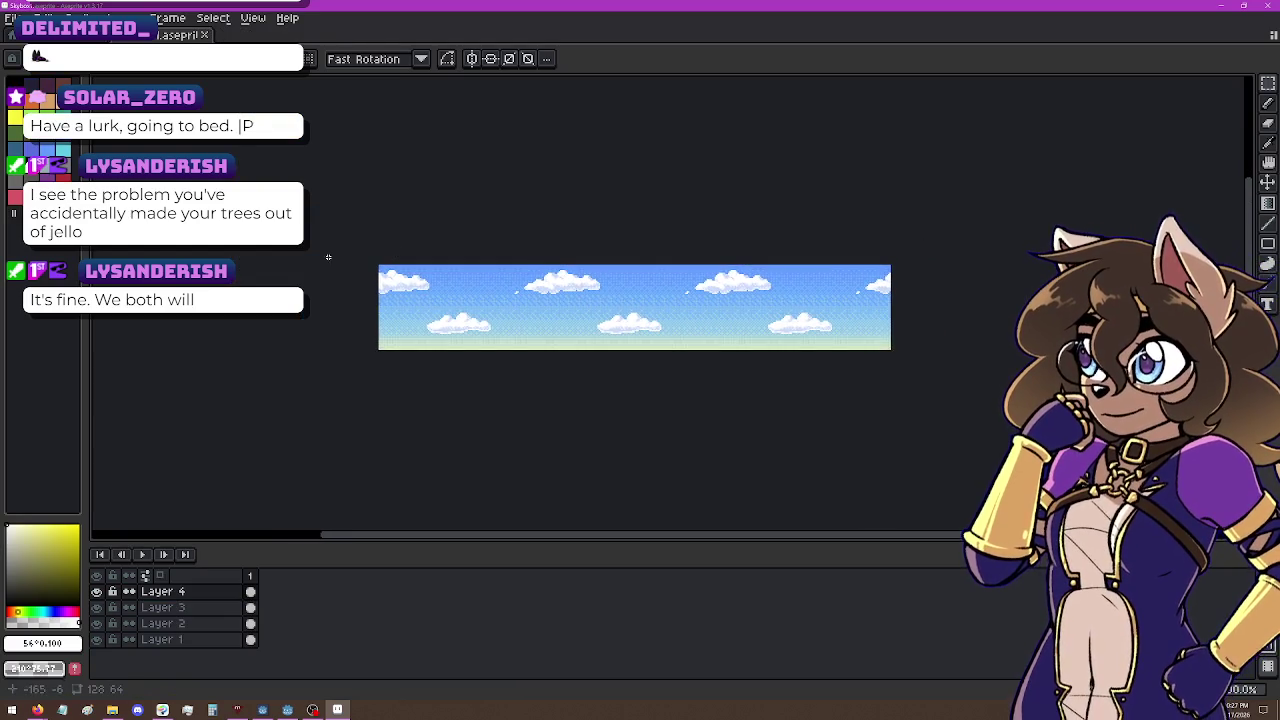
click(40, 18)
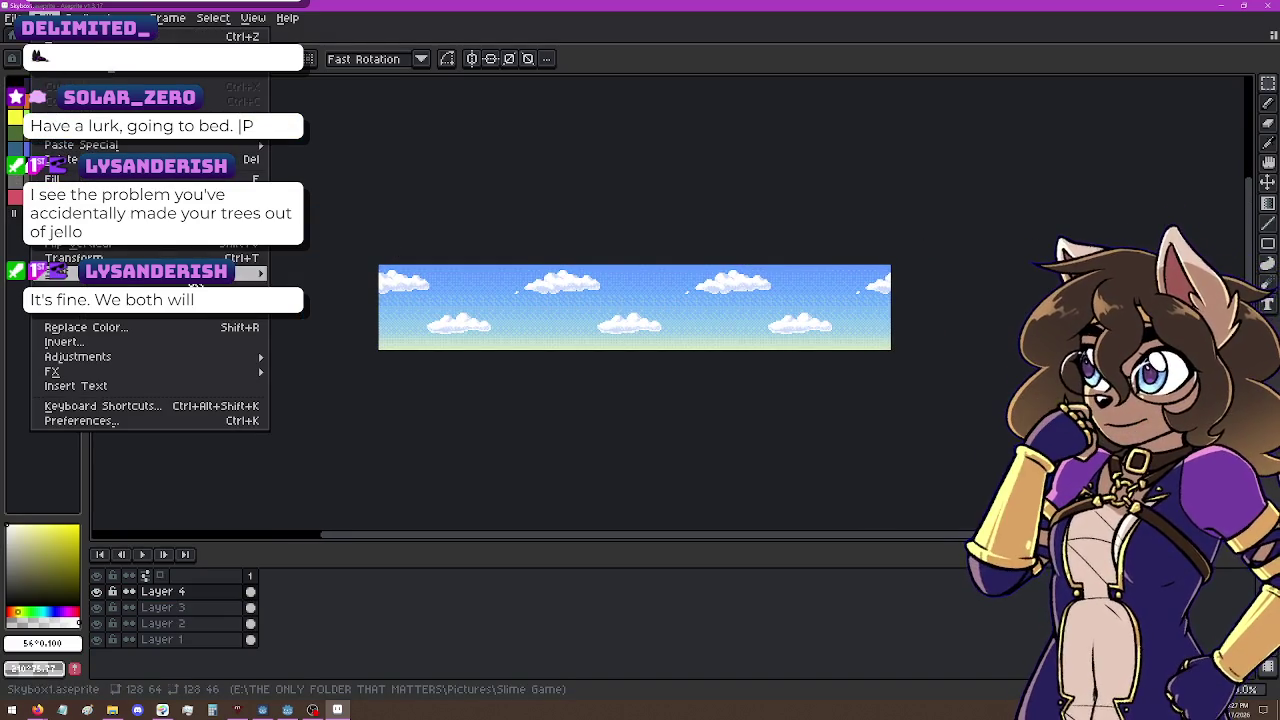
mouse_move(160, 357)
mouse_move(80, 18)
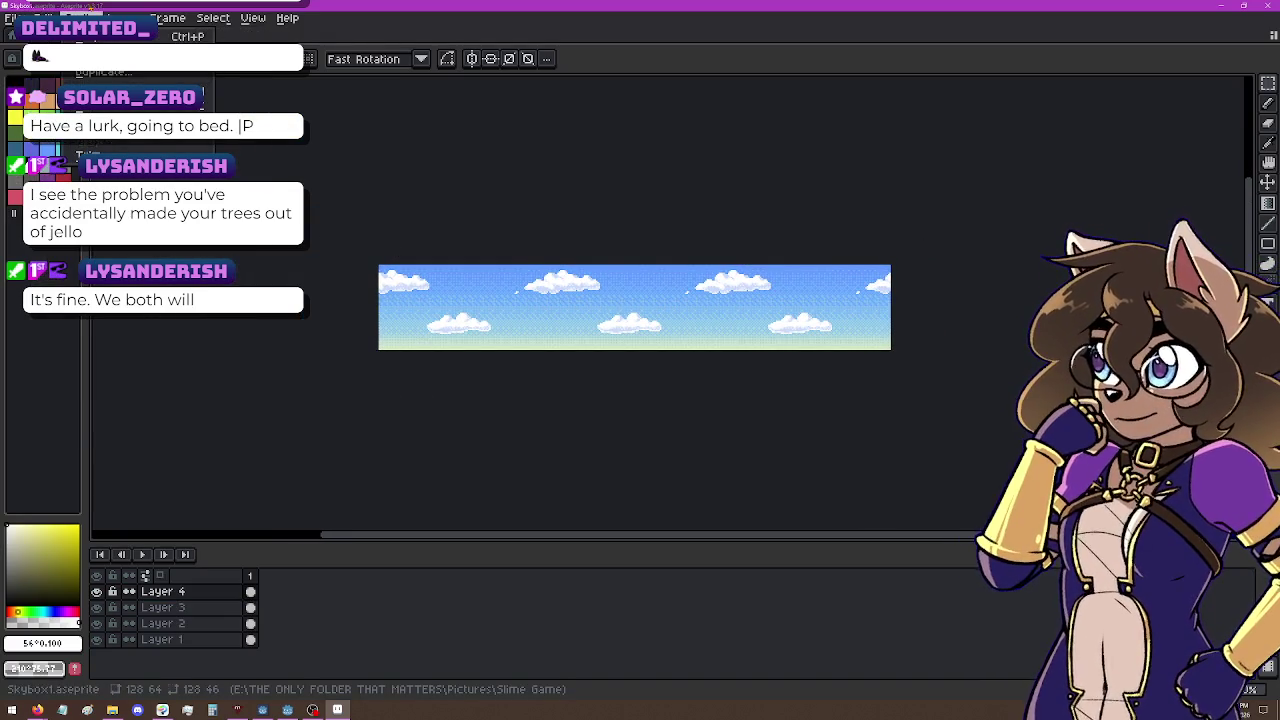
click(110, 106)
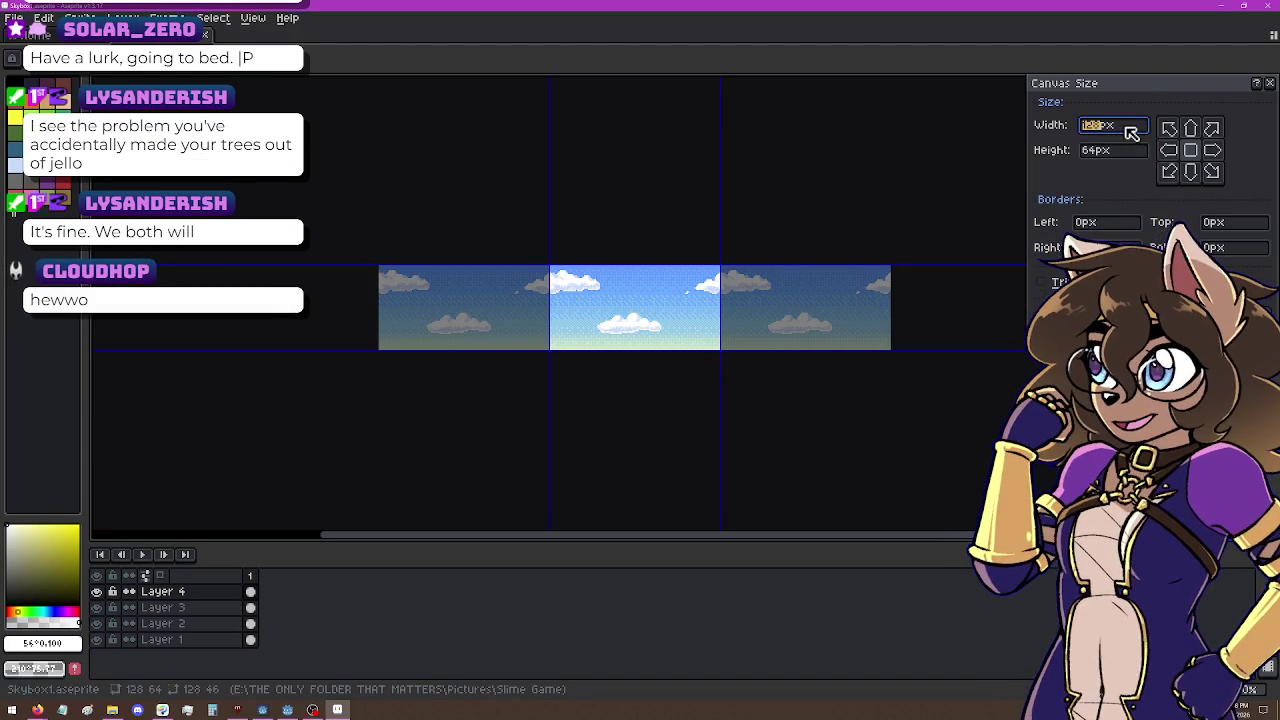
drag(1140, 90, 1003, 100)
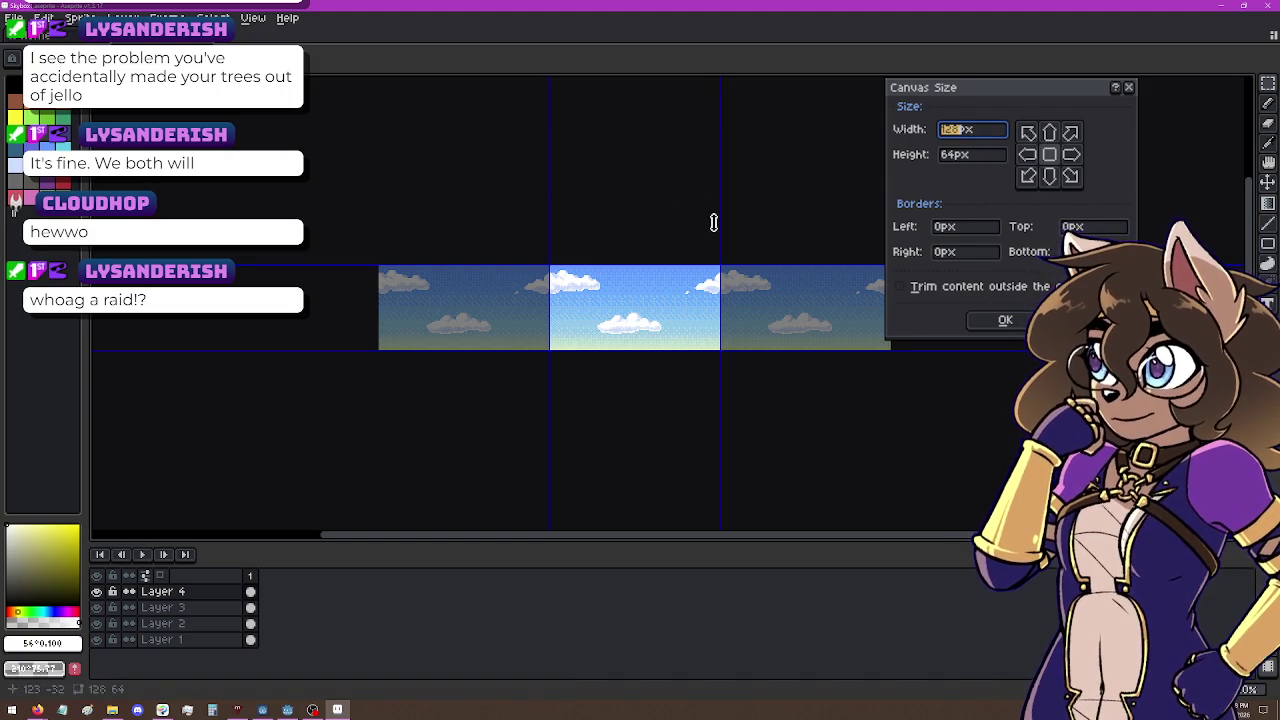
key(Return)
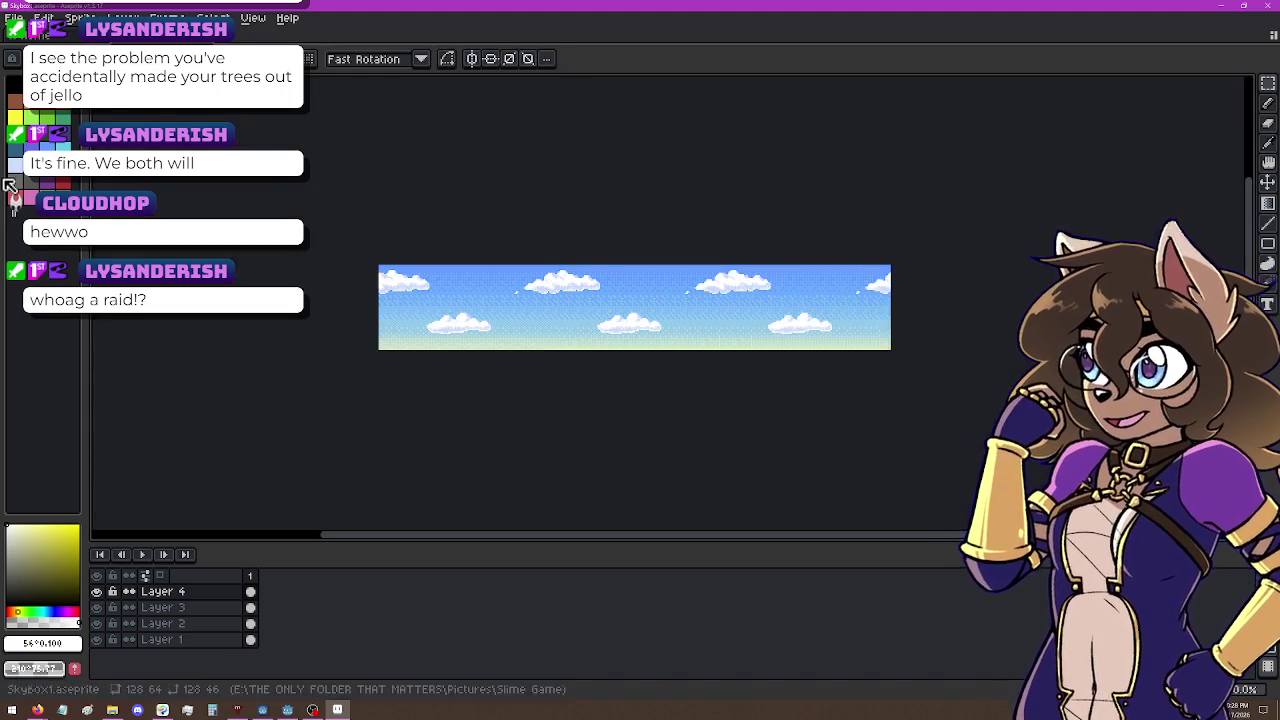
click(43, 18)
Step: Resize the sprite to 1000% width with nearest-neighbor interpolation
click(80, 18)
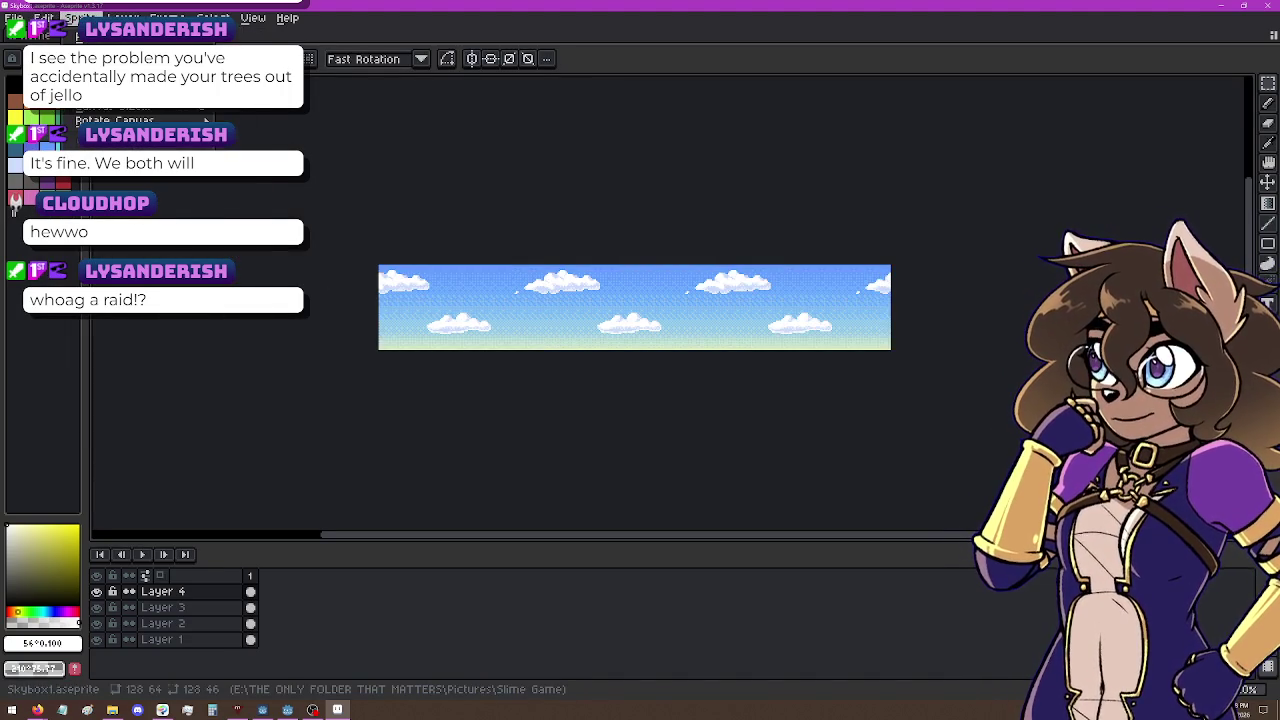
mouse_move(140, 120)
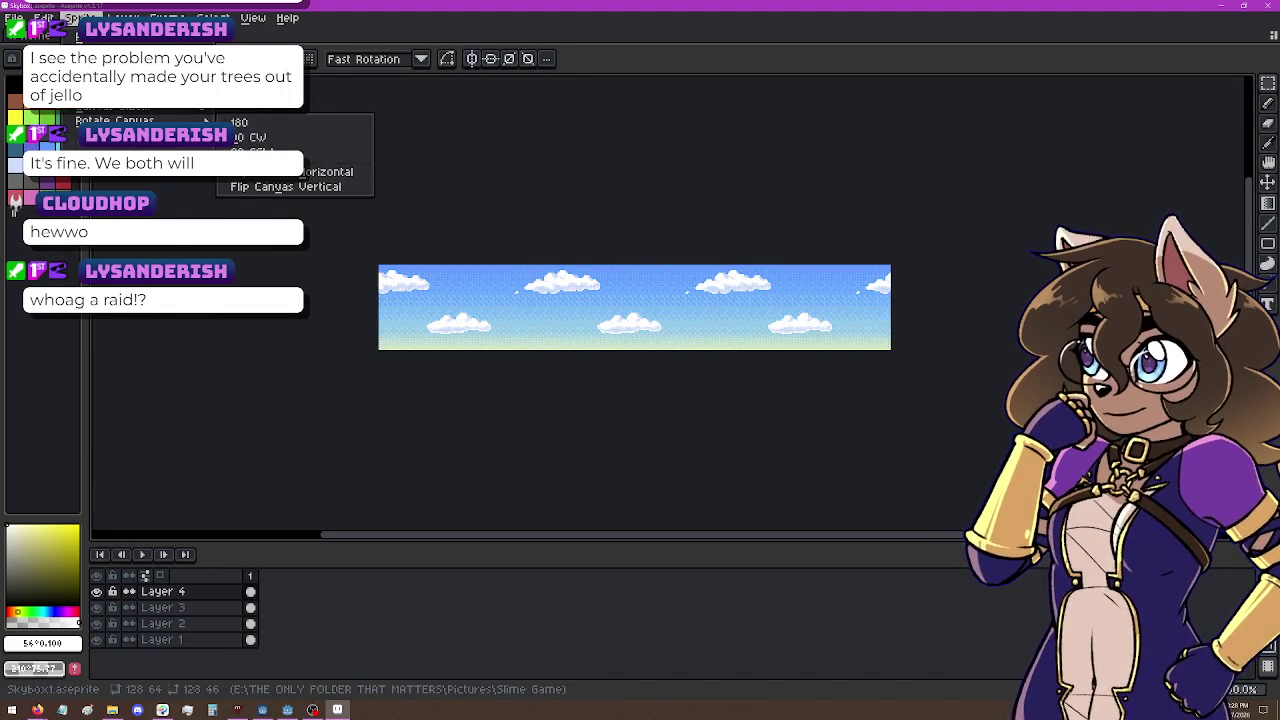
click(110, 90)
click(885, 362)
text(200)
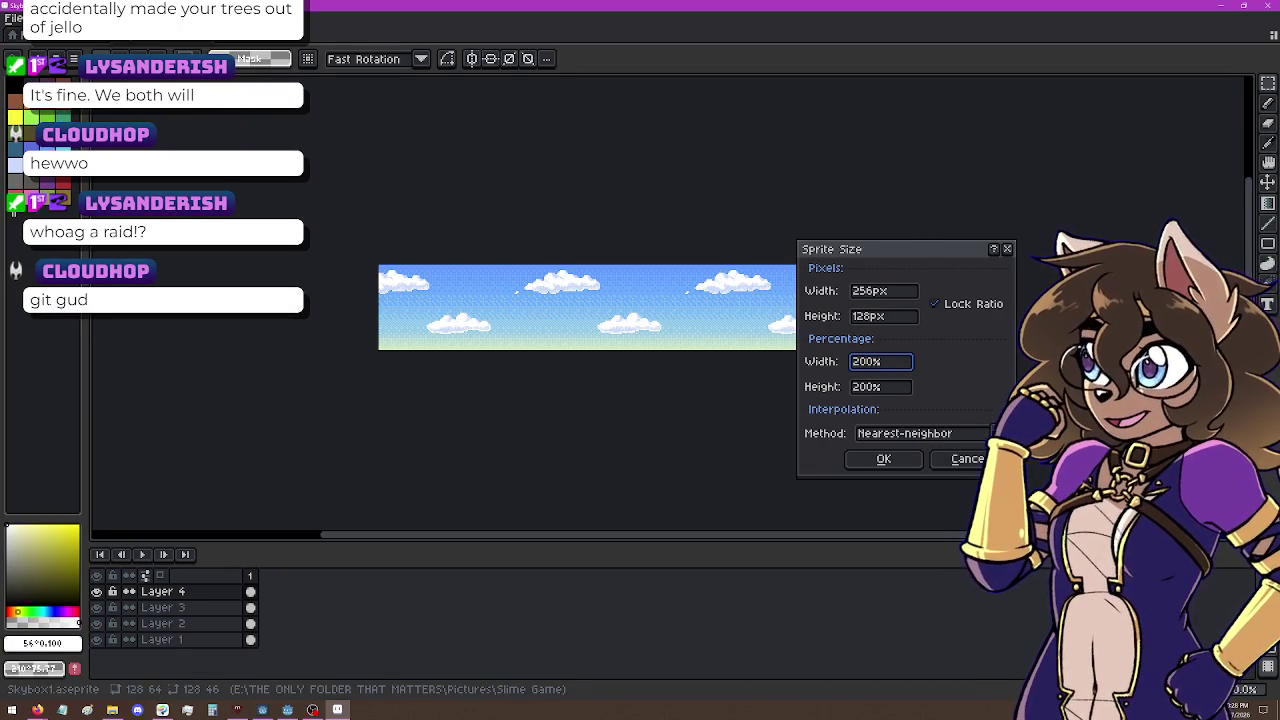
key(BackSpace)
key(BackSpace)
key(BackSpace)
text(1000)
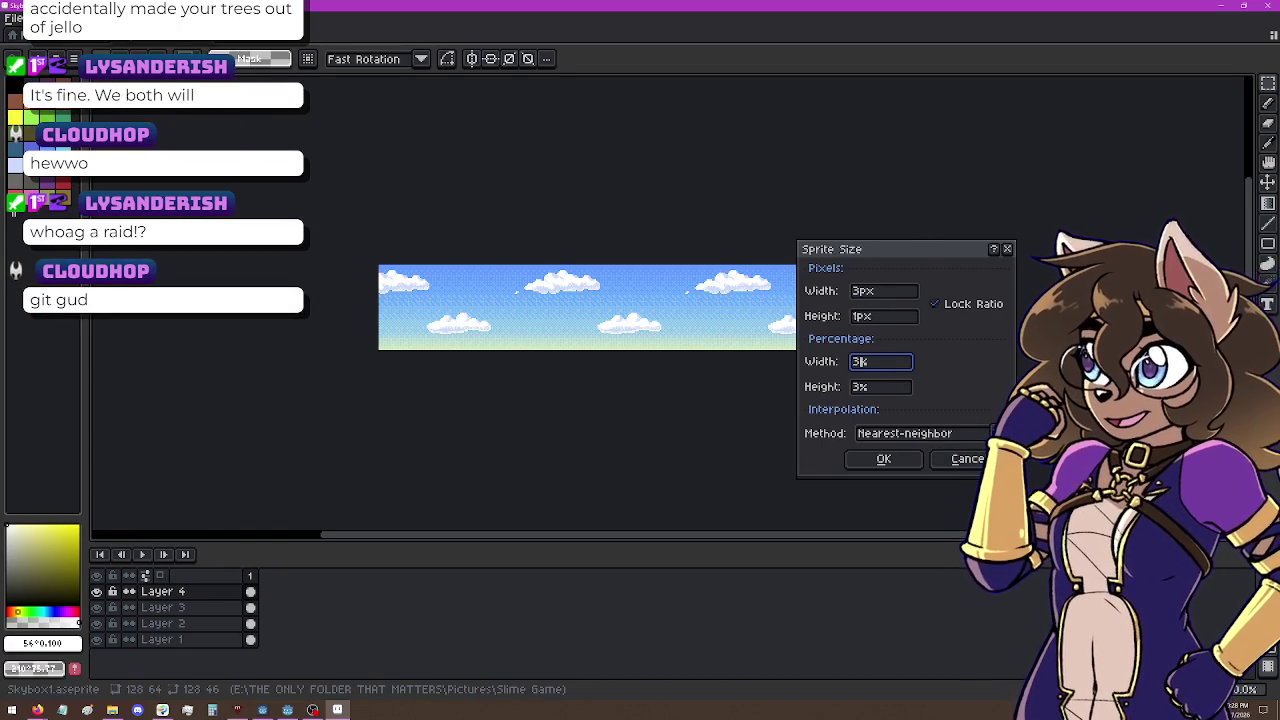
key(Return)
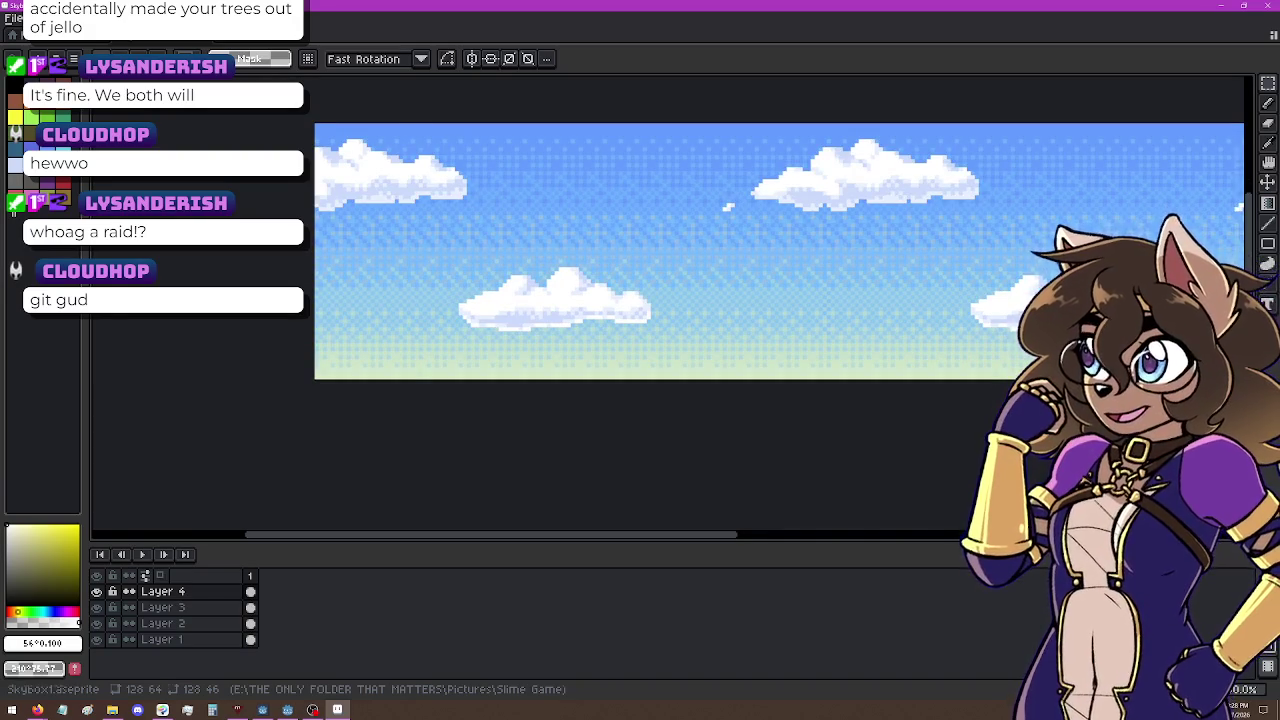
Step: Zoom and pan across the enlarged sky image to inspect its crisp pixels
scroll(700, 300, down, 1)
drag(722, 277, 694, 346)
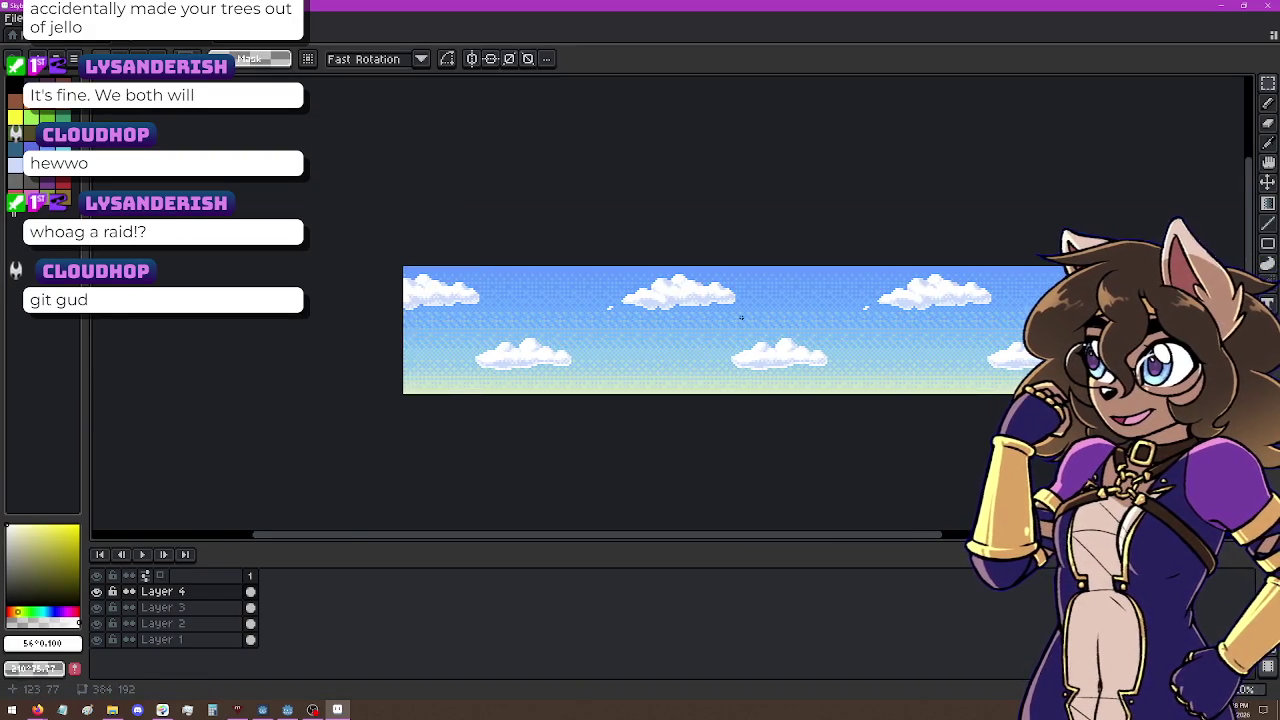
scroll(741, 318, up, 2)
scroll(738, 305, down, 1)
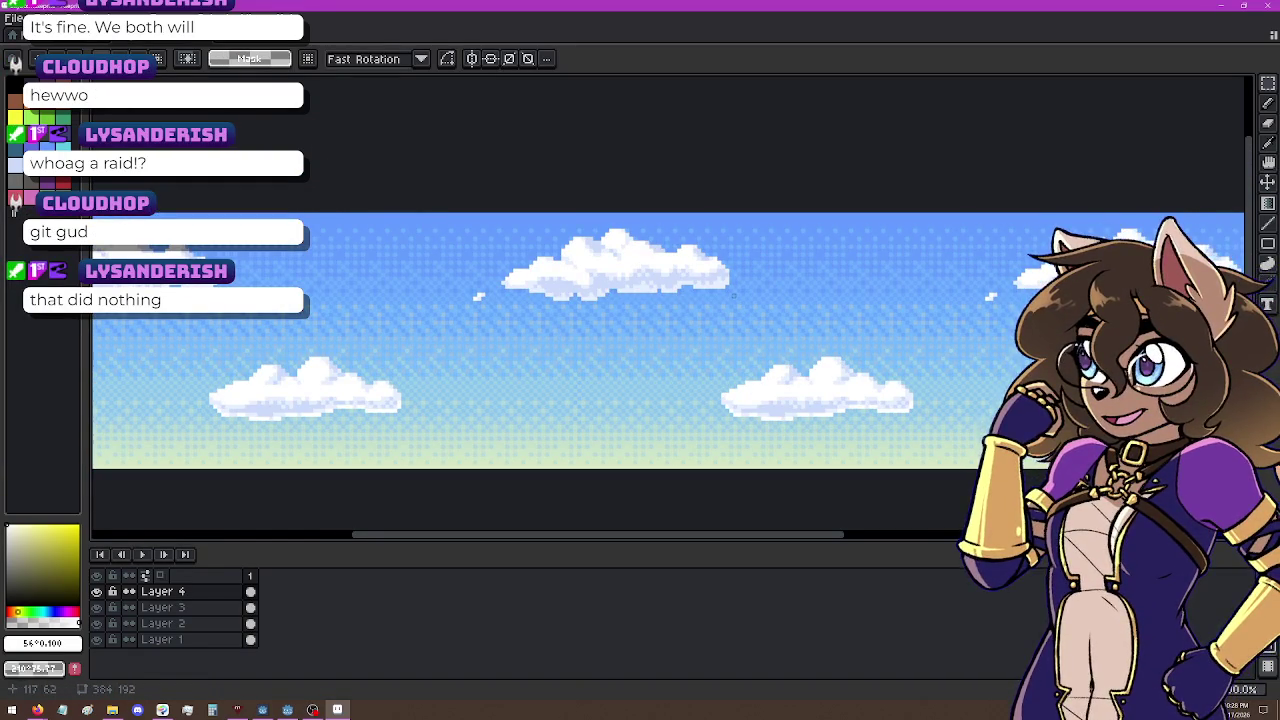
drag(703, 294, 779, 305)
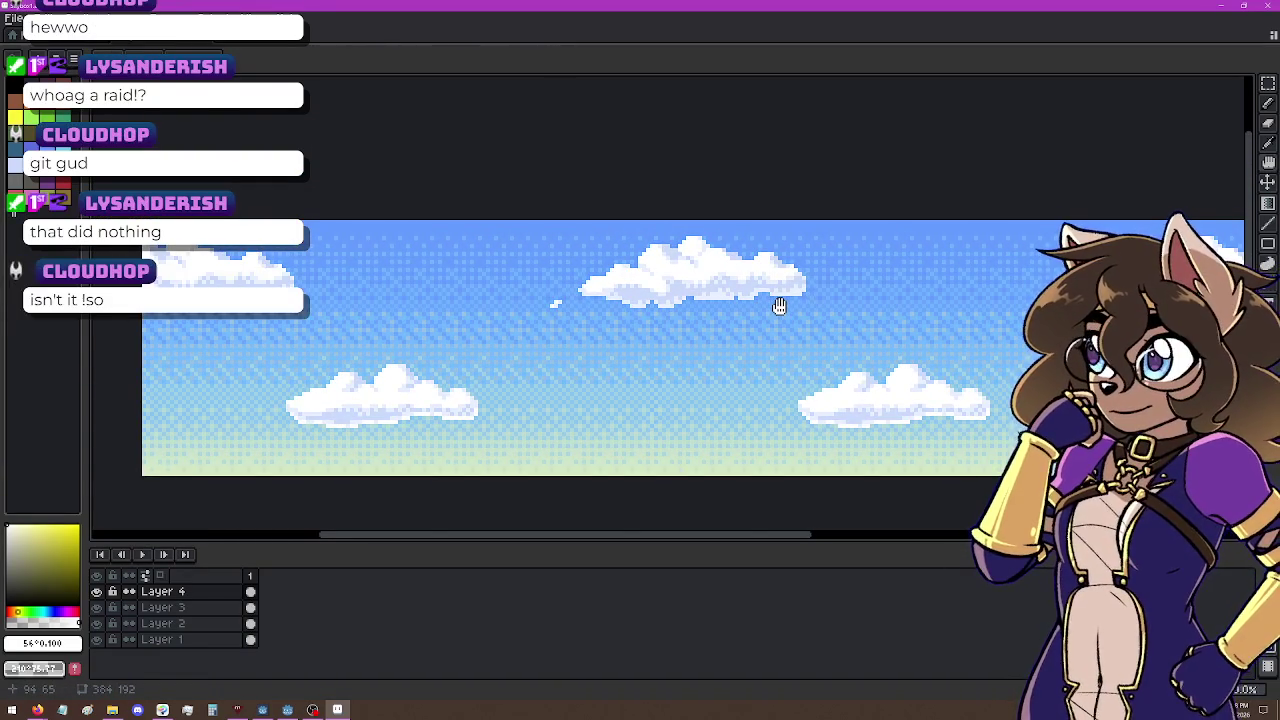
key(m)
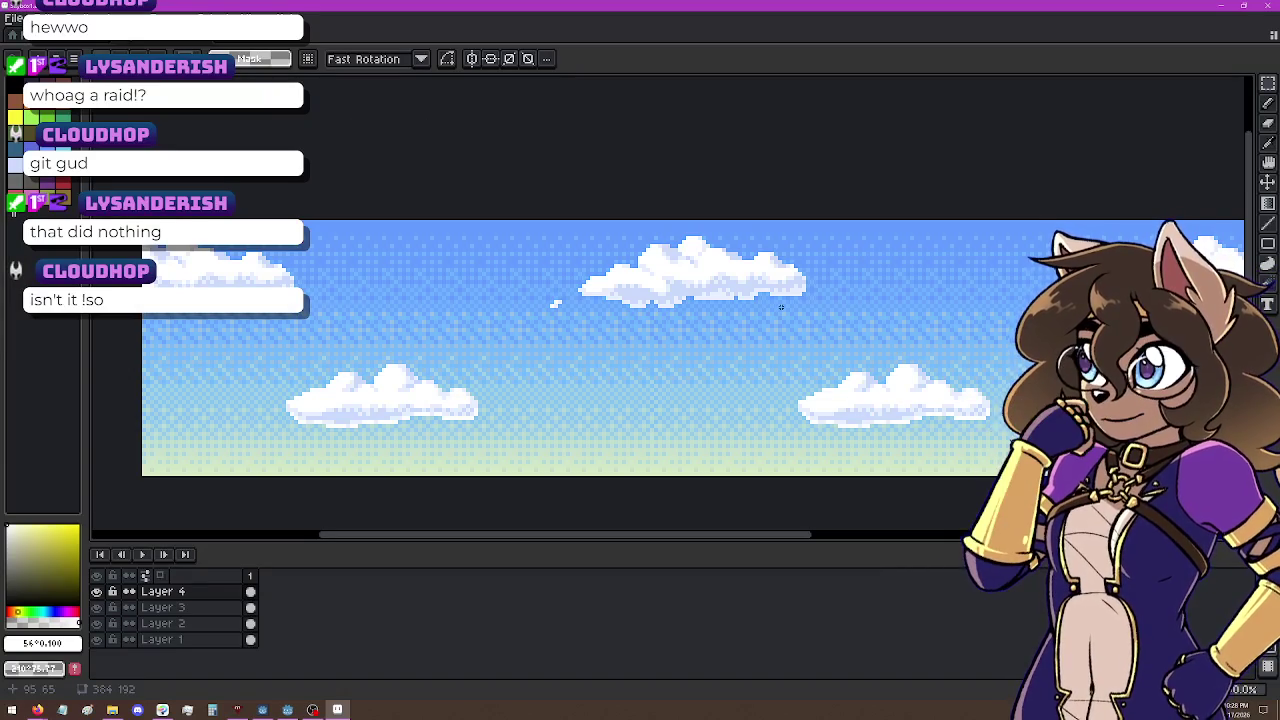
scroll(779, 307, down, 4)
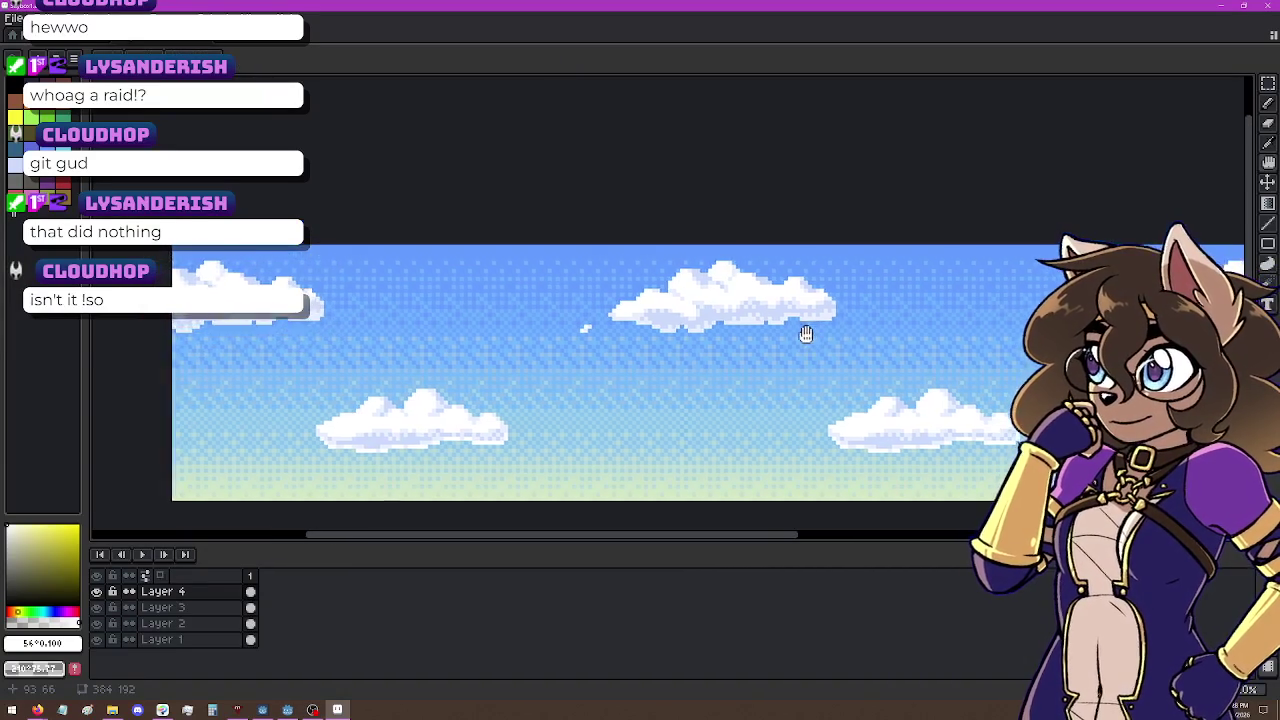
scroll(763, 340, up, 1)
drag(763, 354, 686, 349)
scroll(689, 349, down, 1)
scroll(689, 349, down, 2)
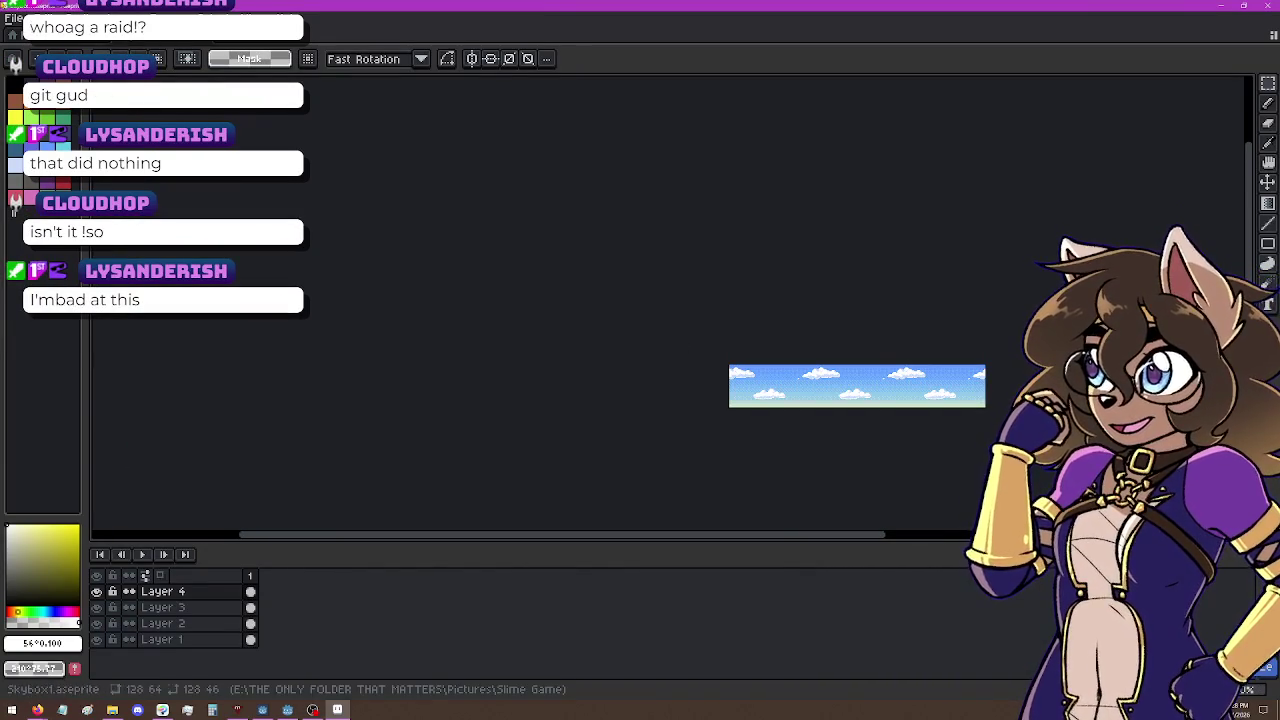
click(37, 18)
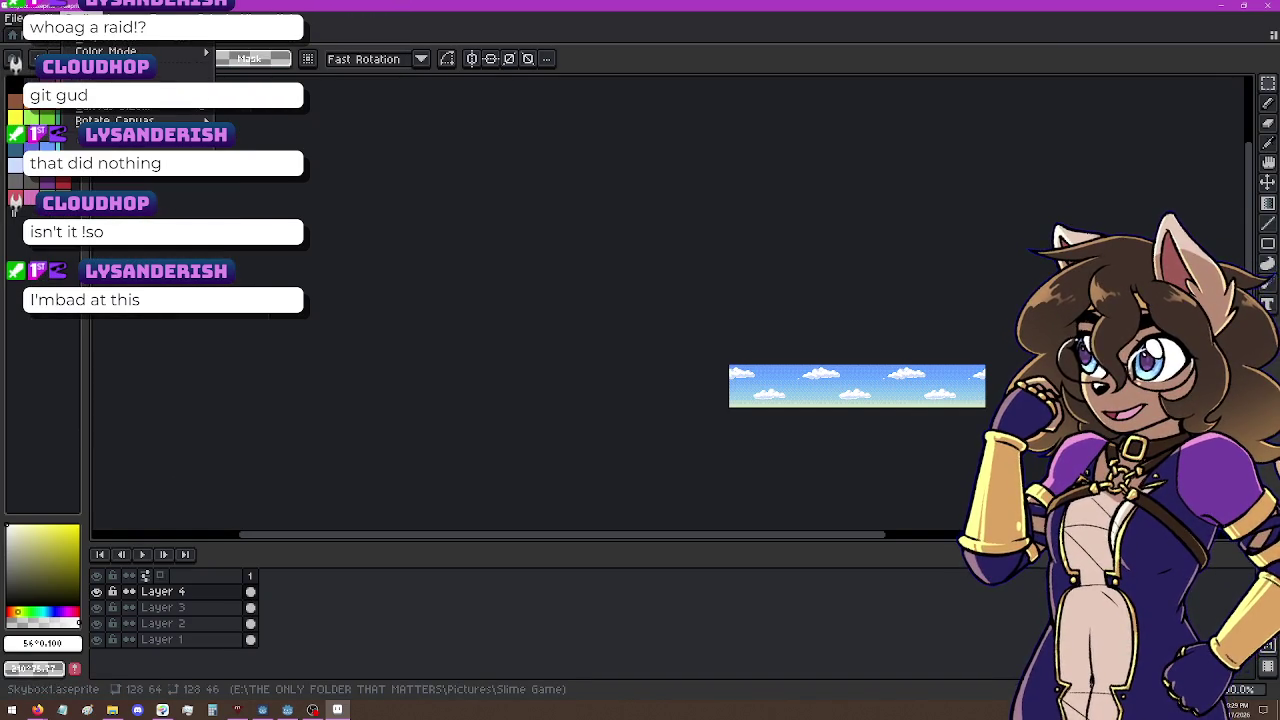
Step: Close Sprite Size unchanged, then bring up Canvas Size for the 128 × 64 sprite
click(115, 86)
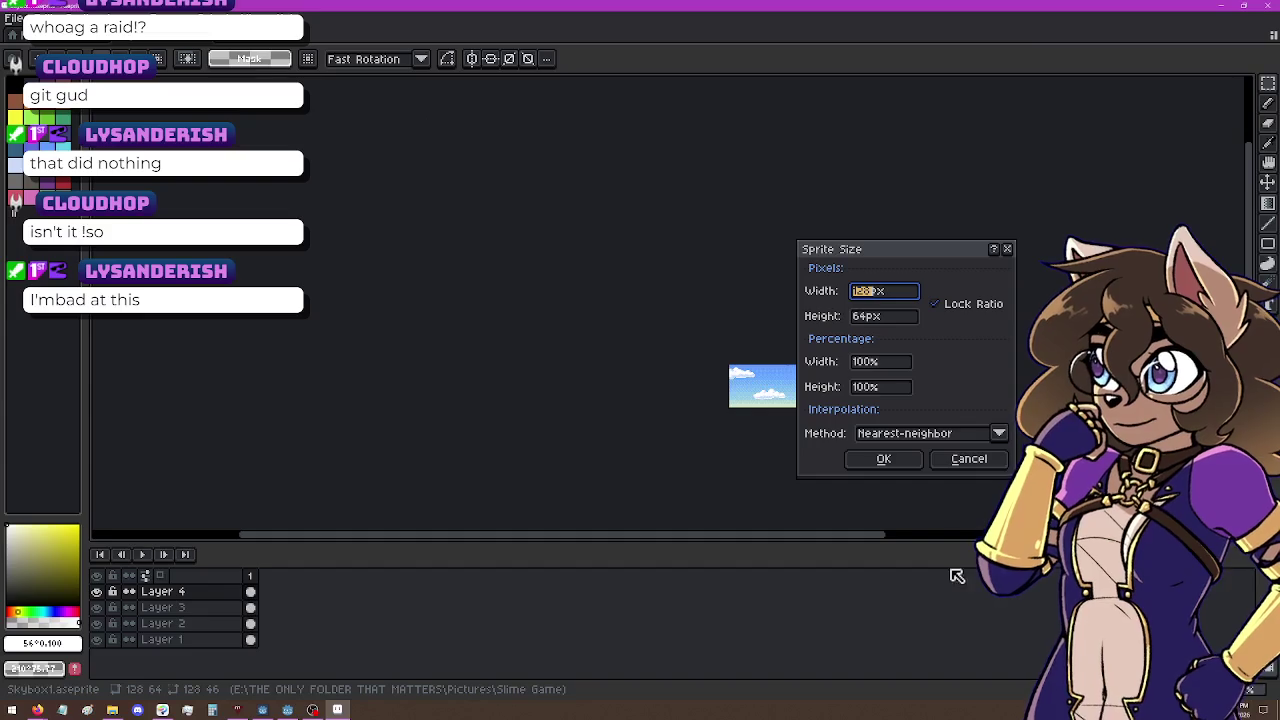
key(Return)
click(40, 19)
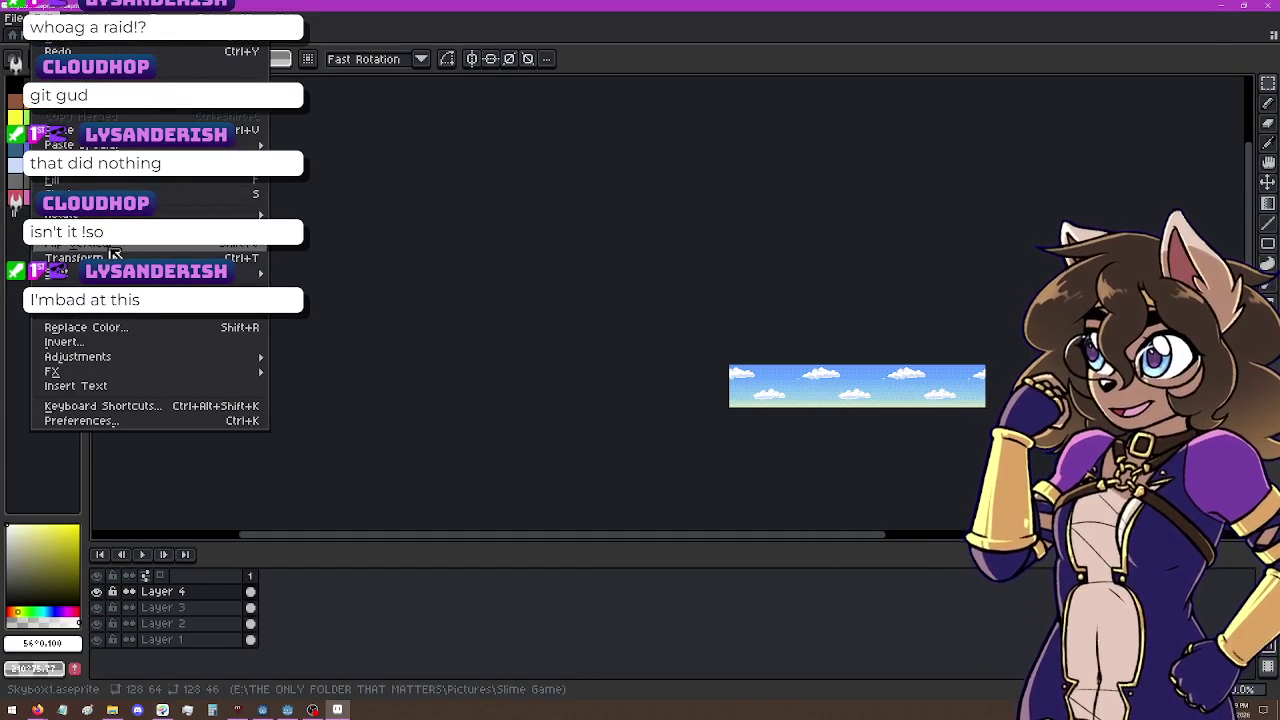
mouse_move(160, 370)
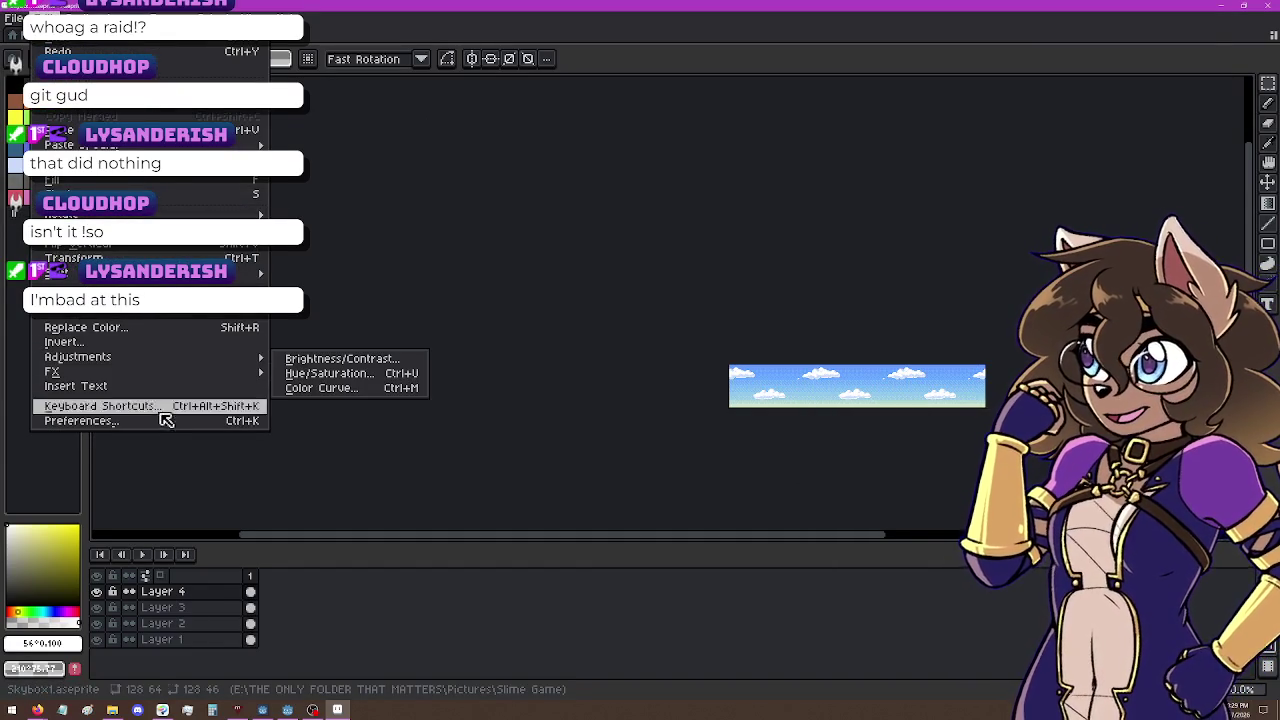
mouse_move(105, 229)
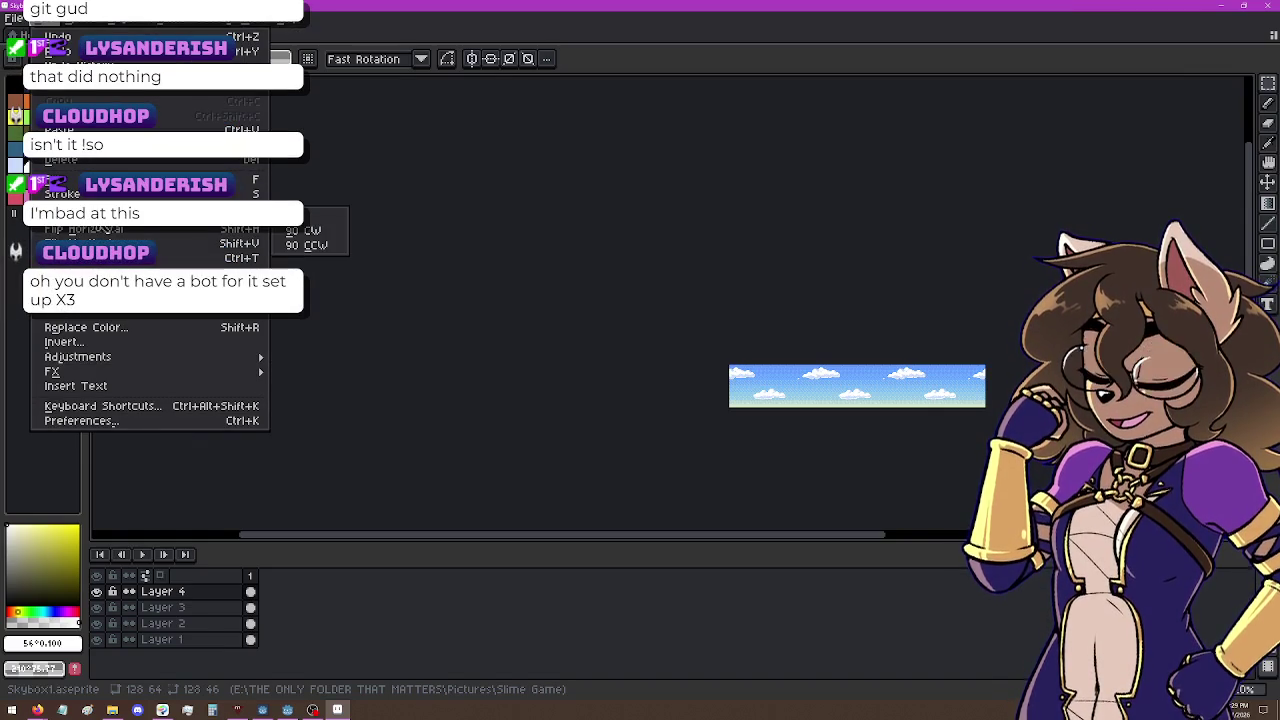
click(86, 20)
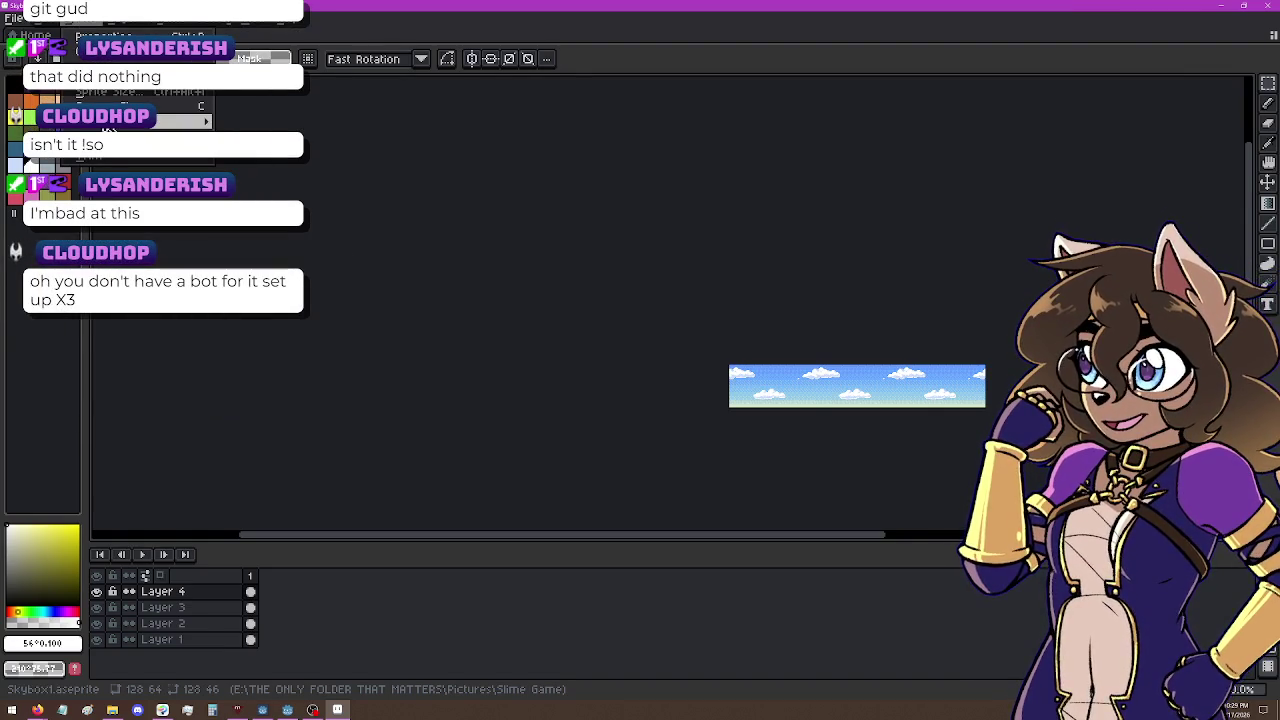
click(100, 105)
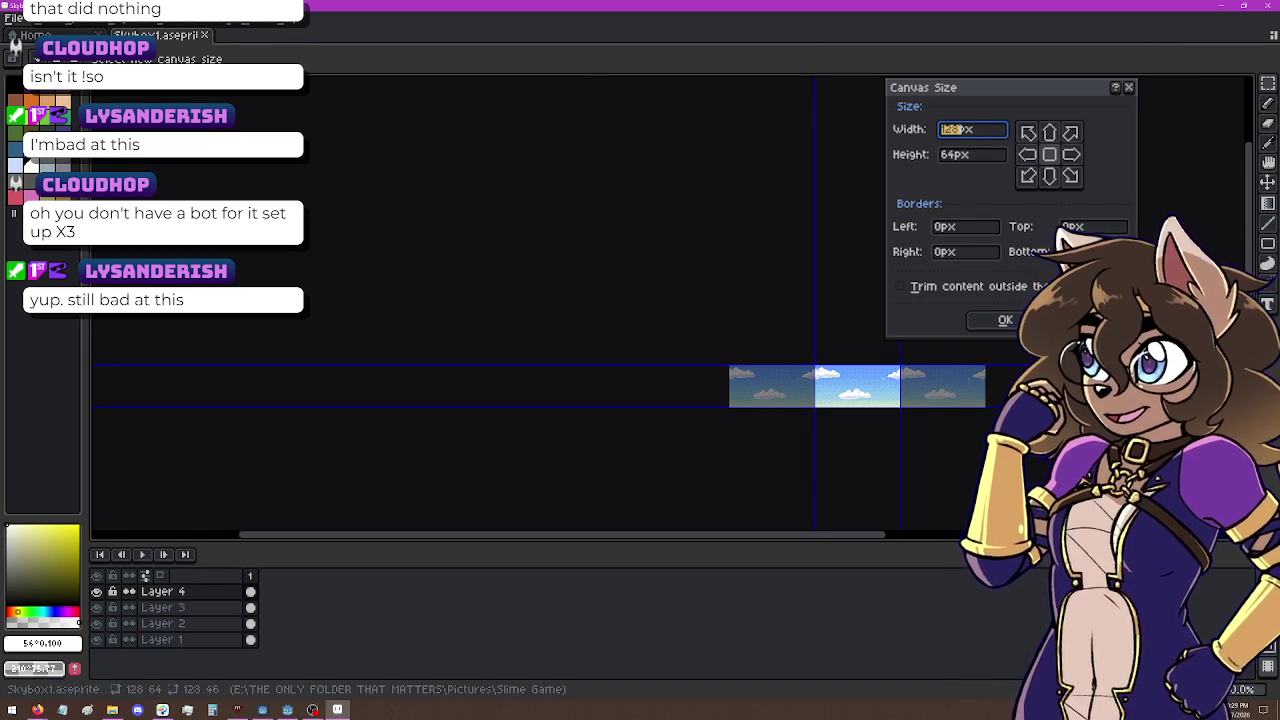
Step: Set the canvas to 256 × 256 px with the sky strip kept centred
text(0)
text(256)
key(Tab)
text(256)
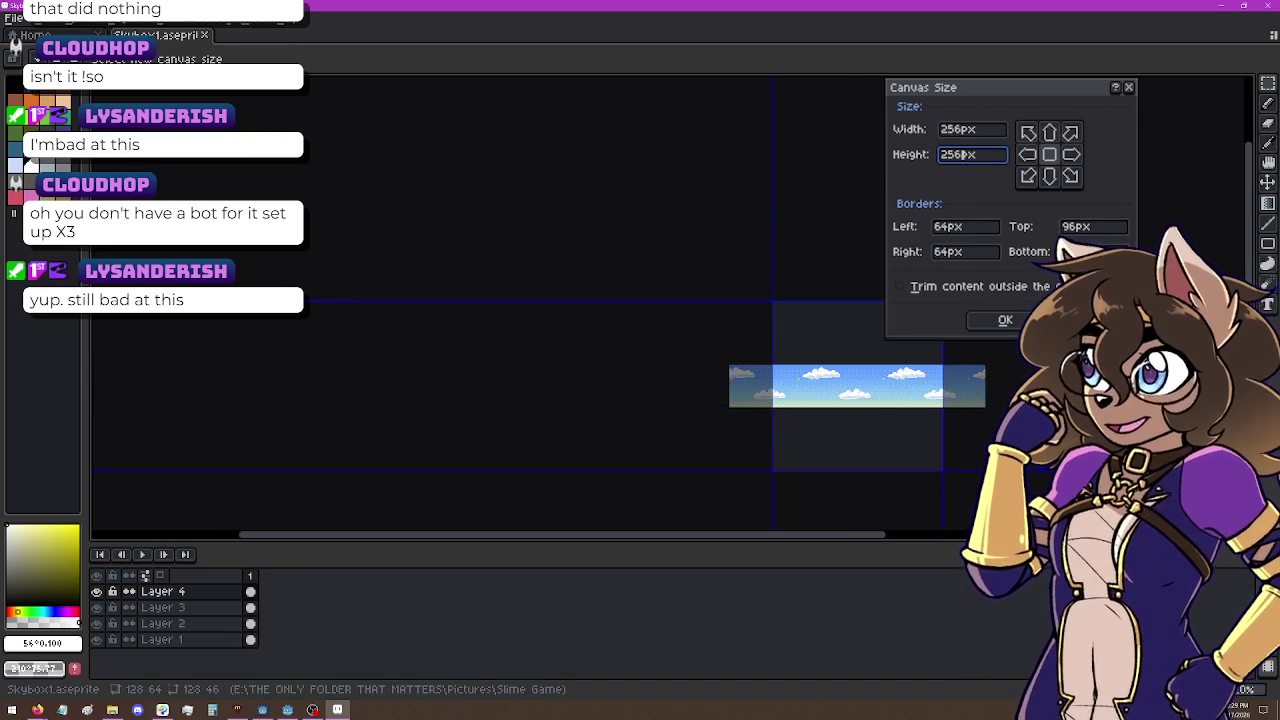
key(Return)
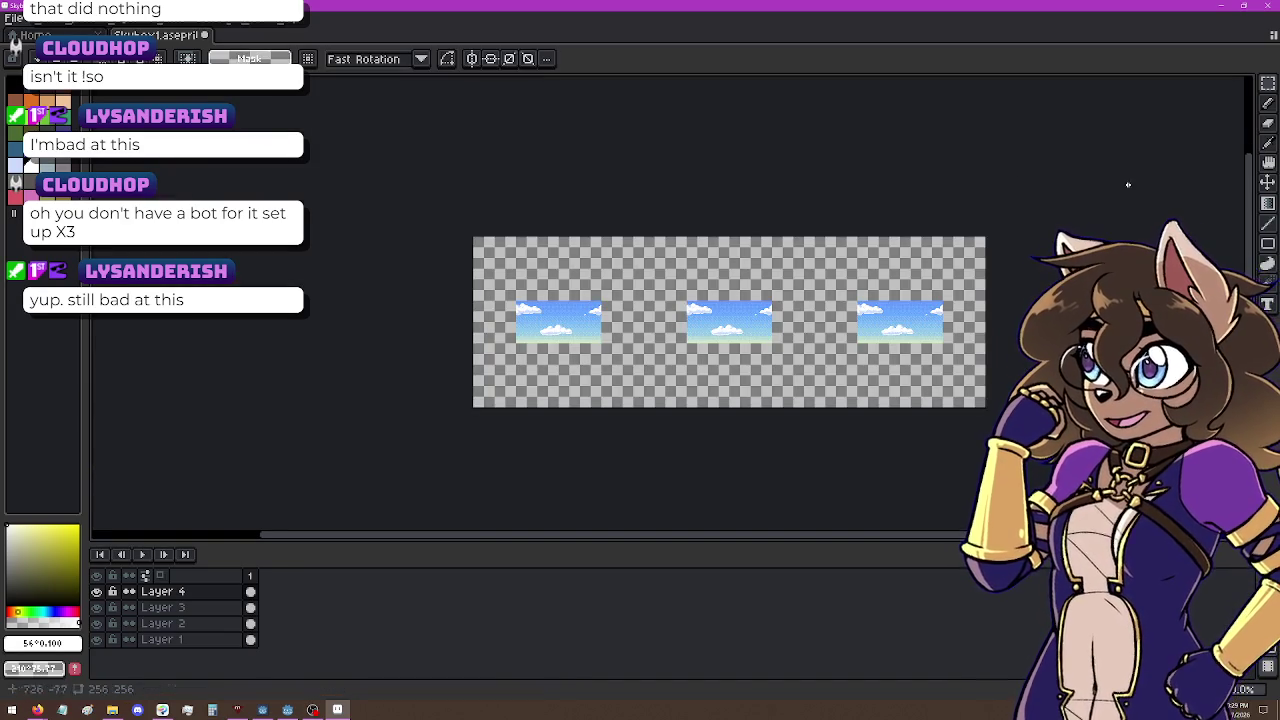
scroll(379, 402, up, 2)
Step: Shift the Layer 4 clouds up and left, after trying and undoing a yellow strip move
mouse_move(379, 402)
mouse_down()
mouse_move(520, 410)
mouse_move(499, 412)
mouse_up()
click(199, 611)
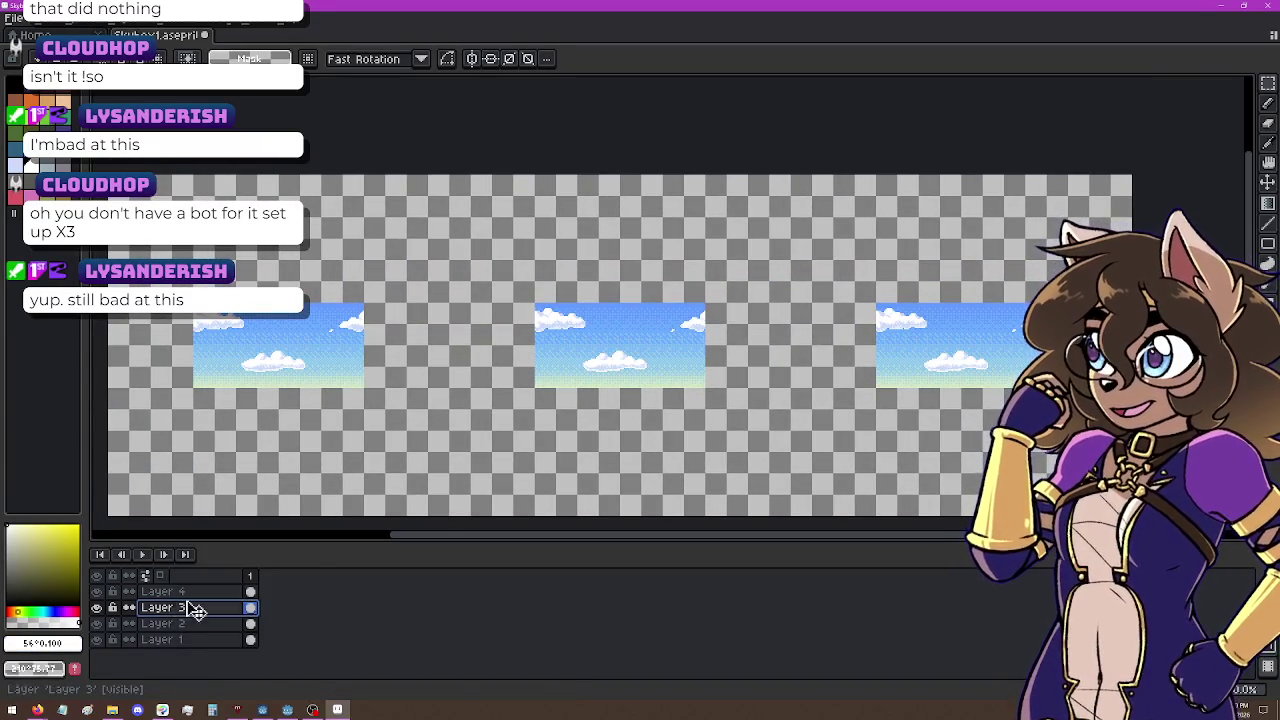
click(1266, 183)
drag(609, 391, 565, 325)
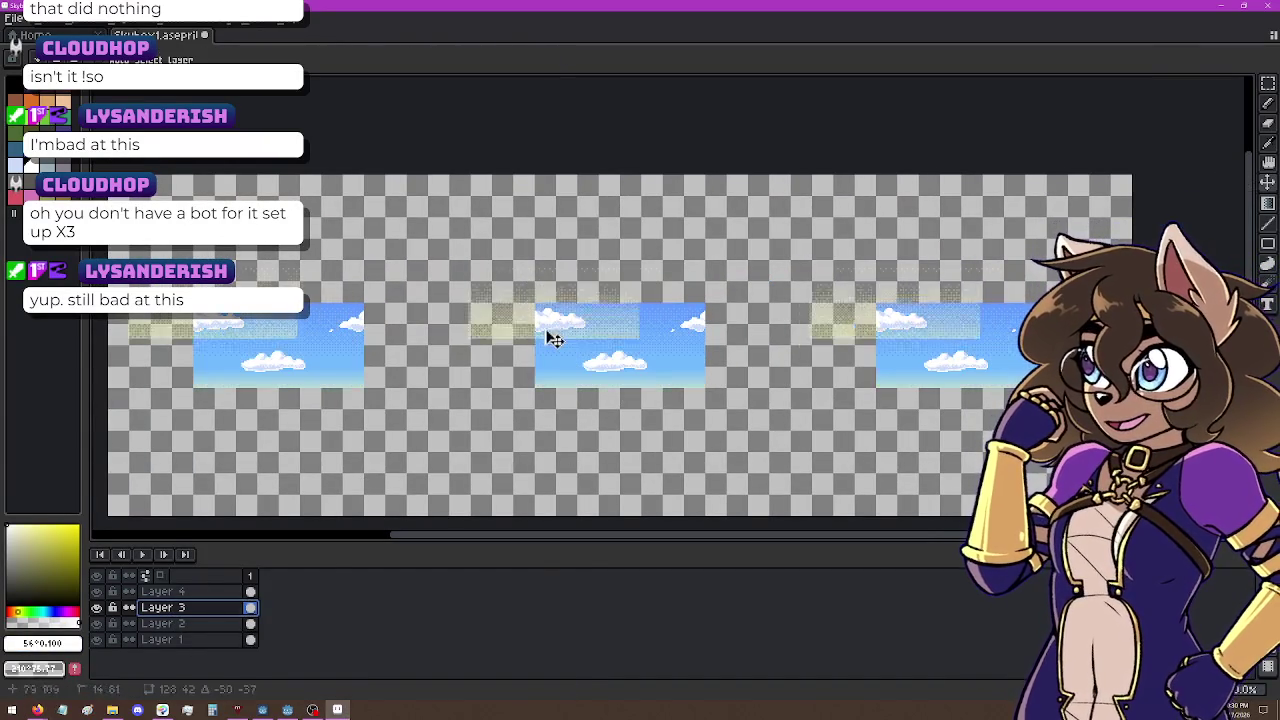
key(ctrl+z)
click(170, 591)
mouse_move(676, 400)
mouse_down()
mouse_move(674, 317)
mouse_move(663, 294)
mouse_move(646, 337)
mouse_move(631, 286)
mouse_up()
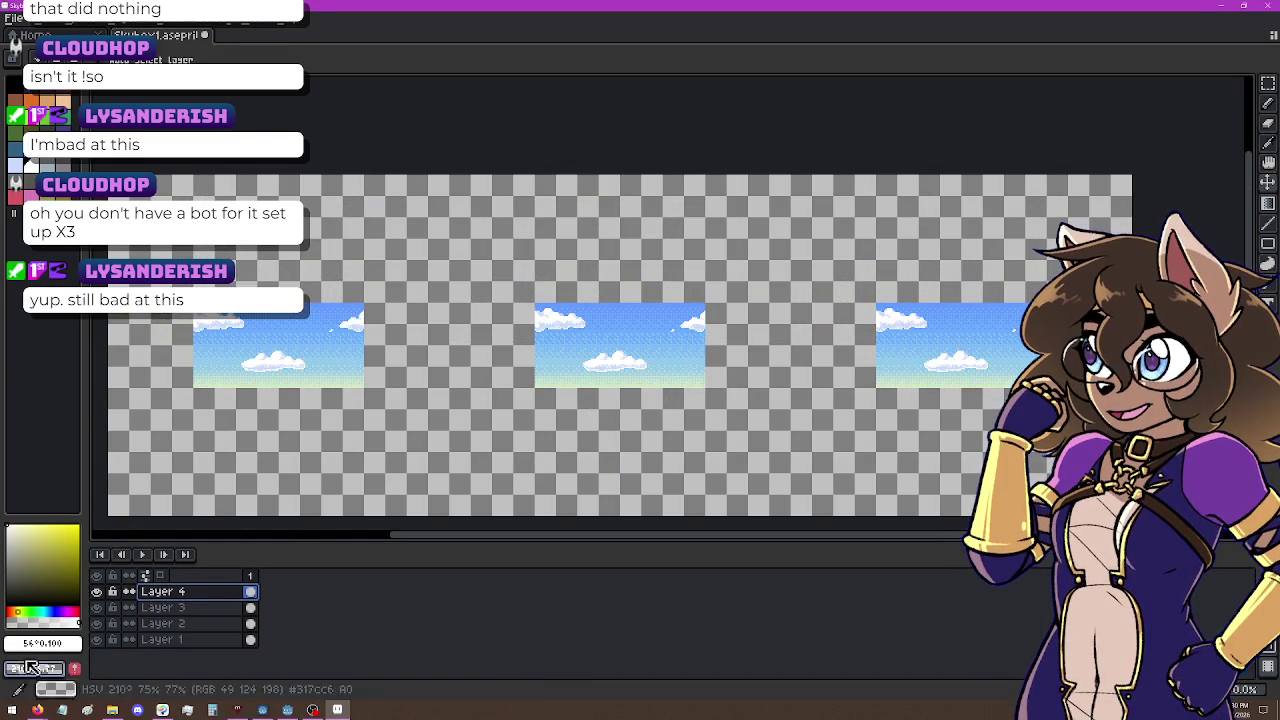
right_click(194, 592)
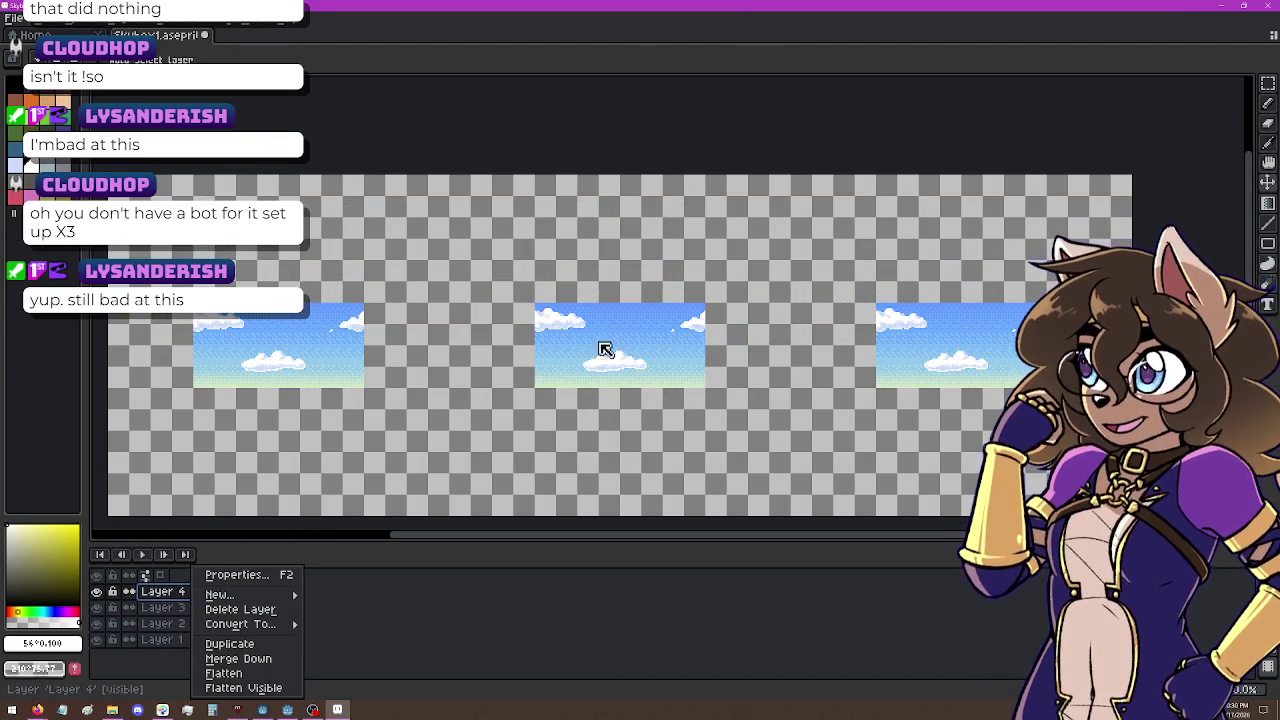
click(654, 443)
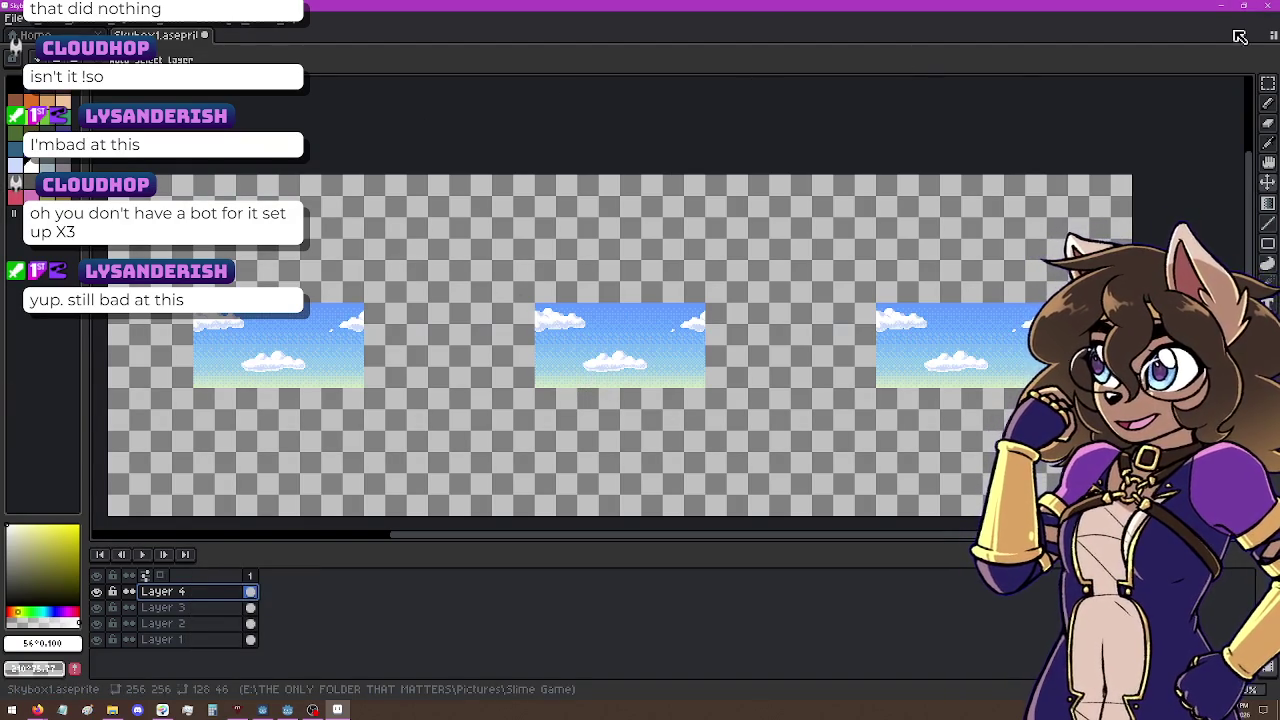
Step: Paste an offset copy of the clouds between the tiles and check the new layer's visibility
click(1268, 83)
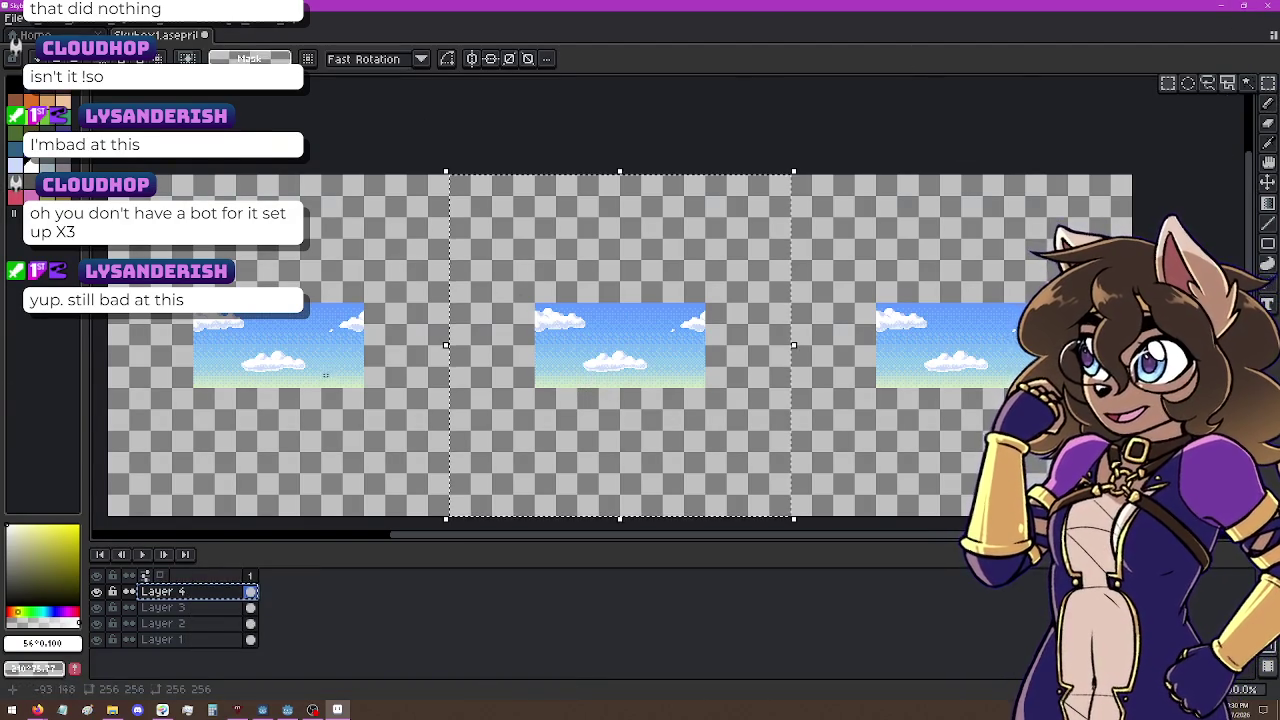
key(ctrl+a)
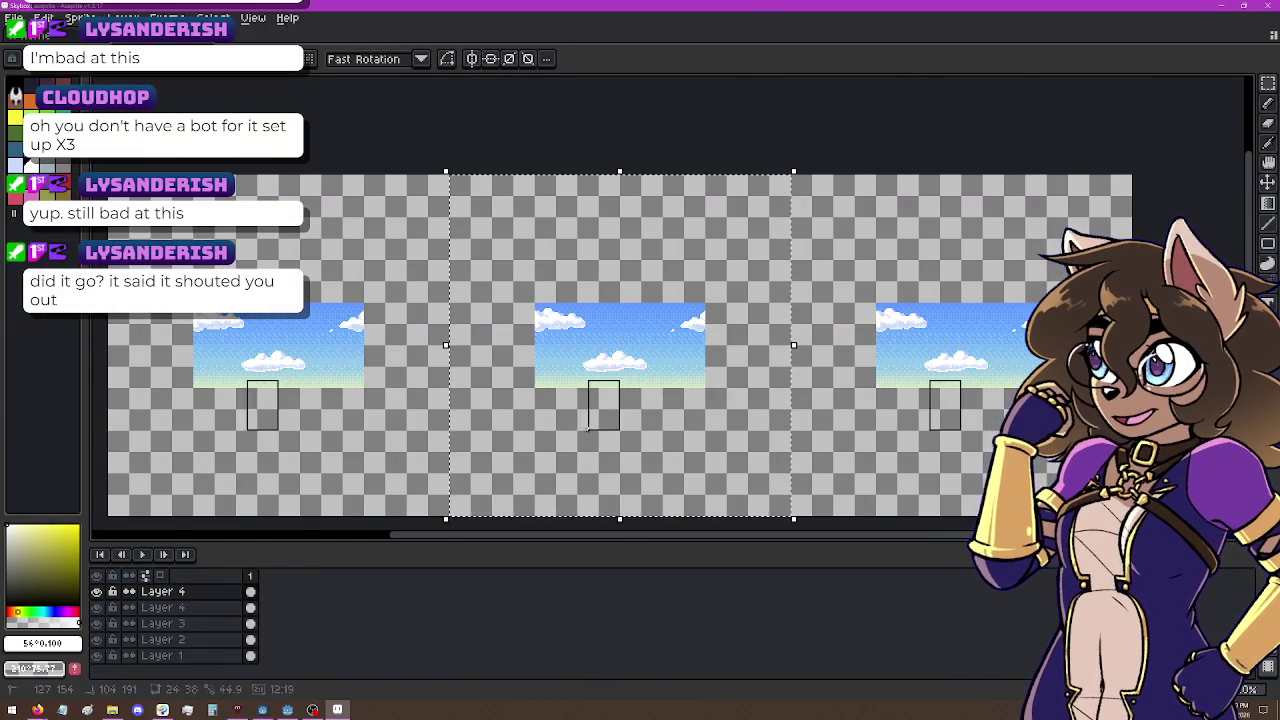
key(ctrl+v)
mouse_move(649, 431)
mouse_down()
mouse_move(873, 445)
mouse_move(809, 434)
mouse_move(820, 433)
mouse_up()
key(Return)
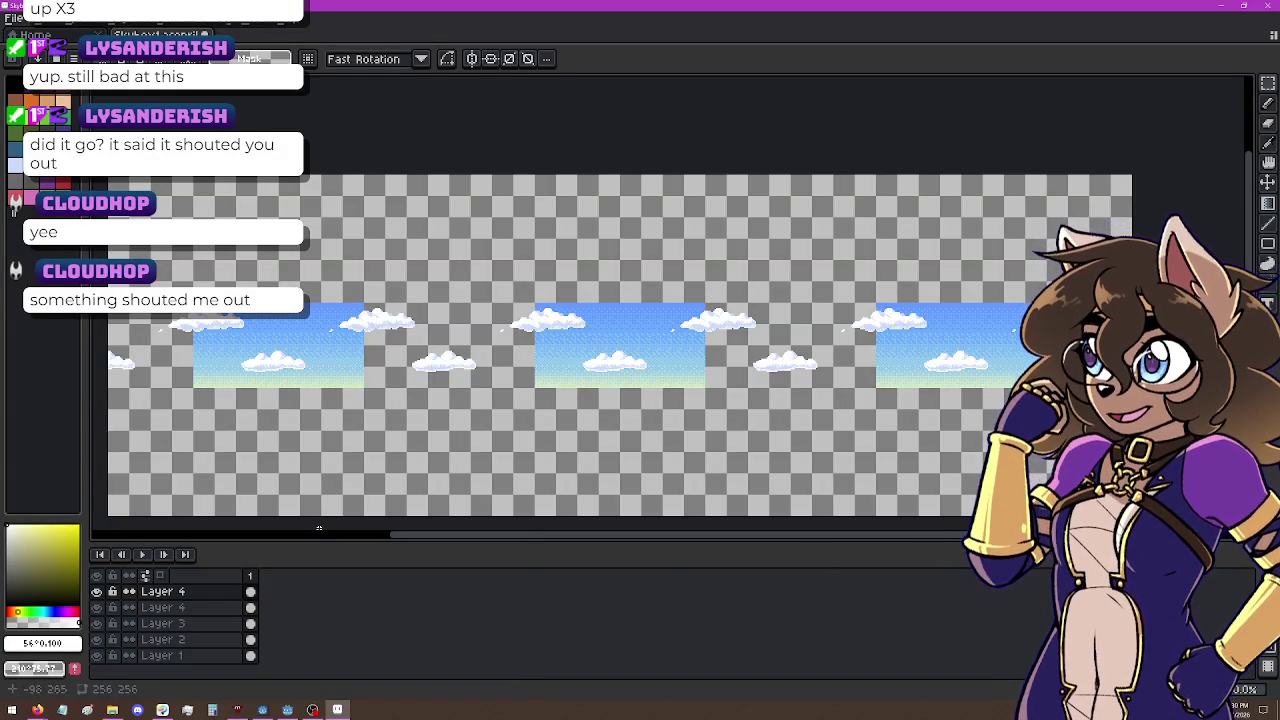
click(160, 591)
click(96, 592)
click(96, 592)
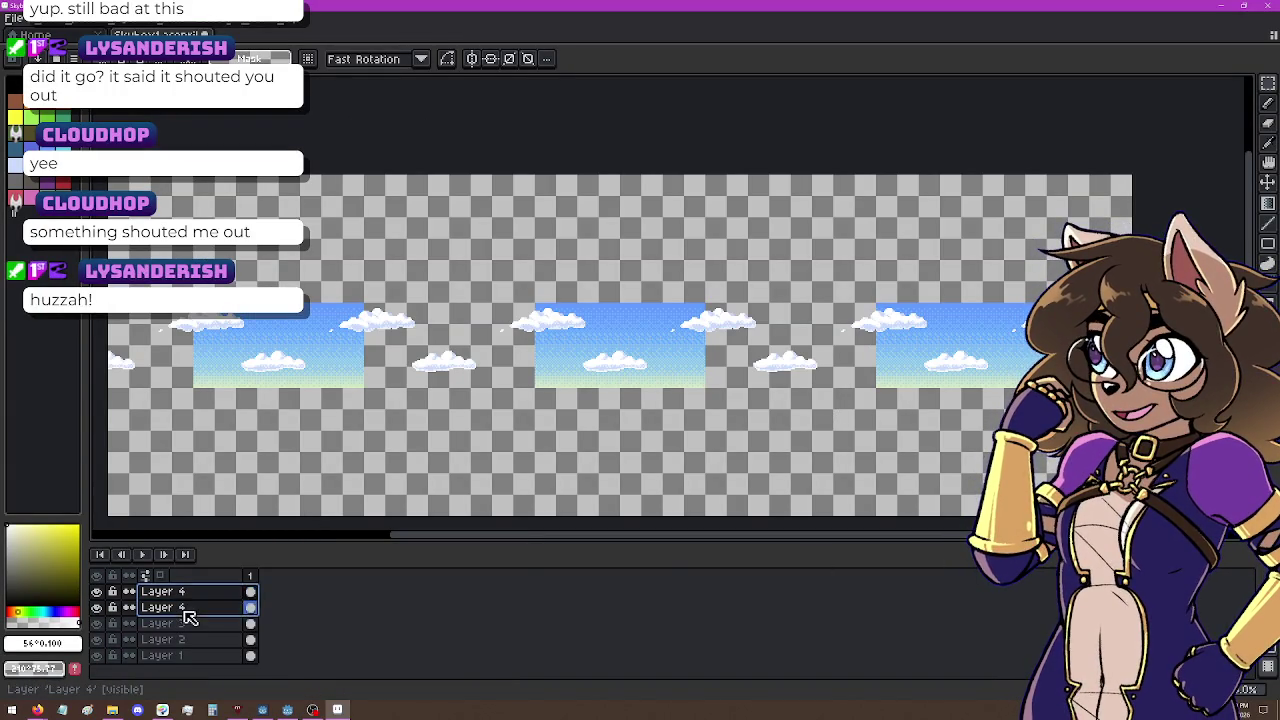
Step: Hide the blue sky layer and delete Layers 3 and 1 after a merge attempt
right_click(186, 608)
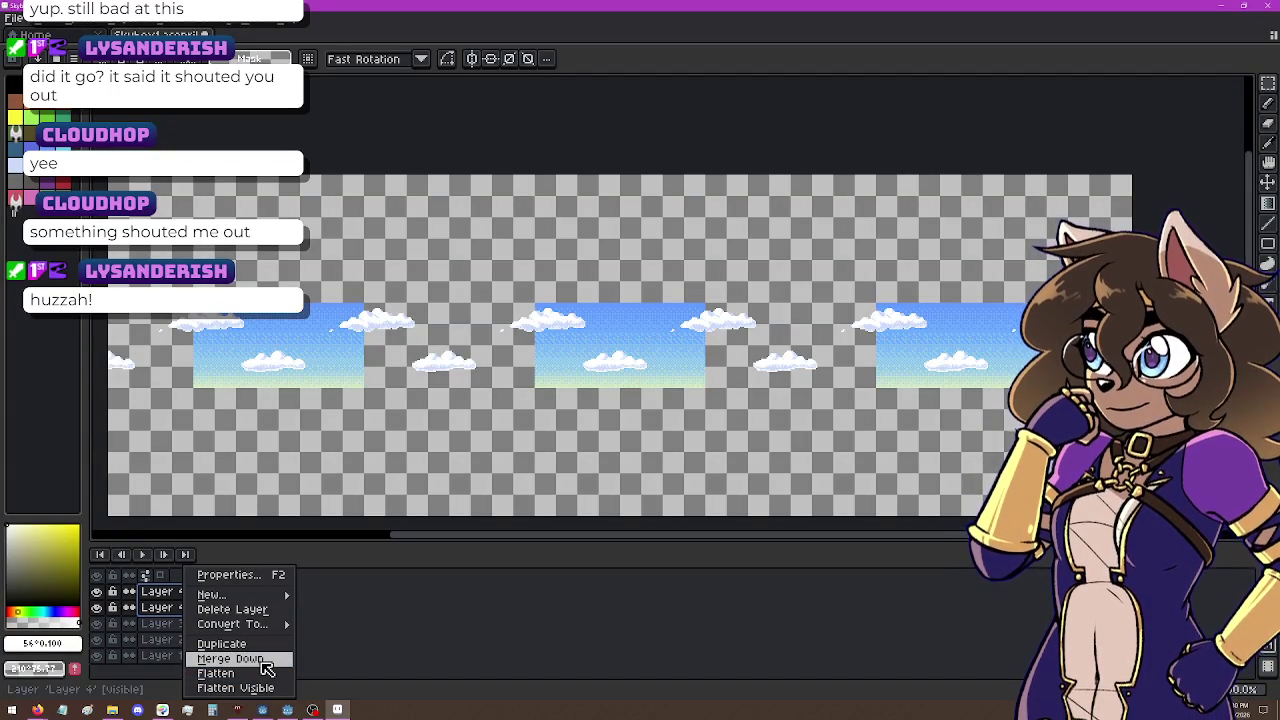
click(265, 660)
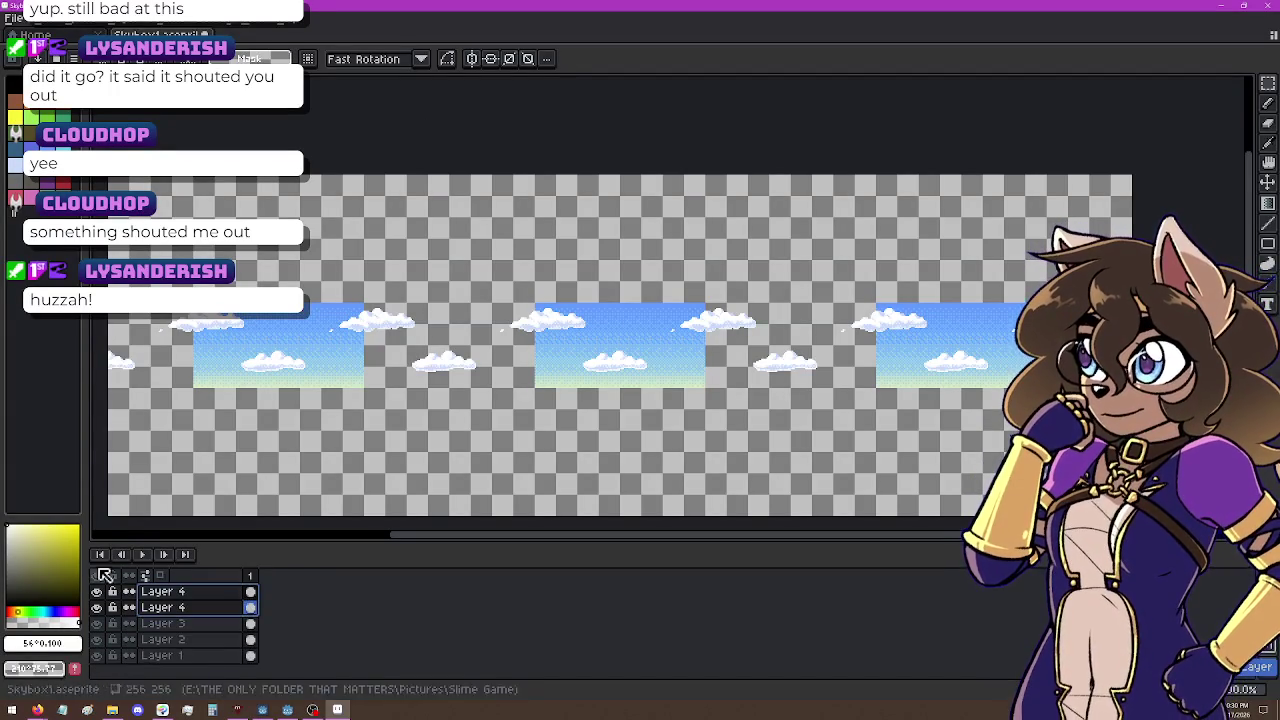
click(185, 625)
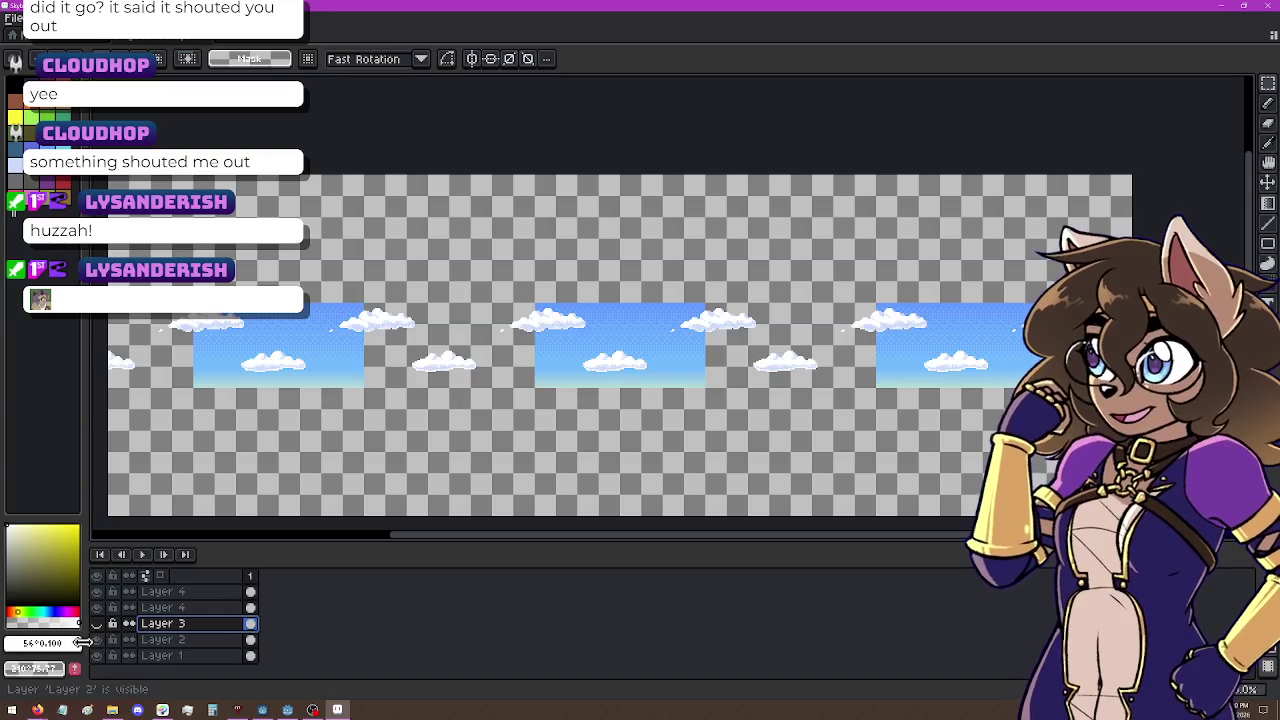
click(98, 640)
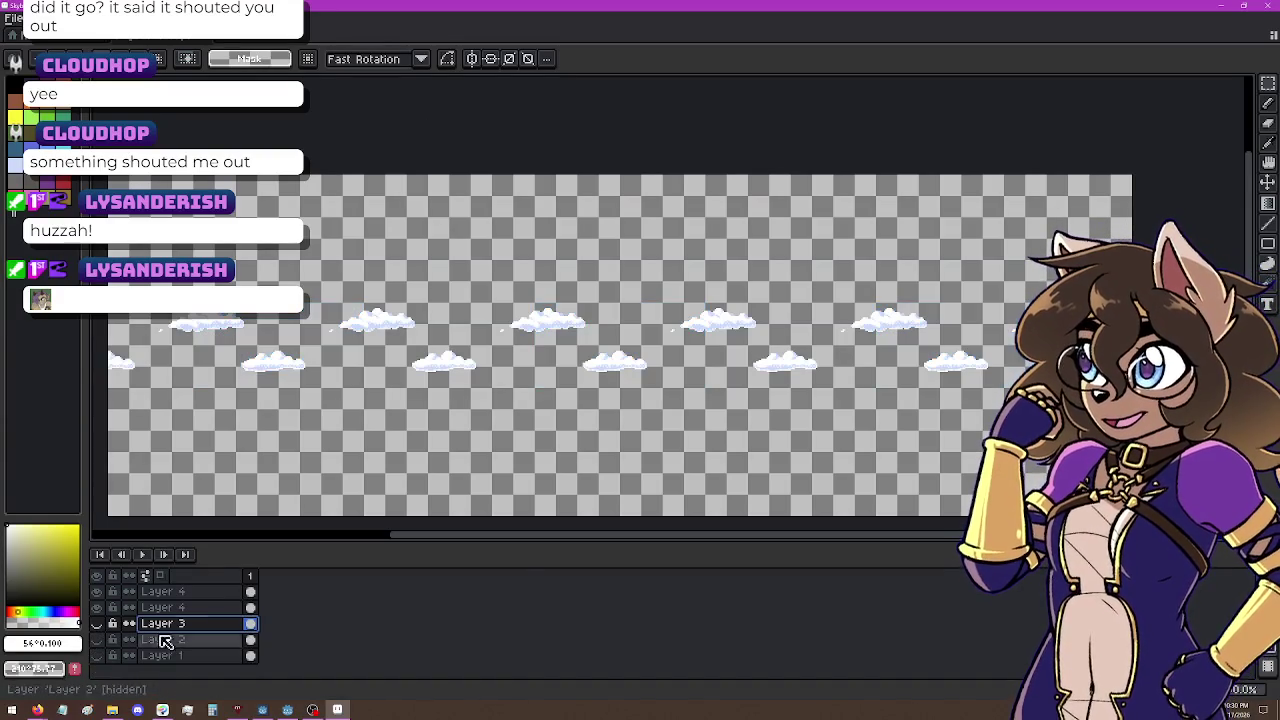
ctrl+click(205, 657)
right_click(205, 657)
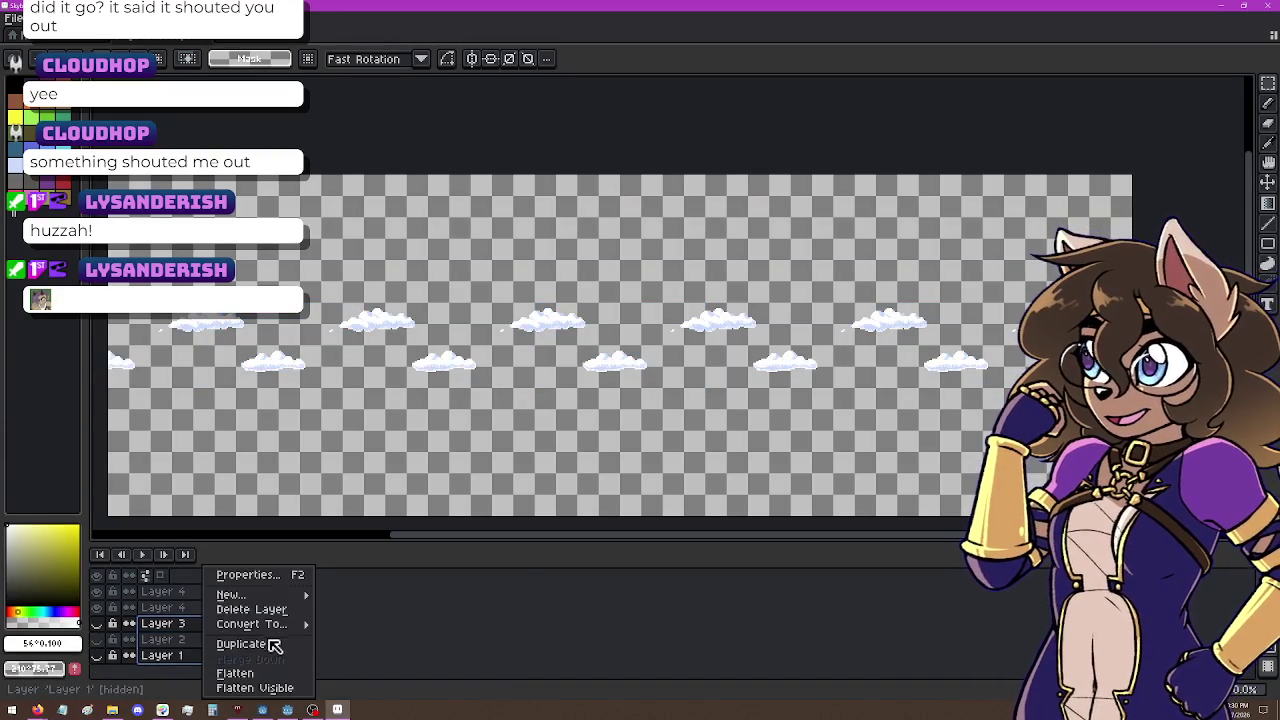
mouse_move(268, 595)
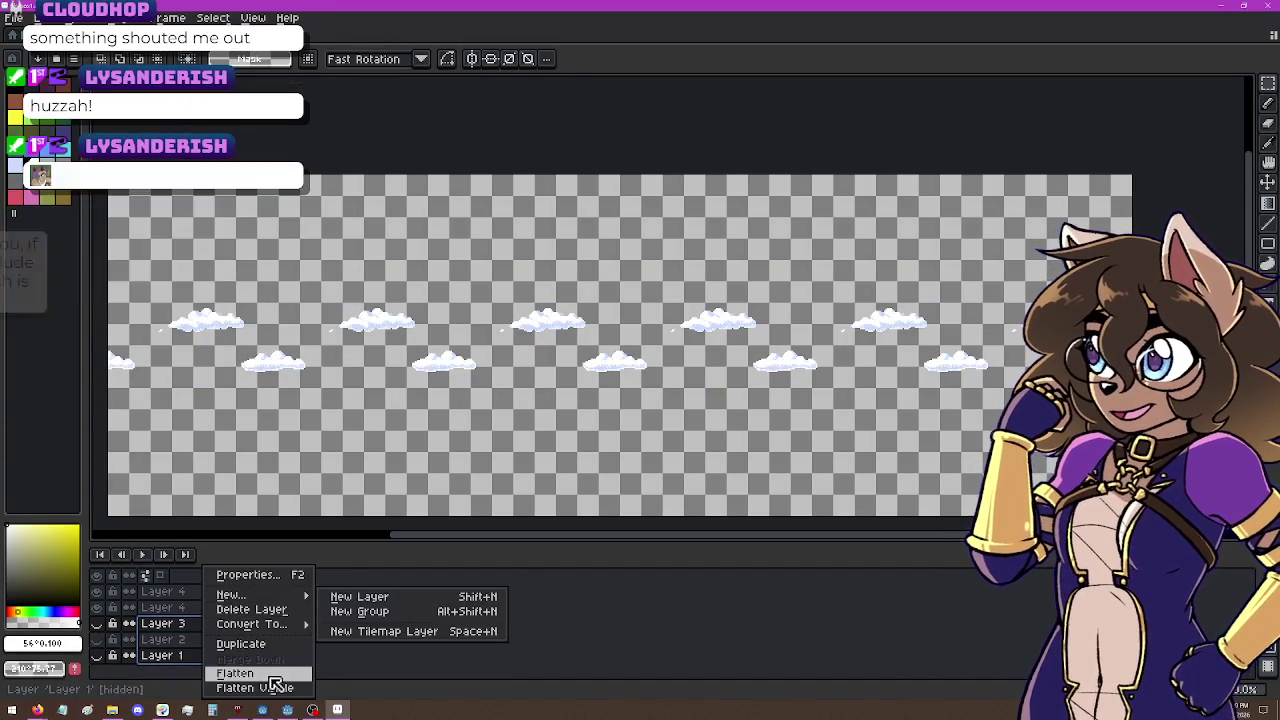
click(251, 609)
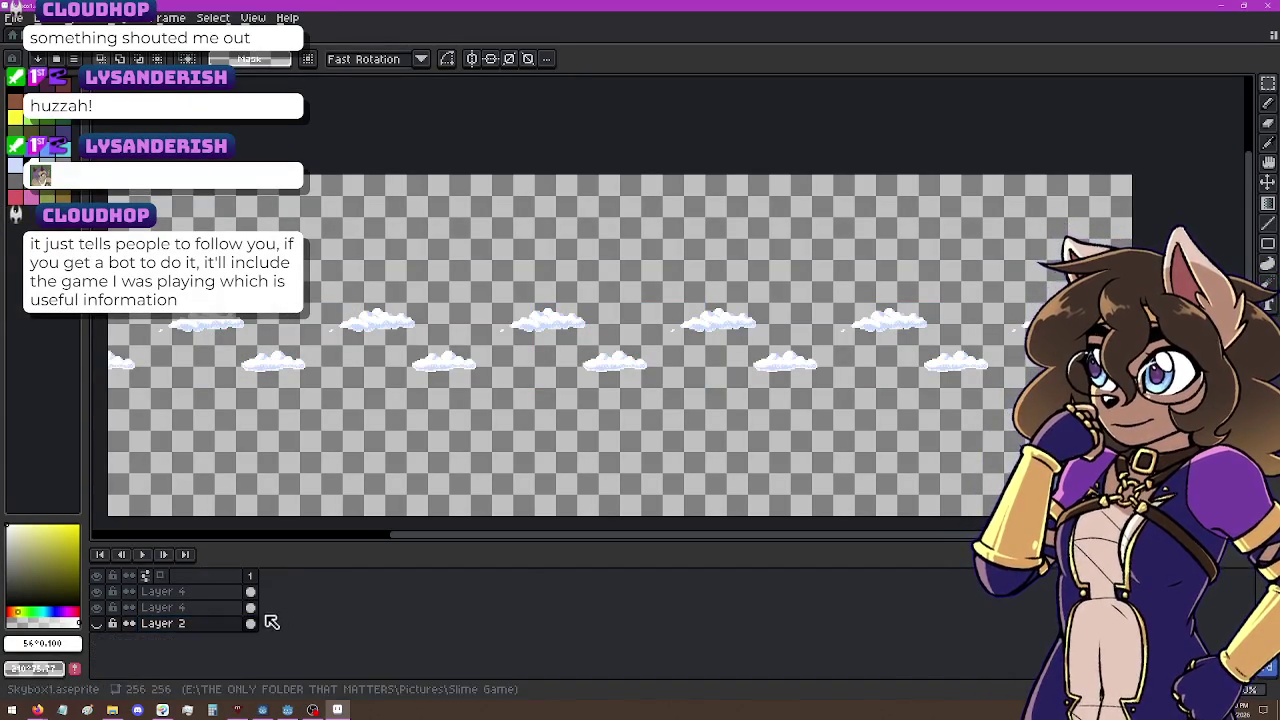
Step: Flatten the visible cloud layers, delete sky Layer 2, and rename the result 'Clouds'
right_click(206, 632)
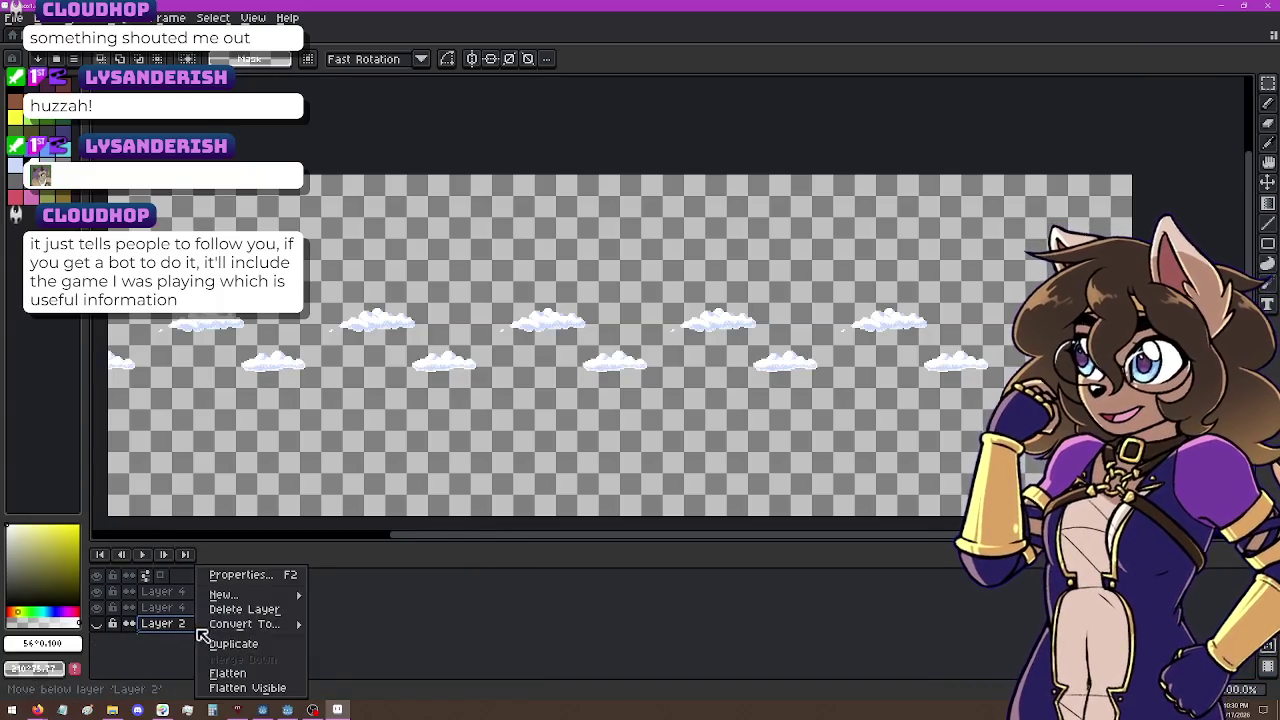
click(278, 690)
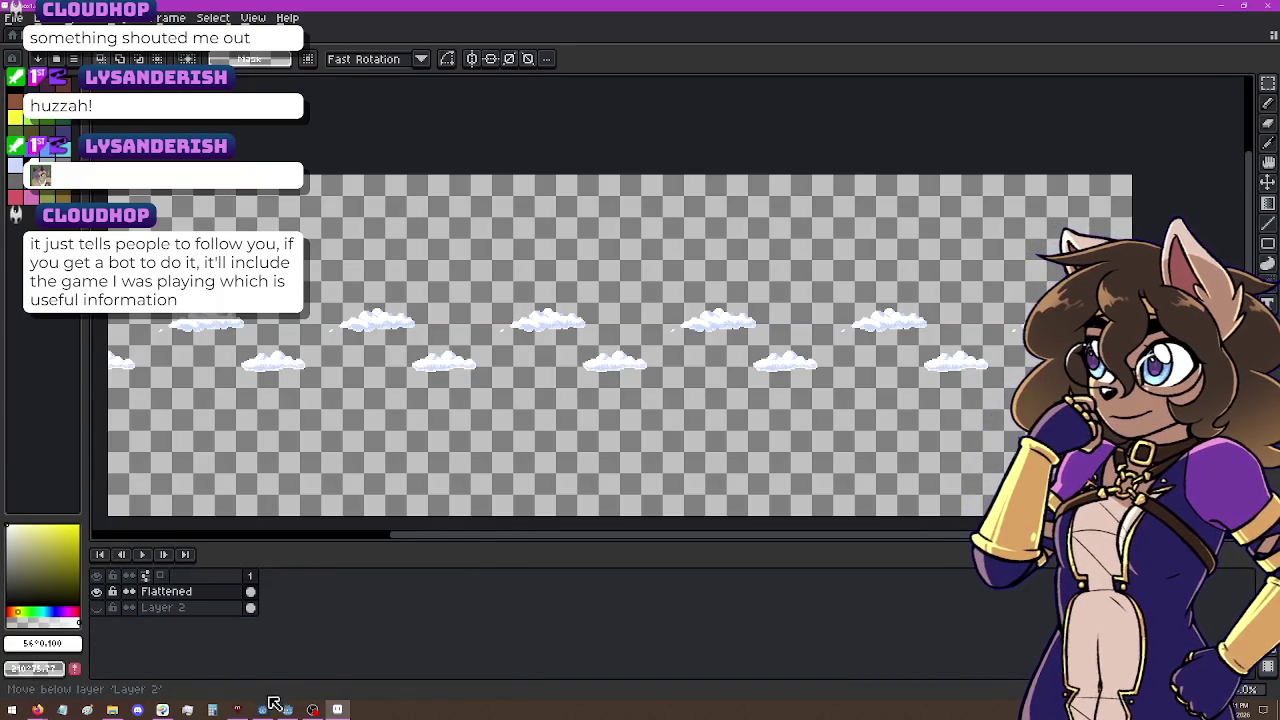
right_click(163, 607)
click(103, 608)
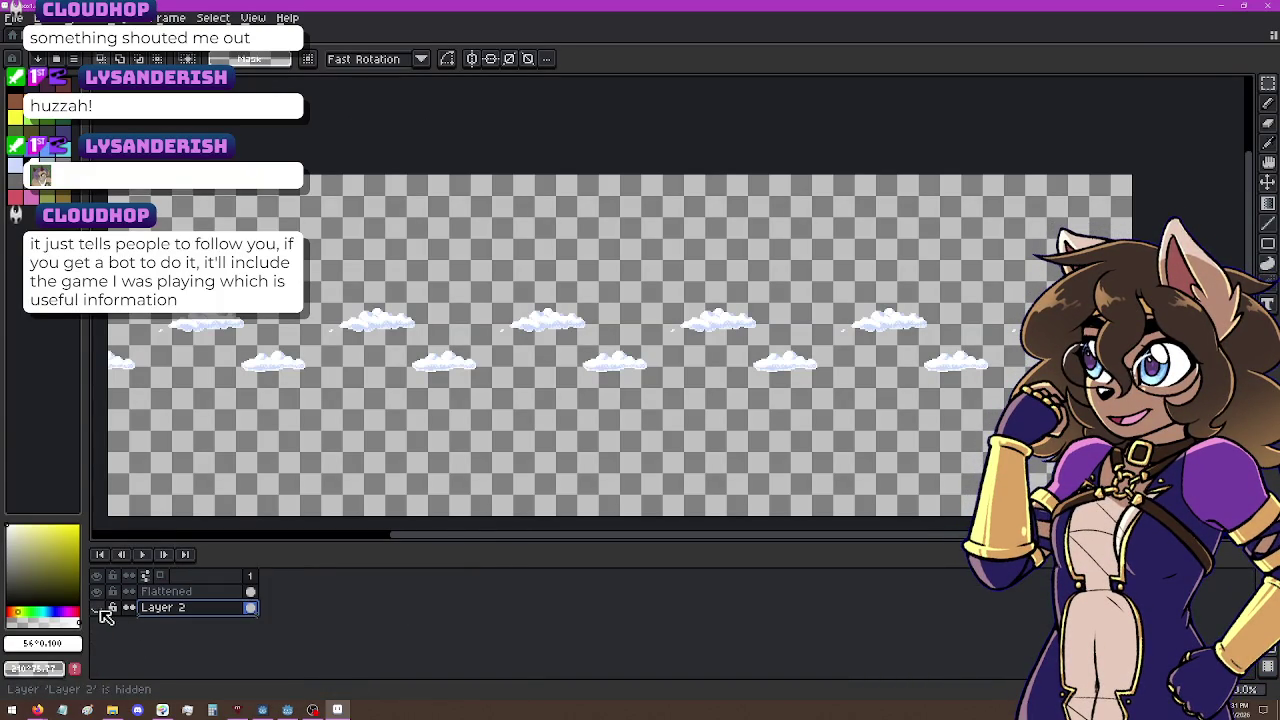
click(96, 607)
key(Delete)
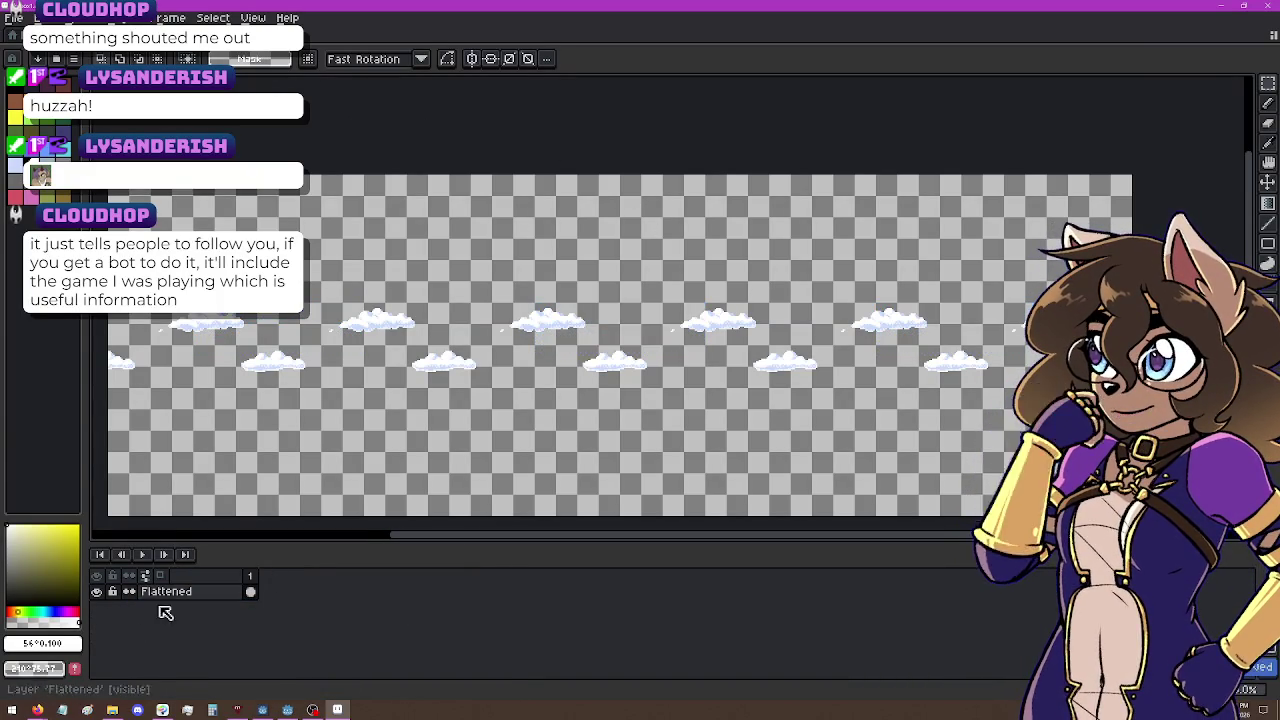
click(205, 595)
double_click(205, 595)
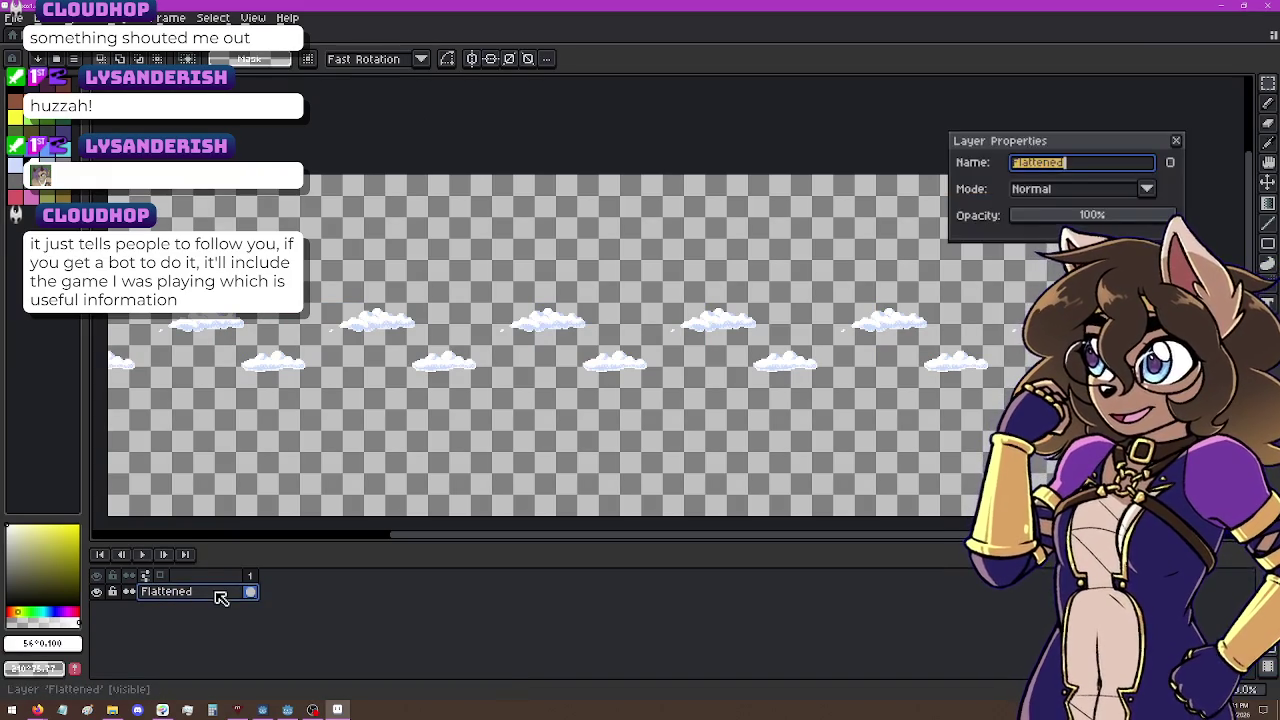
text(Cl)
key(Return)
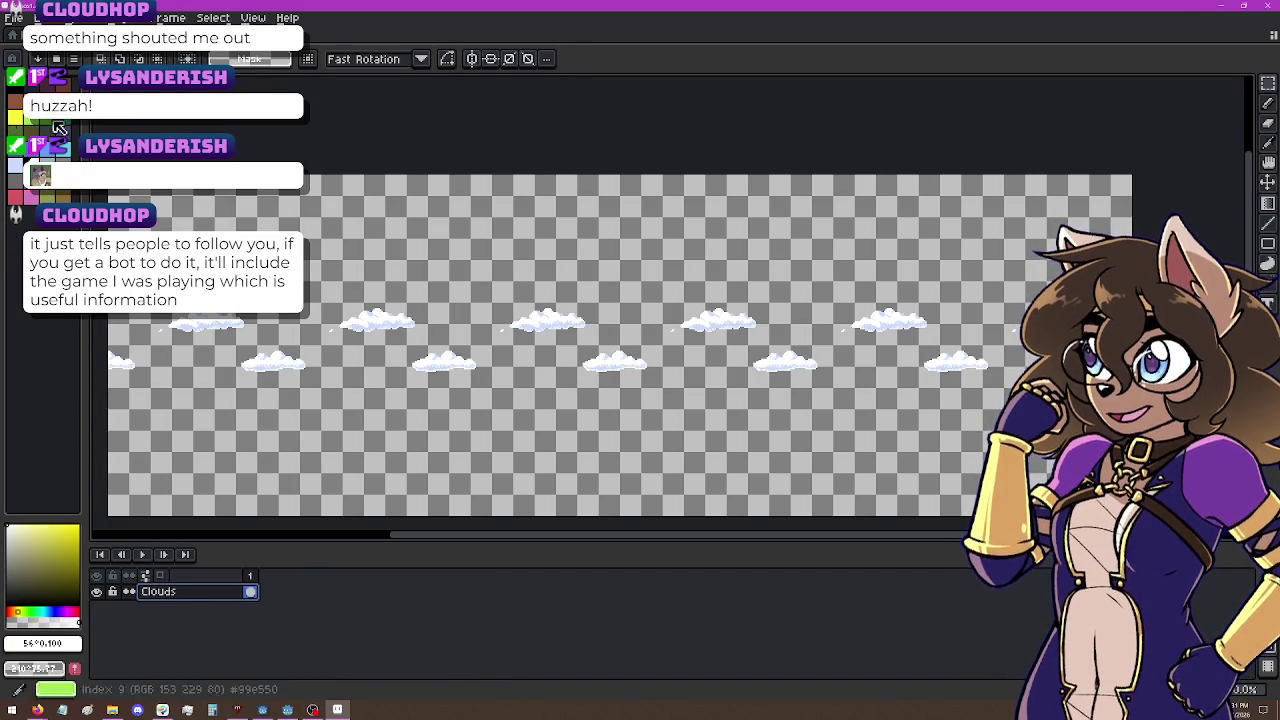
Step: Shift the clouds up a few pixels and reposition the middle cloud
click(1267, 183)
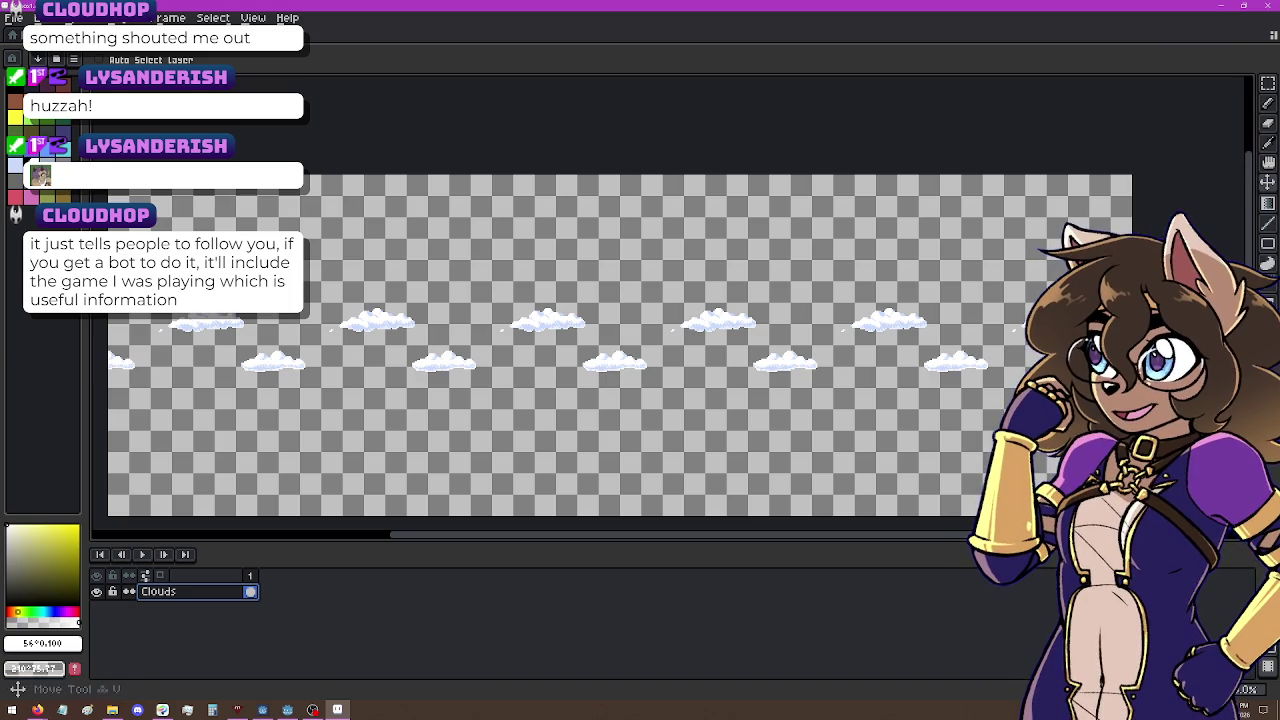
drag(697, 434, 693, 371)
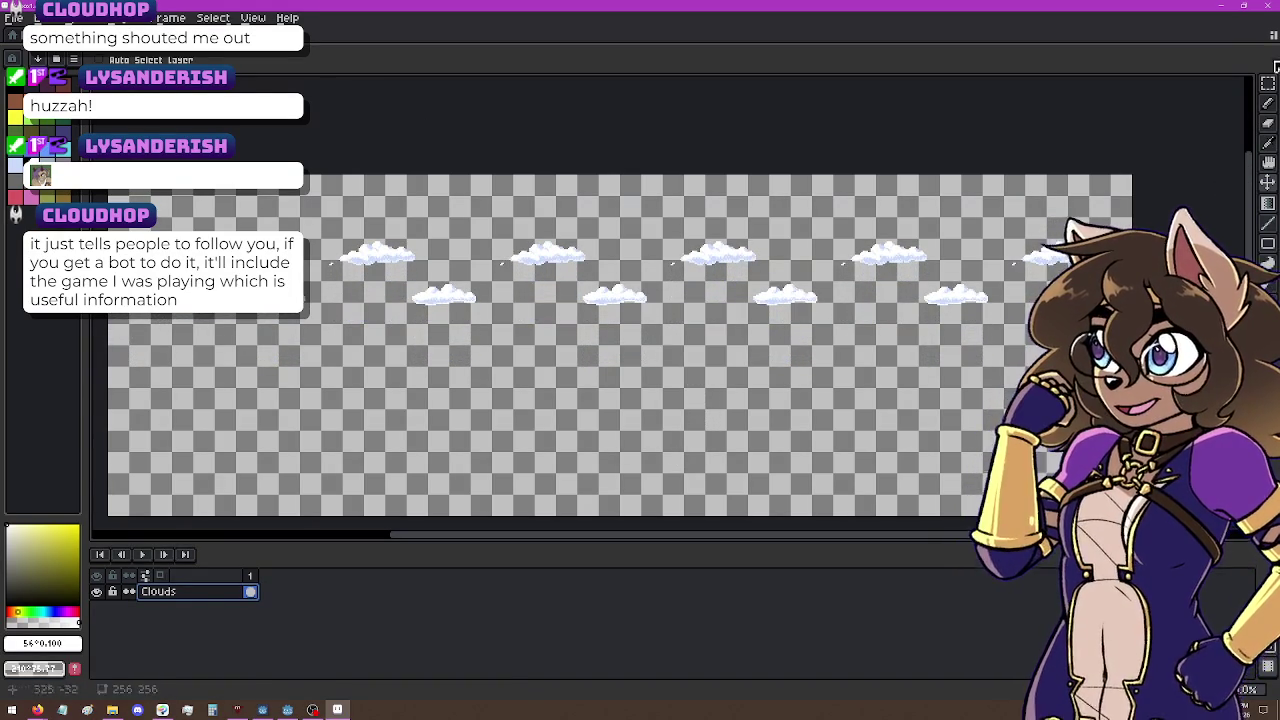
key(m)
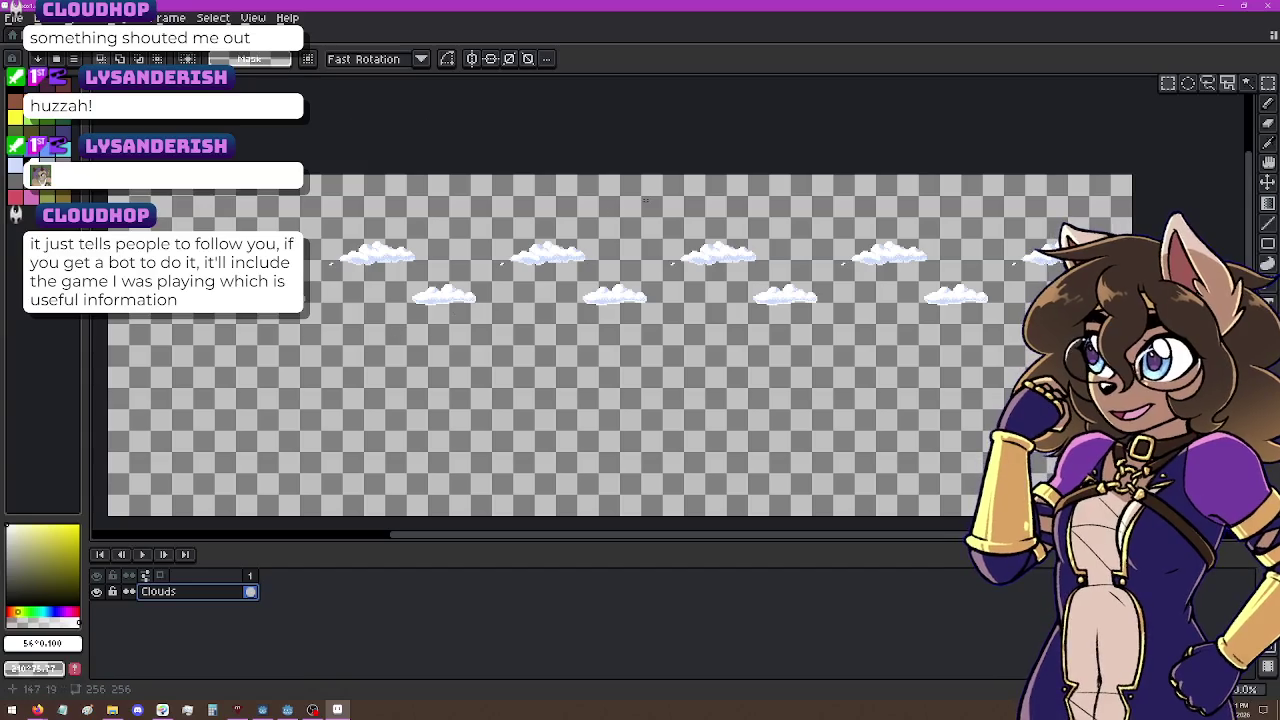
mouse_move(647, 209)
mouse_down()
mouse_move(791, 275)
mouse_move(735, 266)
mouse_move(751, 271)
mouse_move(760, 250)
mouse_up()
click(715, 277)
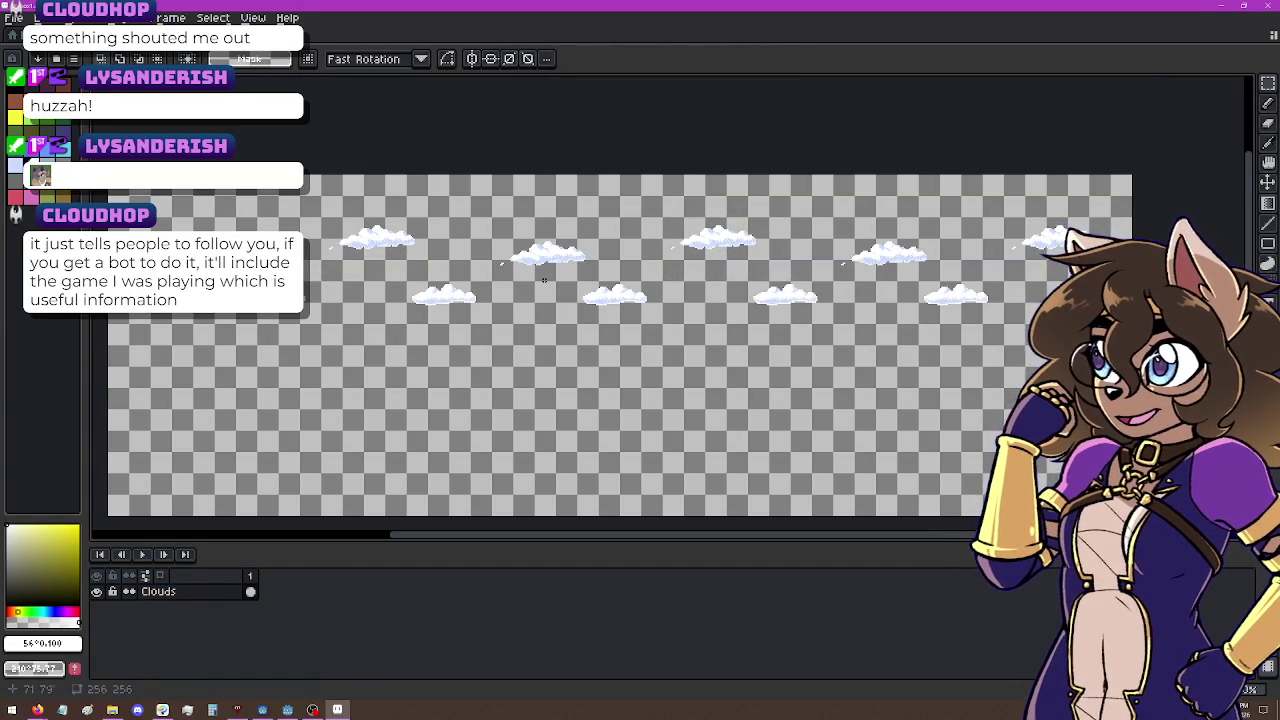
Step: Nudge a lower-row cloud a few pixels lower, then add a new empty layer above Clouds
drag(386, 272, 848, 336)
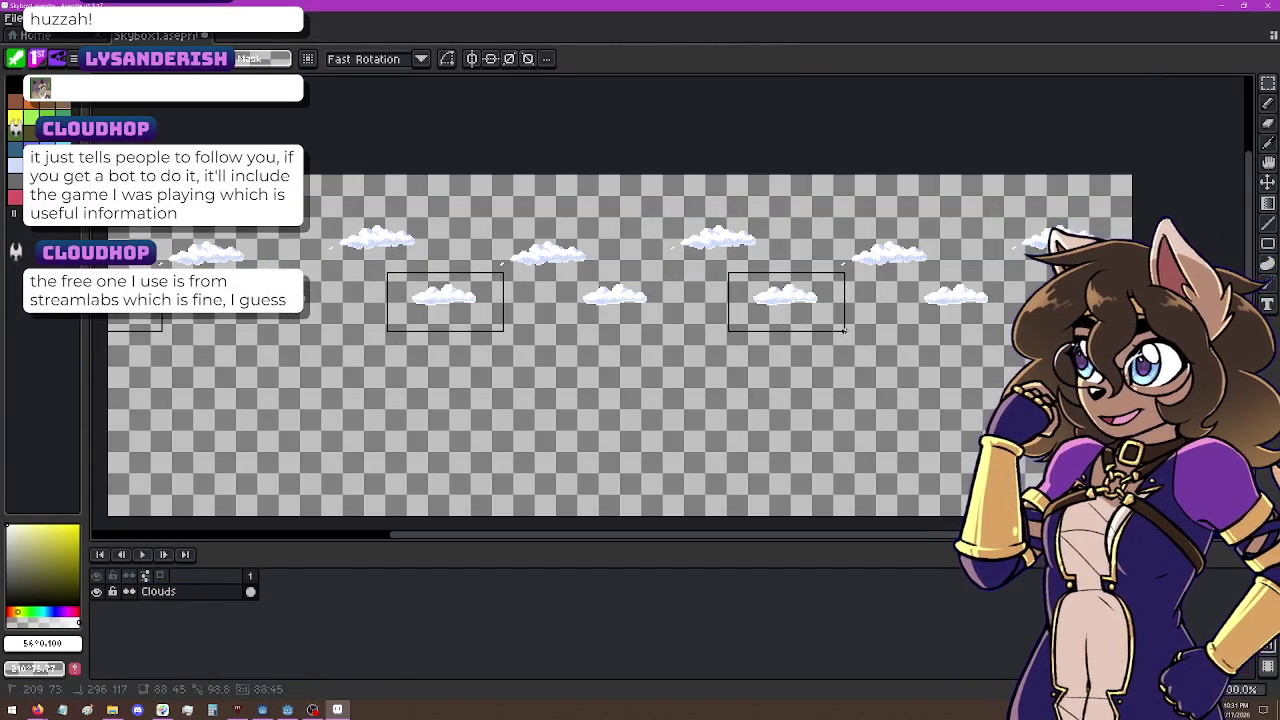
key(ctrl+d)
mouse_move(410, 265)
mouse_down()
mouse_move(508, 357)
mouse_move(445, 357)
mouse_up()
click(596, 285)
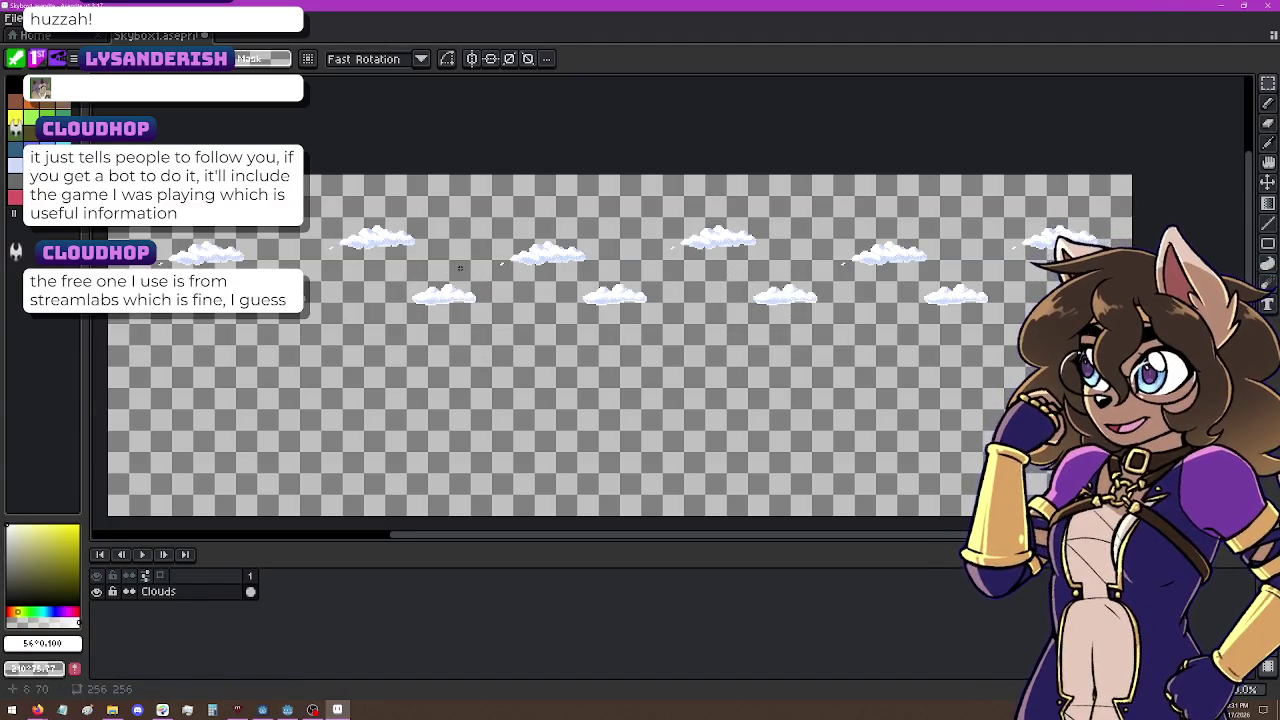
mouse_move(548, 276)
mouse_down()
mouse_move(674, 304)
mouse_move(692, 328)
mouse_move(640, 328)
mouse_up()
key(Return)
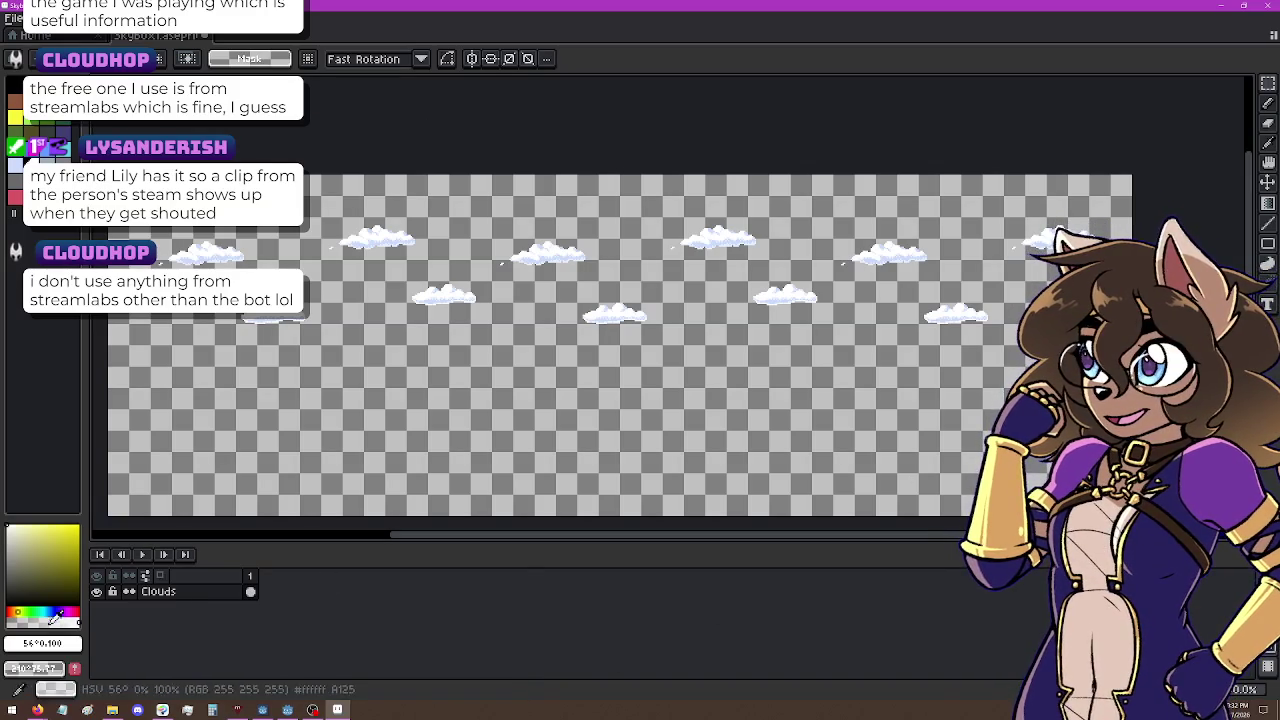
key(shift+n)
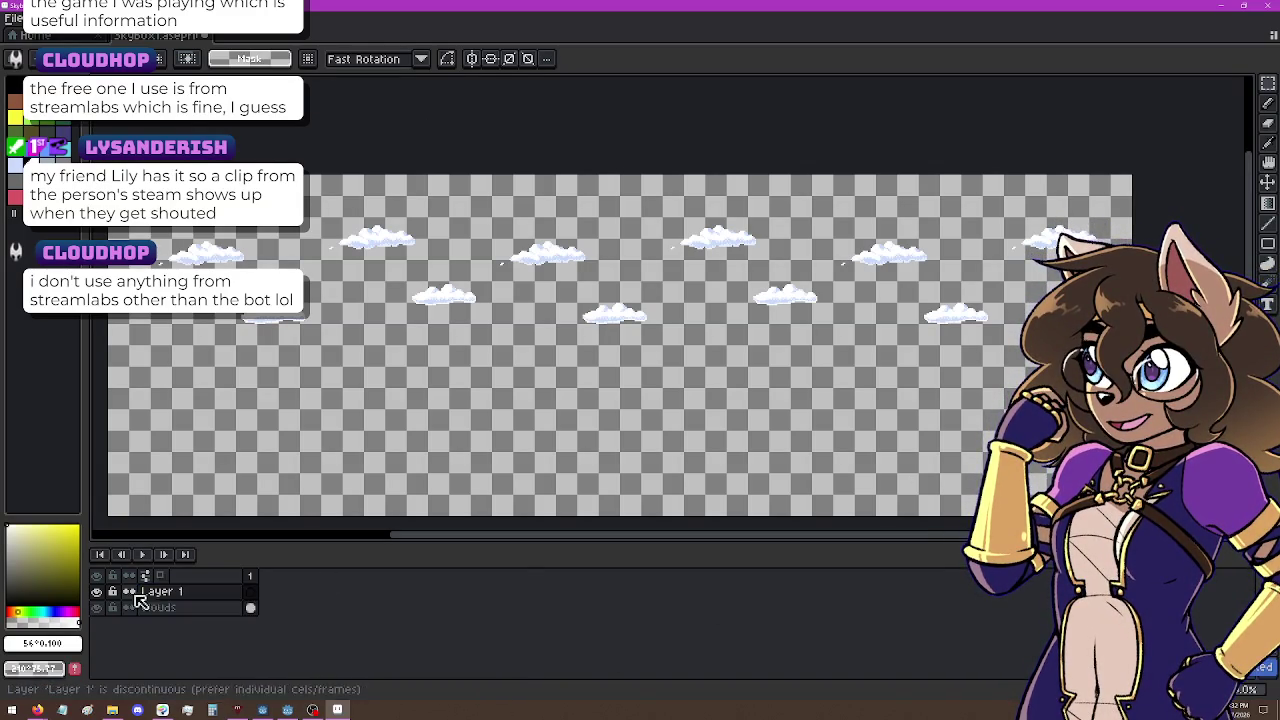
Step: Move Layer 1 below the Clouds layer and pick a deeper blue for the sky
drag(189, 602, 194, 636)
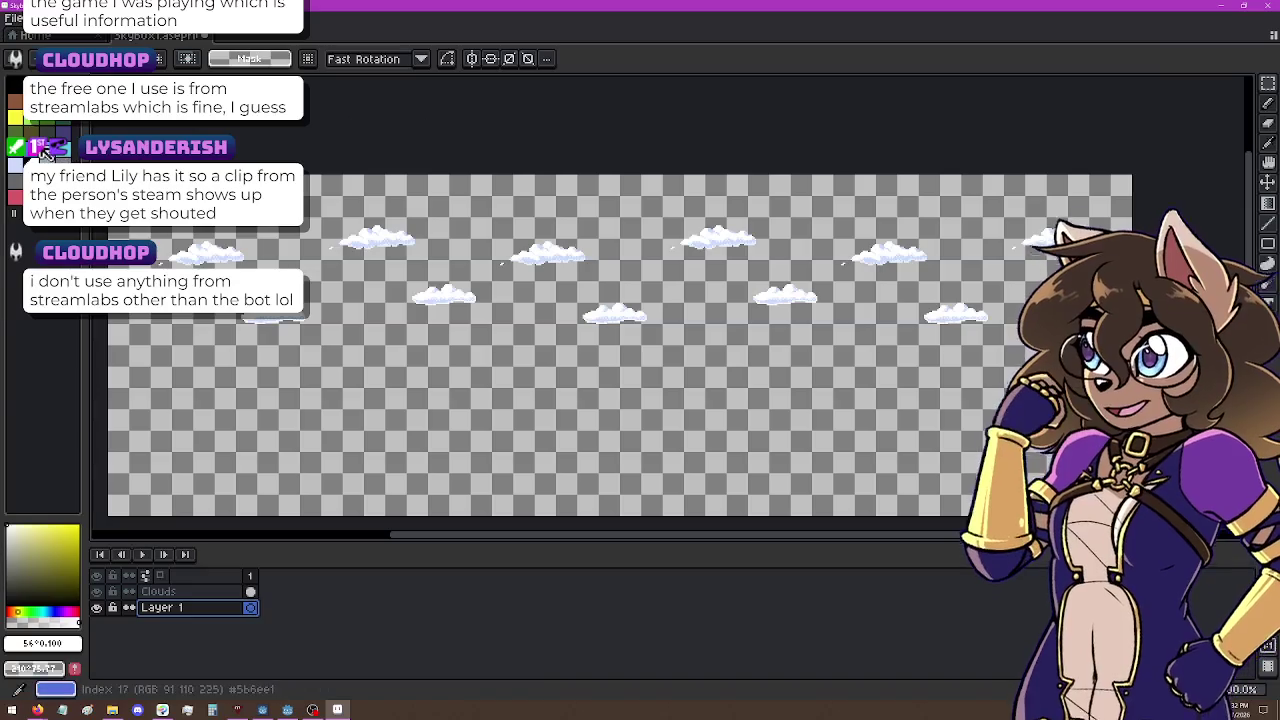
click(44, 611)
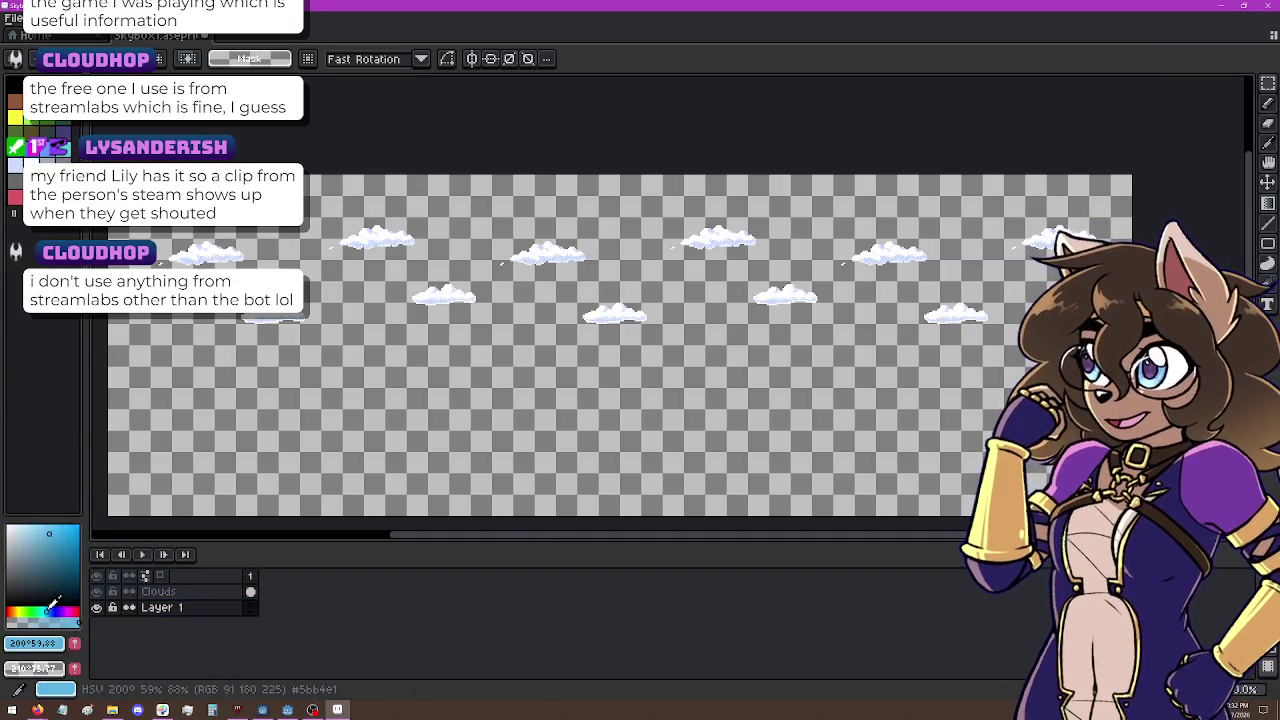
click(58, 545)
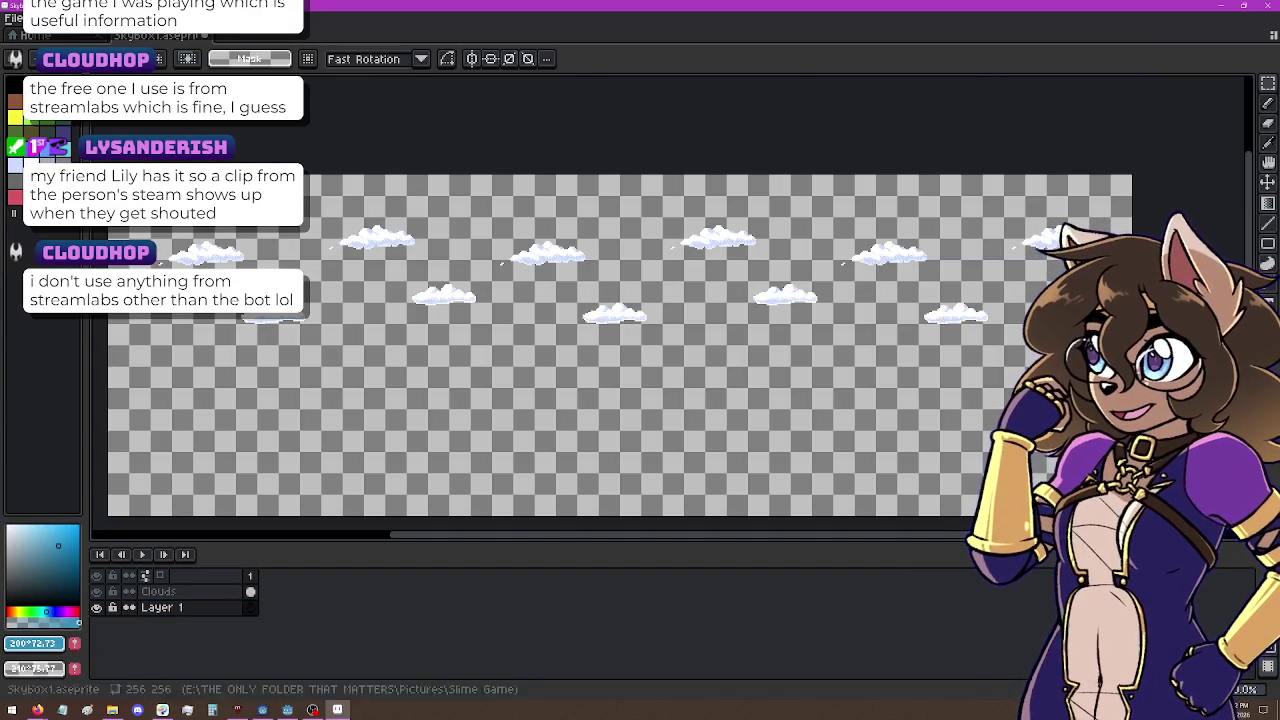
Step: Fill Layer 1 with solid blue using the Paint Bucket in a plain fill mode
key(g)
click(493, 222)
click(711, 350)
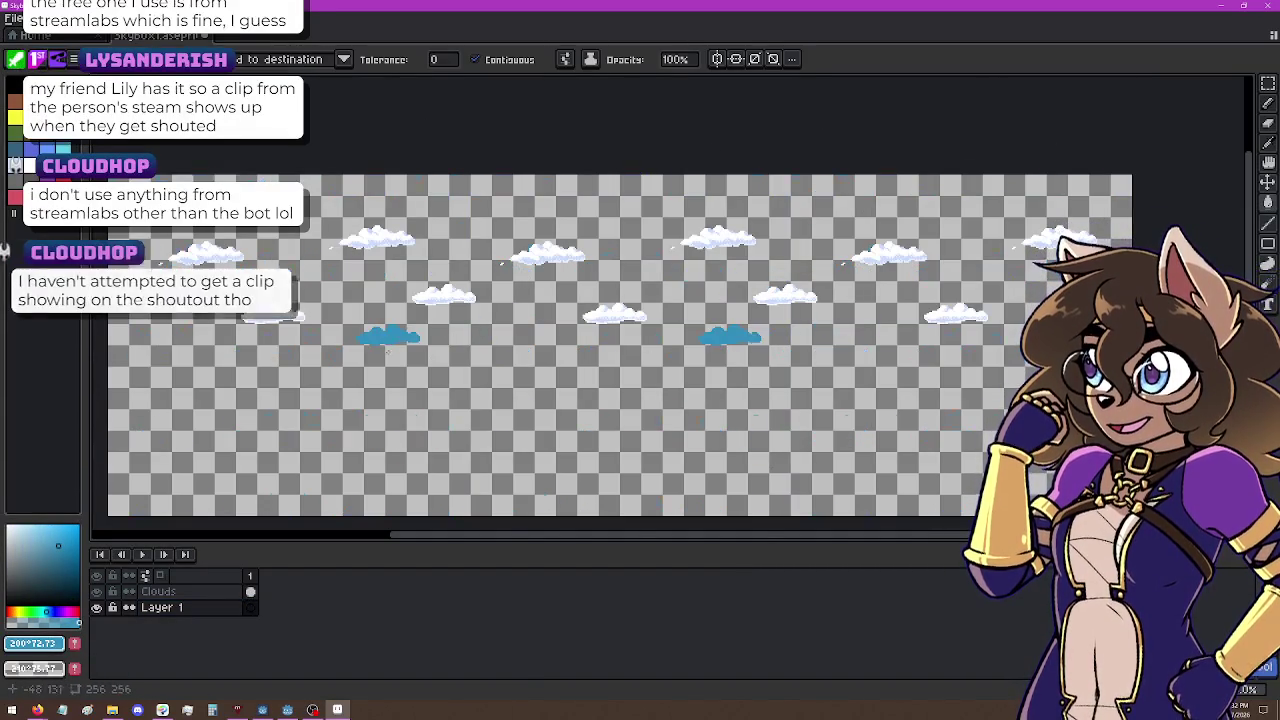
key(ctrl+z)
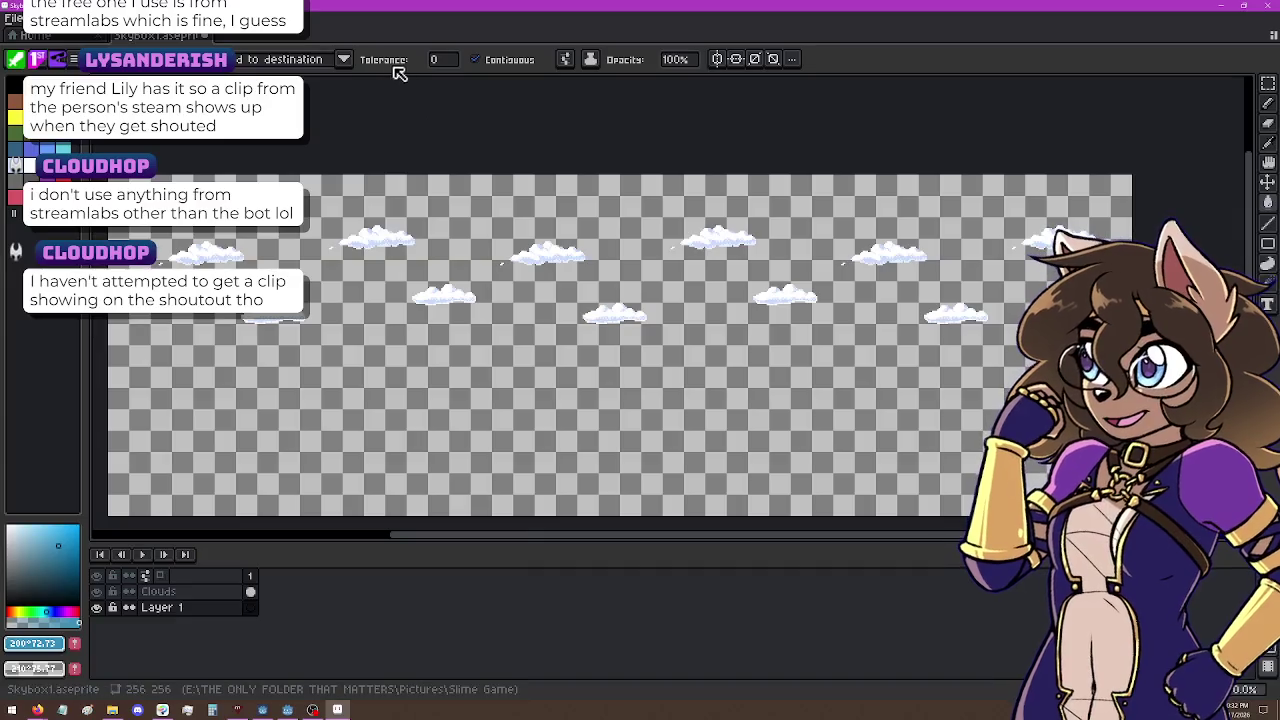
click(342, 59)
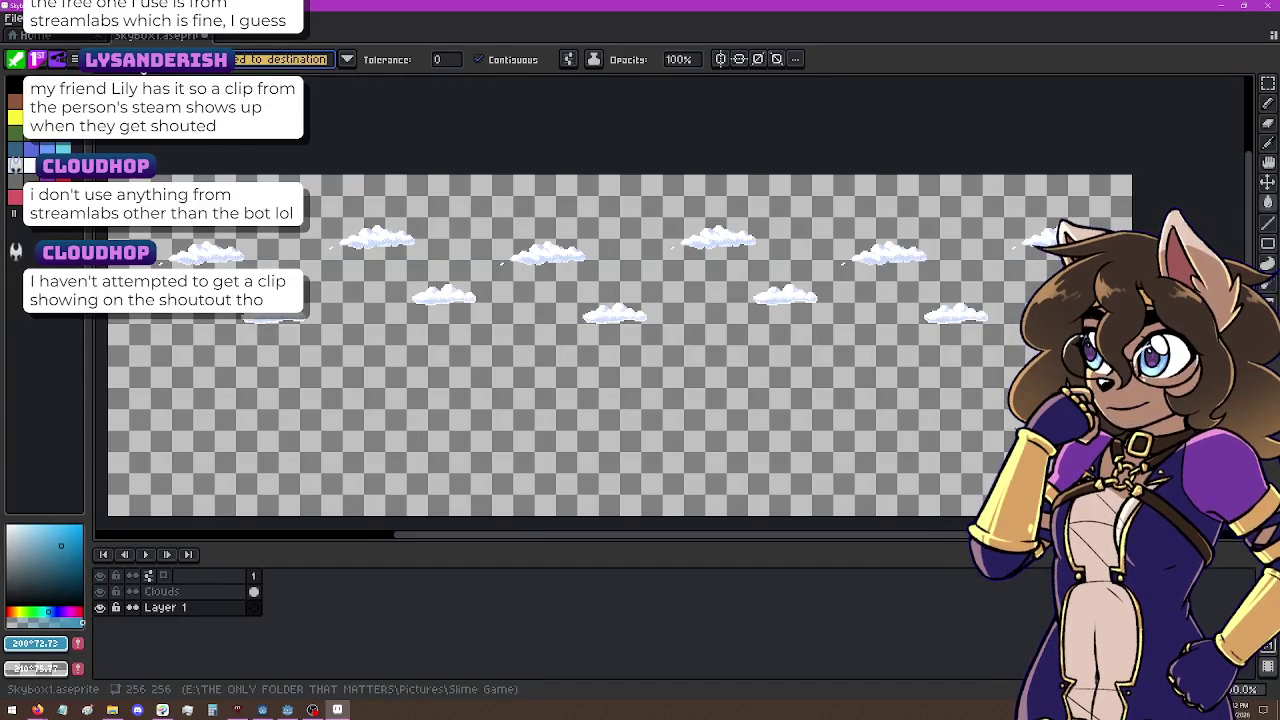
click(190, 160)
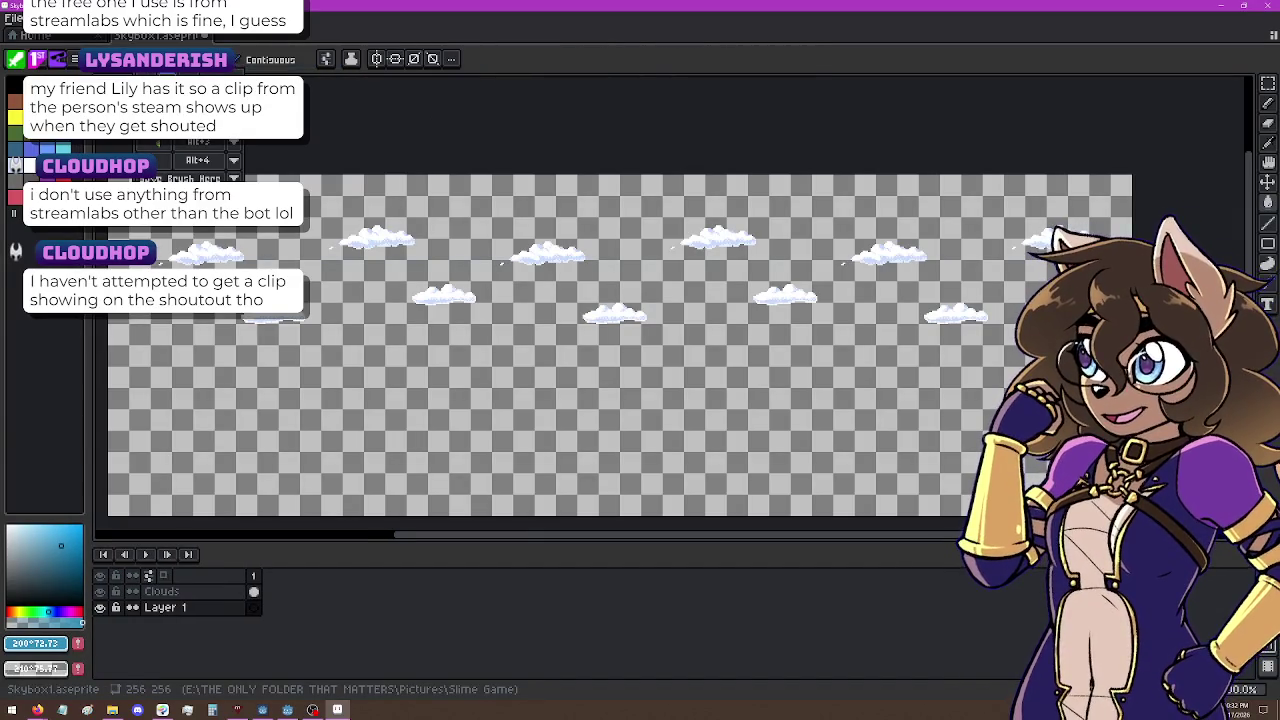
click(773, 303)
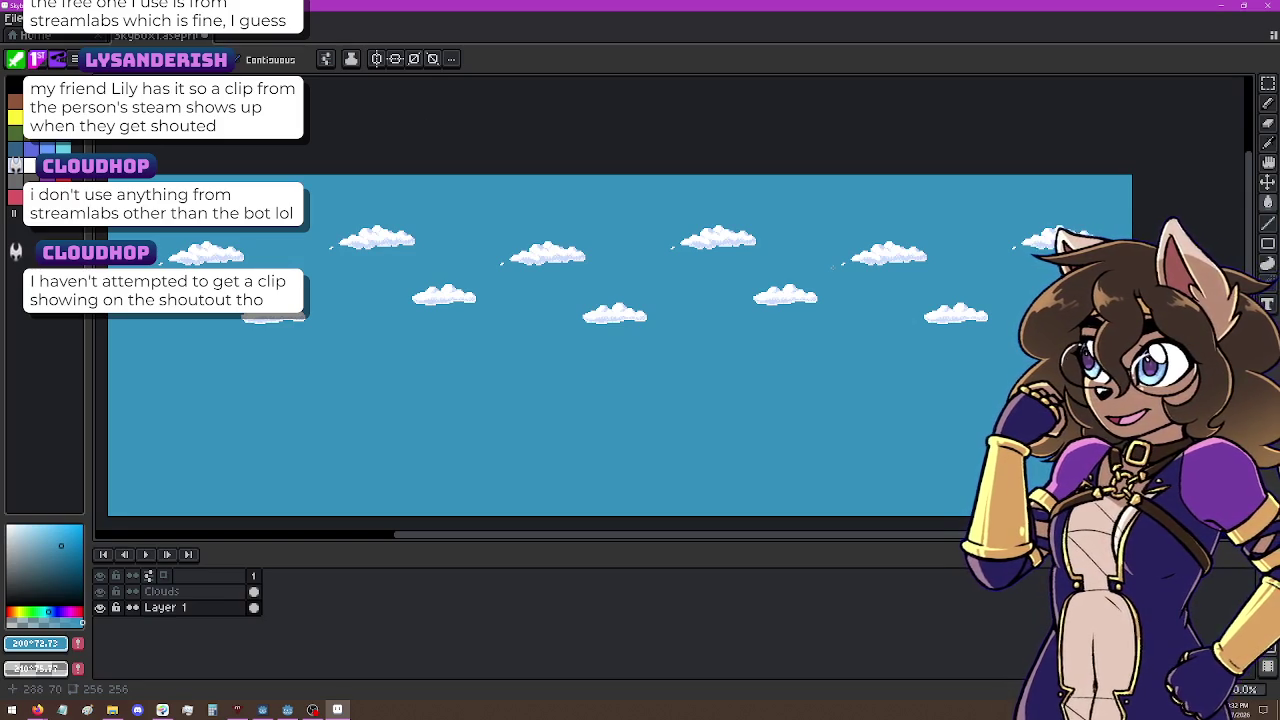
key(space)
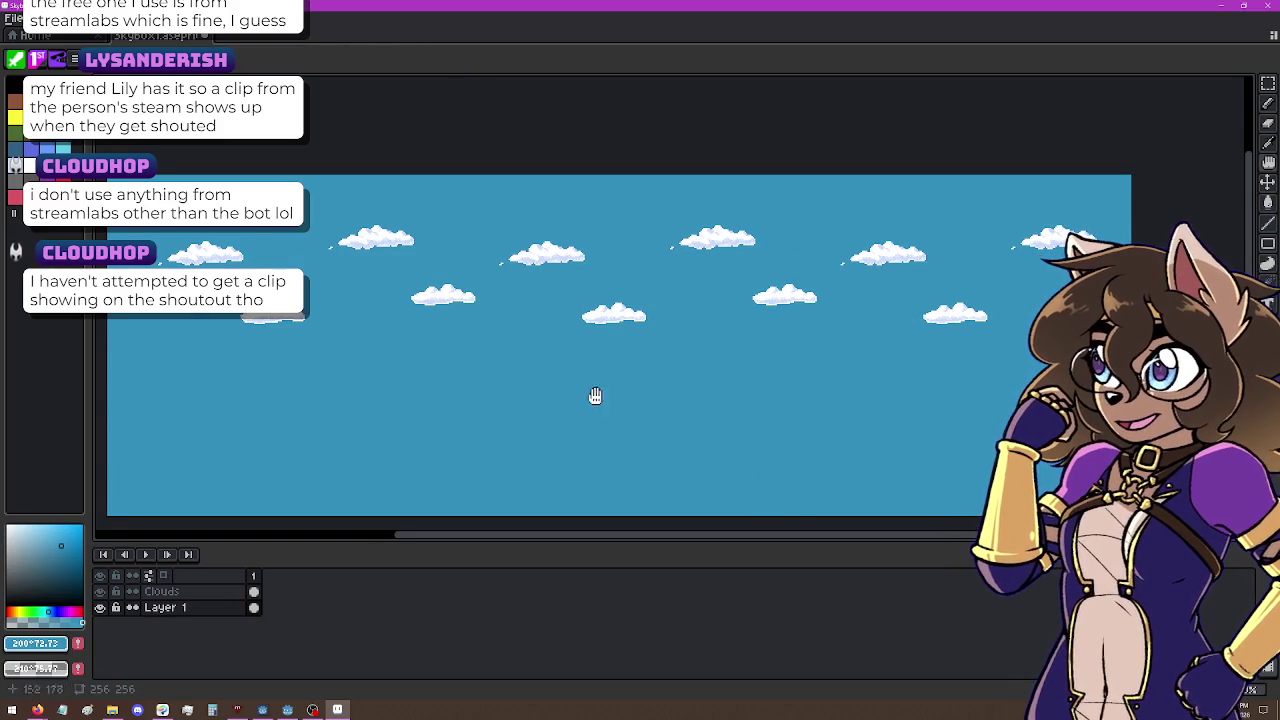
Step: Apply Hue/Saturation to the sky (Hue 13, Saturation -2, Lightness 15), then pick pale yellow #fffa99
drag(416, 355, 434, 338)
key(alt+e)
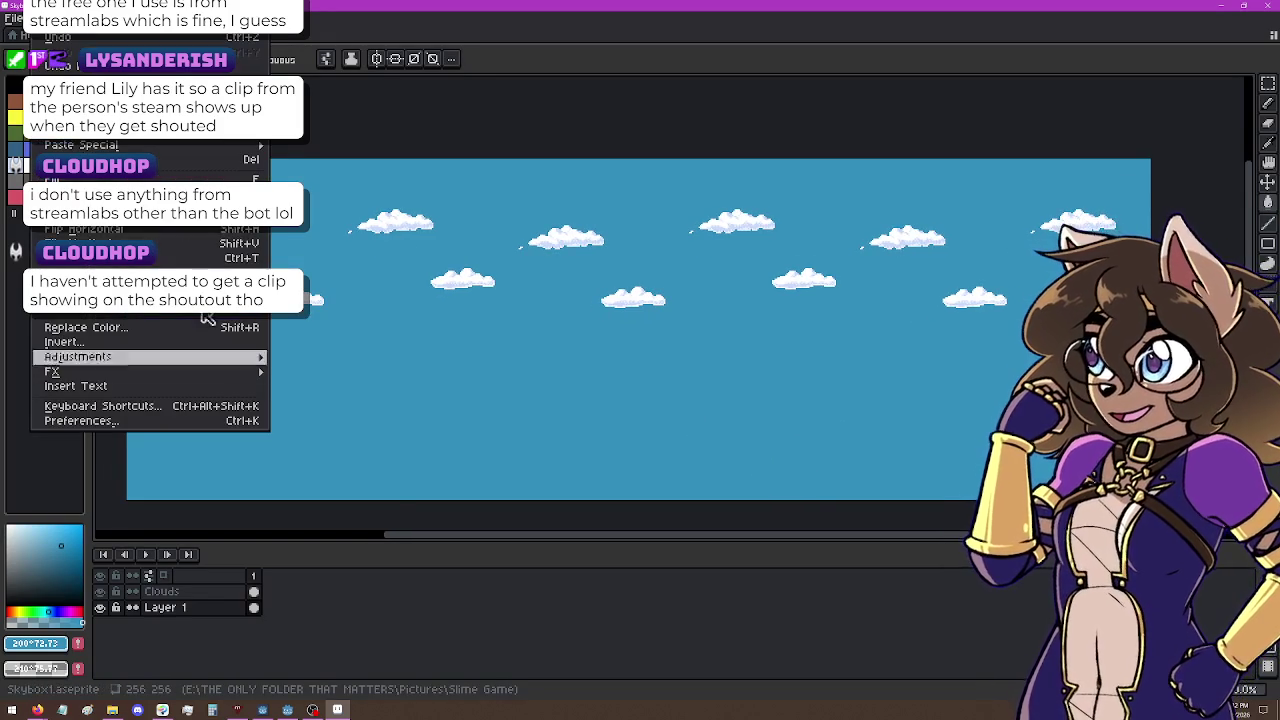
mouse_move(176, 232)
mouse_move(166, 357)
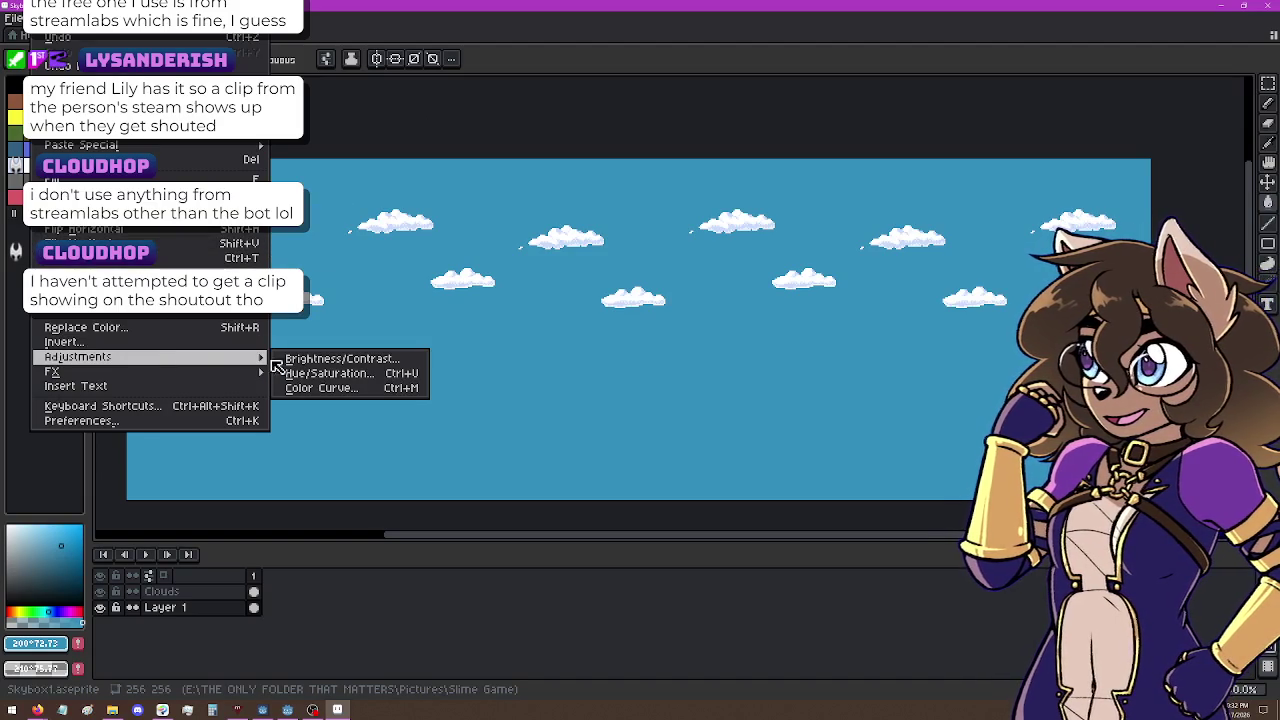
click(387, 378)
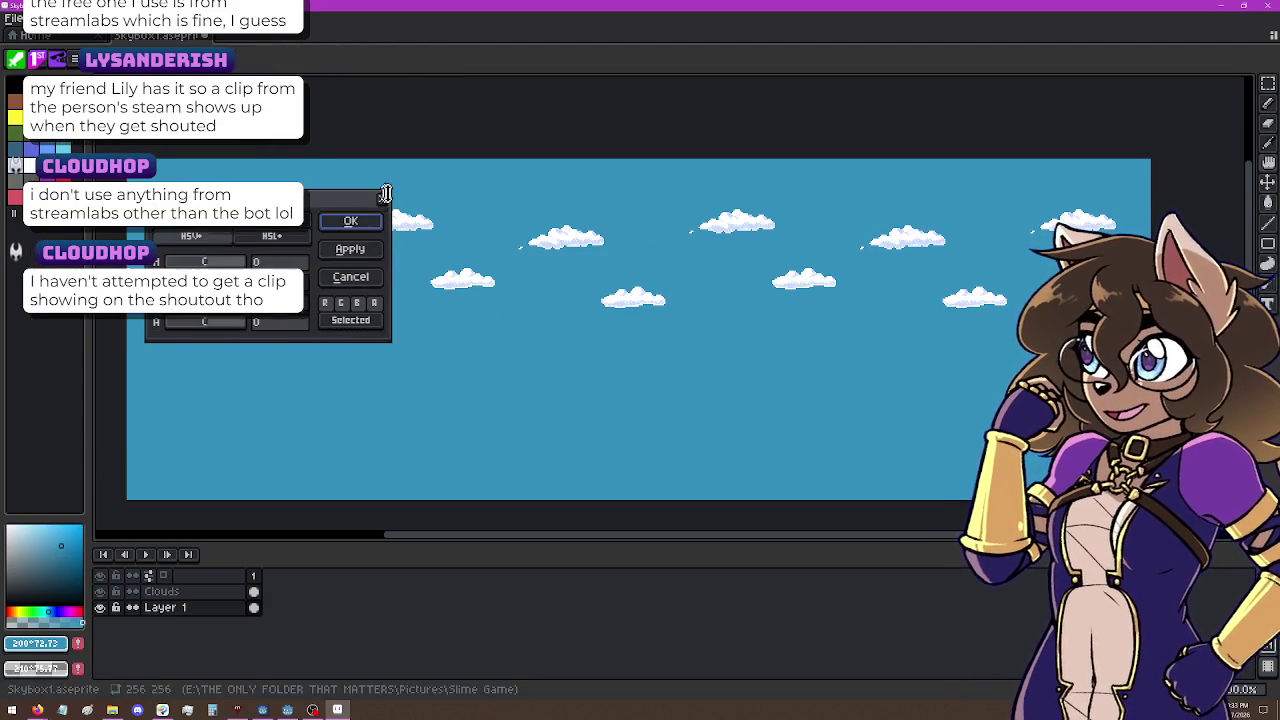
drag(260, 199, 346, 112)
mouse_move(309, 197)
mouse_down()
mouse_move(285, 197)
mouse_move(305, 197)
mouse_move(306, 230)
mouse_up()
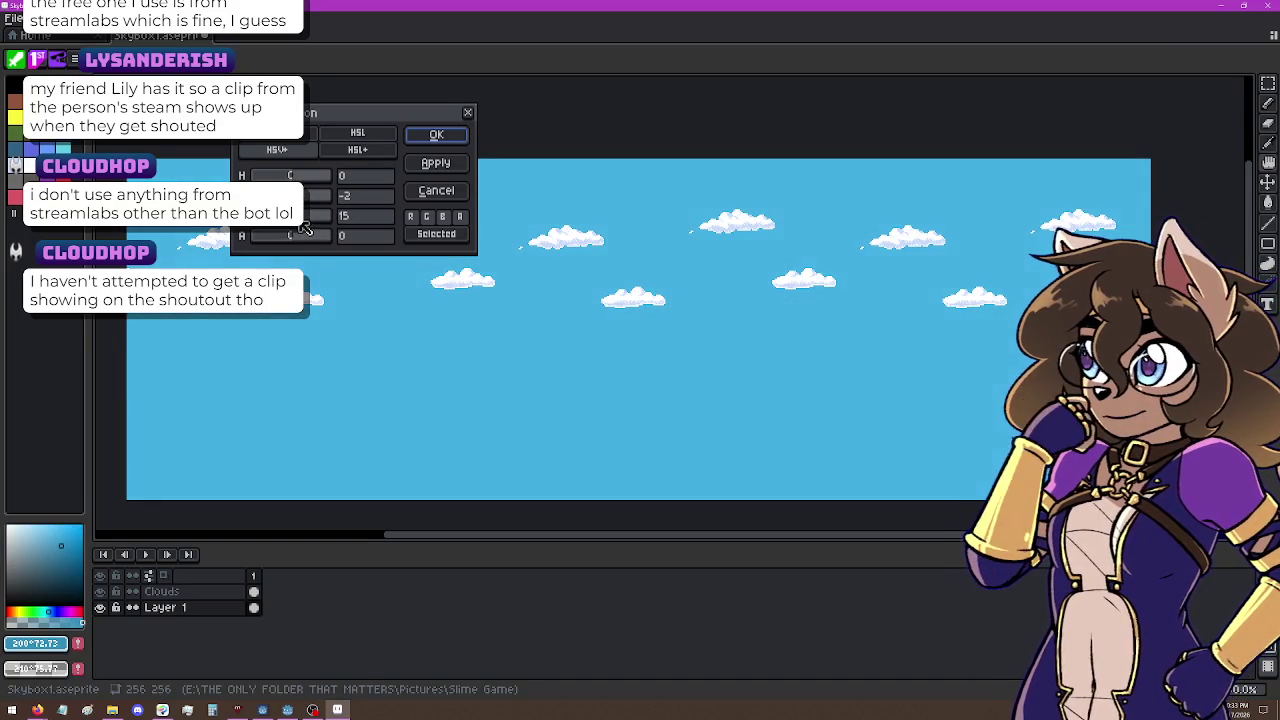
drag(300, 177, 300, 179)
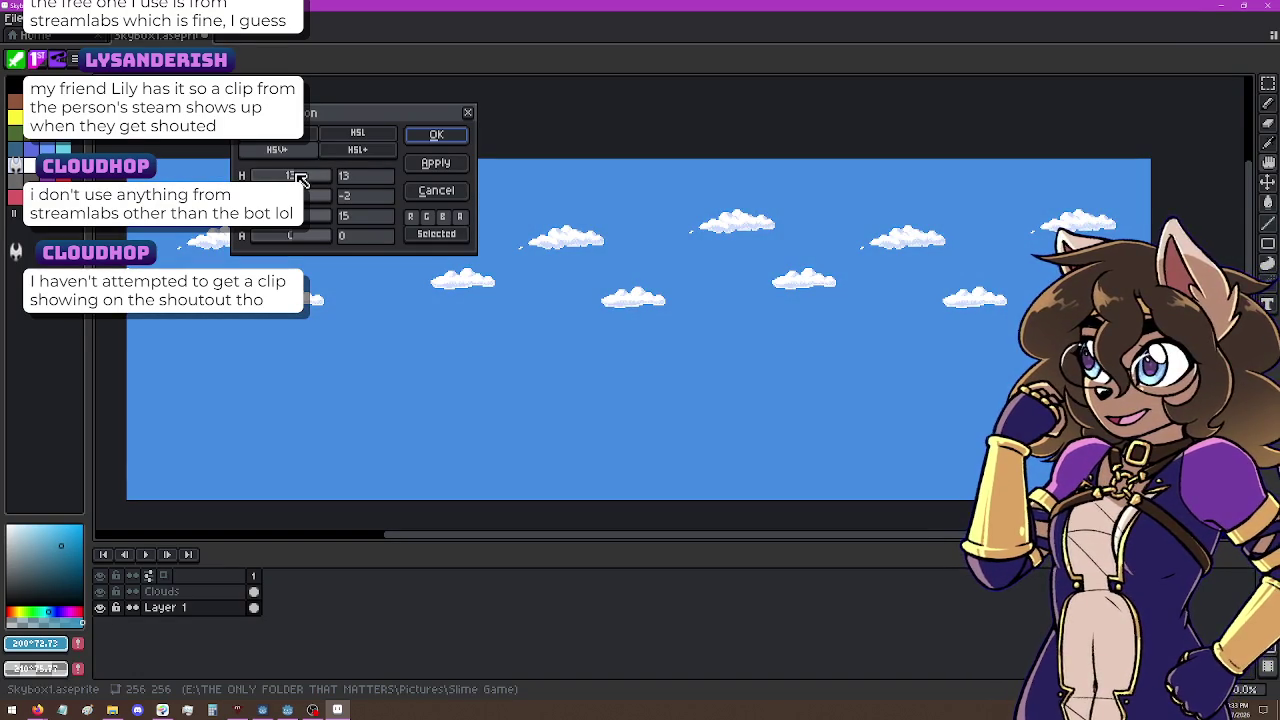
click(457, 136)
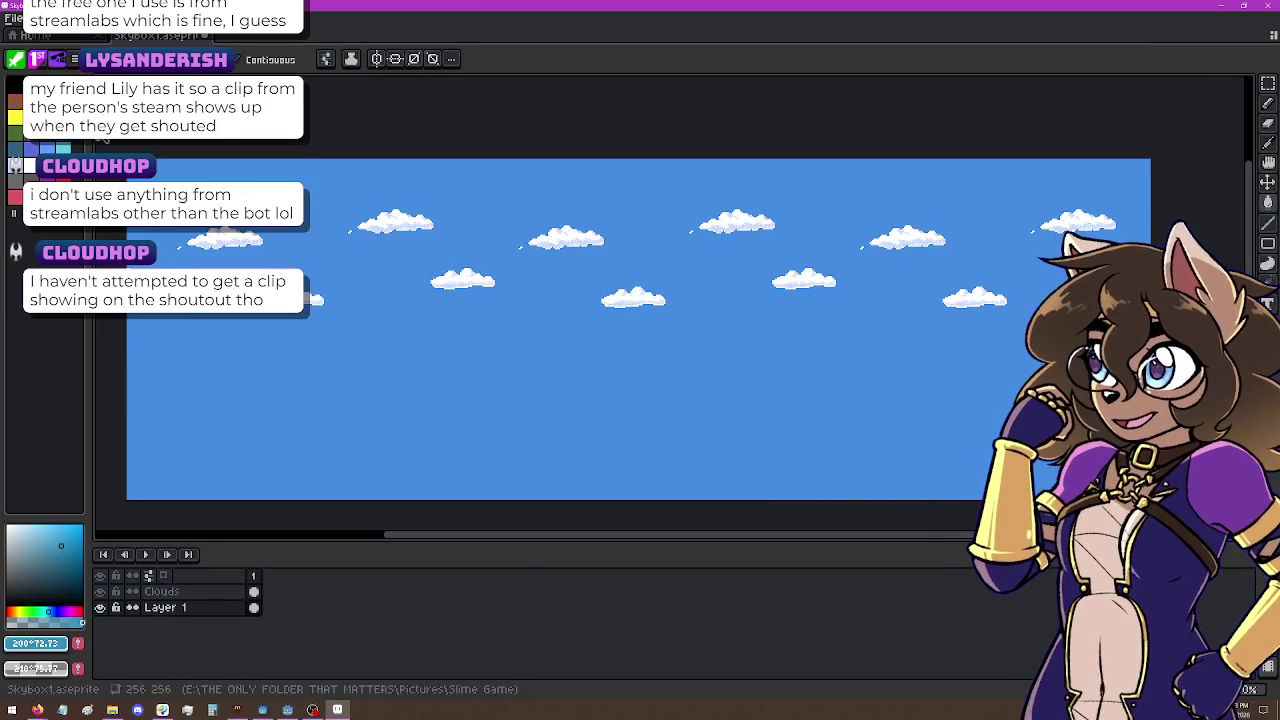
click(15, 117)
click(36, 525)
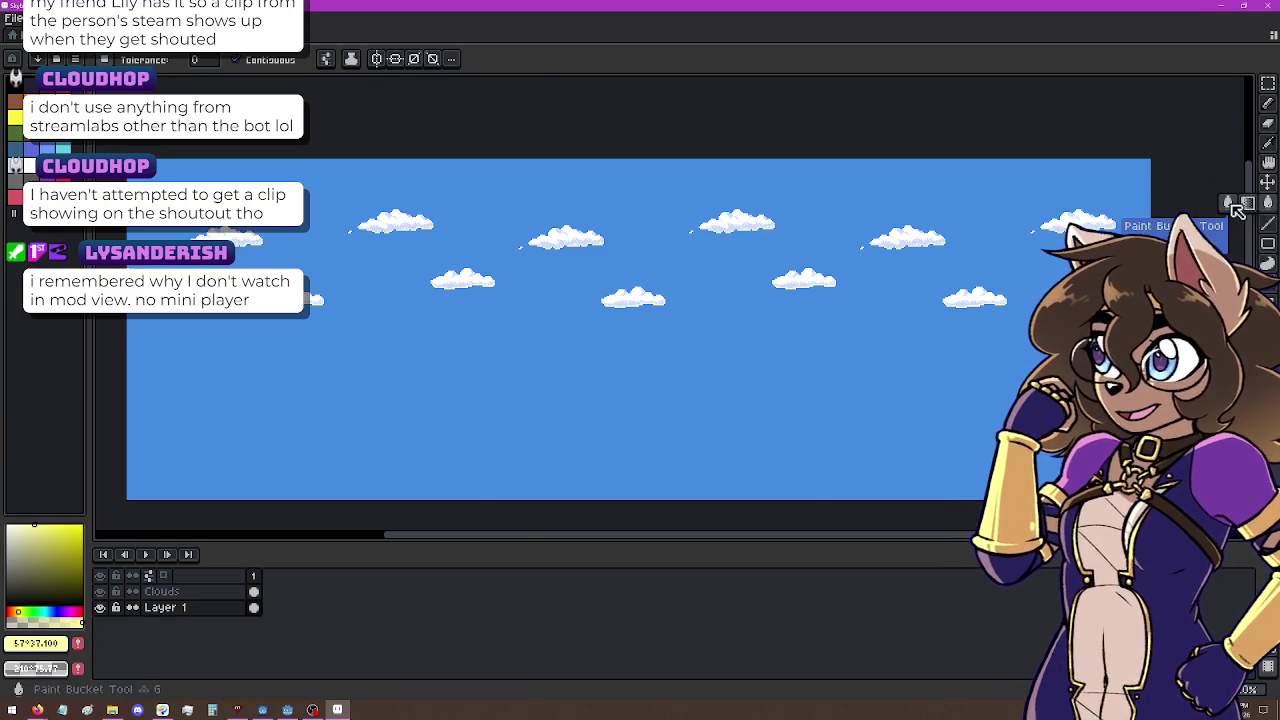
Step: Draw a No Dithering gradient upward from the canvas bottom, pale yellow fading to blue at top
click(1268, 203)
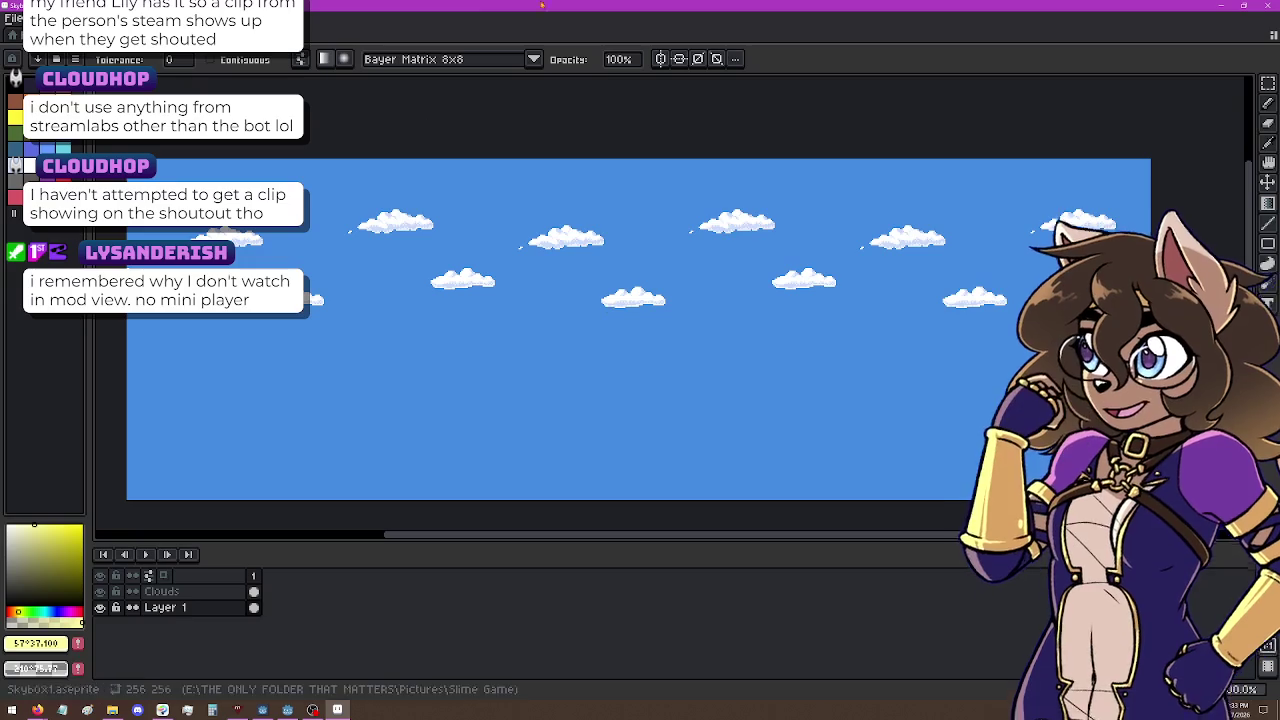
click(456, 60)
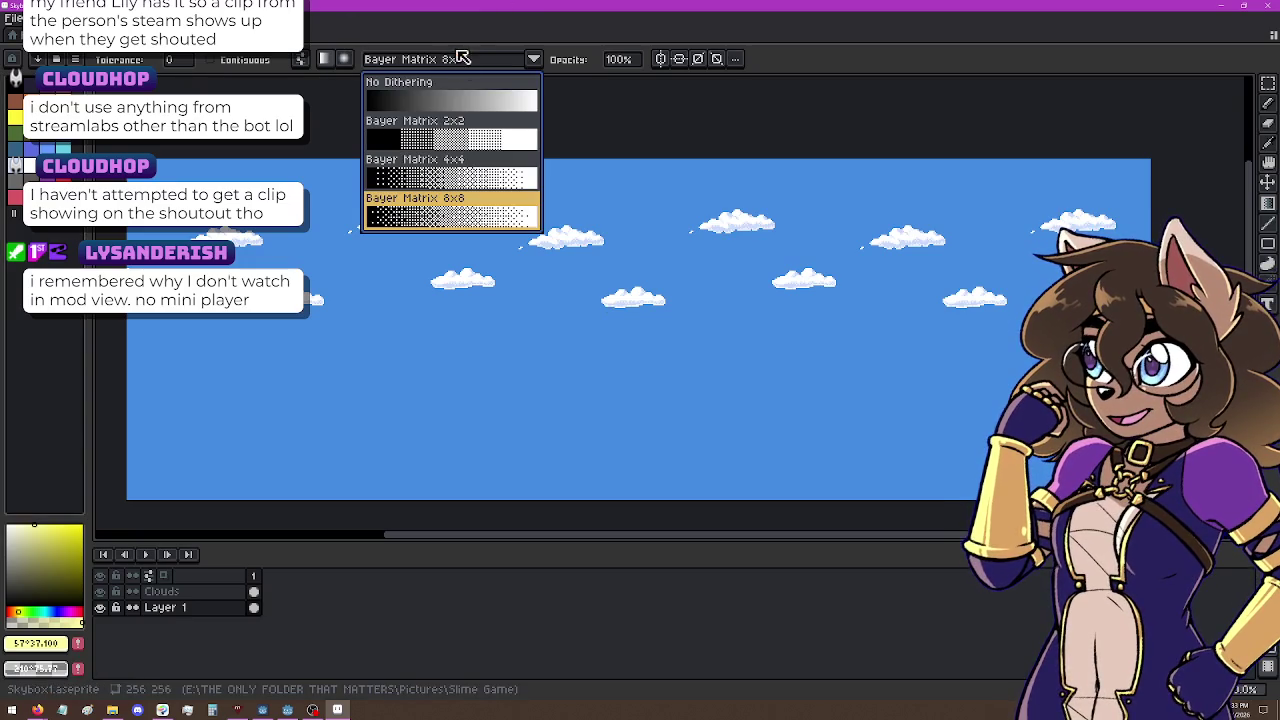
click(446, 100)
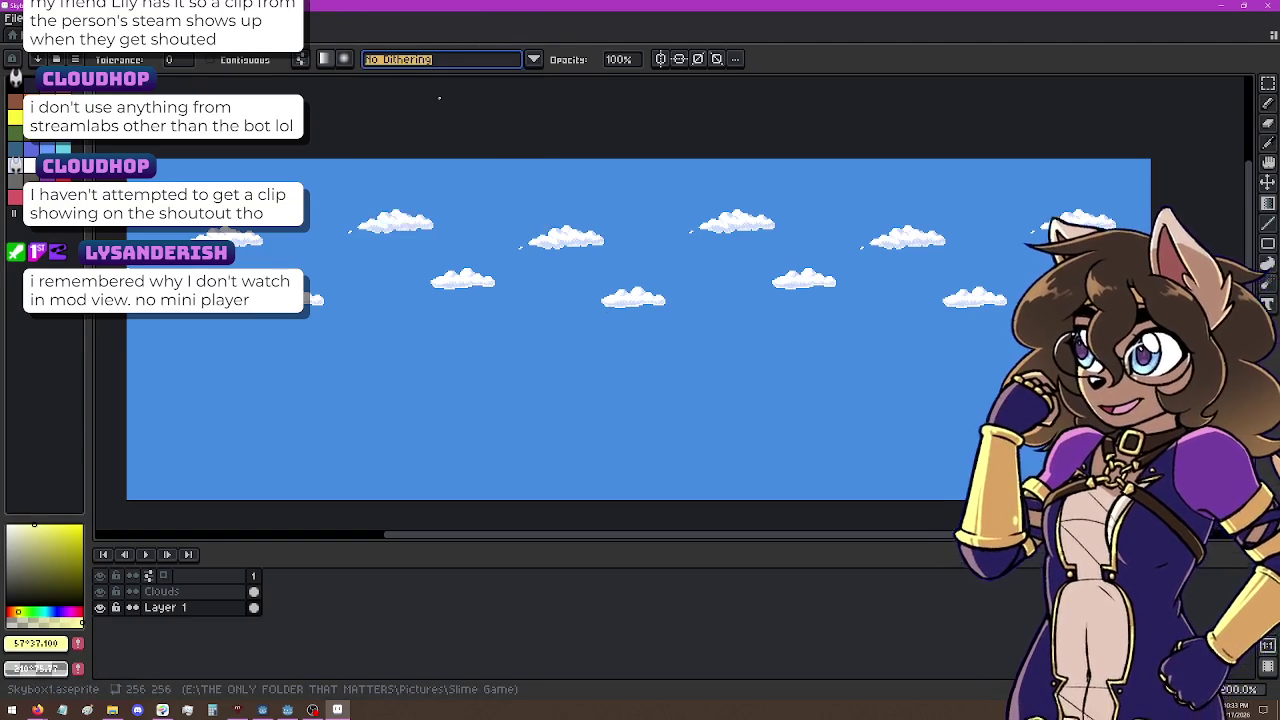
drag(601, 376, 598, 195)
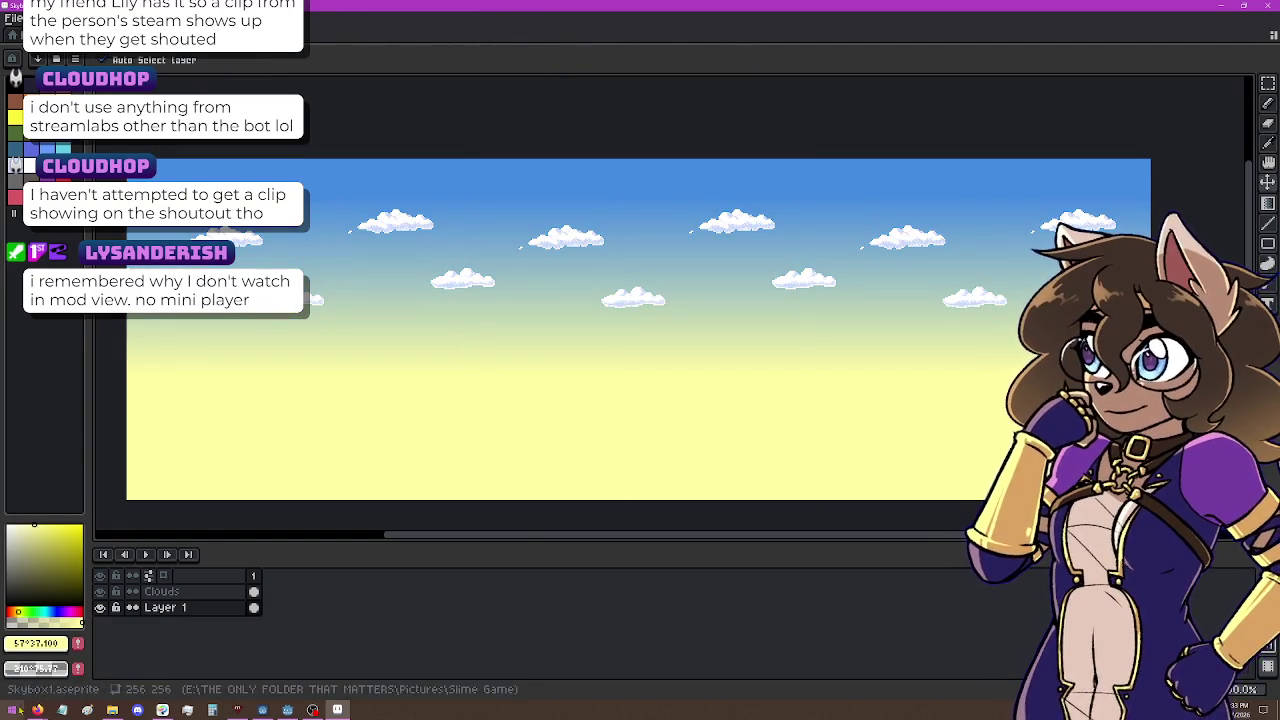
key(ctrl+z)
key(g)
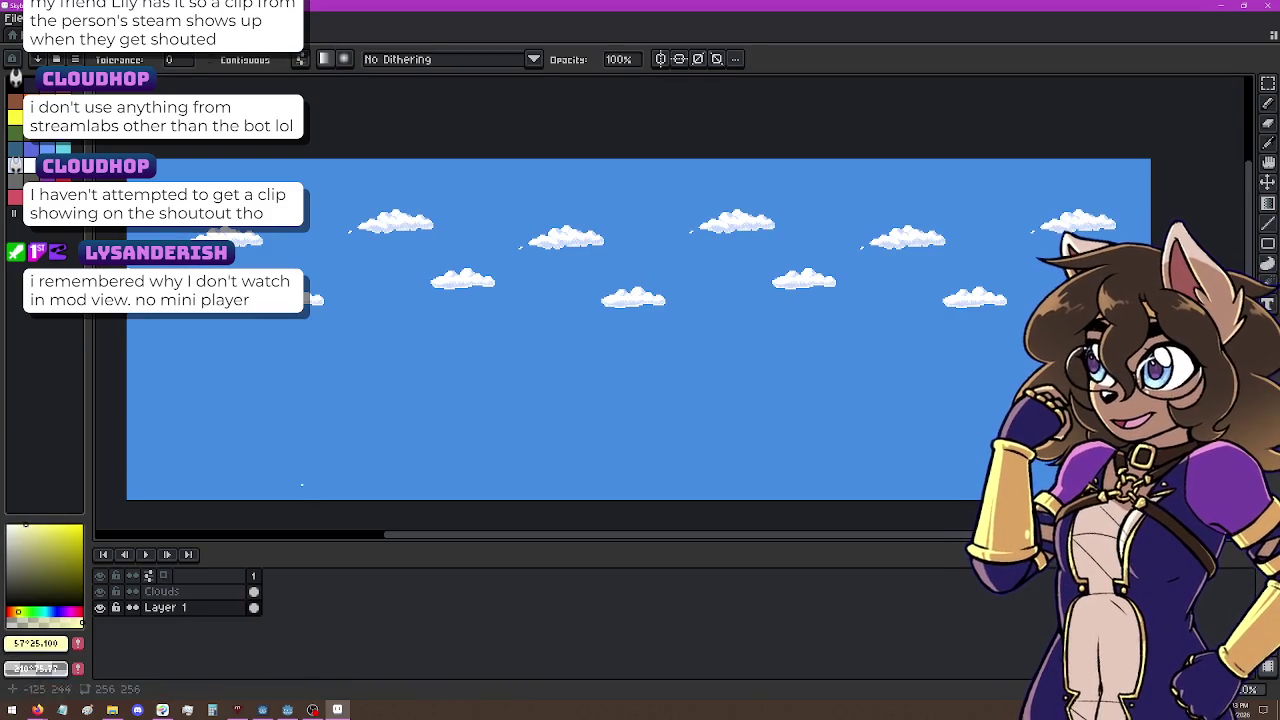
drag(664, 308, 664, 178)
key(ctrl+z)
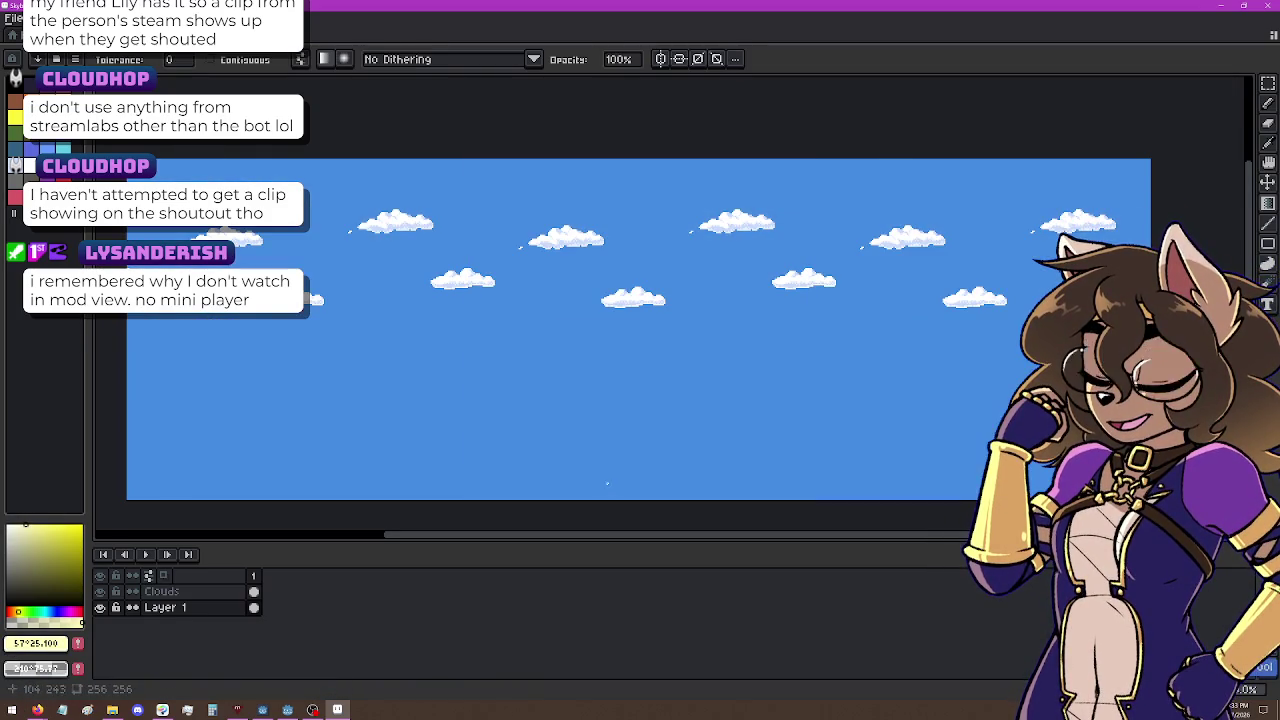
drag(607, 471, 608, 224)
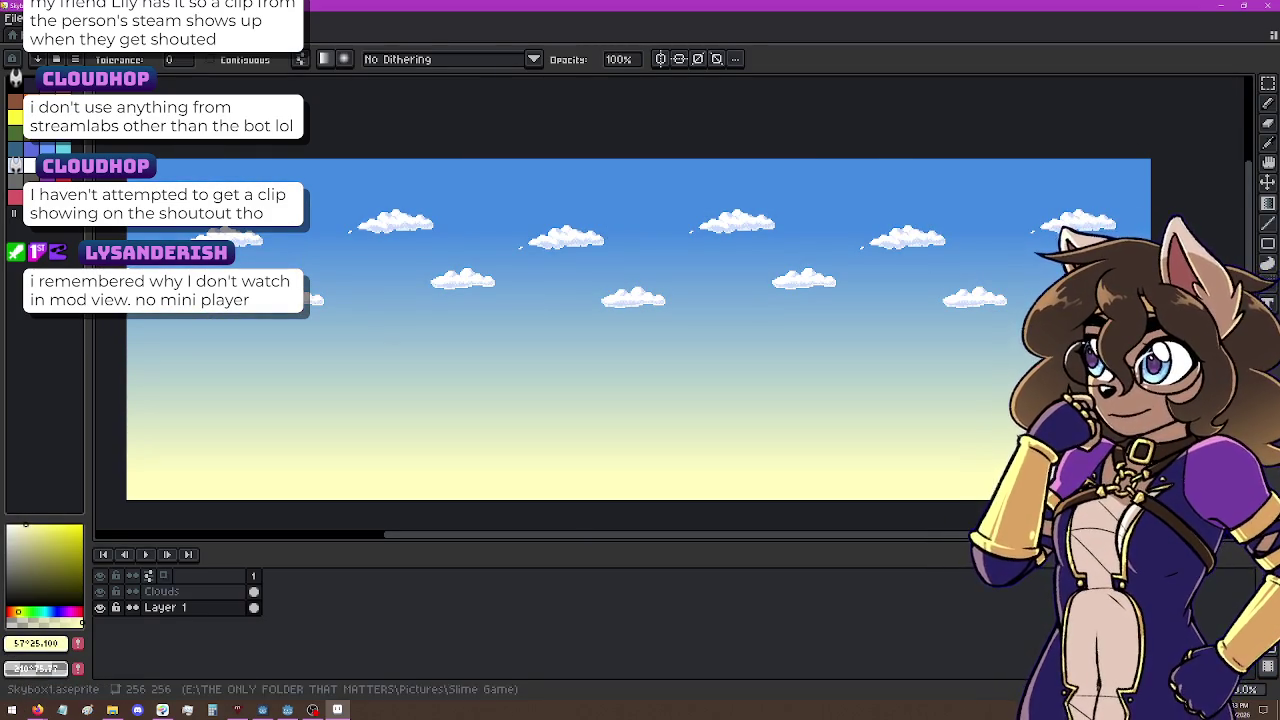
click(40, 18)
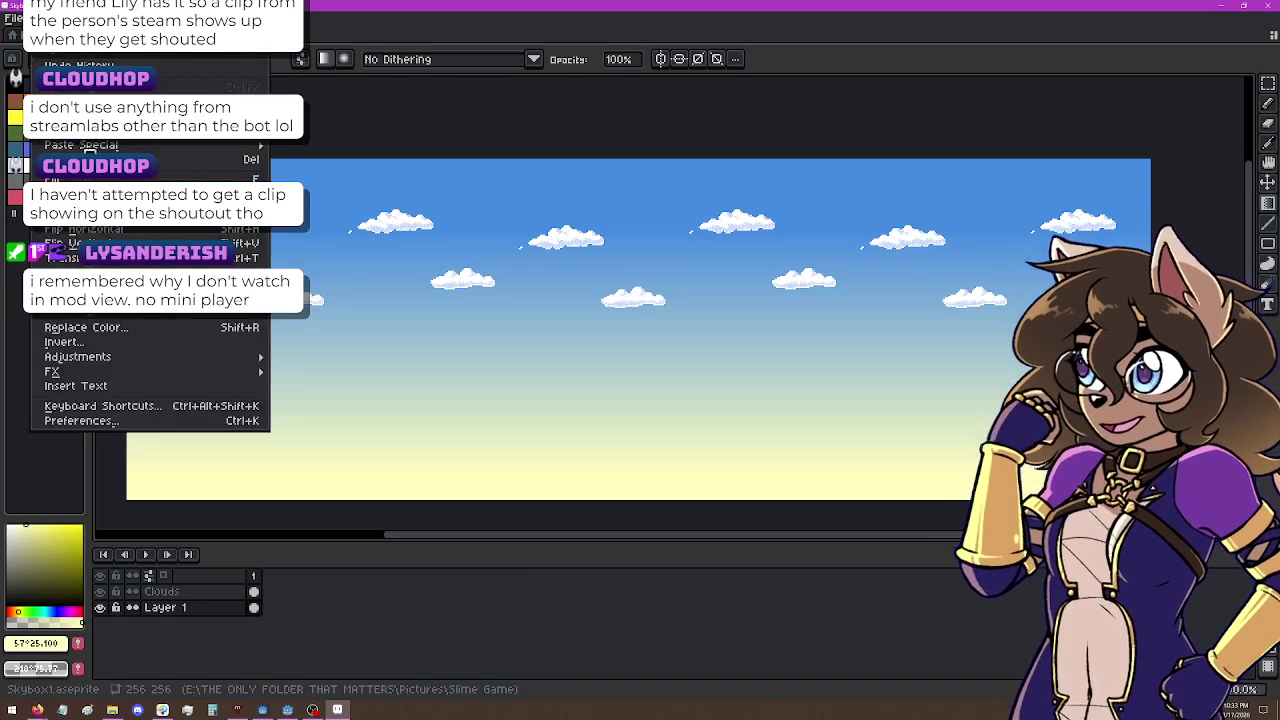
mouse_move(177, 360)
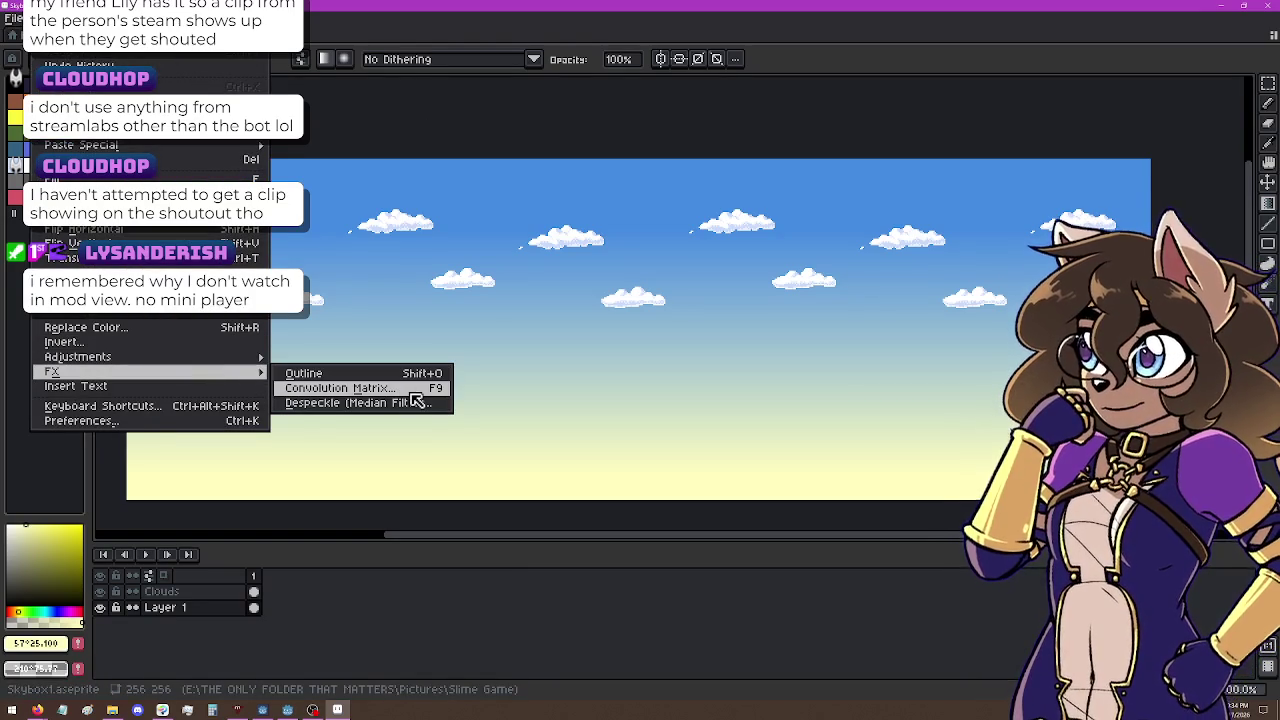
click(411, 389)
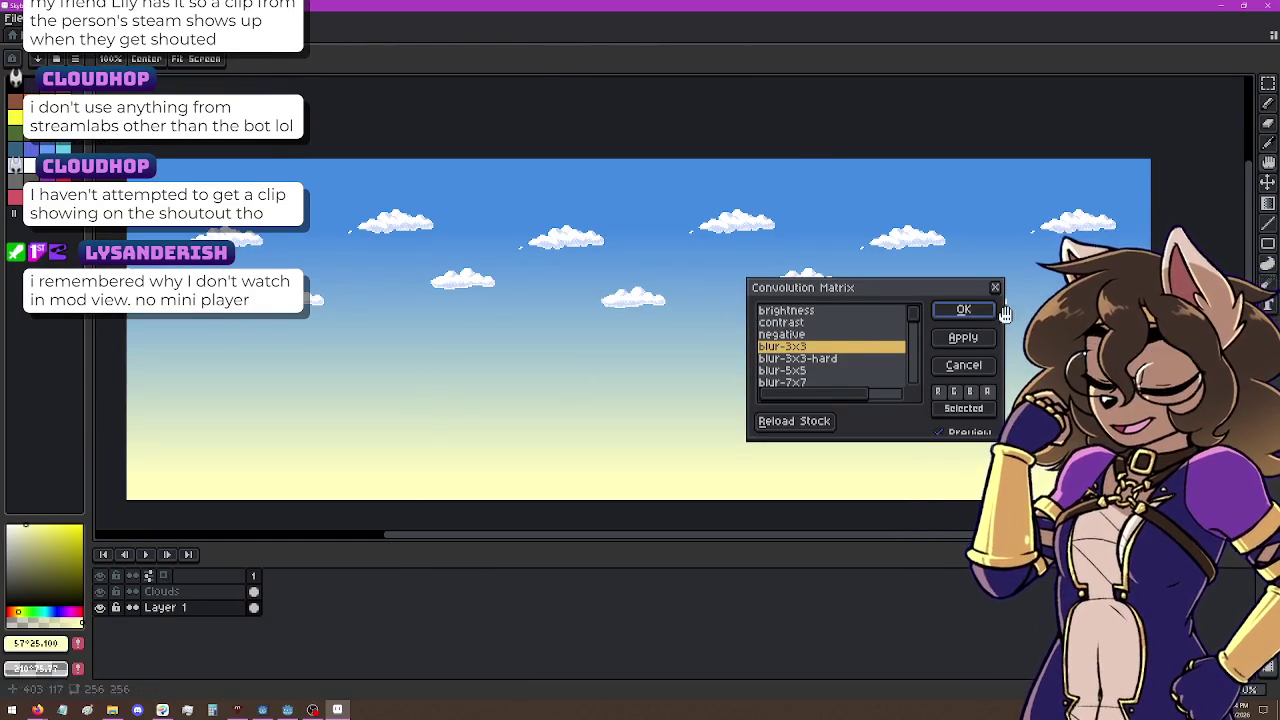
click(815, 324)
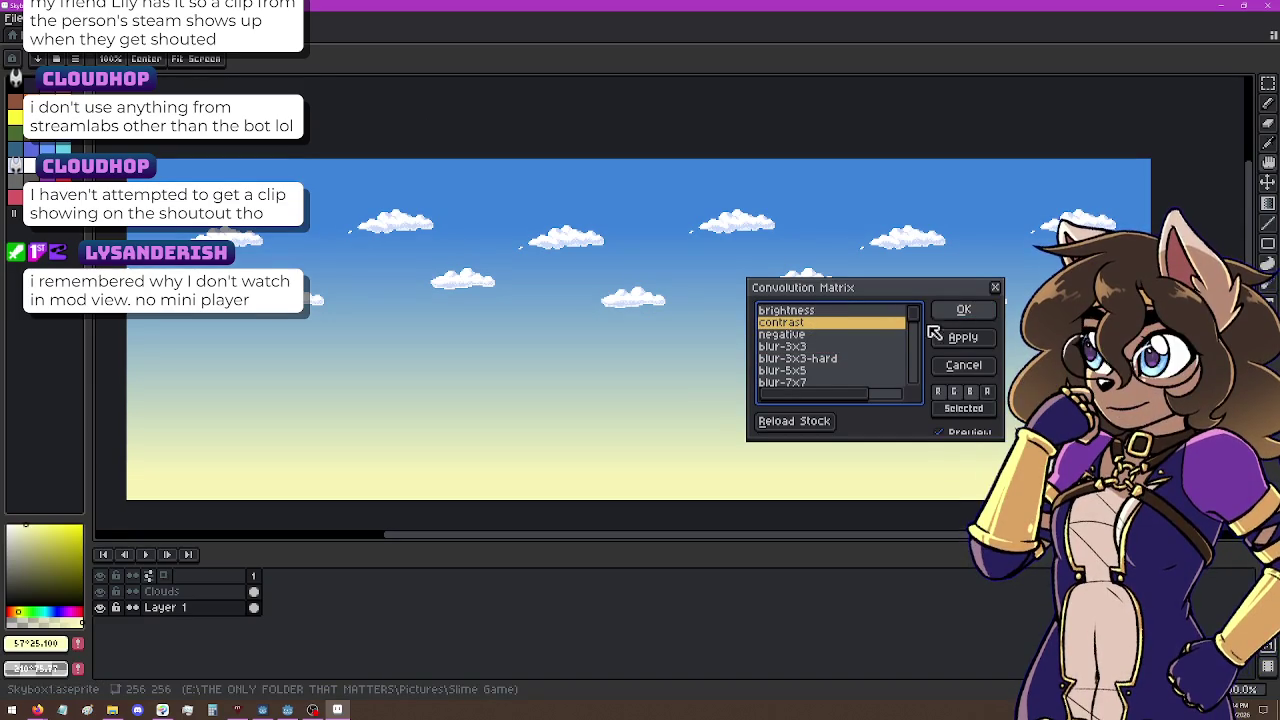
click(815, 335)
click(818, 347)
scroll(864, 370, down, 5)
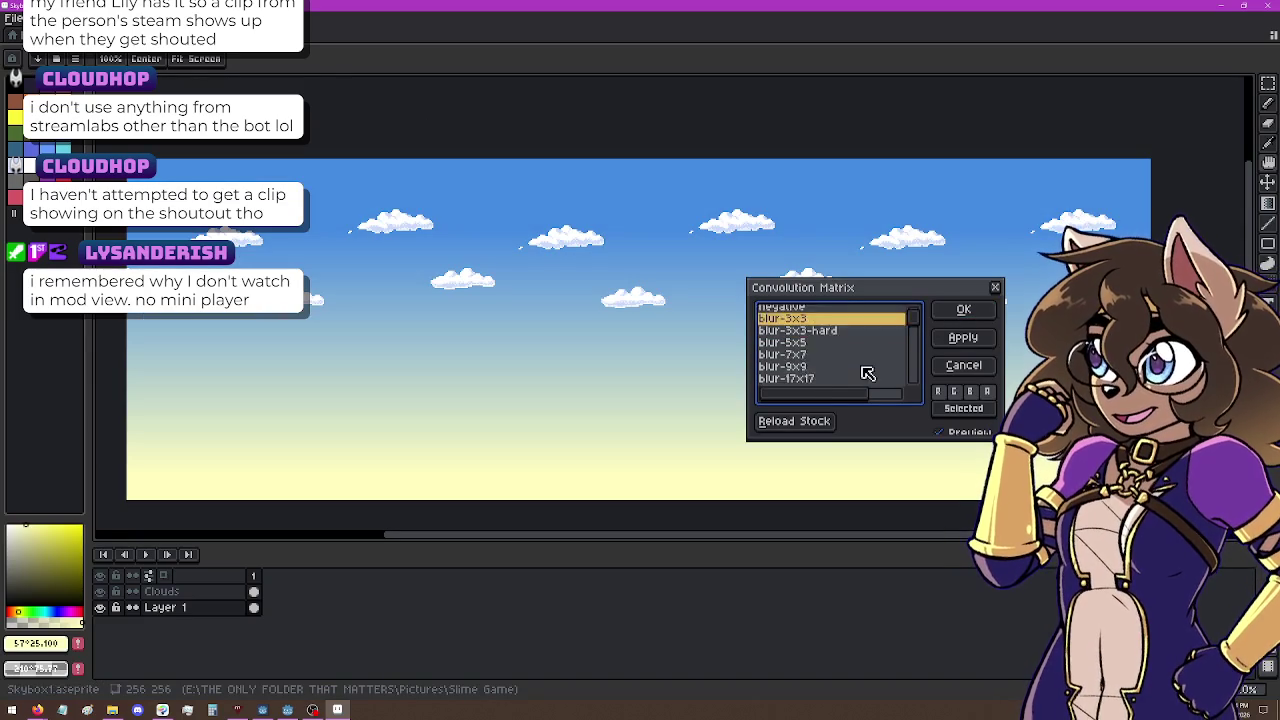
scroll(864, 371, down, 2)
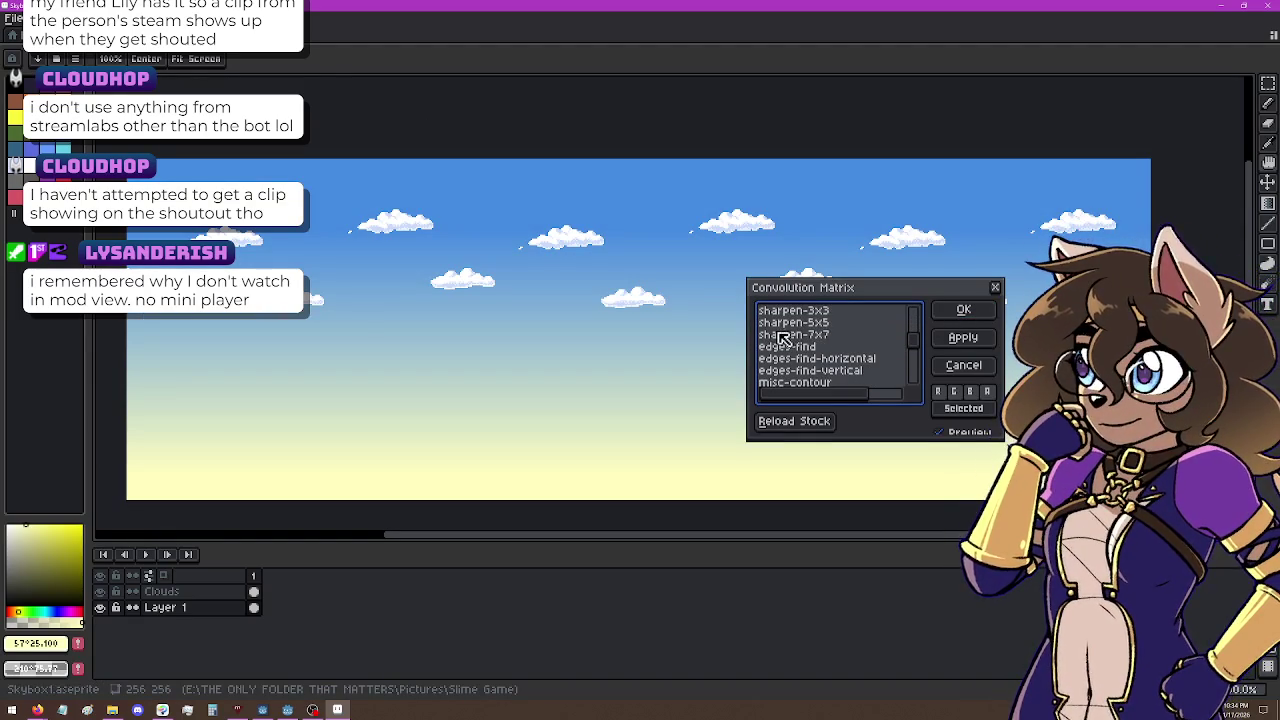
click(828, 323)
click(828, 335)
scroll(812, 357, up, 2)
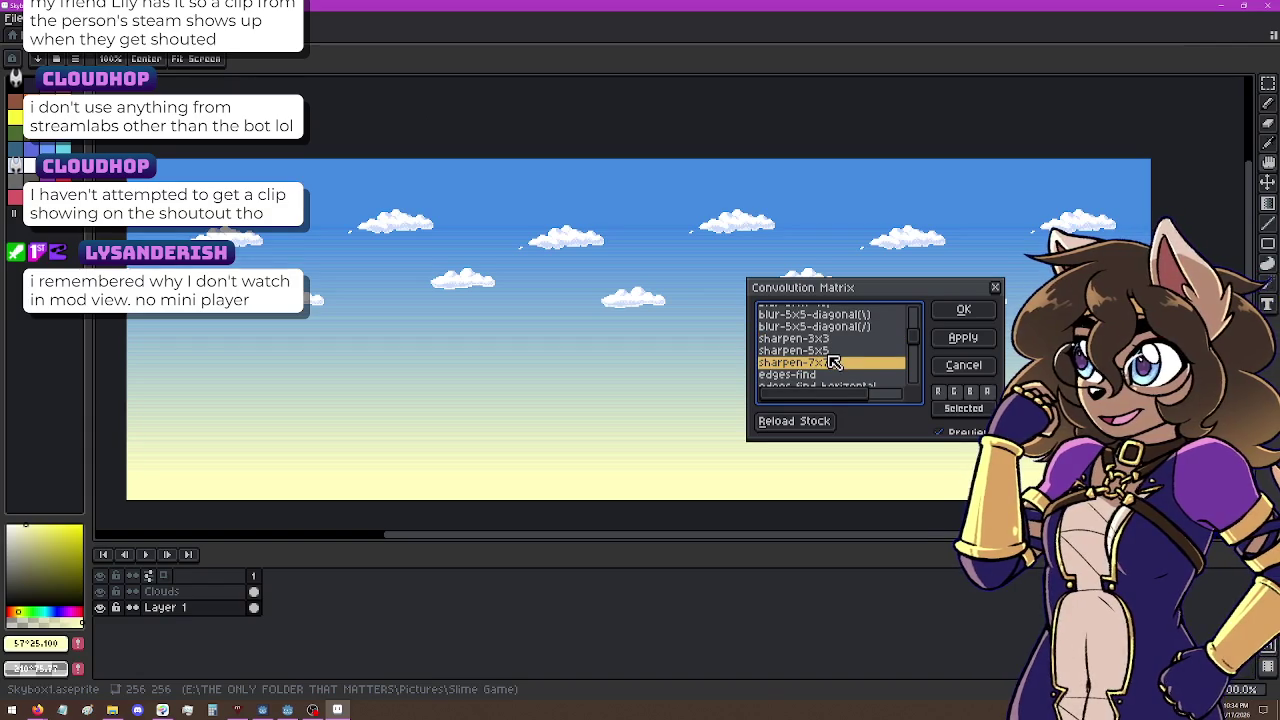
click(830, 350)
click(822, 328)
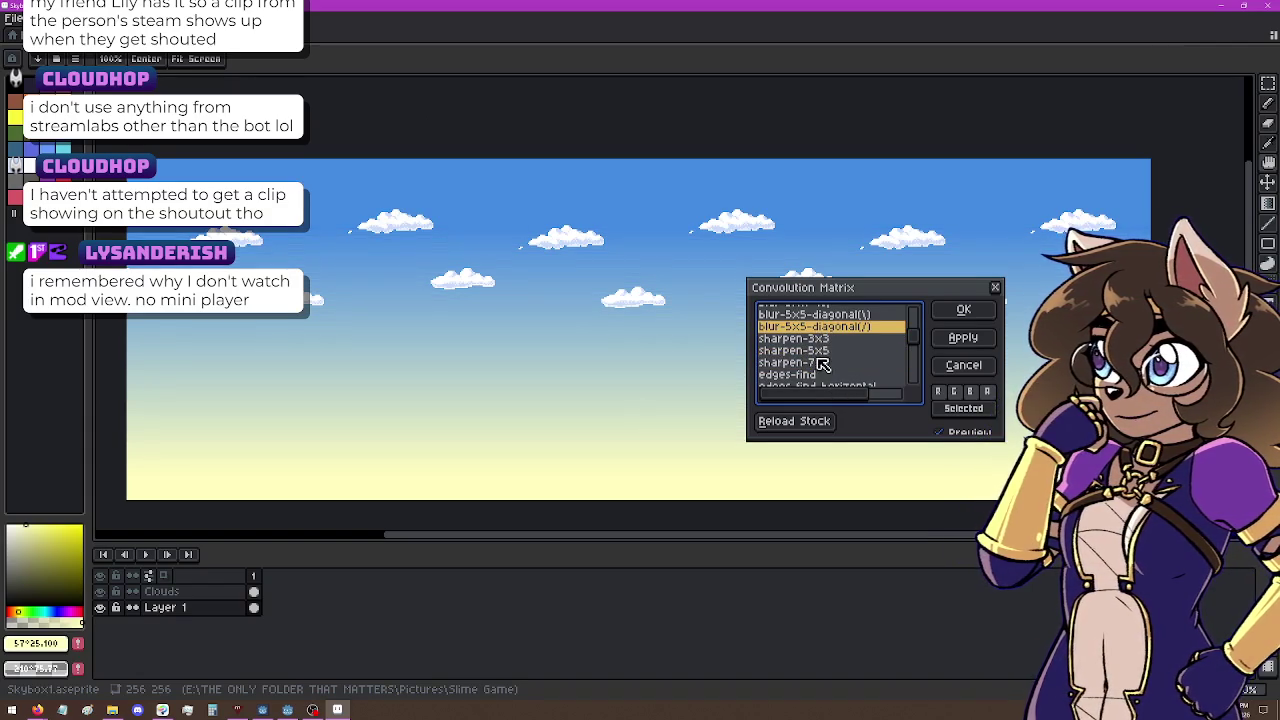
click(822, 363)
click(820, 377)
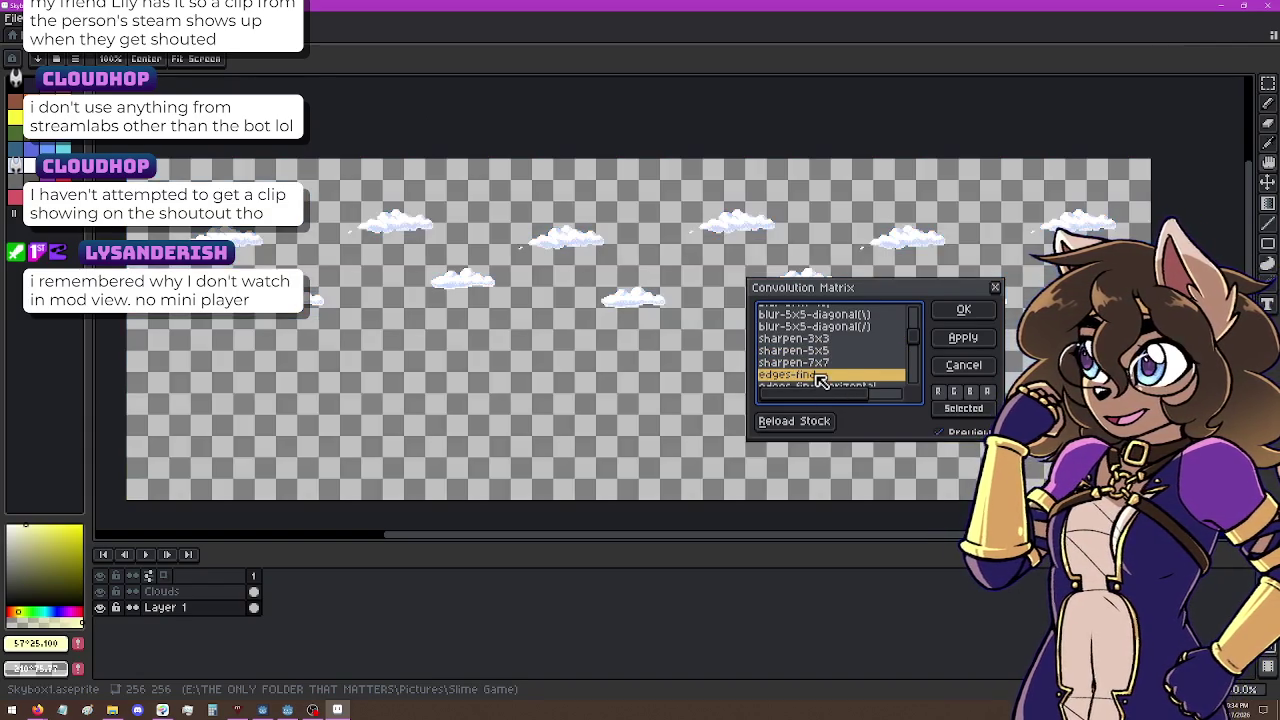
scroll(836, 375, down, 2)
click(834, 360)
click(838, 370)
scroll(840, 370, down, 2)
click(844, 358)
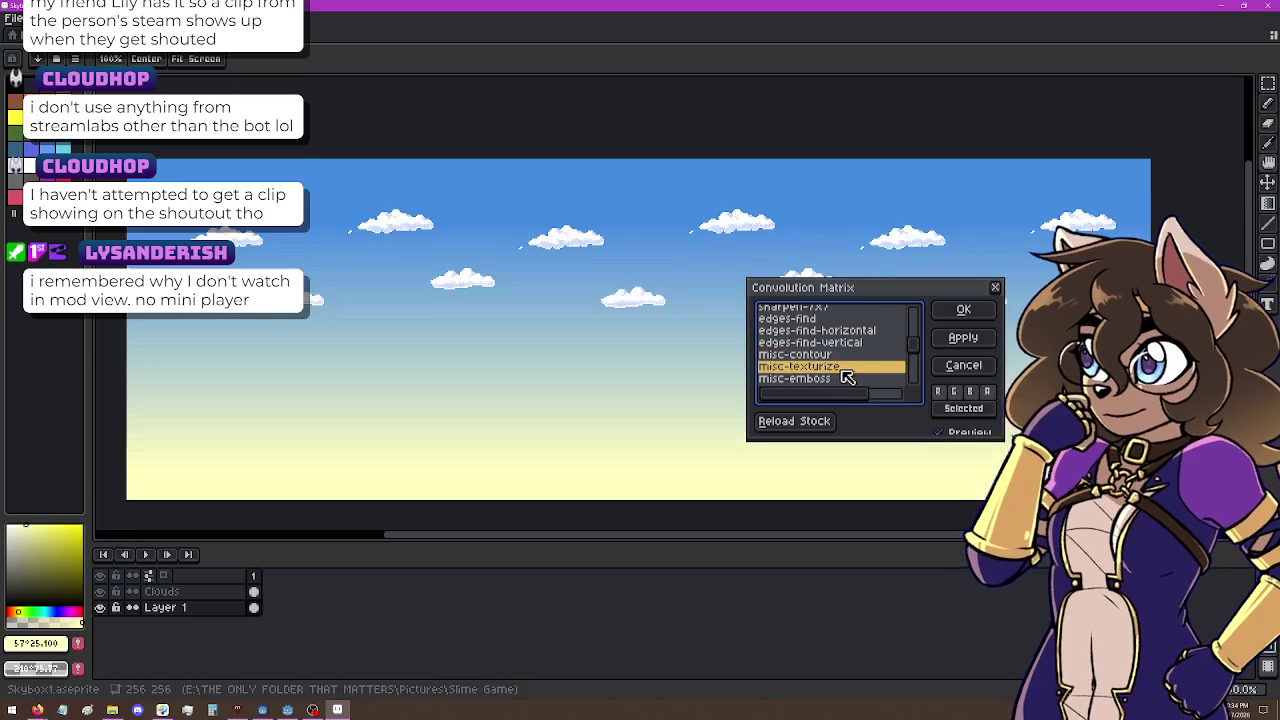
click(849, 378)
scroll(853, 376, down, 2)
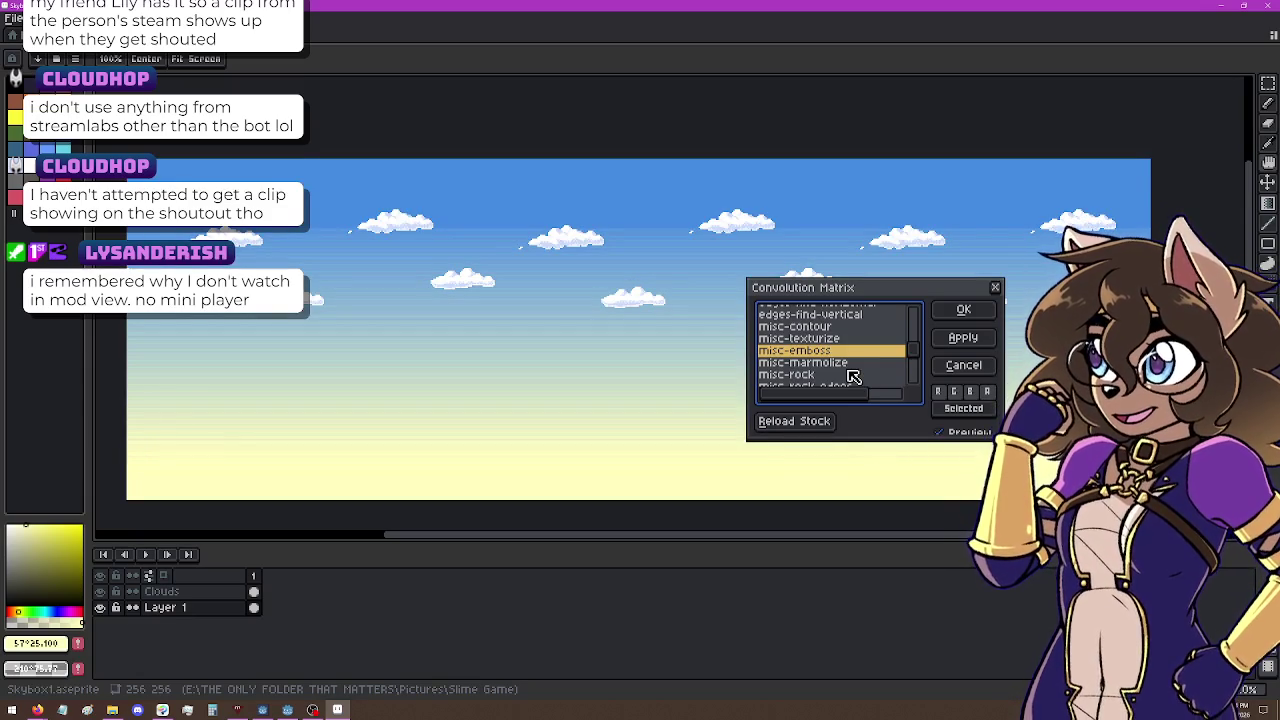
click(853, 376)
scroll(853, 376, down, 2)
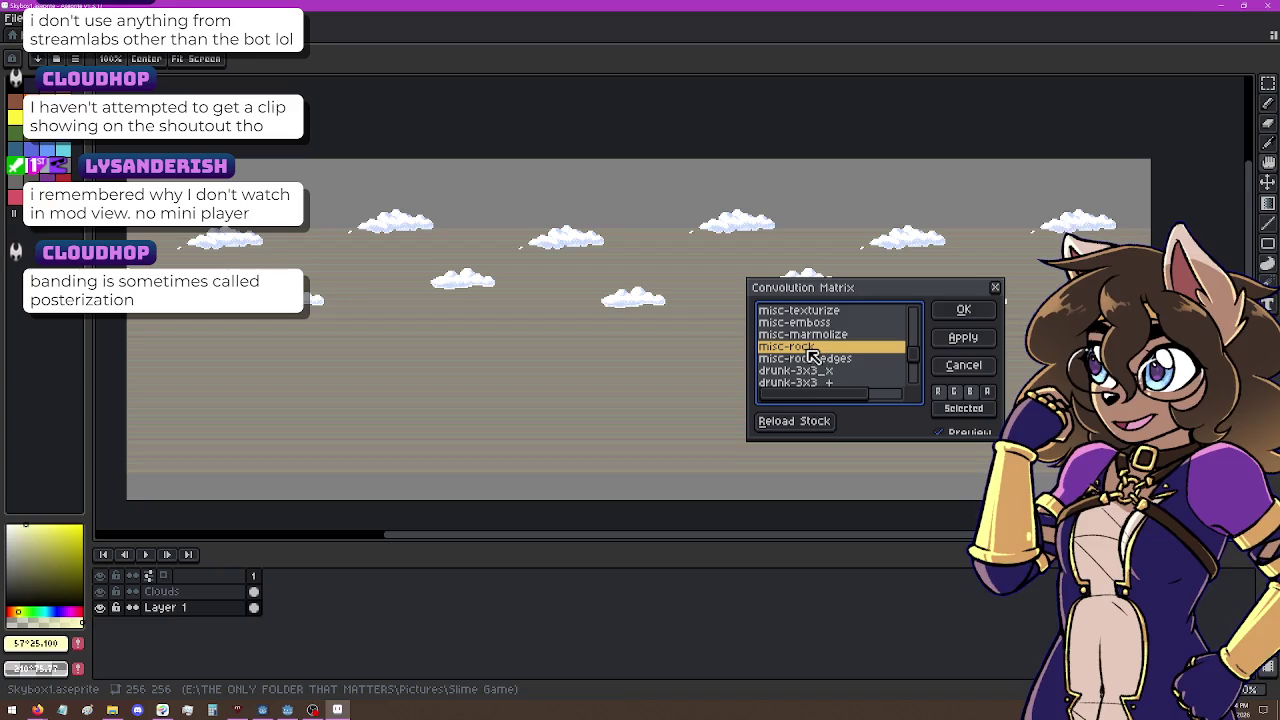
scroll(830, 368, down, 2)
click(850, 331)
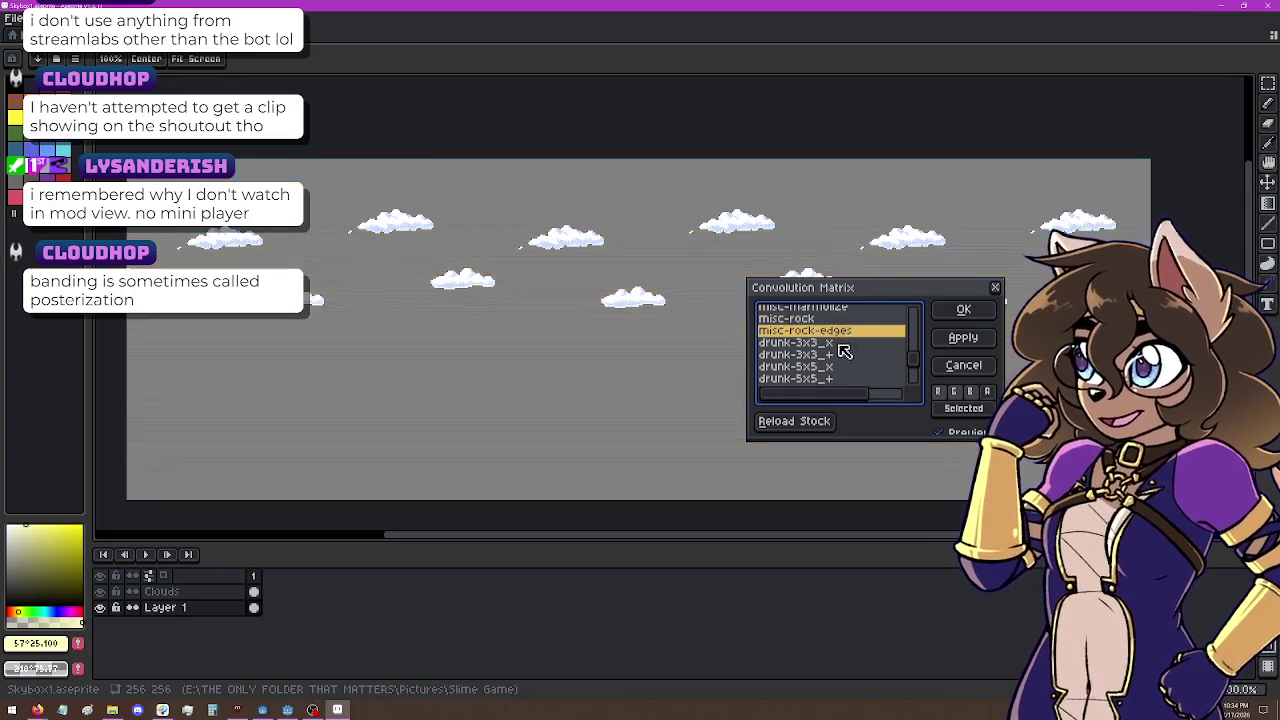
click(845, 343)
scroll(840, 368, down, 5)
scroll(833, 362, down, 2)
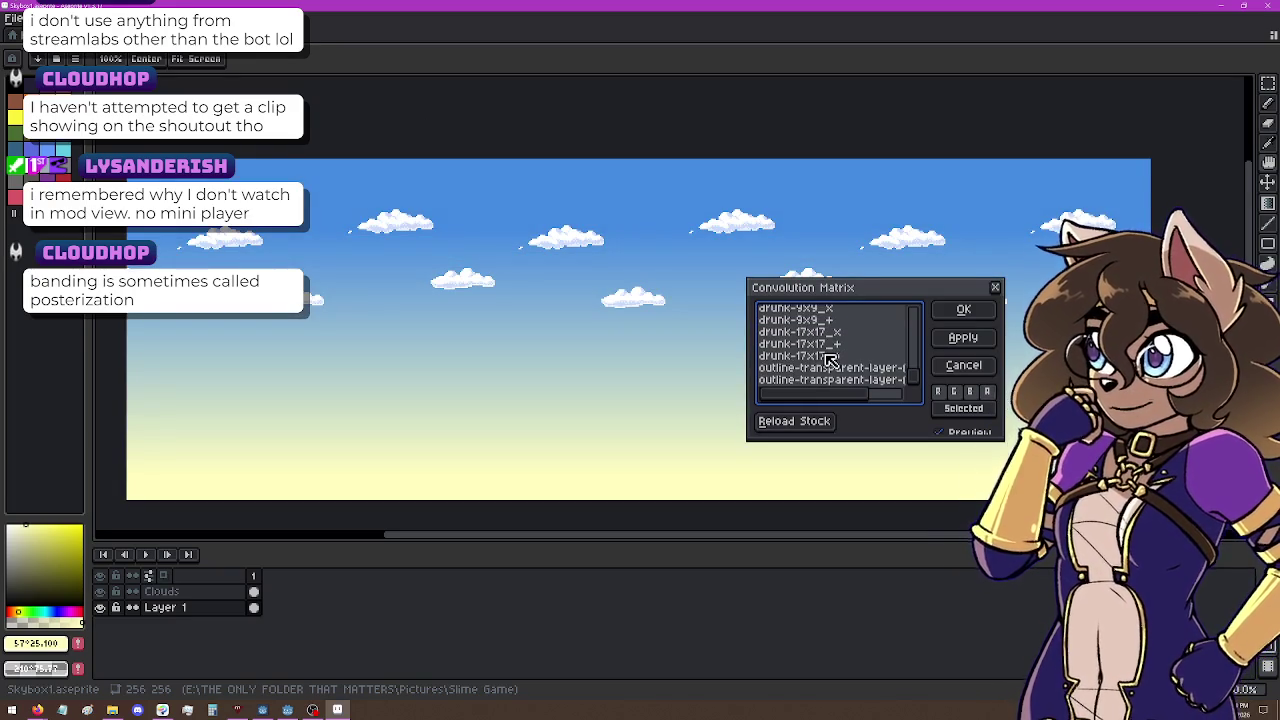
click(838, 357)
key(Up)
key(Up)
key(Up)
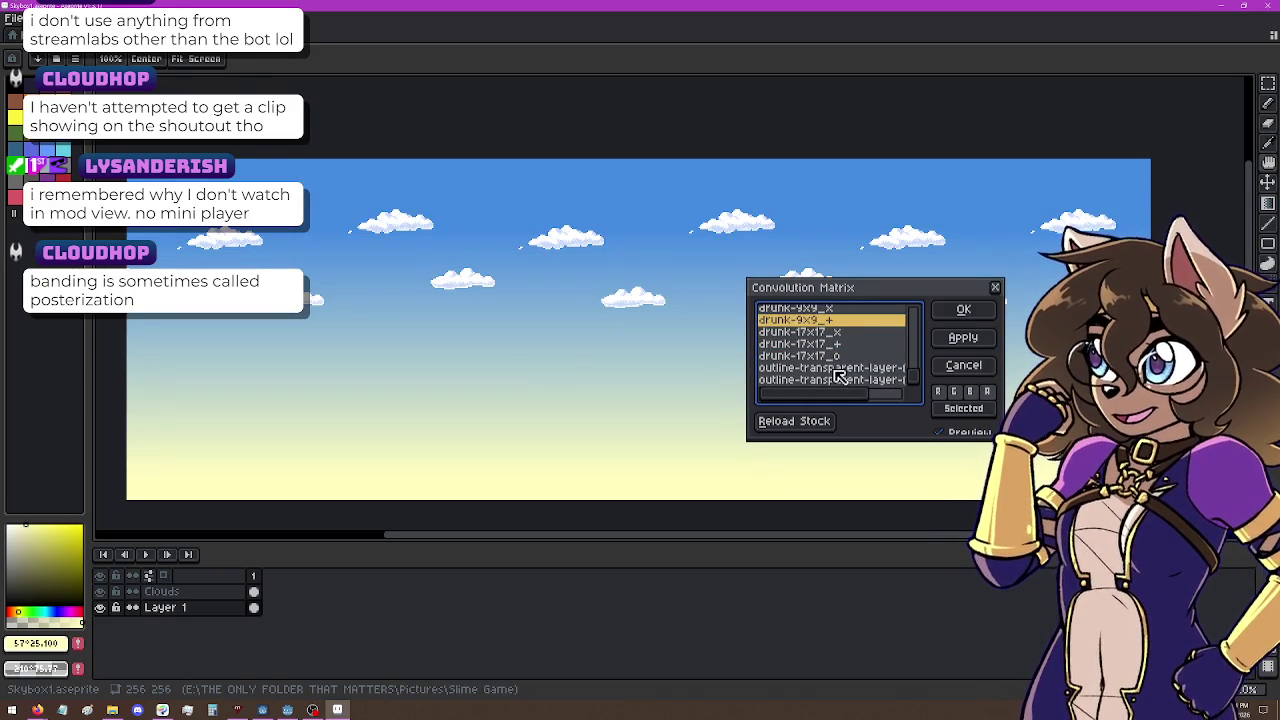
click(840, 368)
click(962, 365)
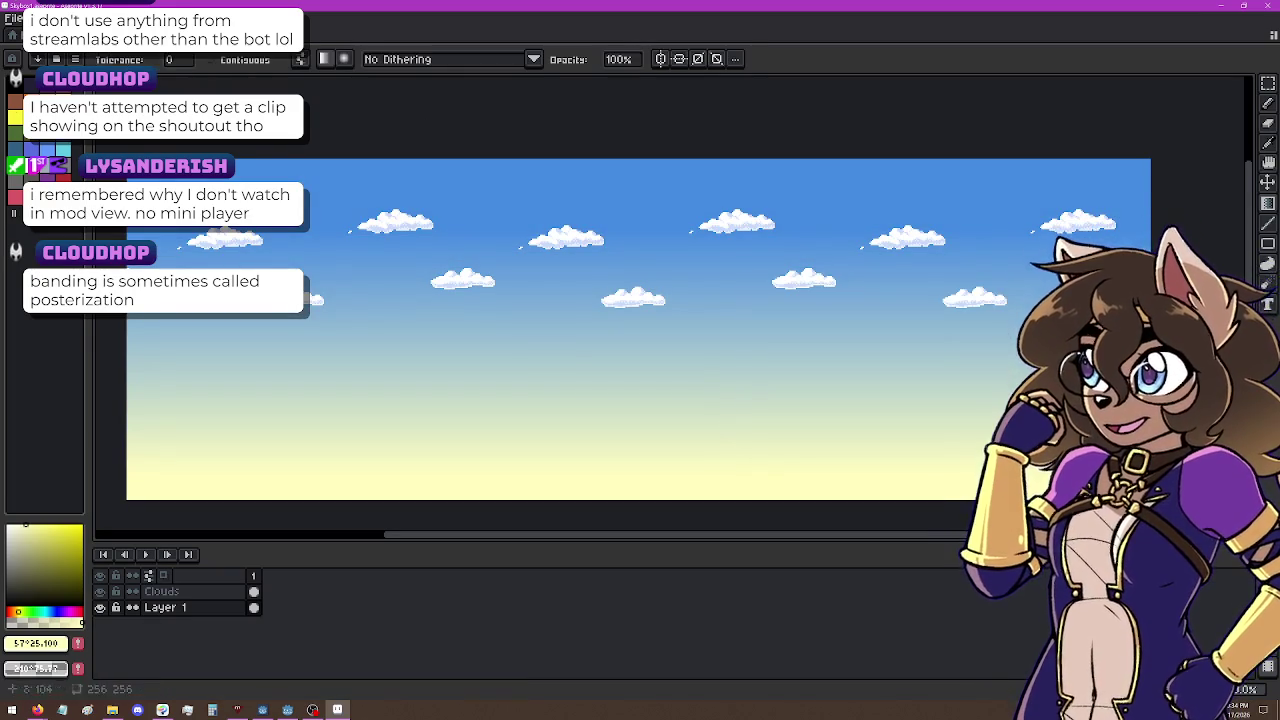
click(33, 19)
mouse_move(141, 360)
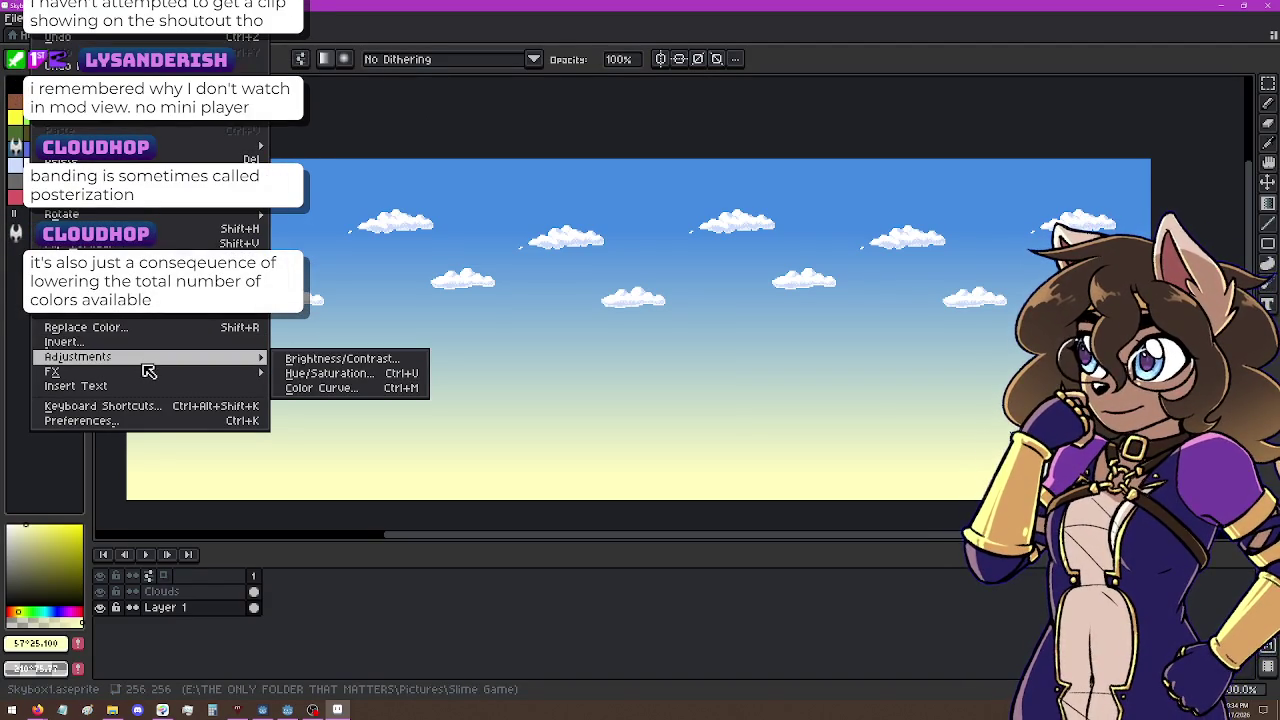
click(388, 387)
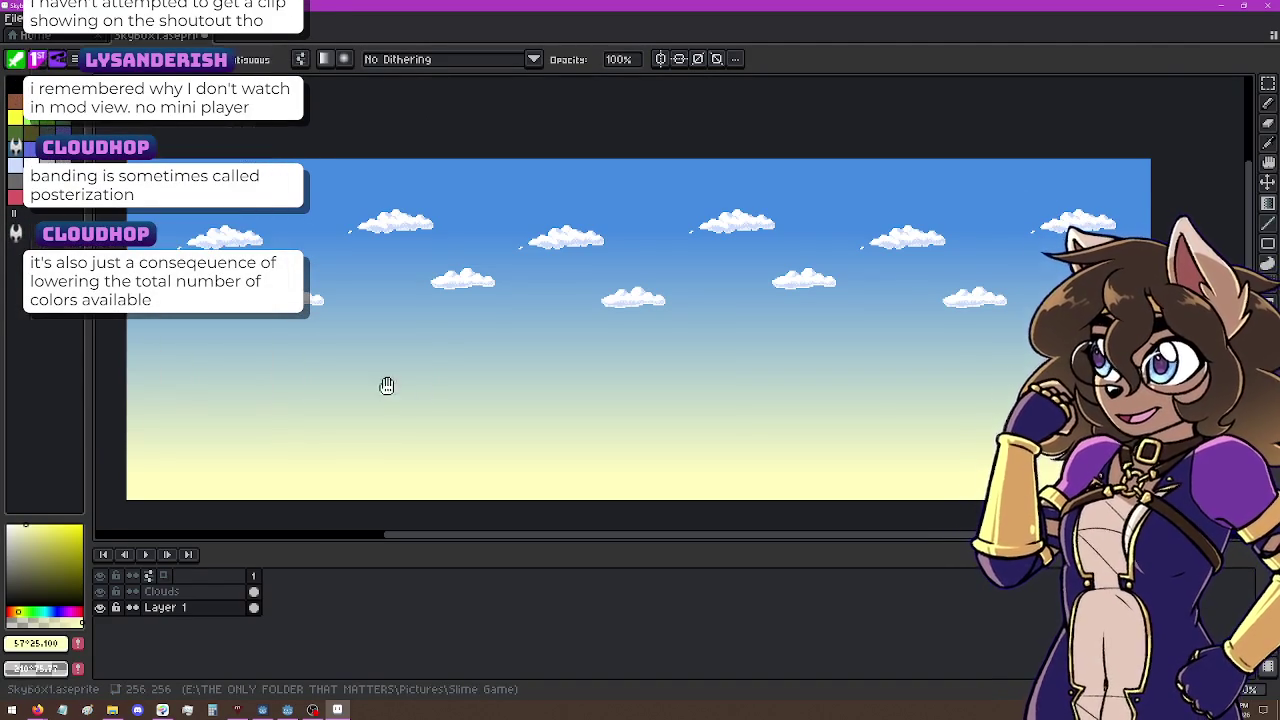
mouse_move(930, 330)
mouse_down()
mouse_move(887, 331)
mouse_move(923, 323)
mouse_move(917, 334)
mouse_move(920, 320)
mouse_move(912, 333)
mouse_up()
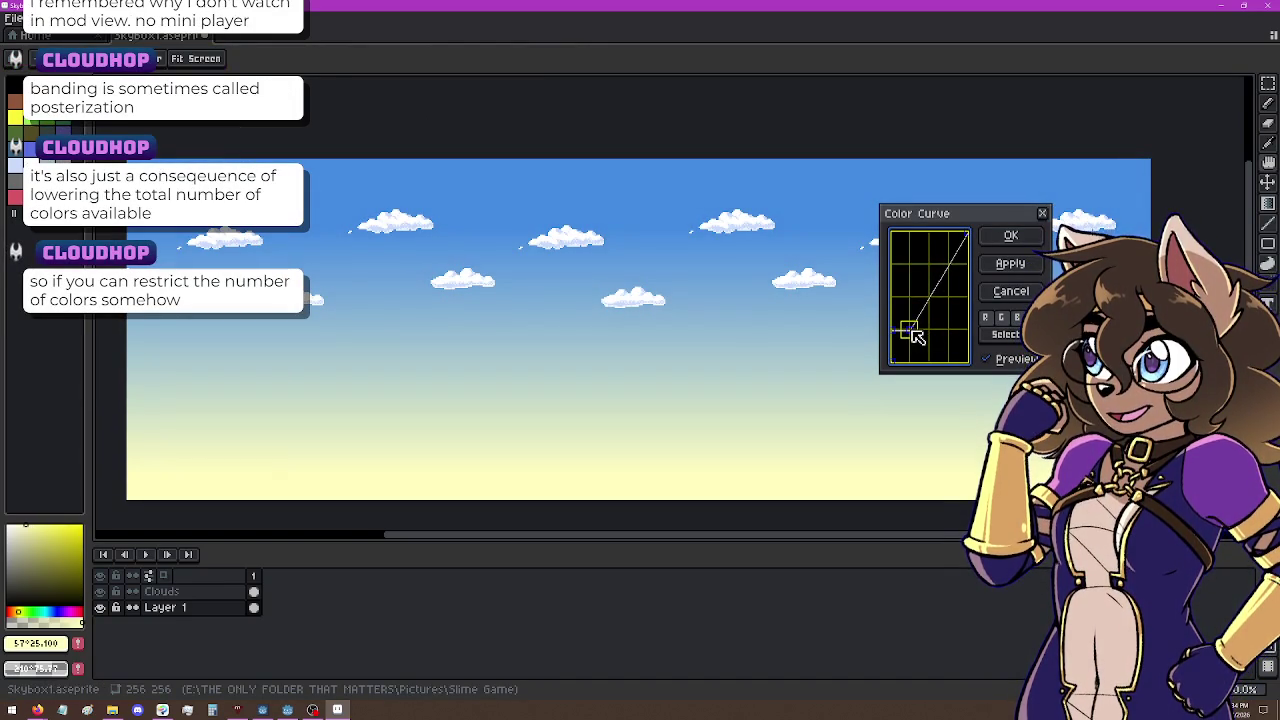
click(938, 296)
mouse_move(936, 293)
mouse_down()
mouse_move(905, 297)
mouse_move(932, 306)
mouse_move(930, 284)
mouse_move(935, 303)
mouse_move(929, 266)
mouse_move(963, 252)
mouse_move(955, 232)
mouse_up()
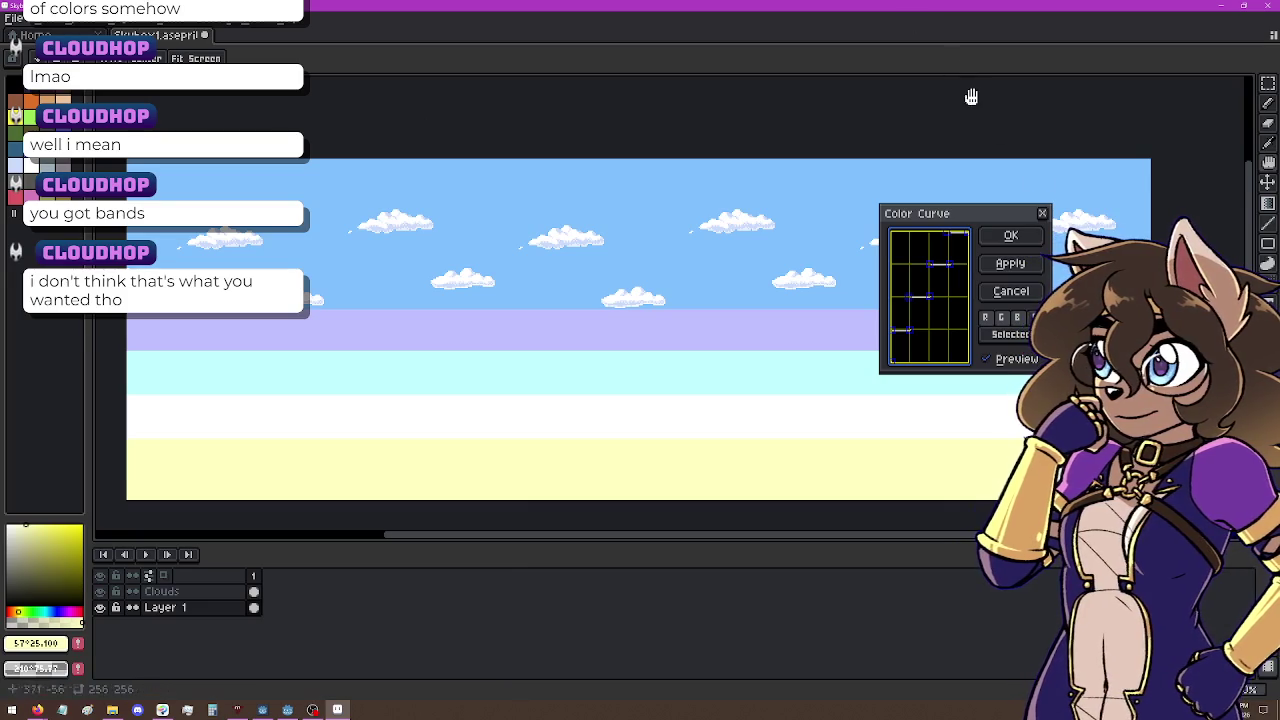
click(1022, 291)
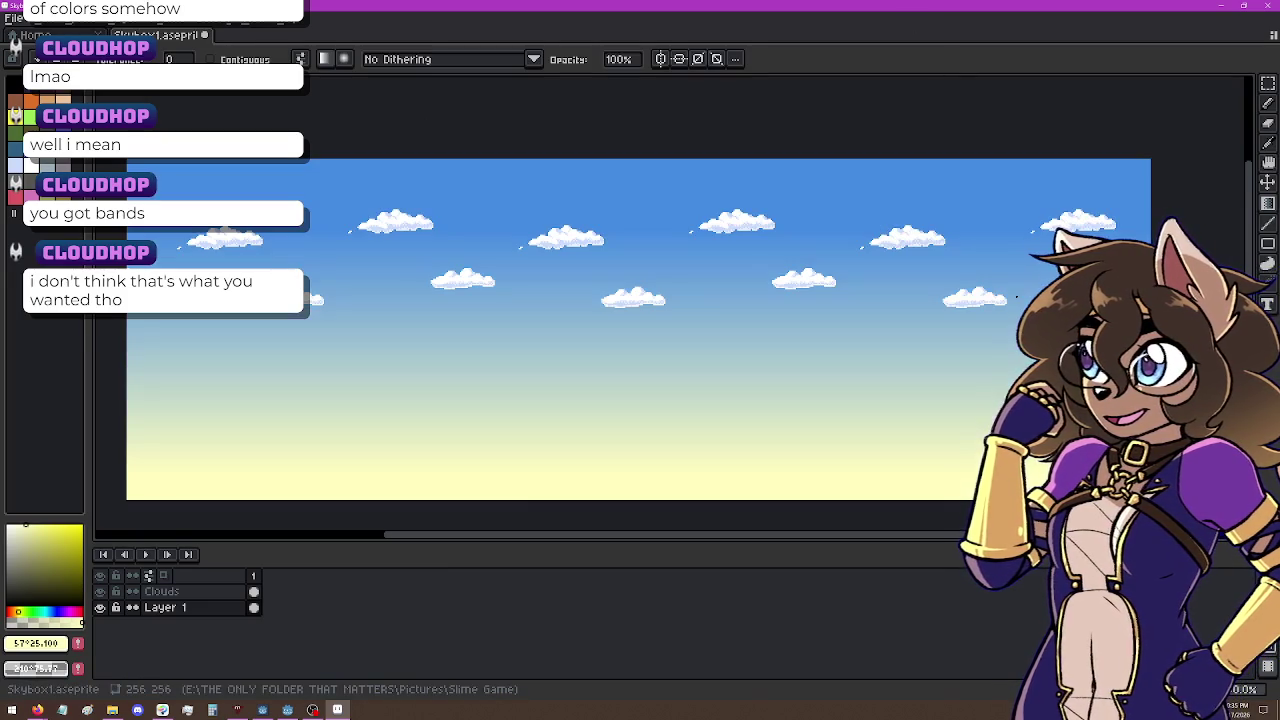
Step: Select Layer 1's 256×256 sky cel, then switch to Clip Studio Paint for a new canvas
click(217, 611)
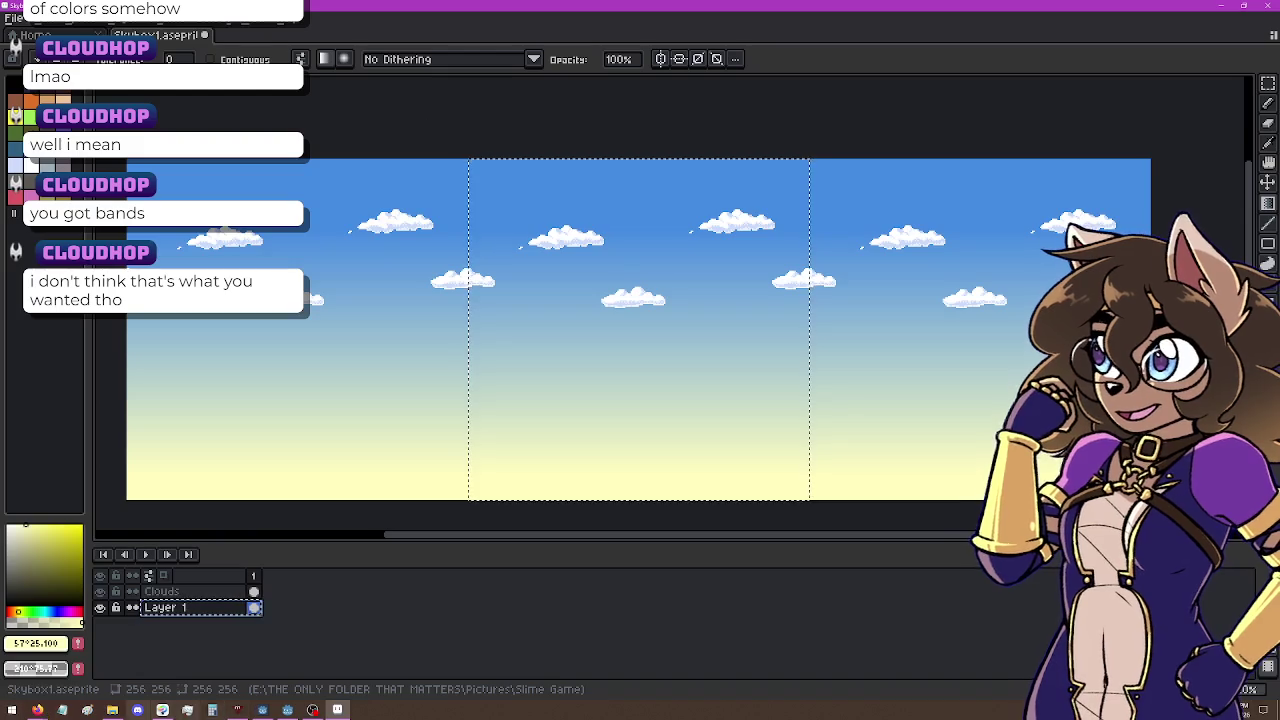
click(162, 710)
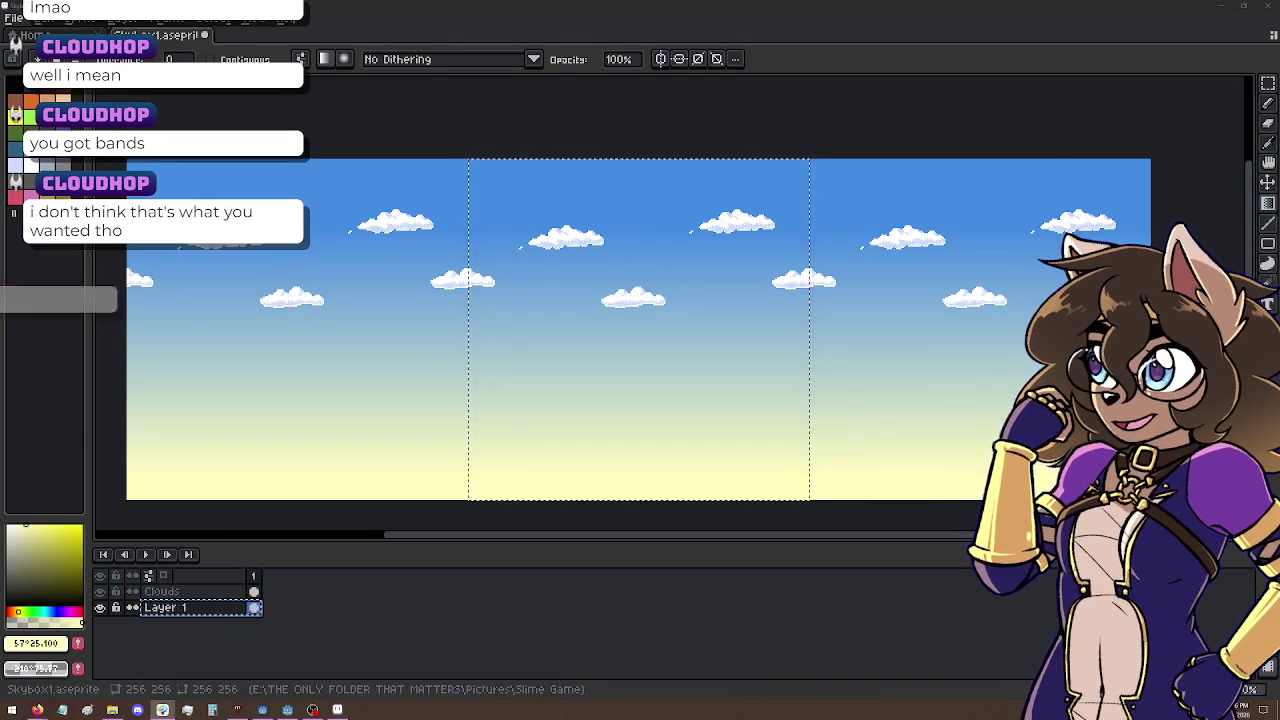
key(ctrl+n)
Step: Enter width 1 in the New canvas dialog, close it, and swap between Aseprite and Clip Studio Paint
click(910, 226)
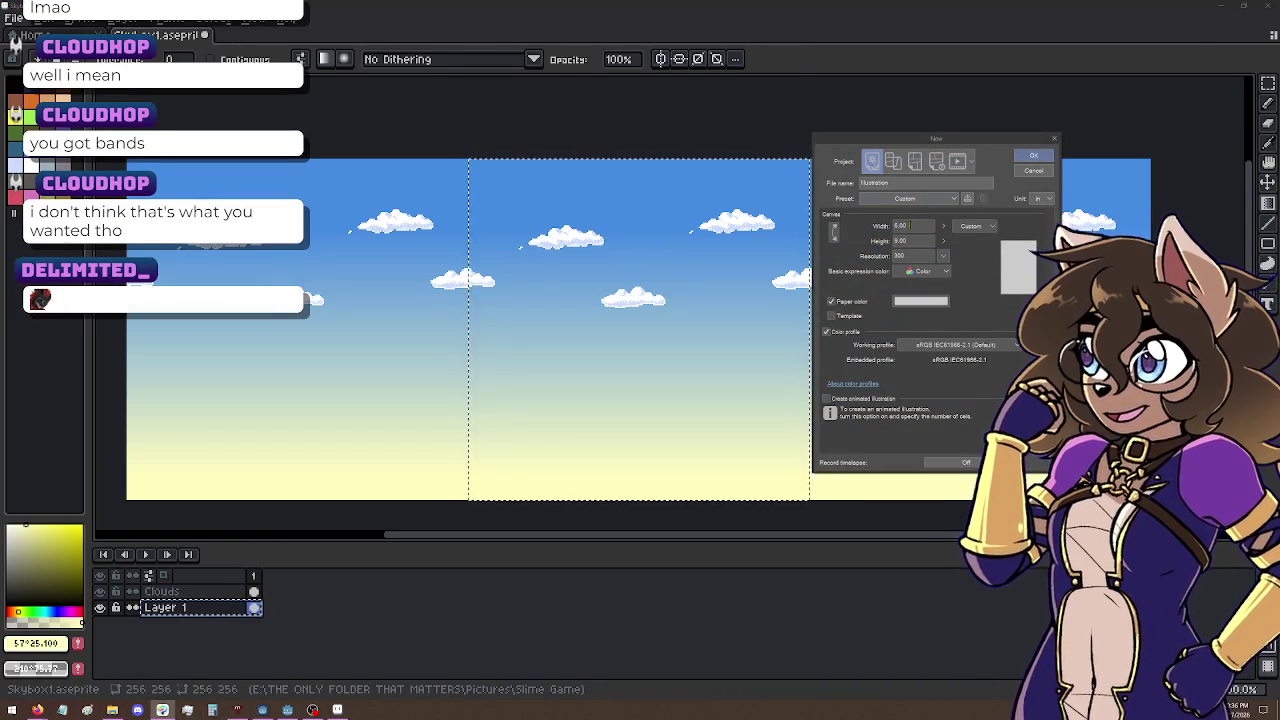
double_click(912, 226)
text(1)
key(Tab)
key(Escape)
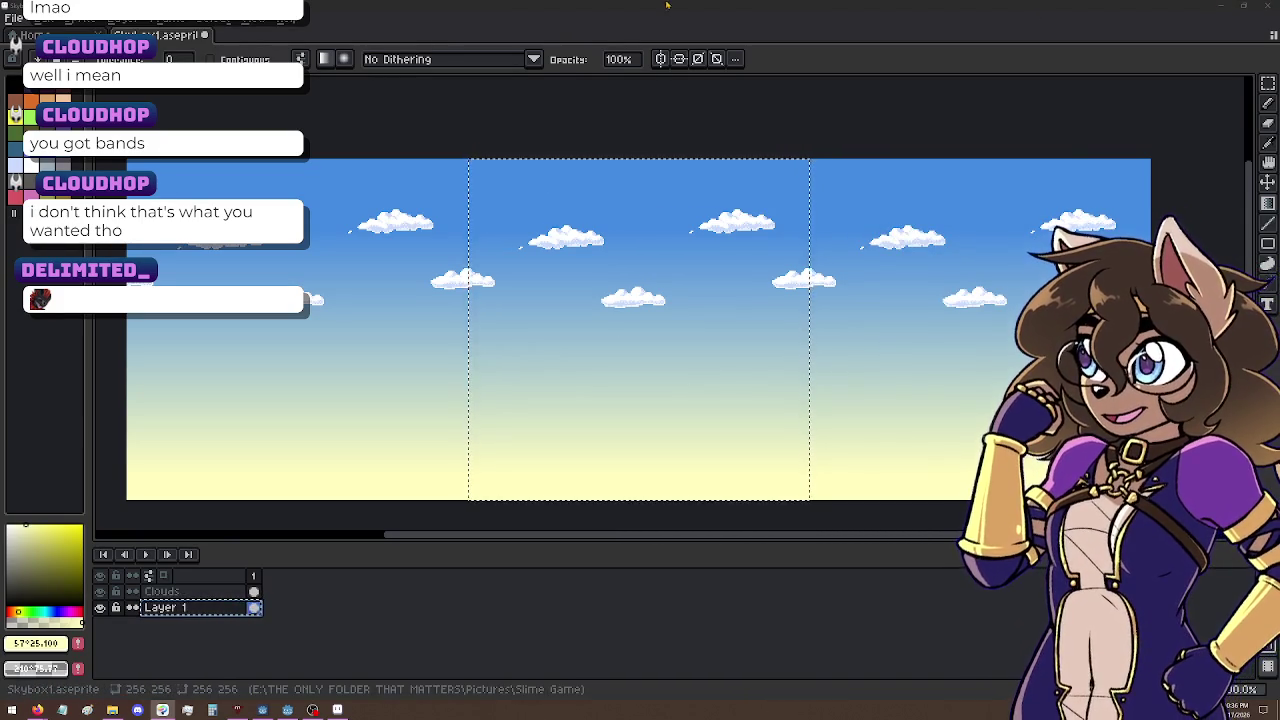
click(719, 12)
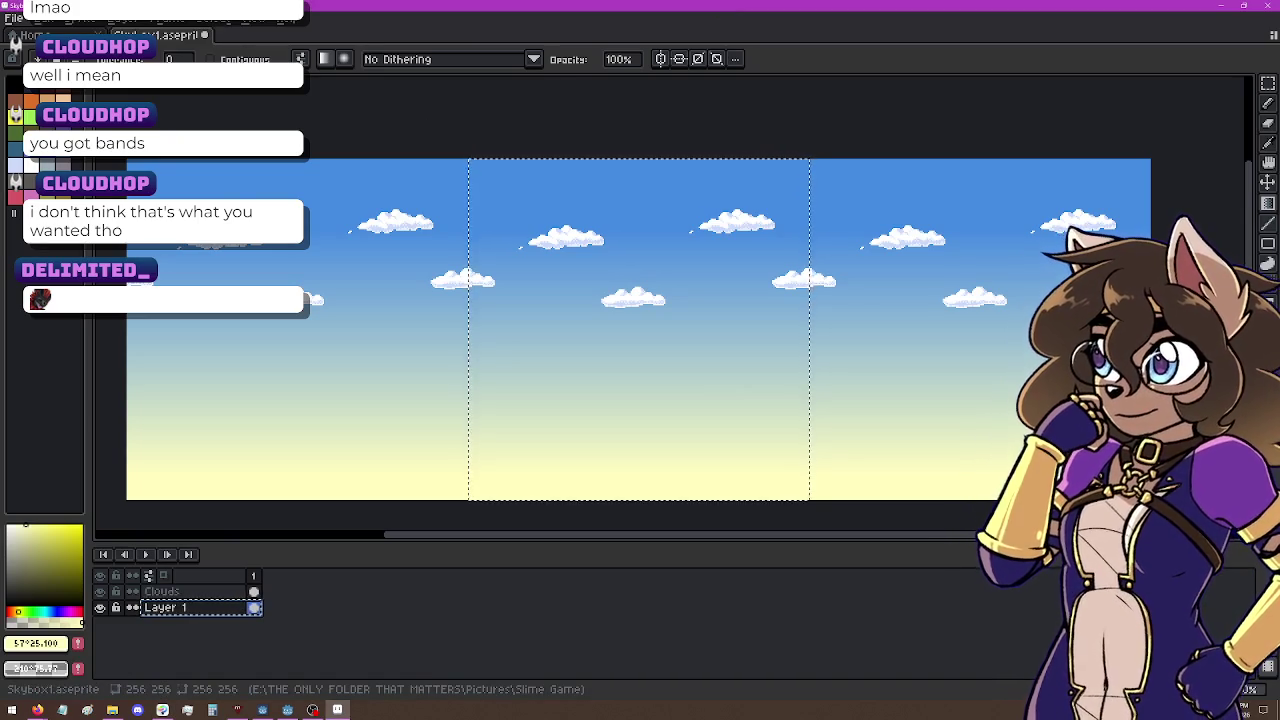
key(alt+Tab)
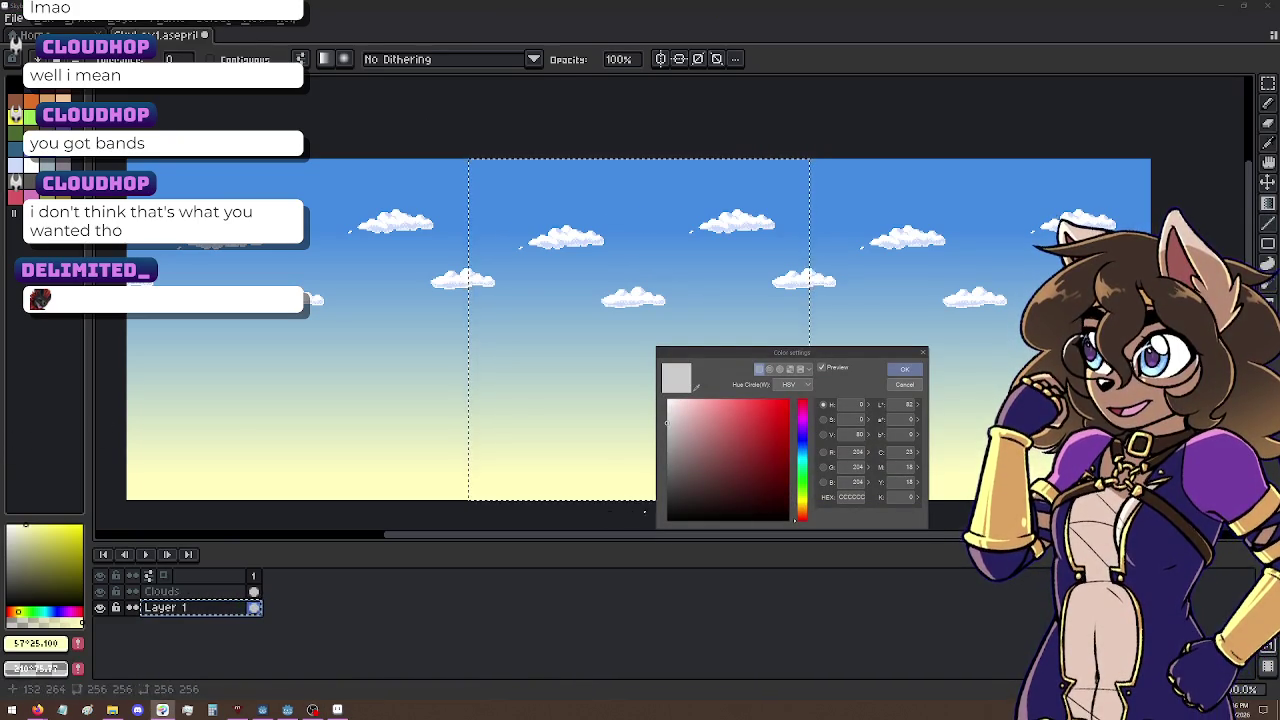
Step: Sample the sky blue, then the pale horizon yellow from the Aseprite canvas, and bring the CSP window into view
click(640, 158)
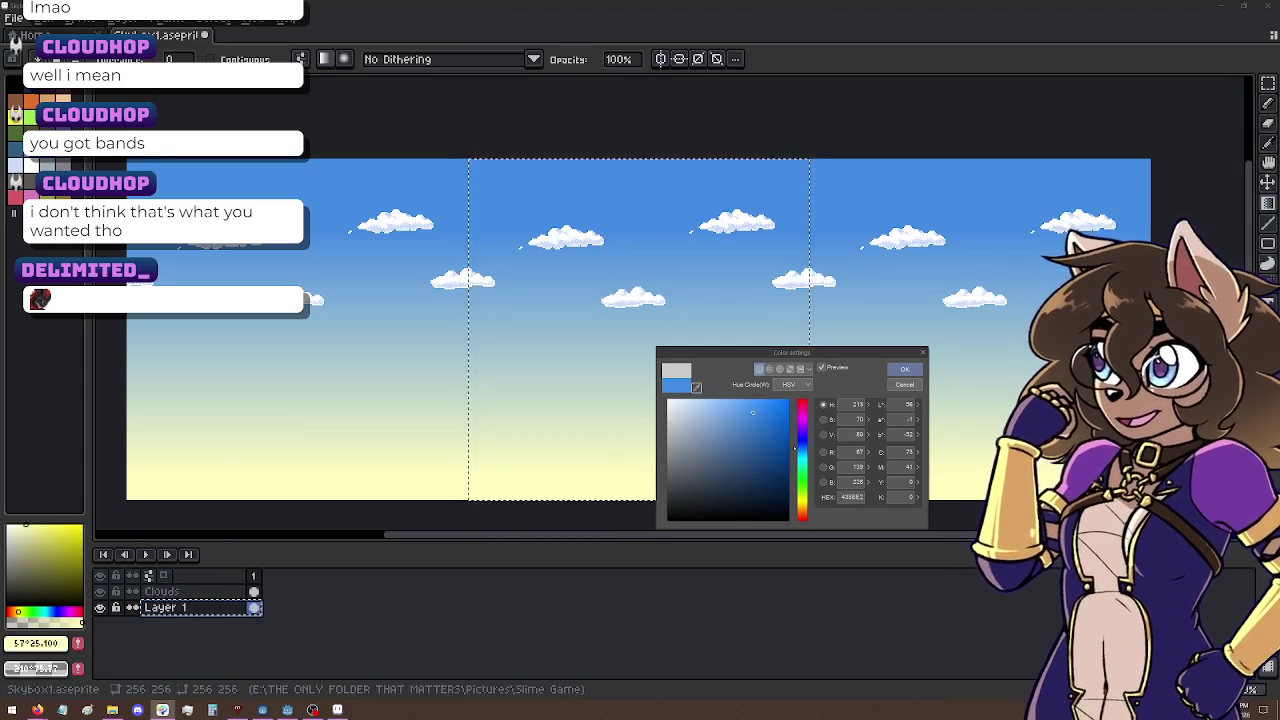
click(904, 369)
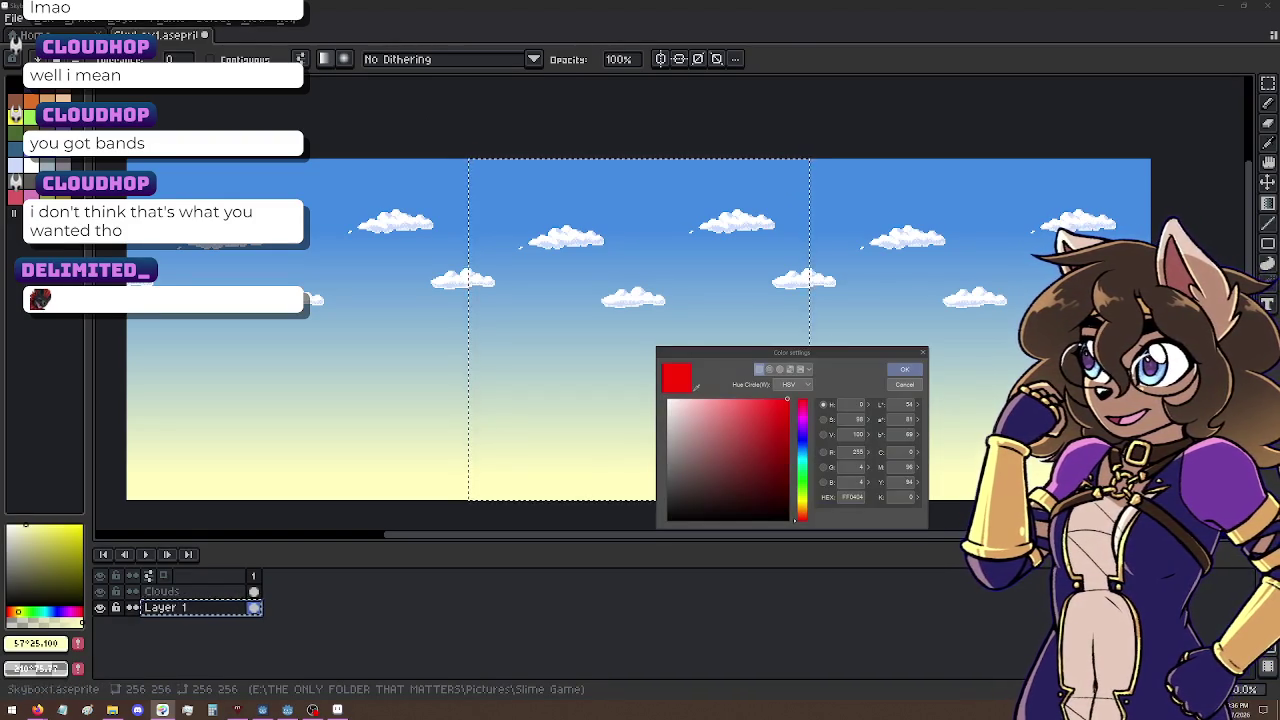
click(695, 388)
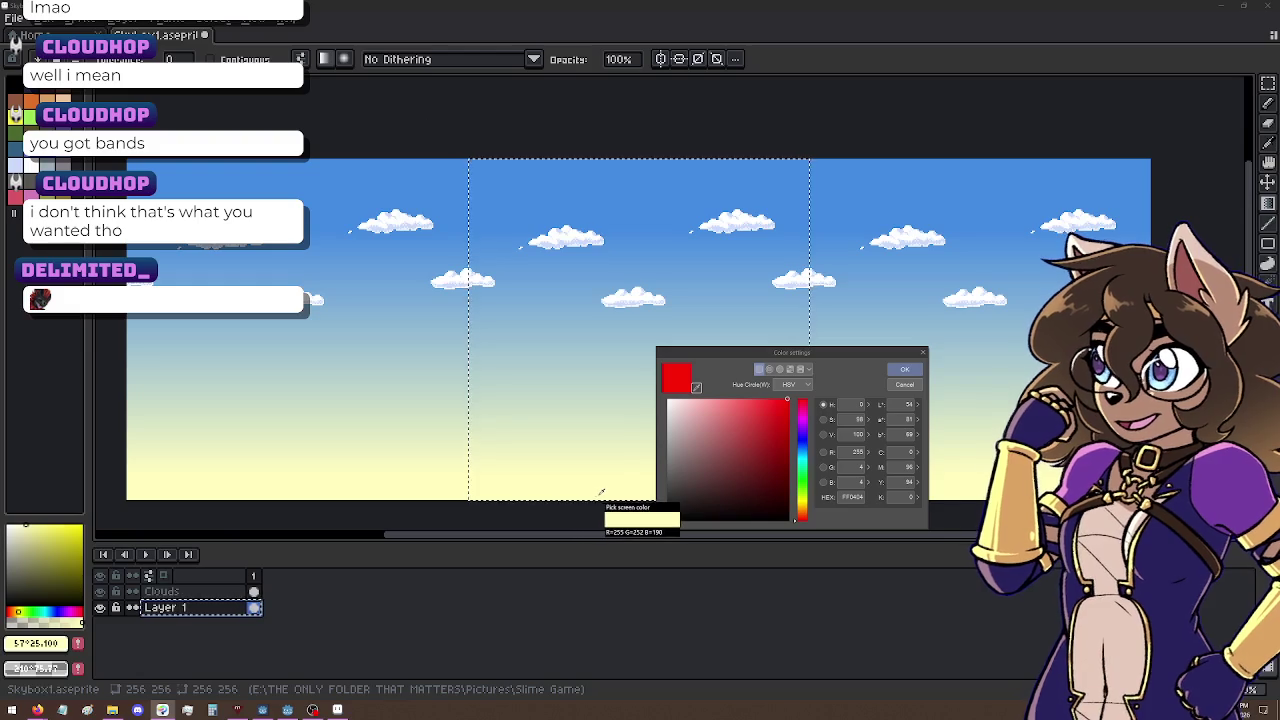
click(614, 494)
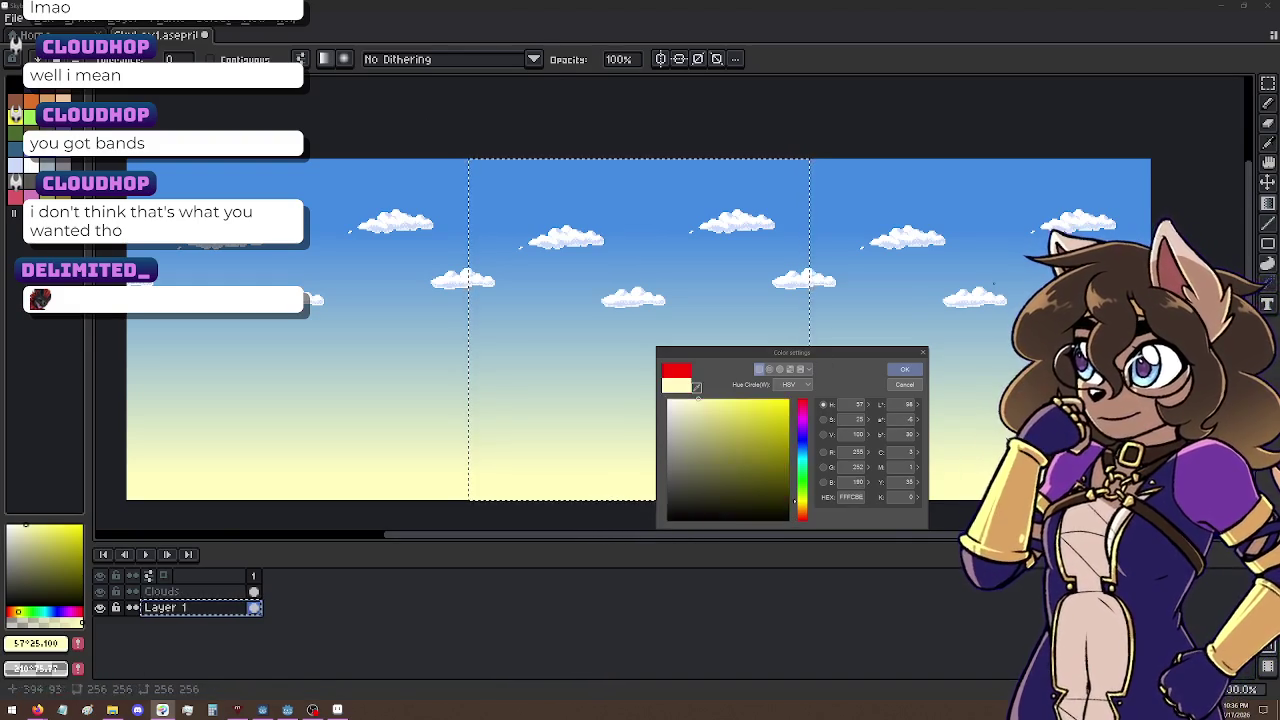
click(904, 369)
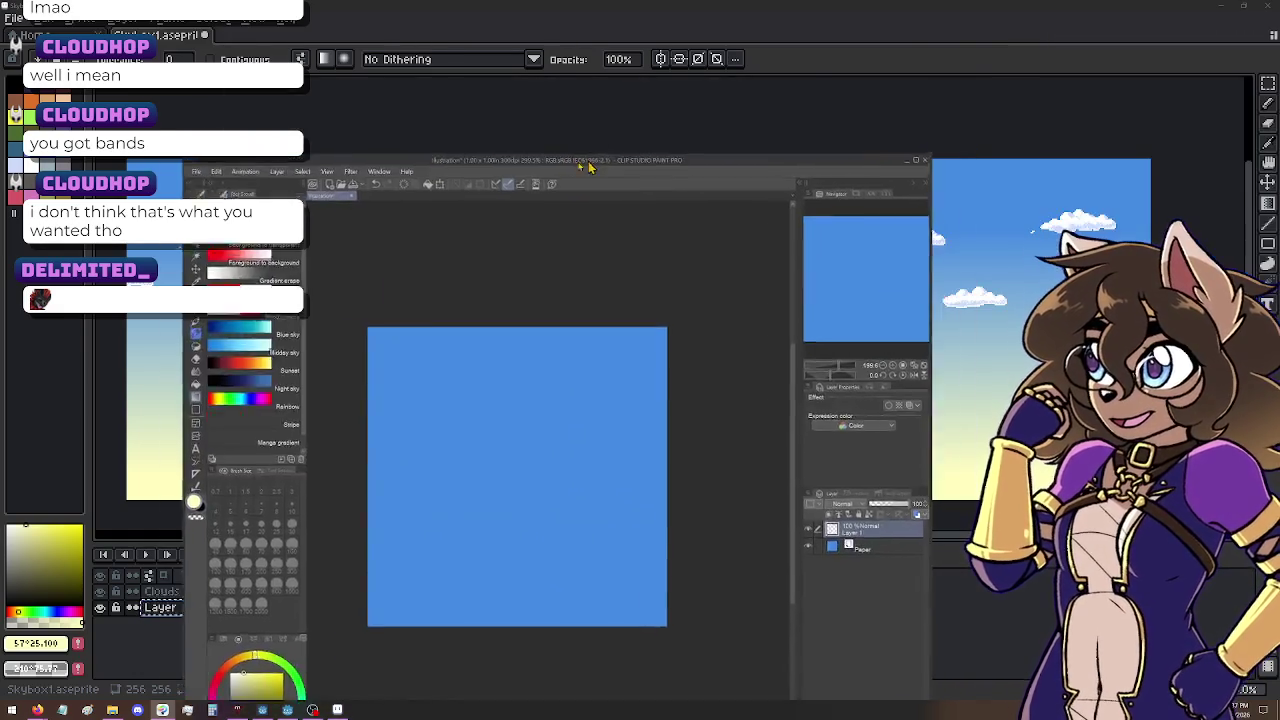
mouse_move(580, 160)
mouse_down()
mouse_move(510, 20)
mouse_move(612, 5)
mouse_move(568, 6)
mouse_move(710, 52)
mouse_up()
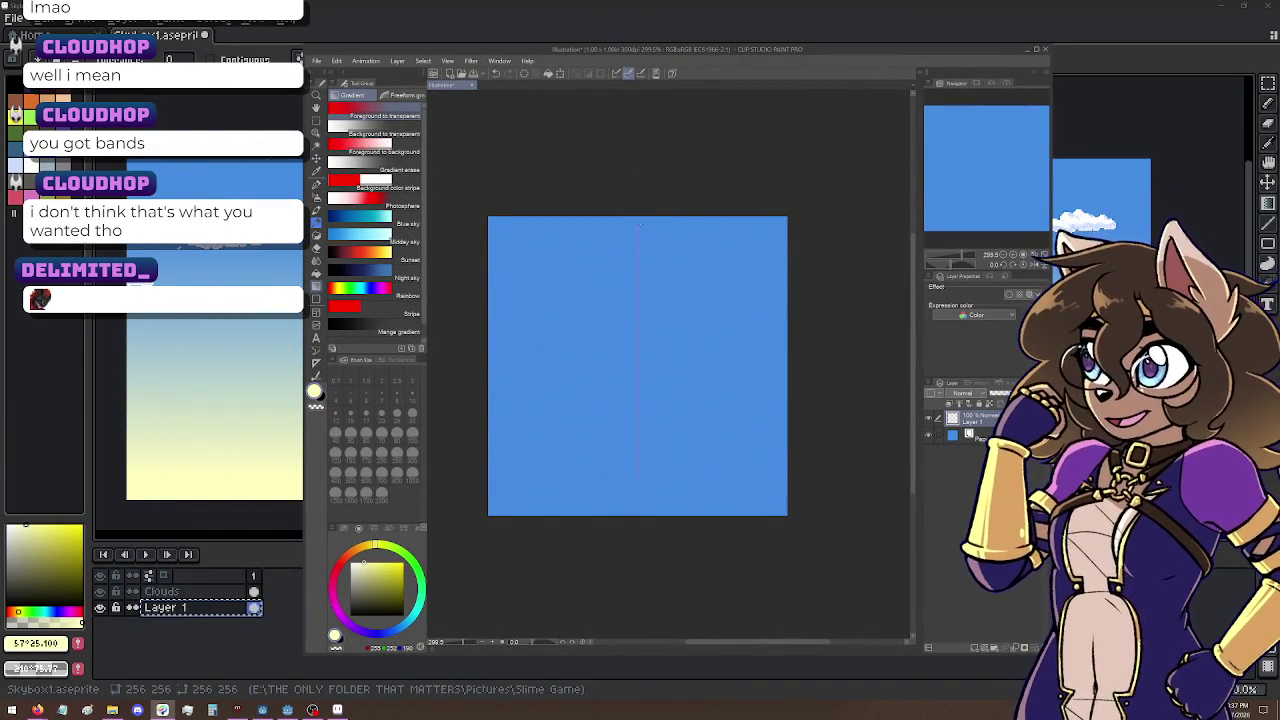
Step: Fill the canvas with a blue-to-pale-yellow gradient, paste it into Aseprite, and merge it with the layer below
drag(639, 472, 639, 472)
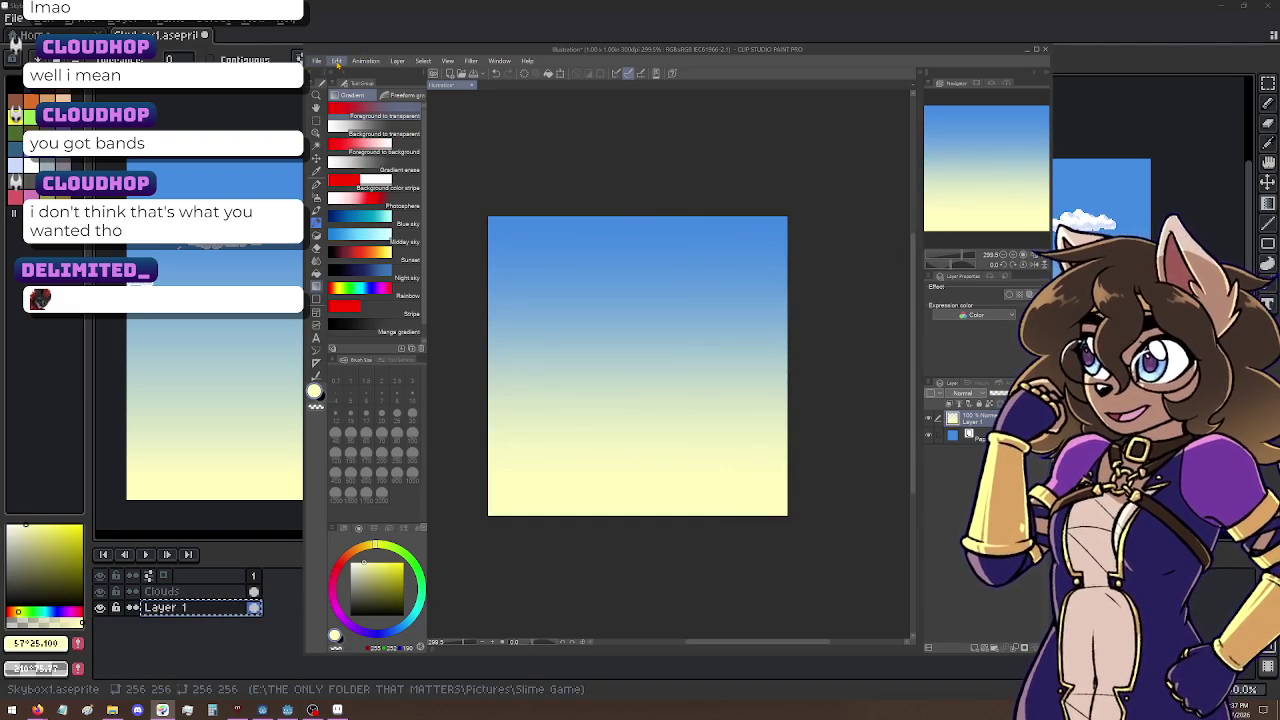
click(338, 61)
click(313, 710)
key(ctrl+v)
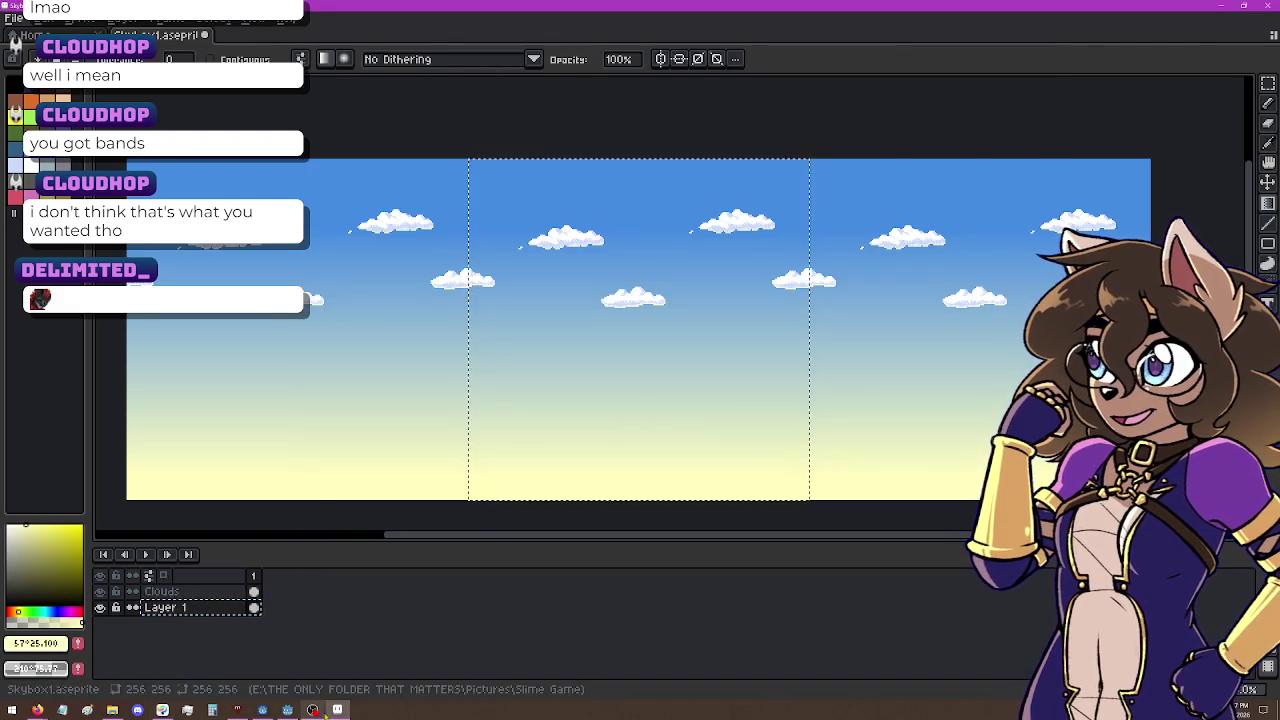
key(alt+Tab)
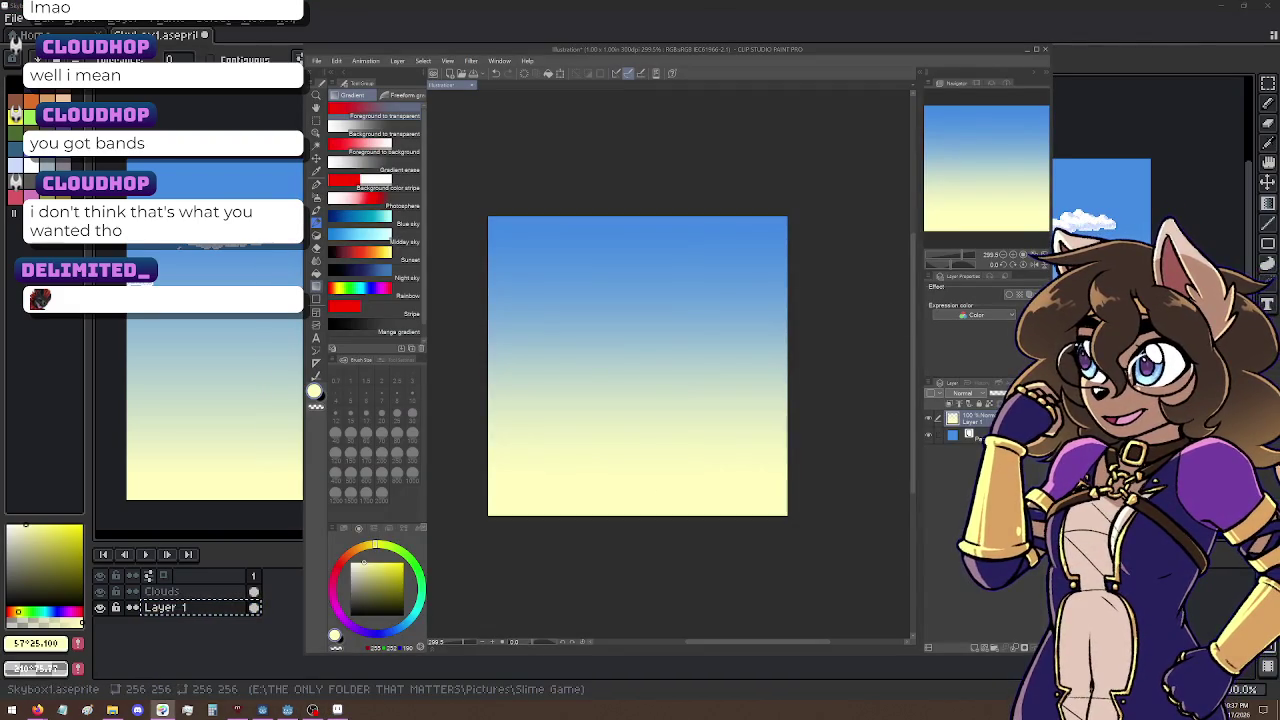
click(1025, 668)
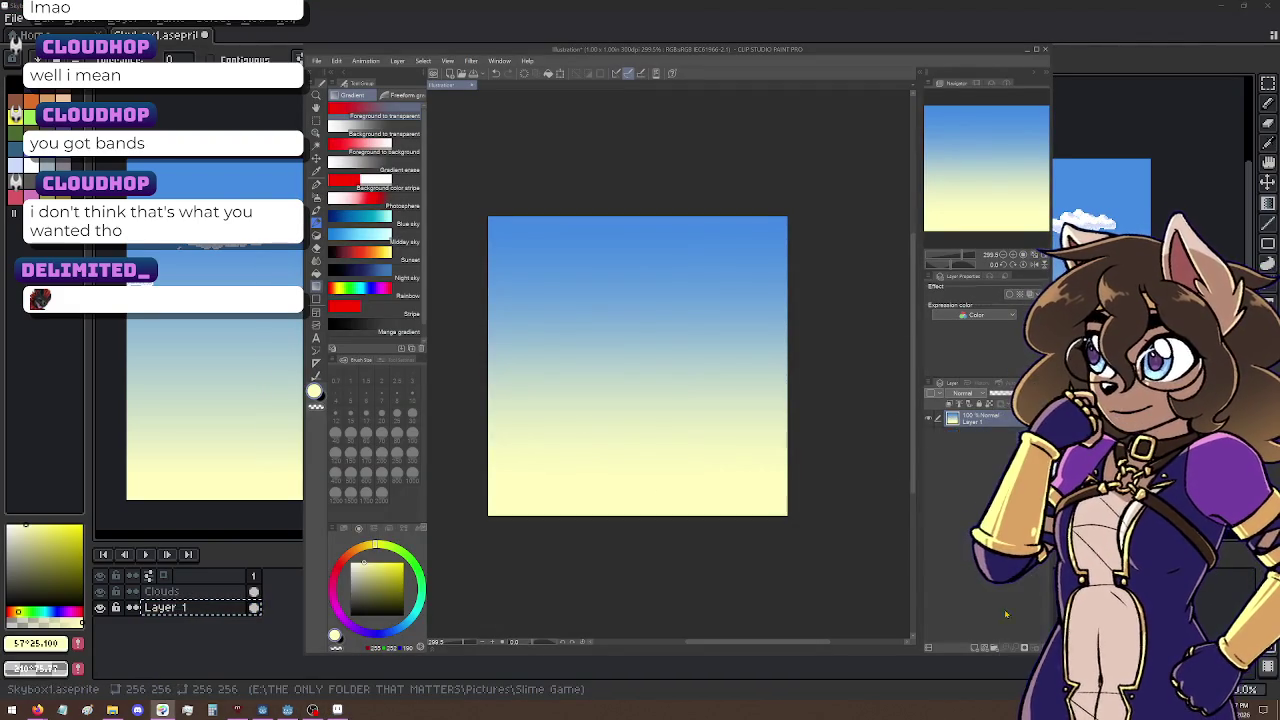
click(337, 62)
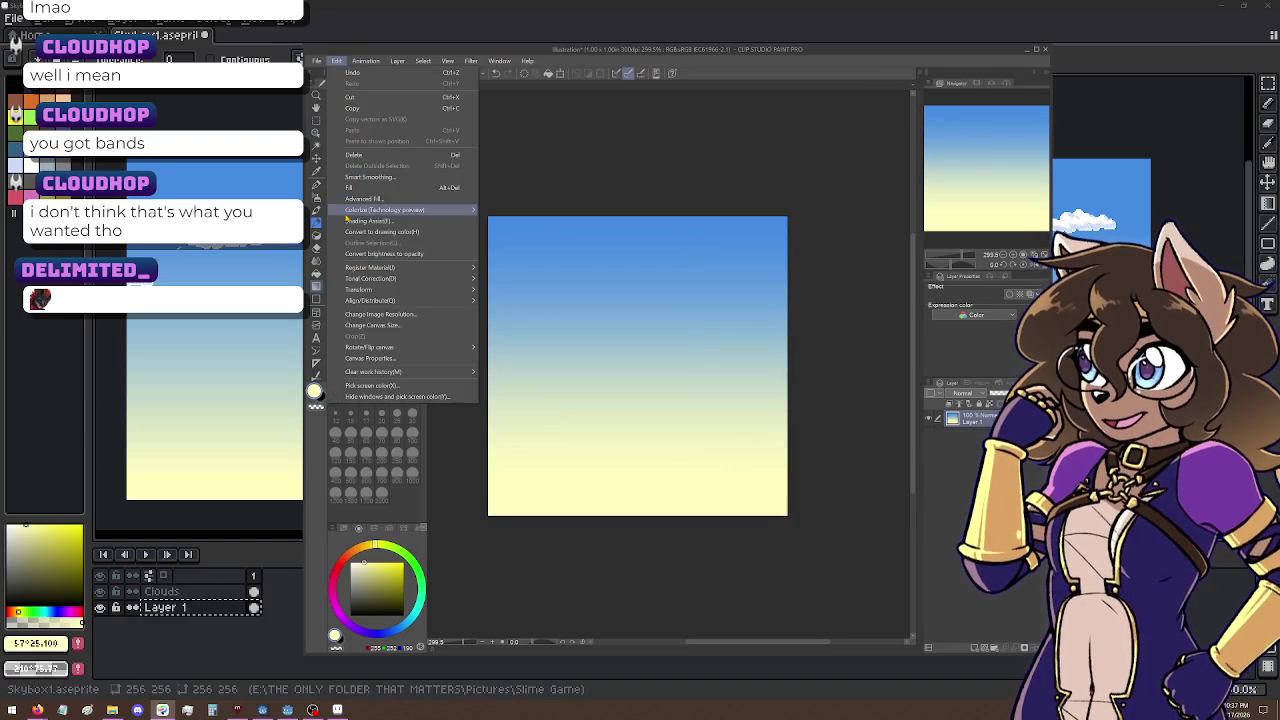
mouse_move(372, 281)
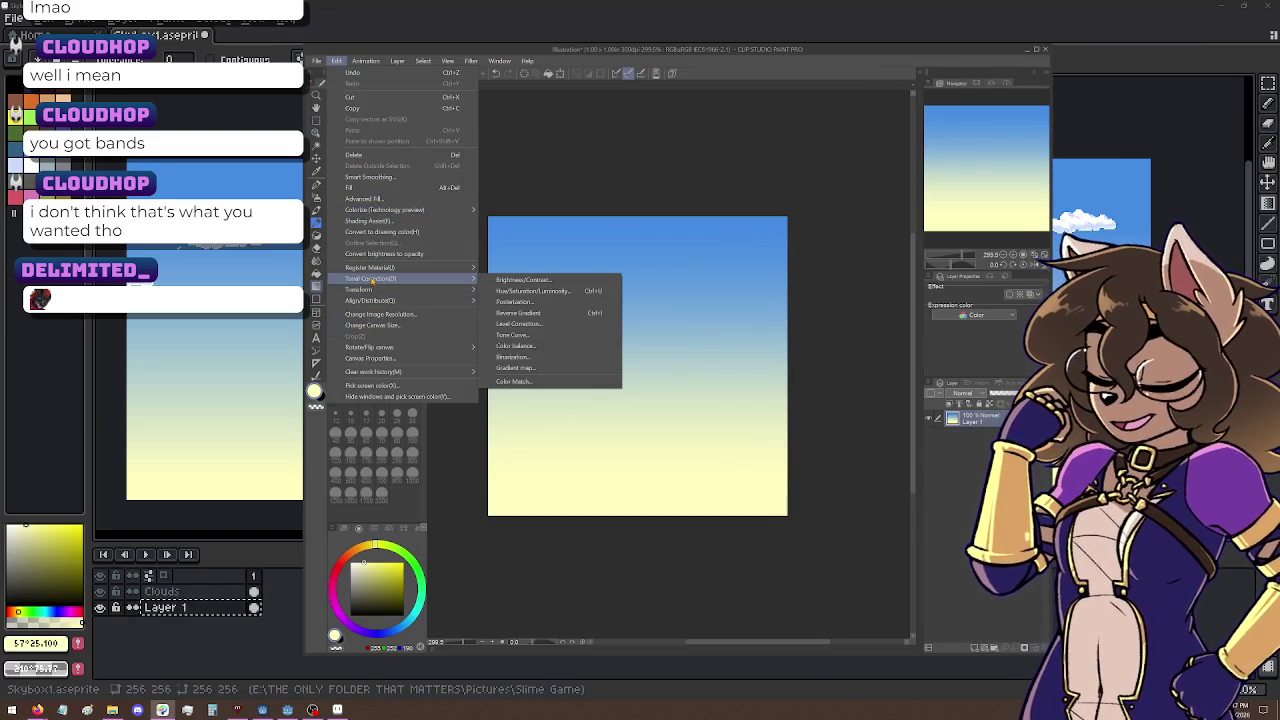
click(570, 303)
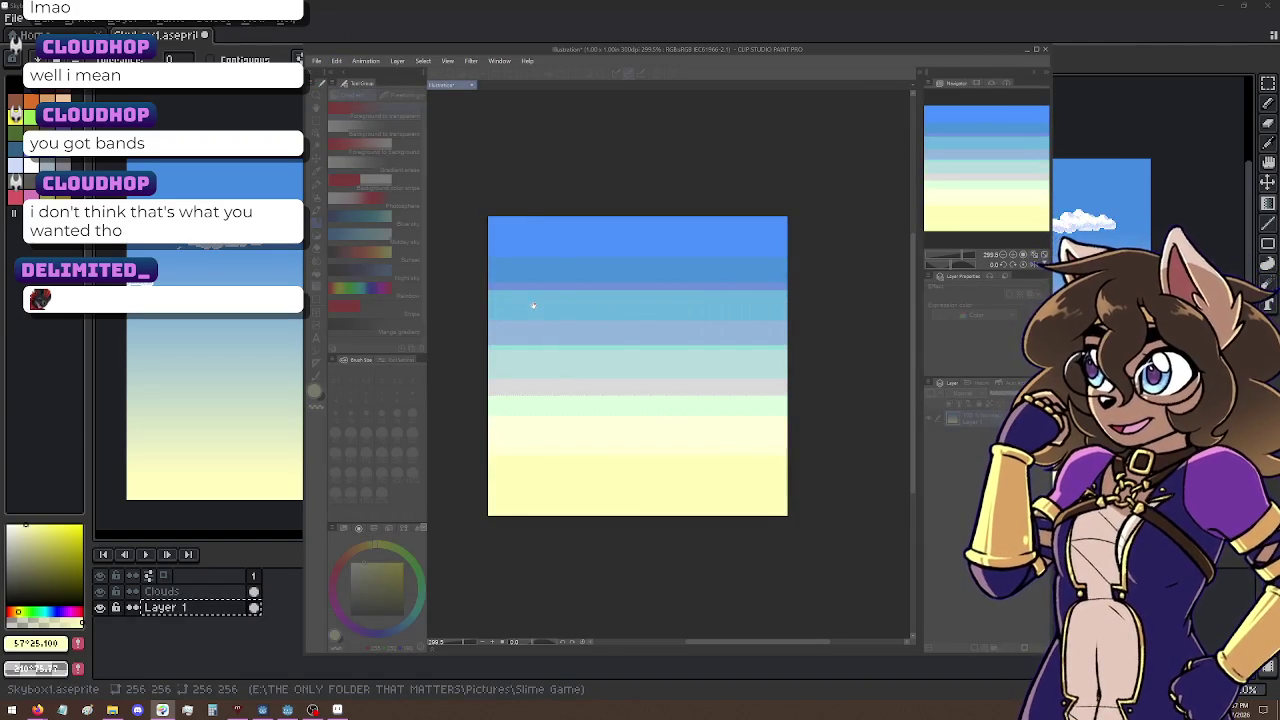
mouse_move(960, 160)
mouse_down()
mouse_move(846, 160)
mouse_move(895, 150)
mouse_up()
click(932, 165)
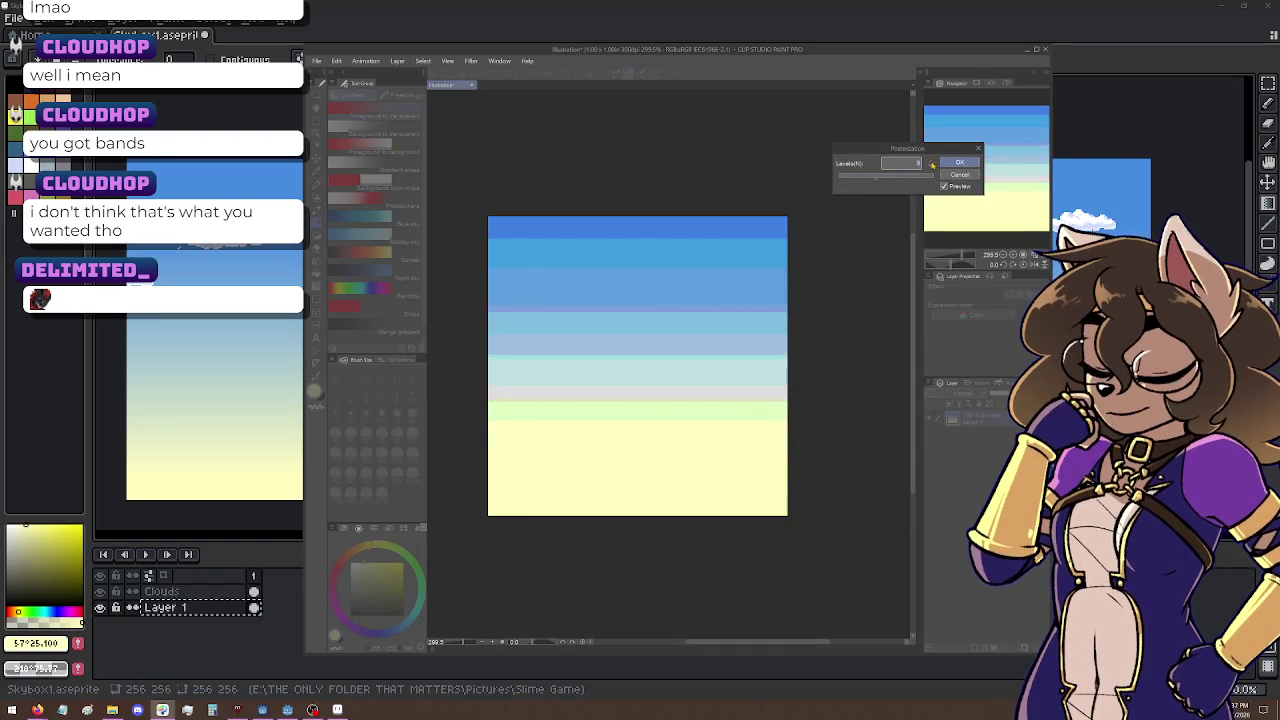
click(933, 164)
click(933, 164)
click(933, 164)
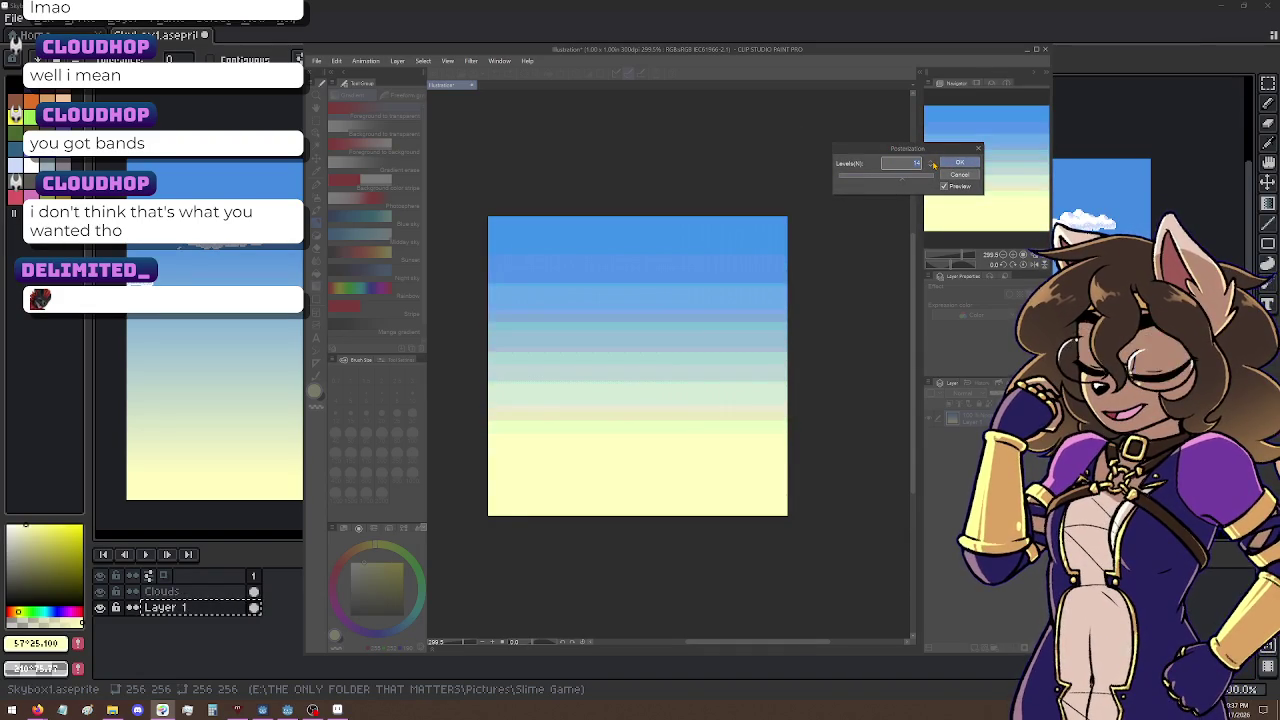
click(930, 165)
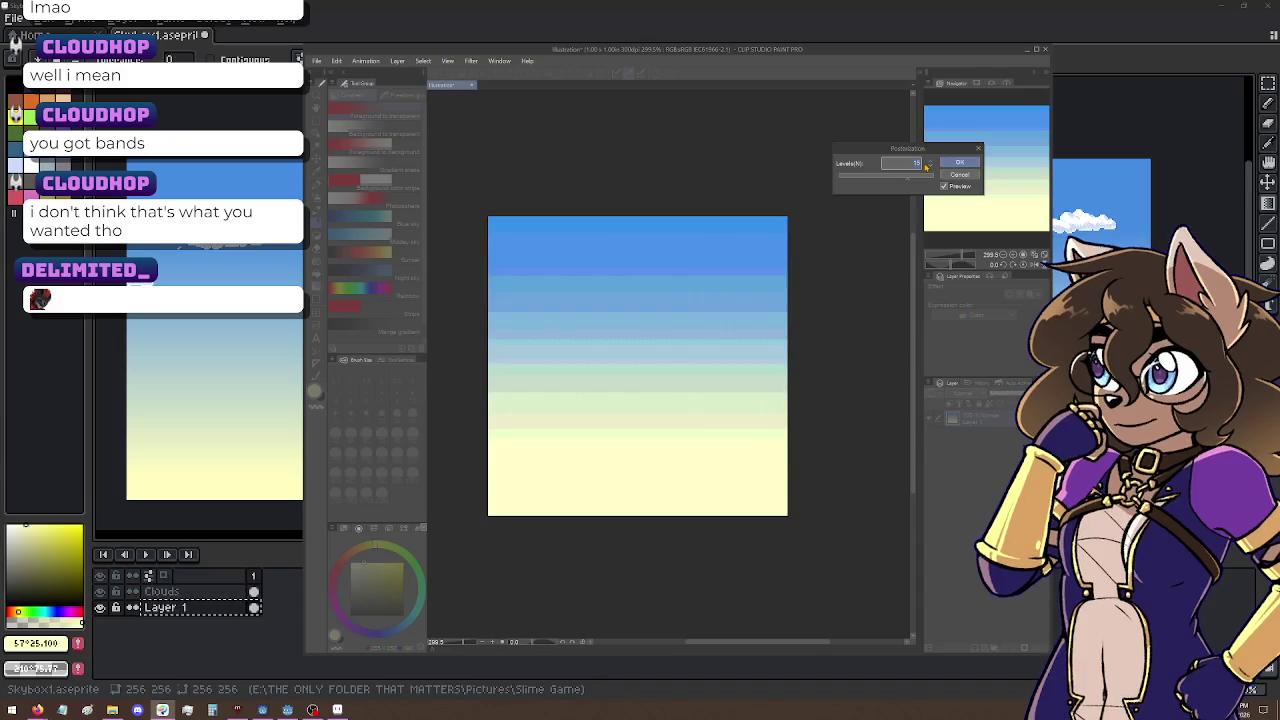
click(927, 164)
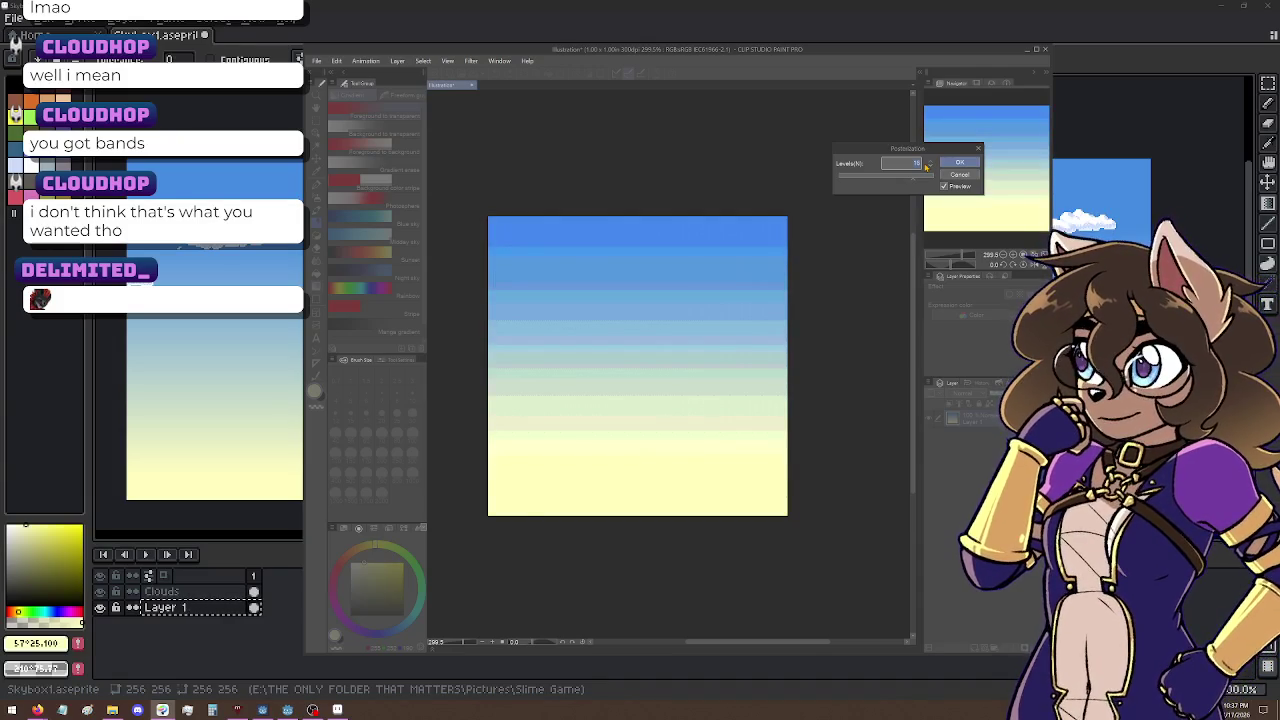
scroll(537, 514, up, 1)
scroll(694, 349, up, 1)
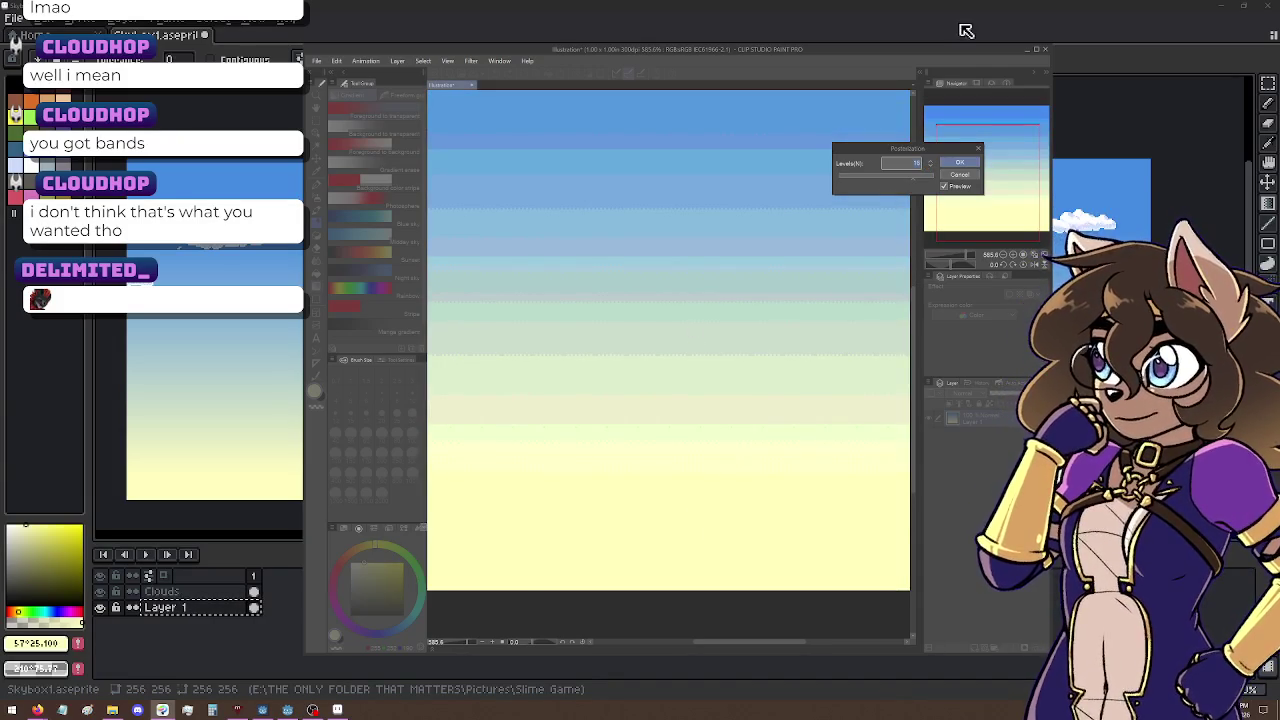
click(931, 163)
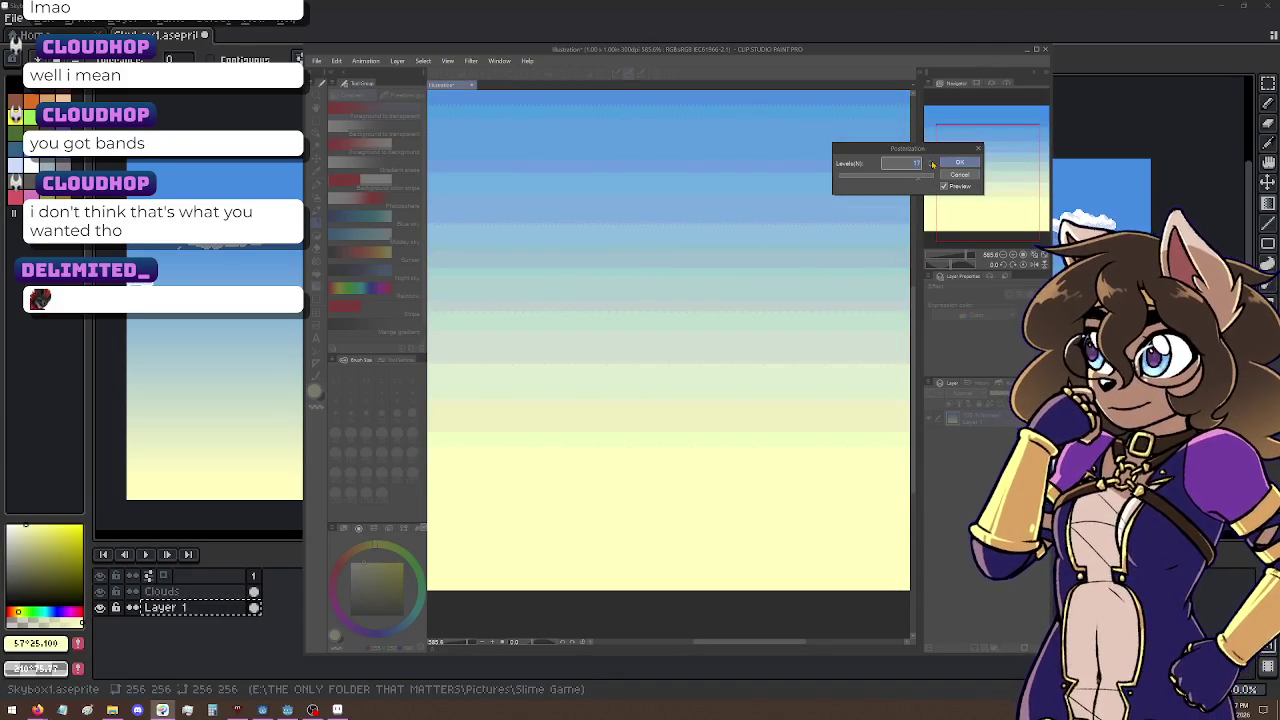
click(932, 164)
click(932, 164)
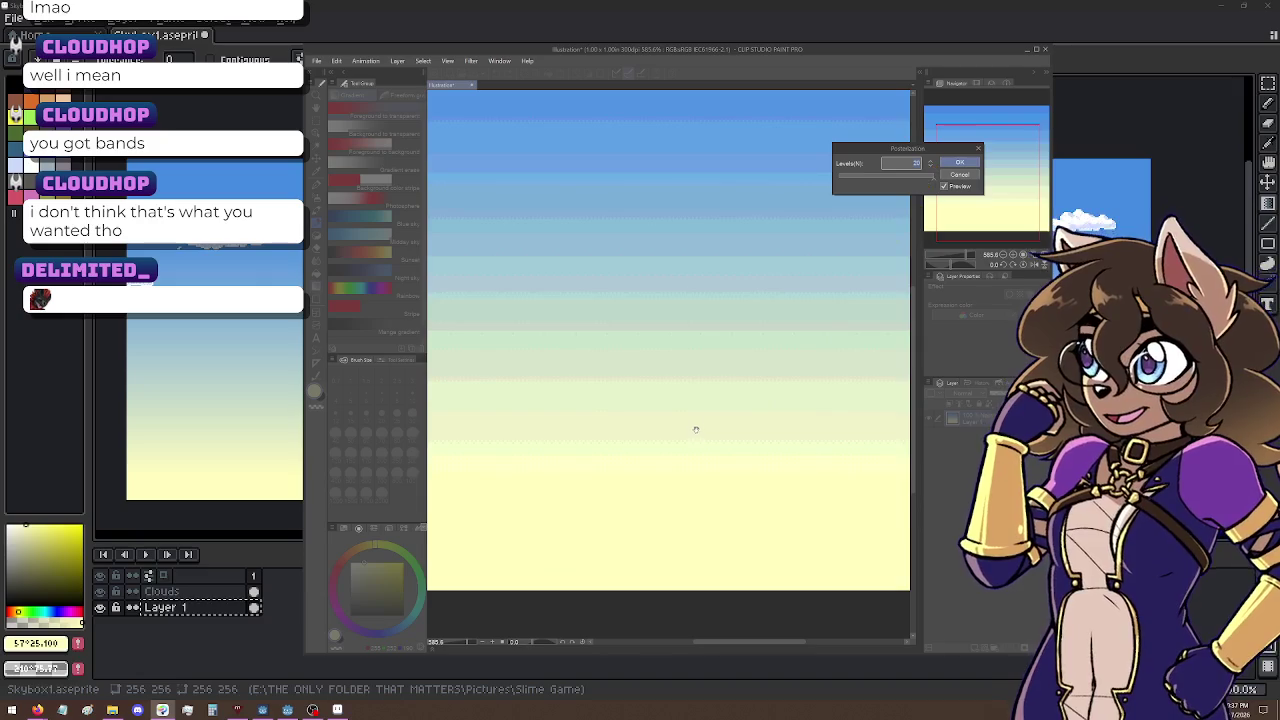
scroll(700, 419, down, 1)
scroll(700, 419, up, 1)
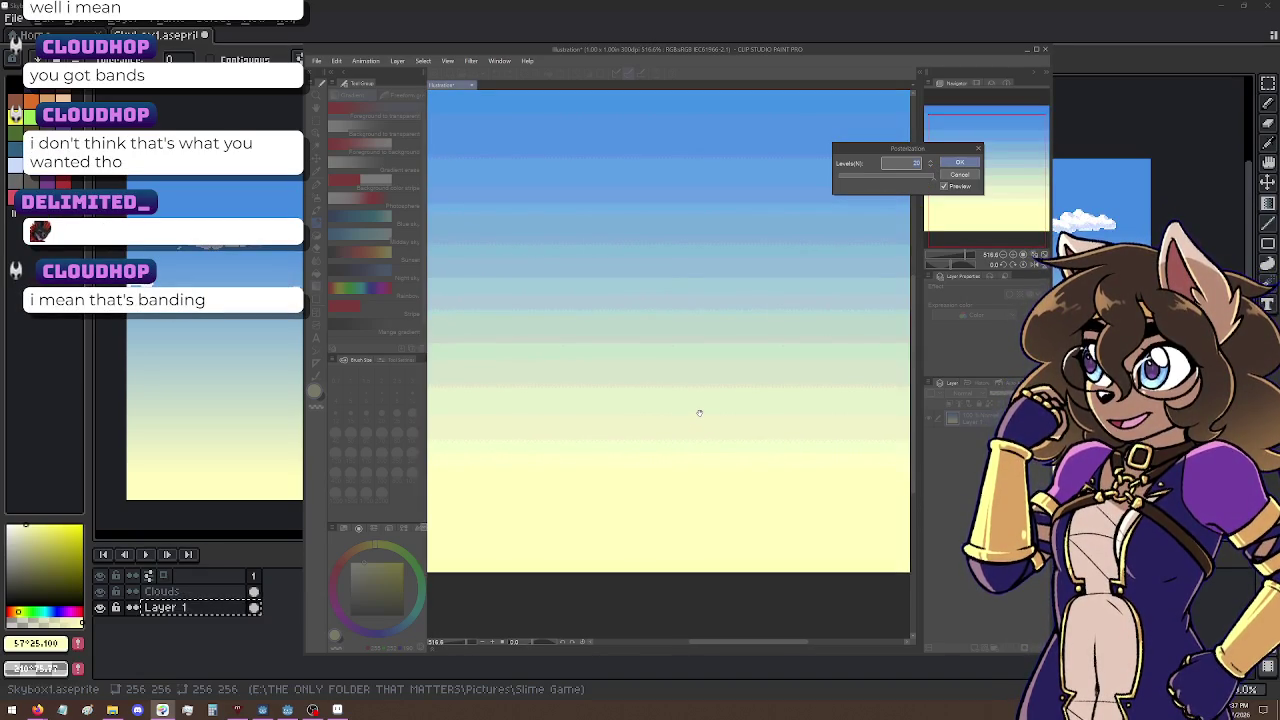
scroll(700, 413, down, 1)
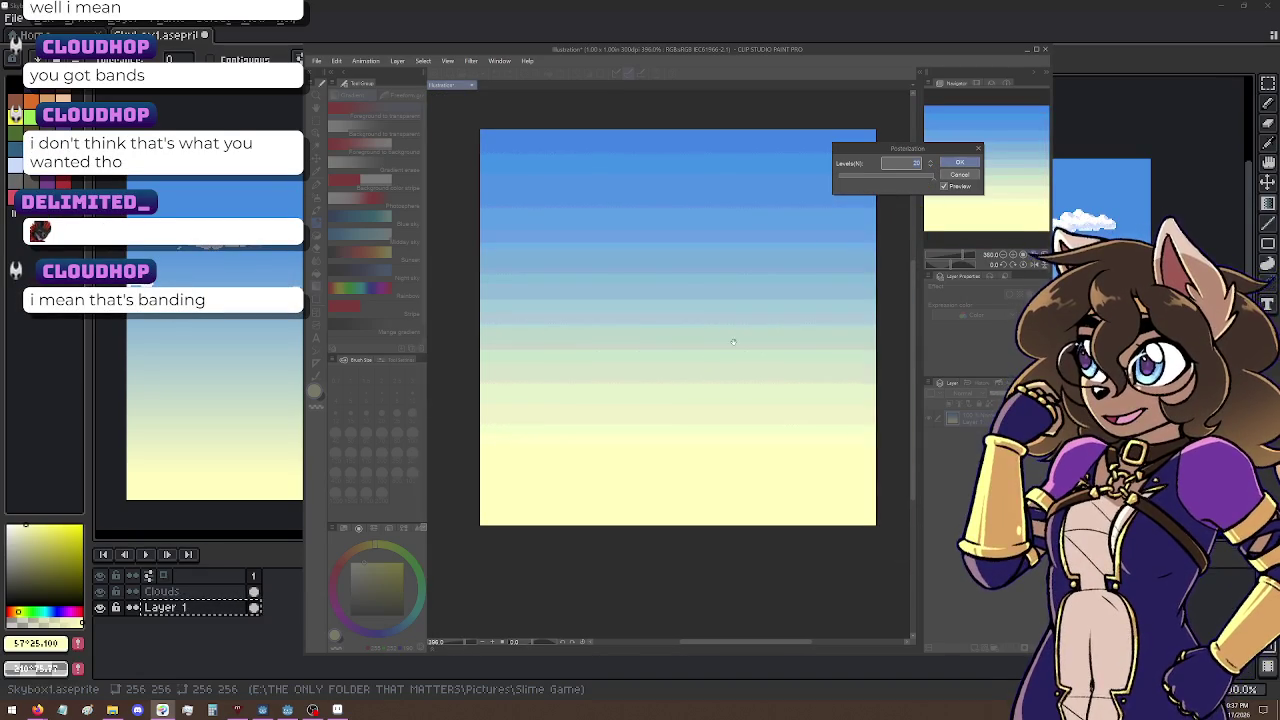
click(959, 174)
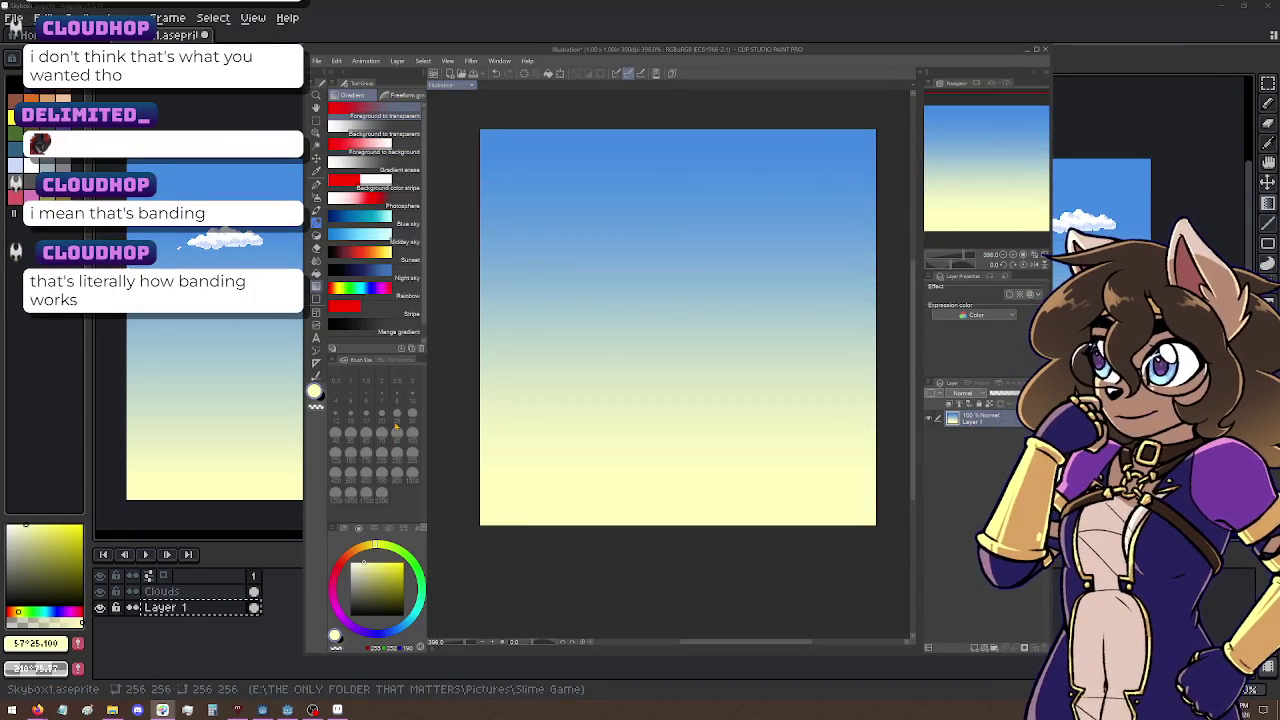
click(400, 360)
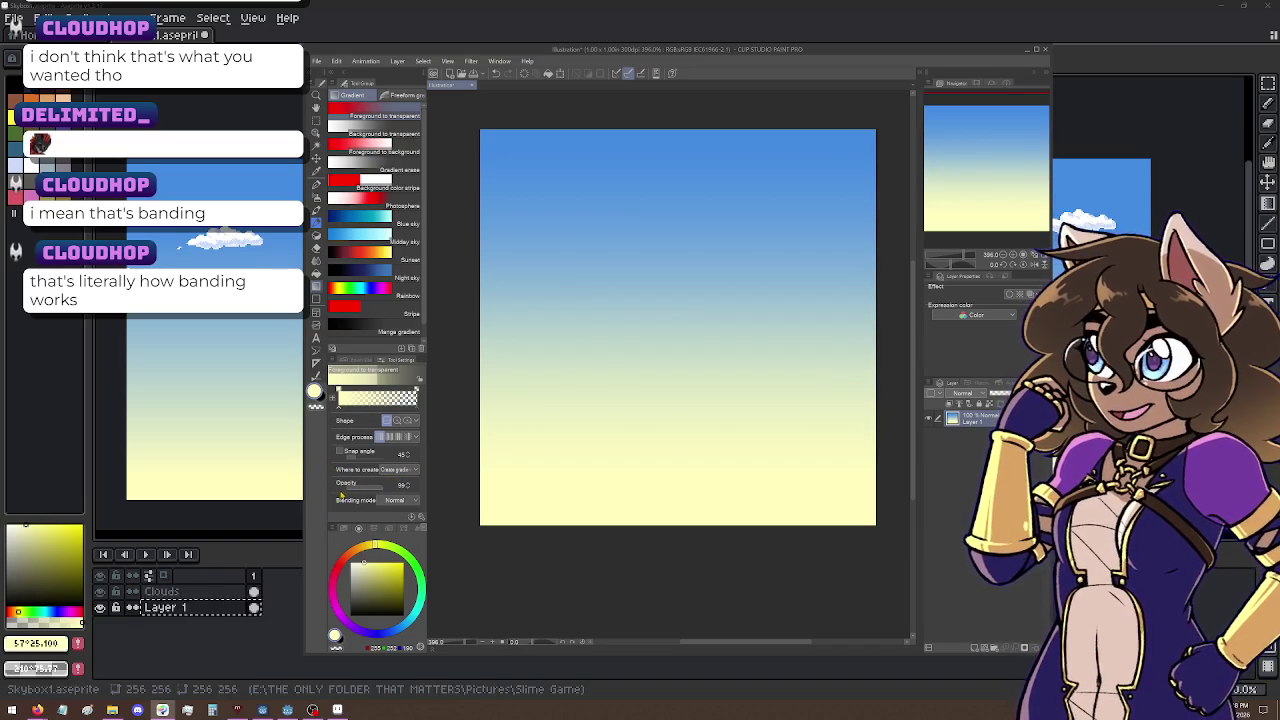
click(419, 516)
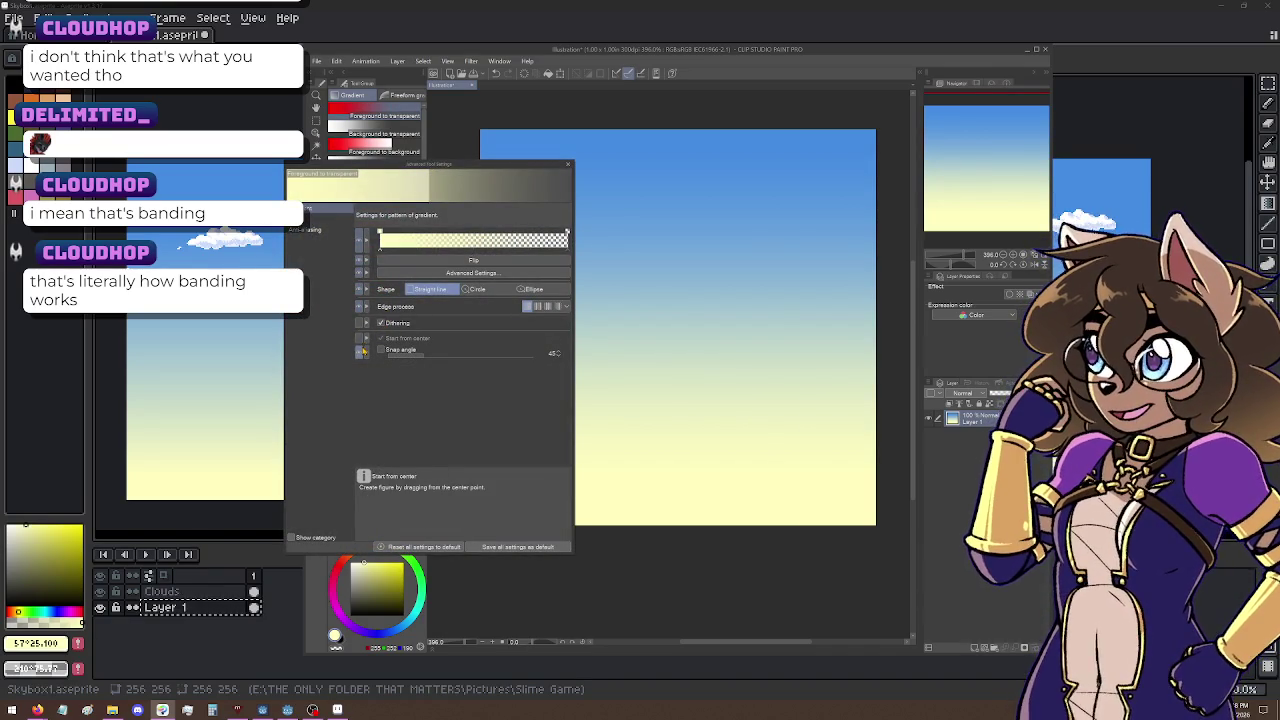
click(380, 323)
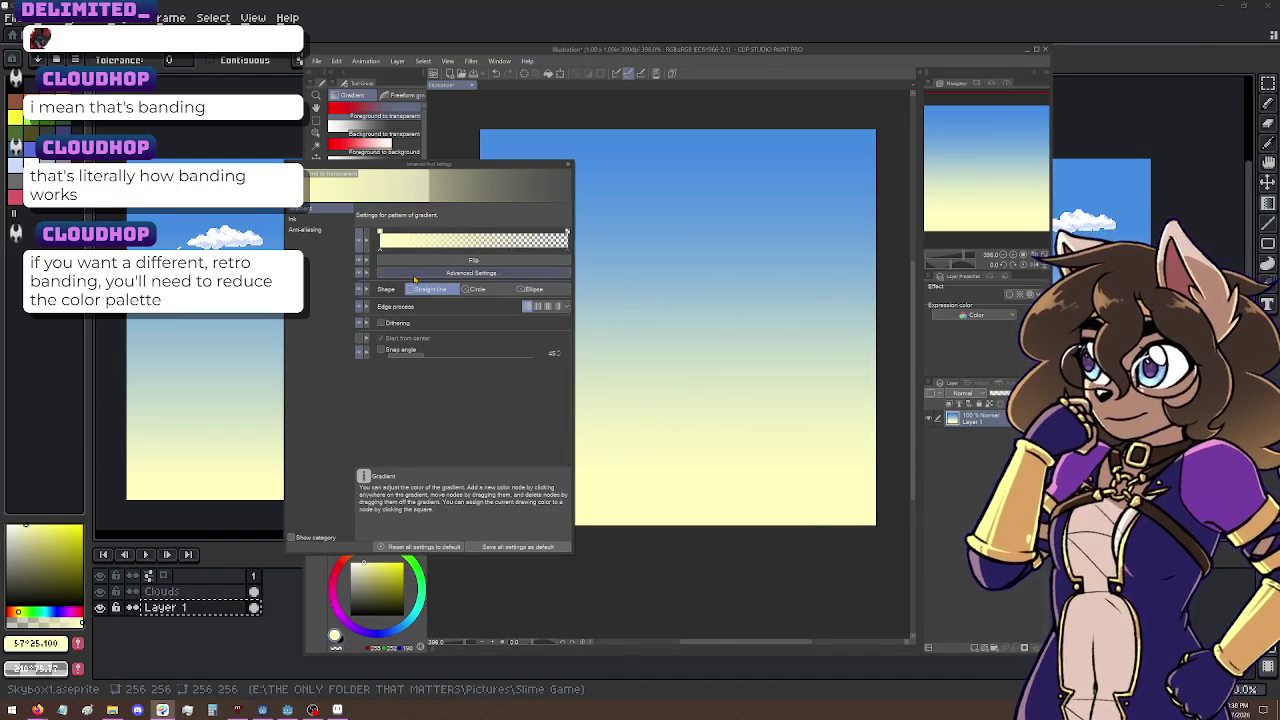
click(470, 240)
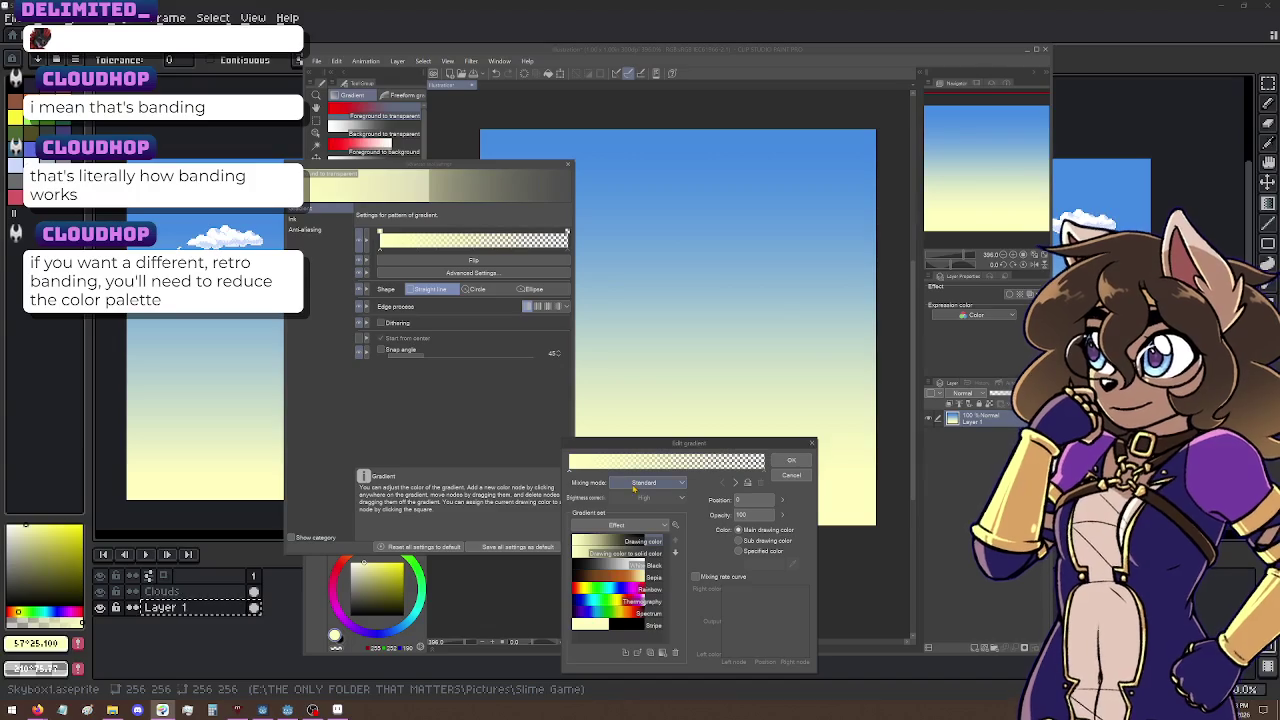
click(791, 476)
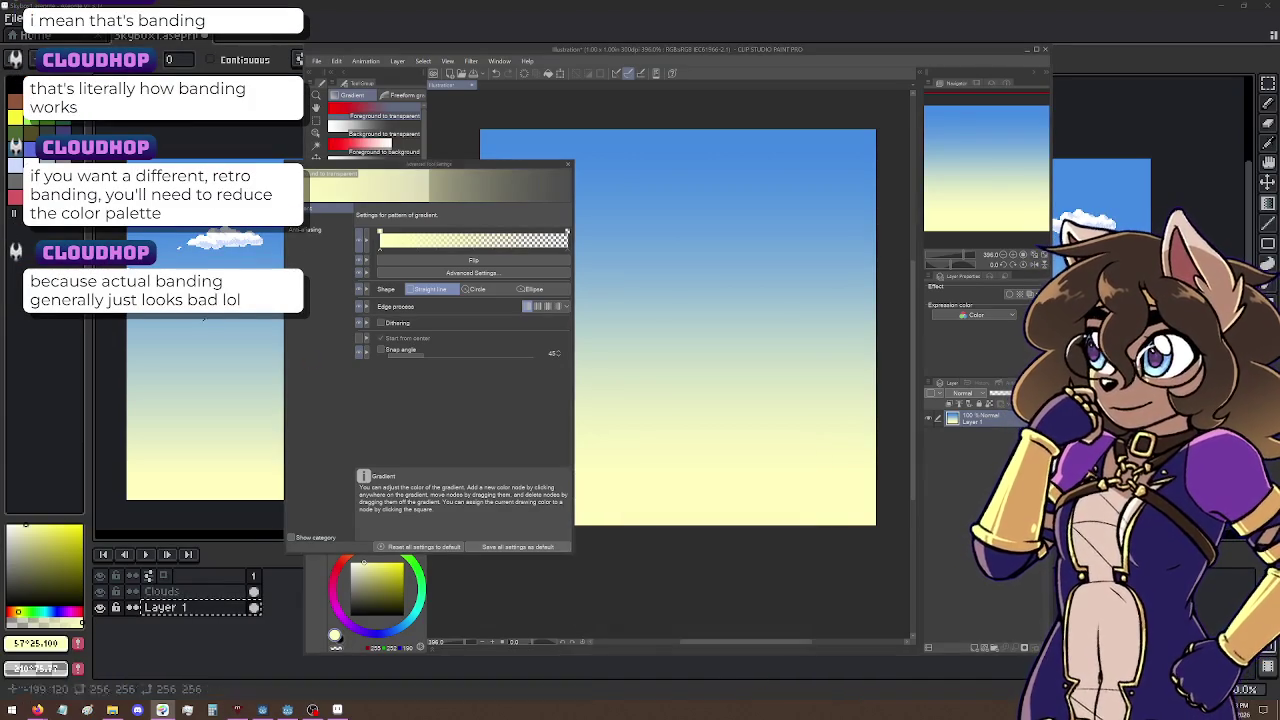
click(313, 229)
click(313, 230)
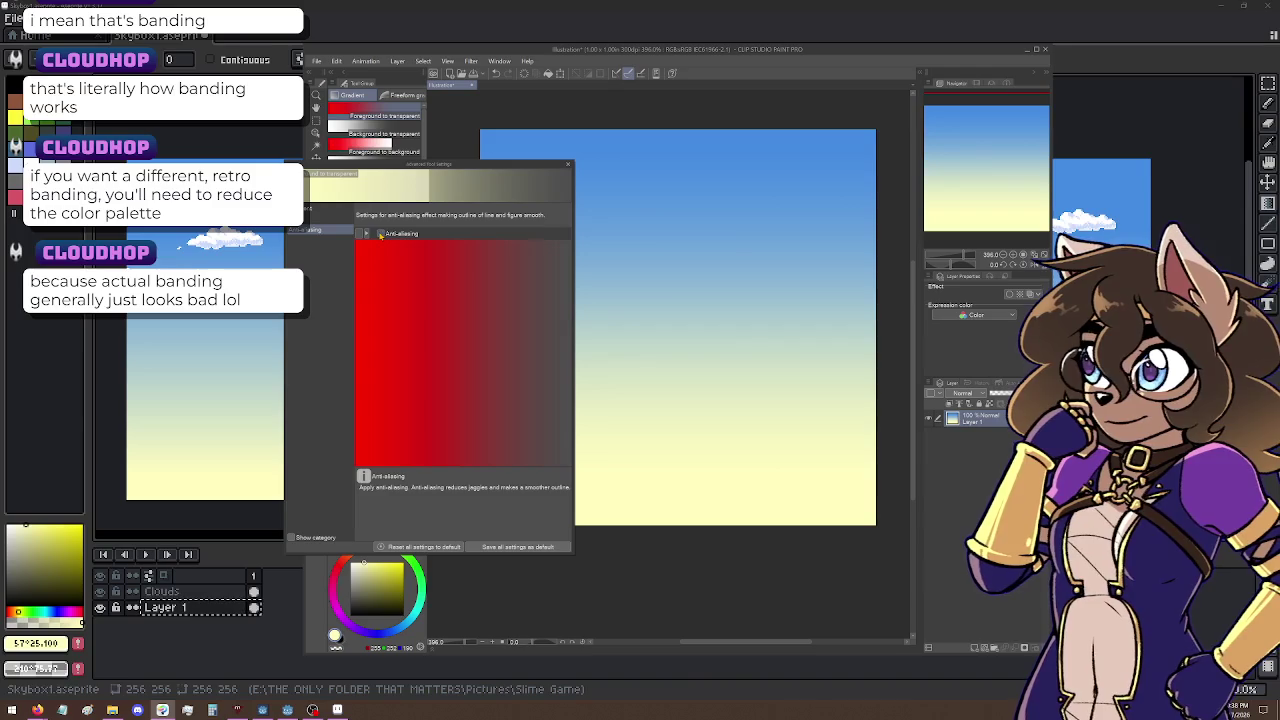
click(327, 211)
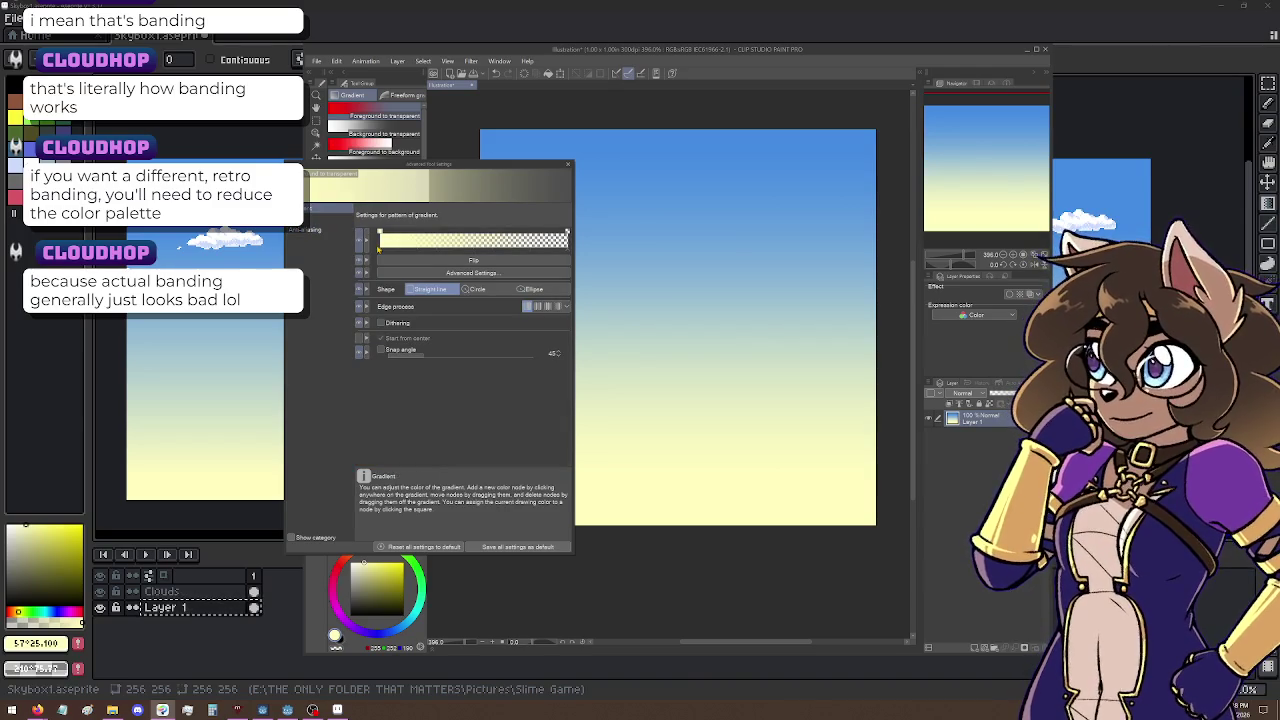
click(348, 231)
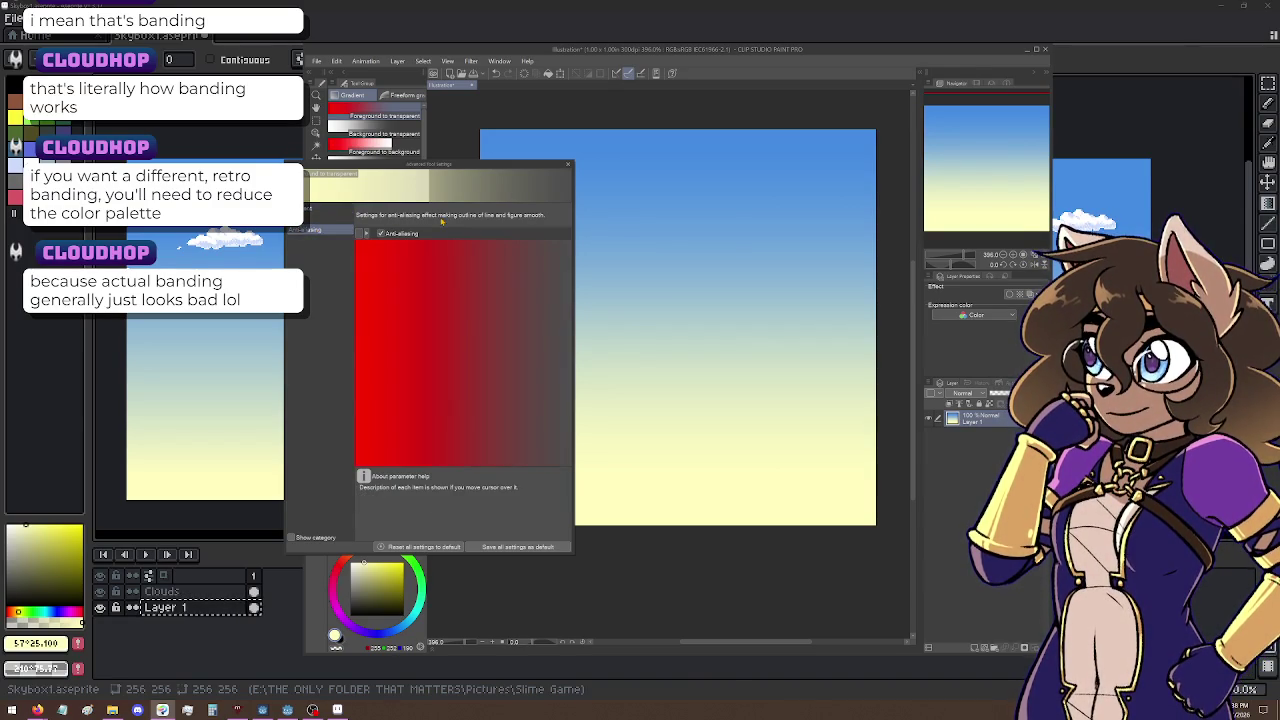
click(310, 217)
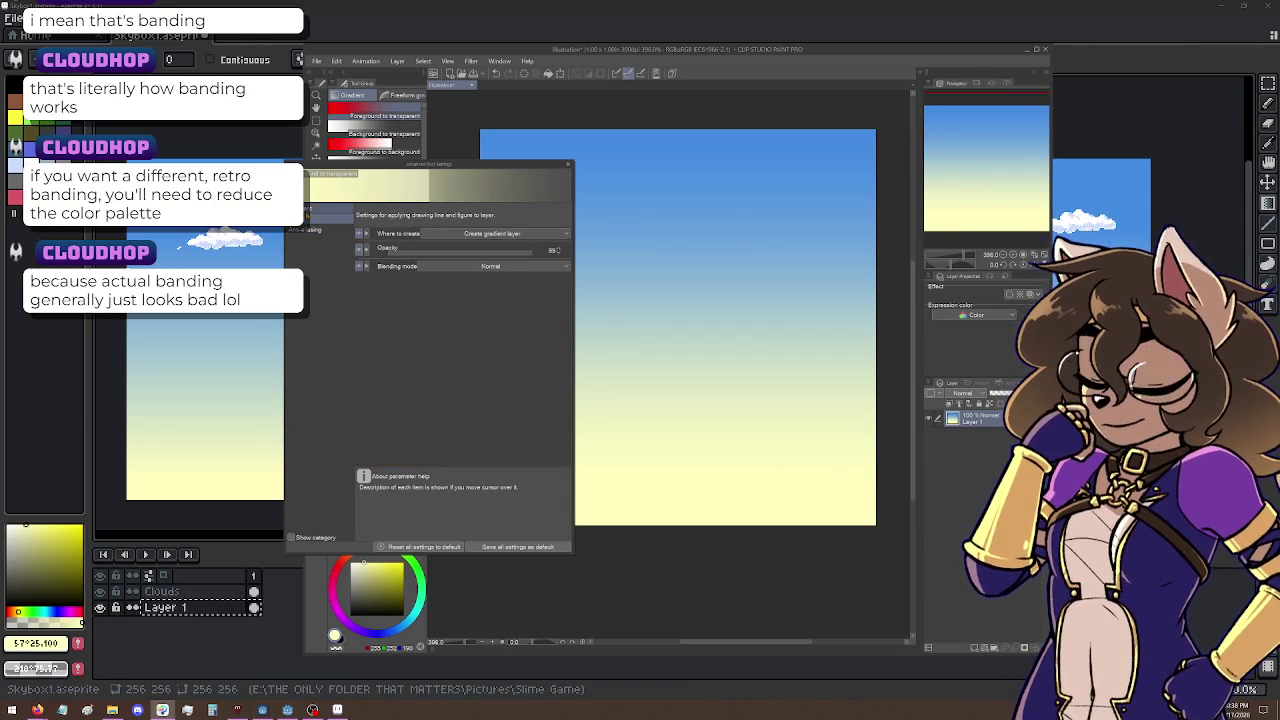
click(315, 200)
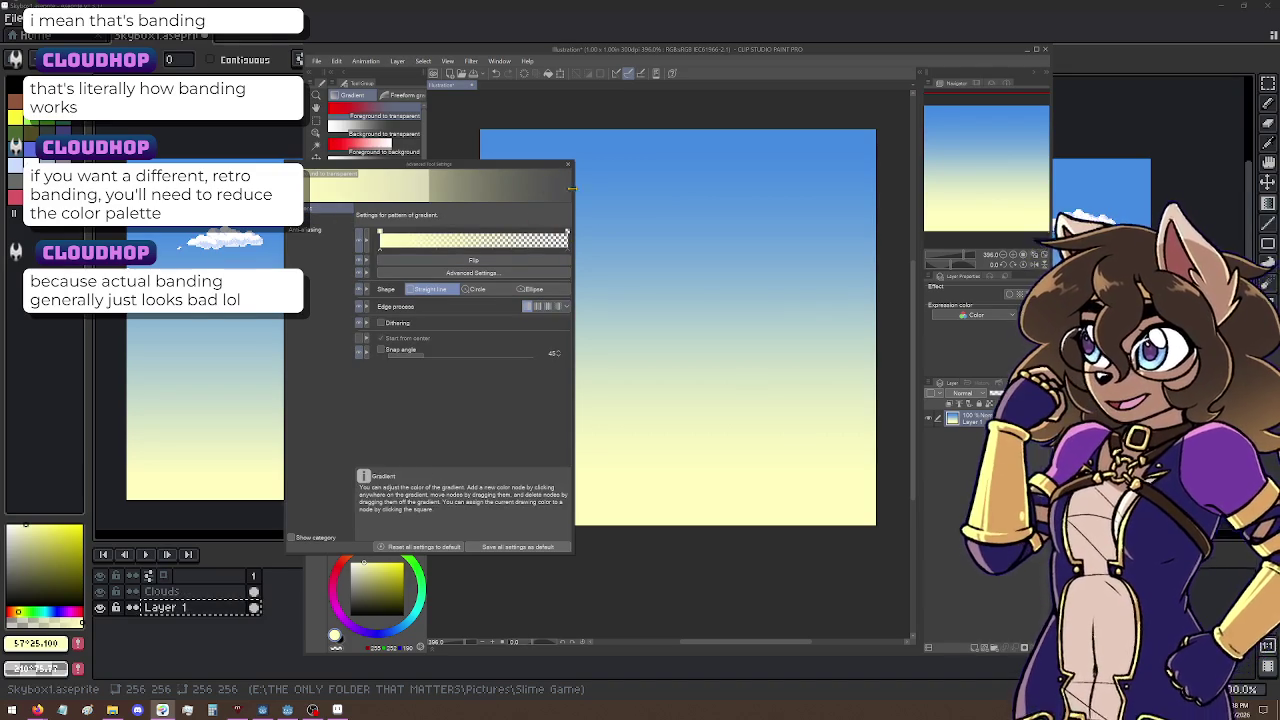
click(567, 164)
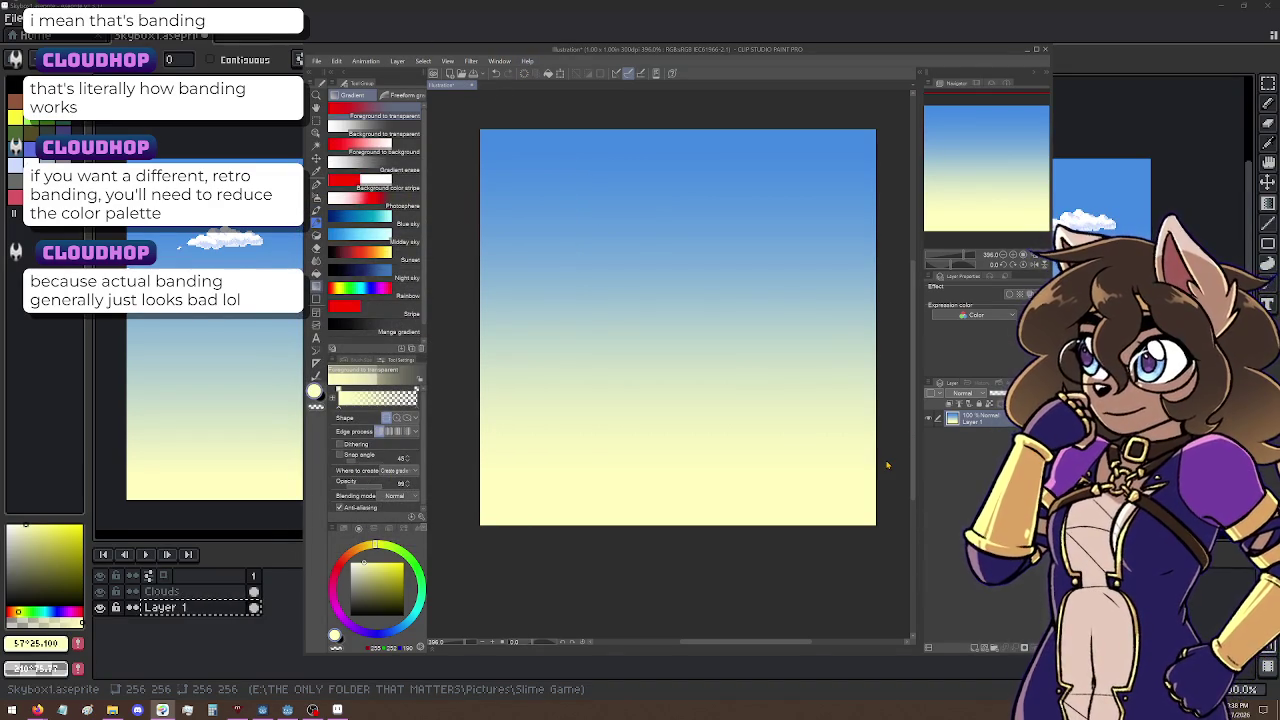
key(ctrl+z)
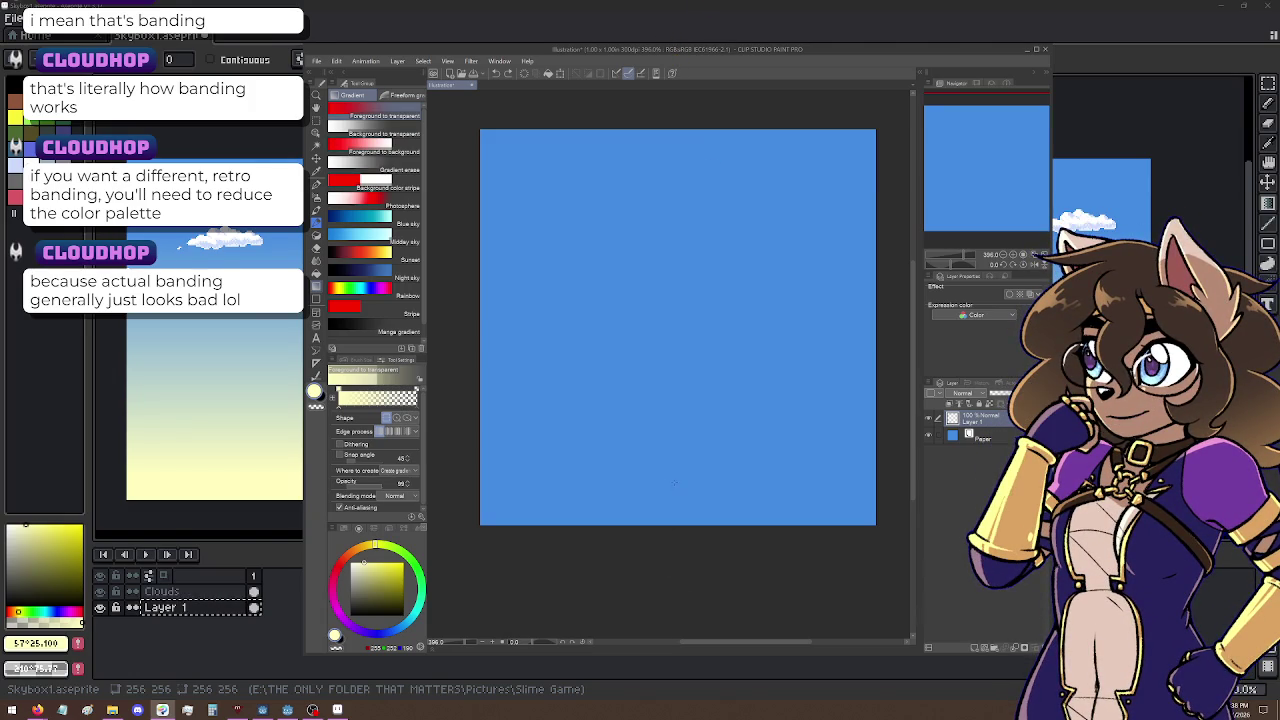
Step: Redraw the blue-to-pale-yellow gradient down the canvas and merge it with the layer below
drag(662, 242, 661, 154)
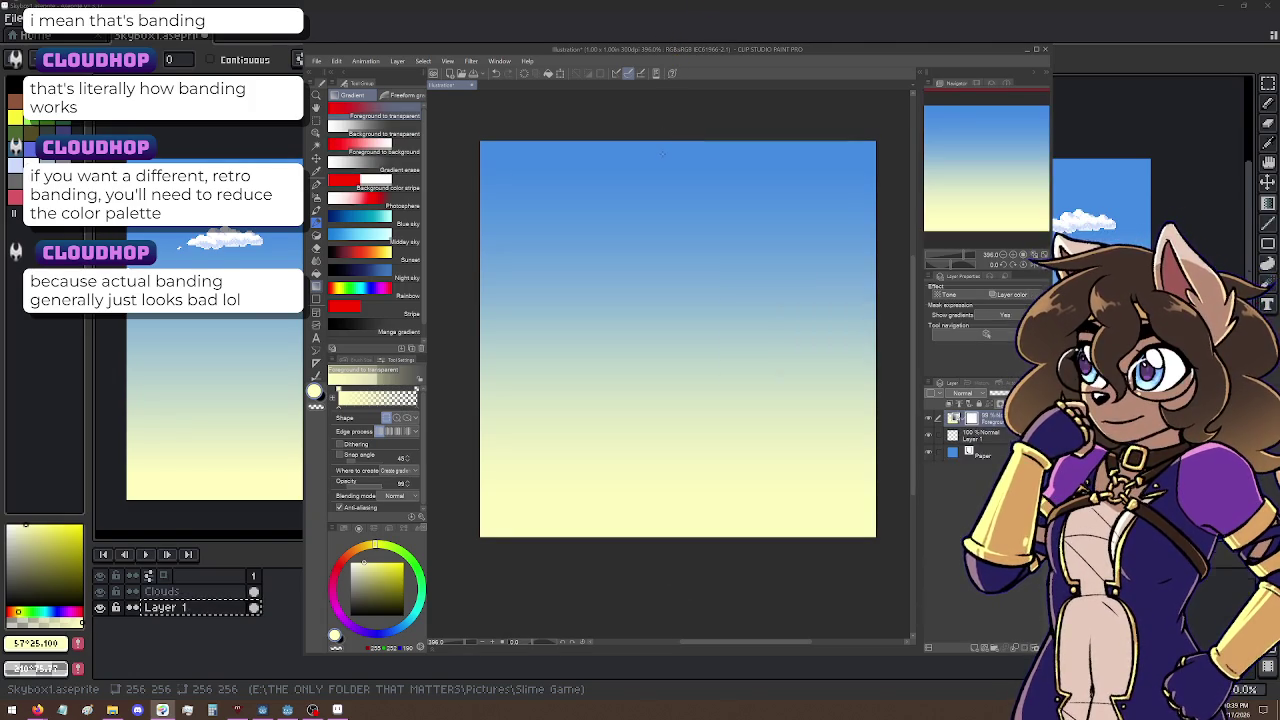
right_click(986, 180)
click(968, 453)
right_click(986, 457)
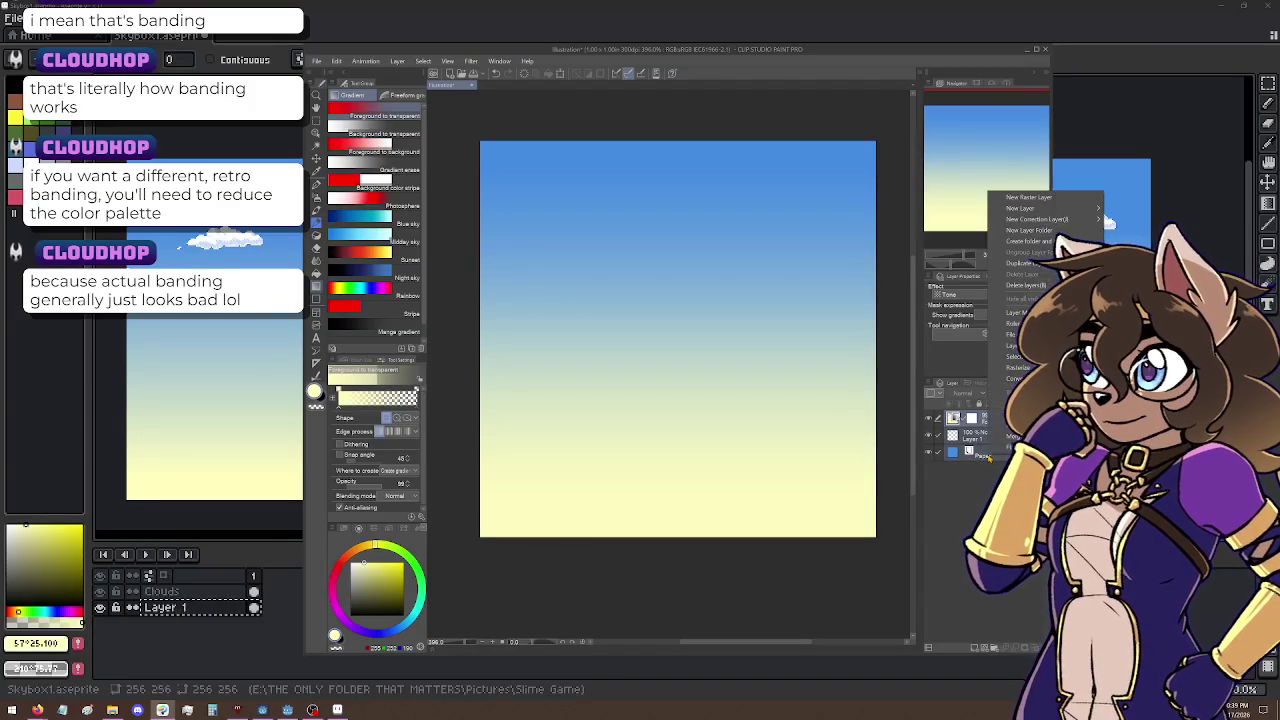
click(1030, 313)
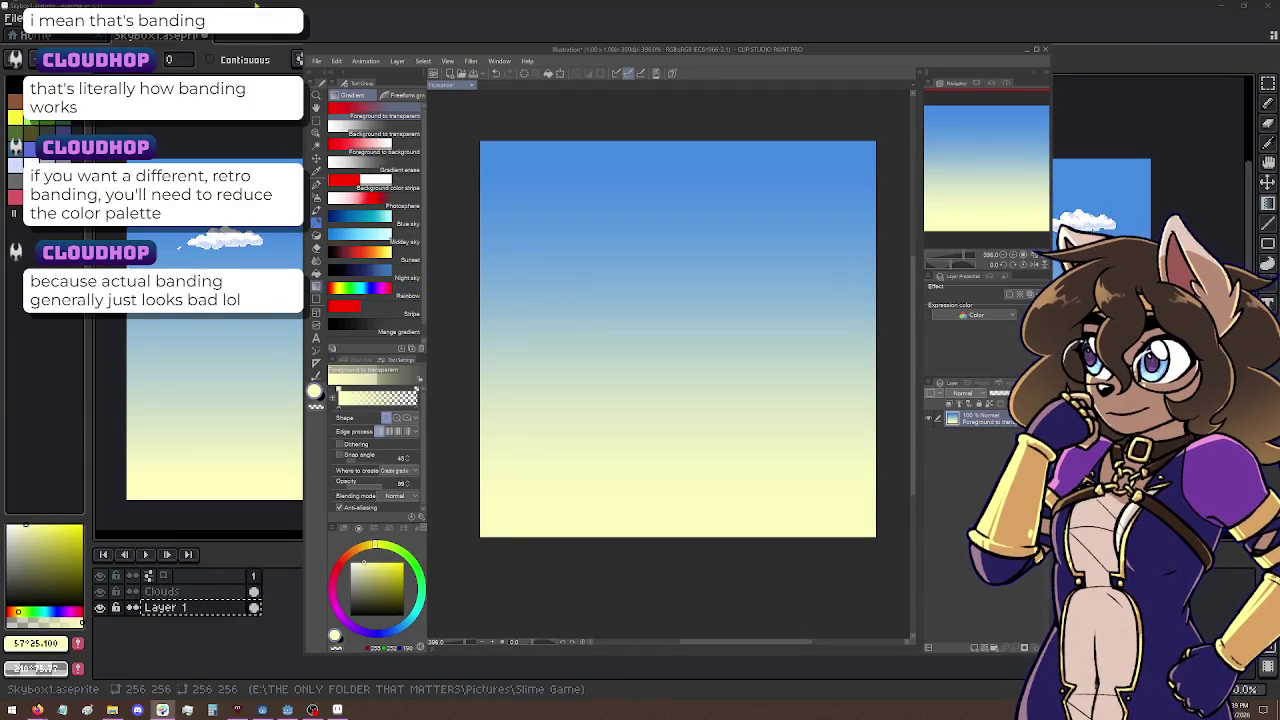
click(339, 61)
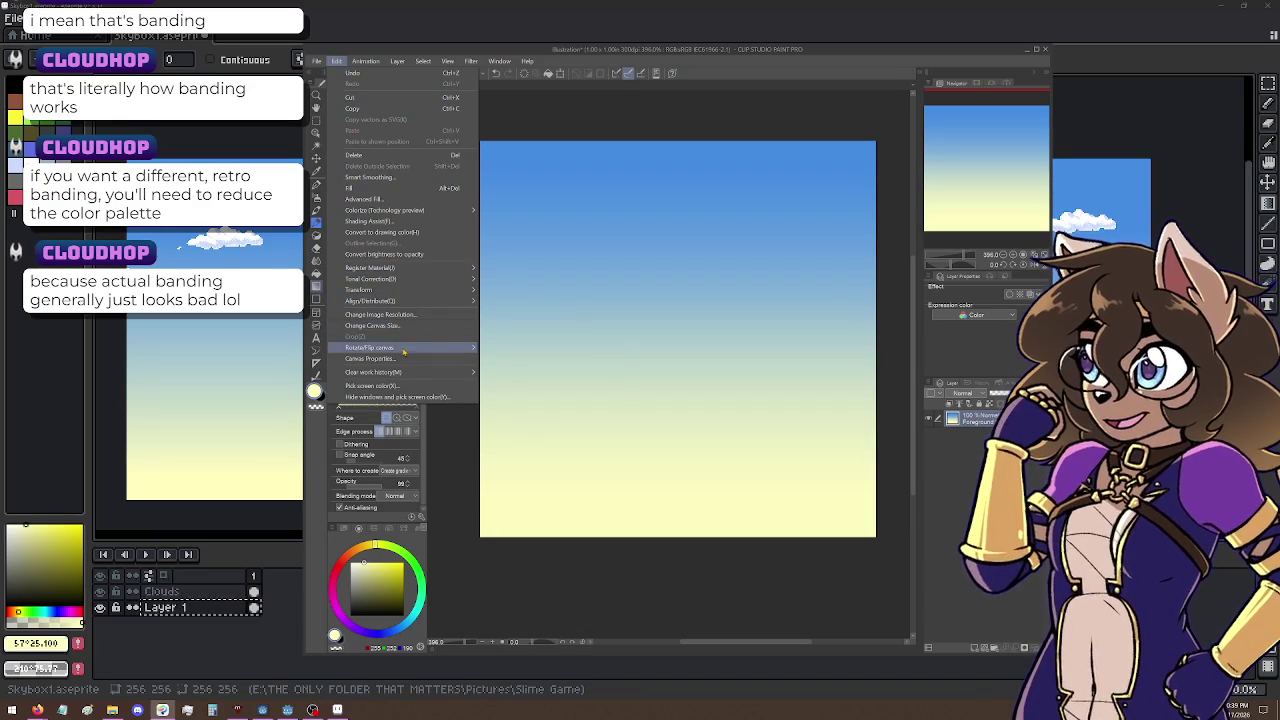
Step: Preview a Binarization threshold of 38 on the gradient, then cancel it
mouse_move(403, 345)
mouse_move(420, 279)
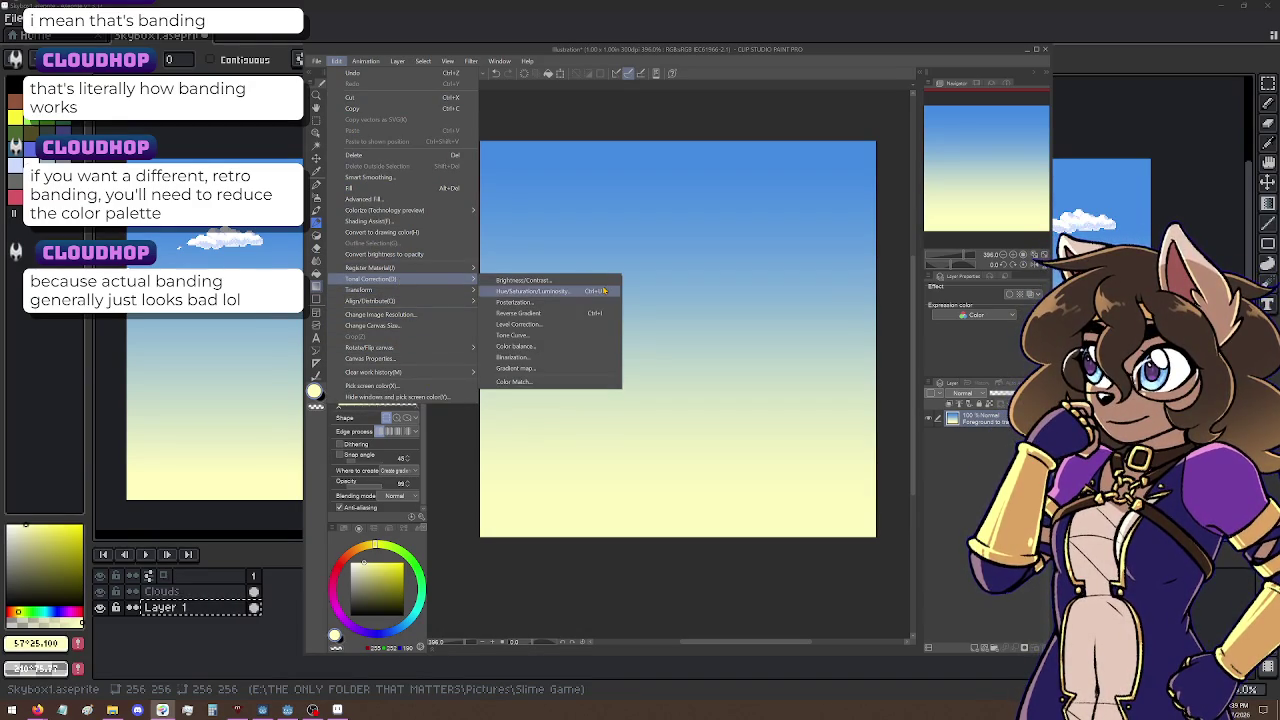
click(590, 363)
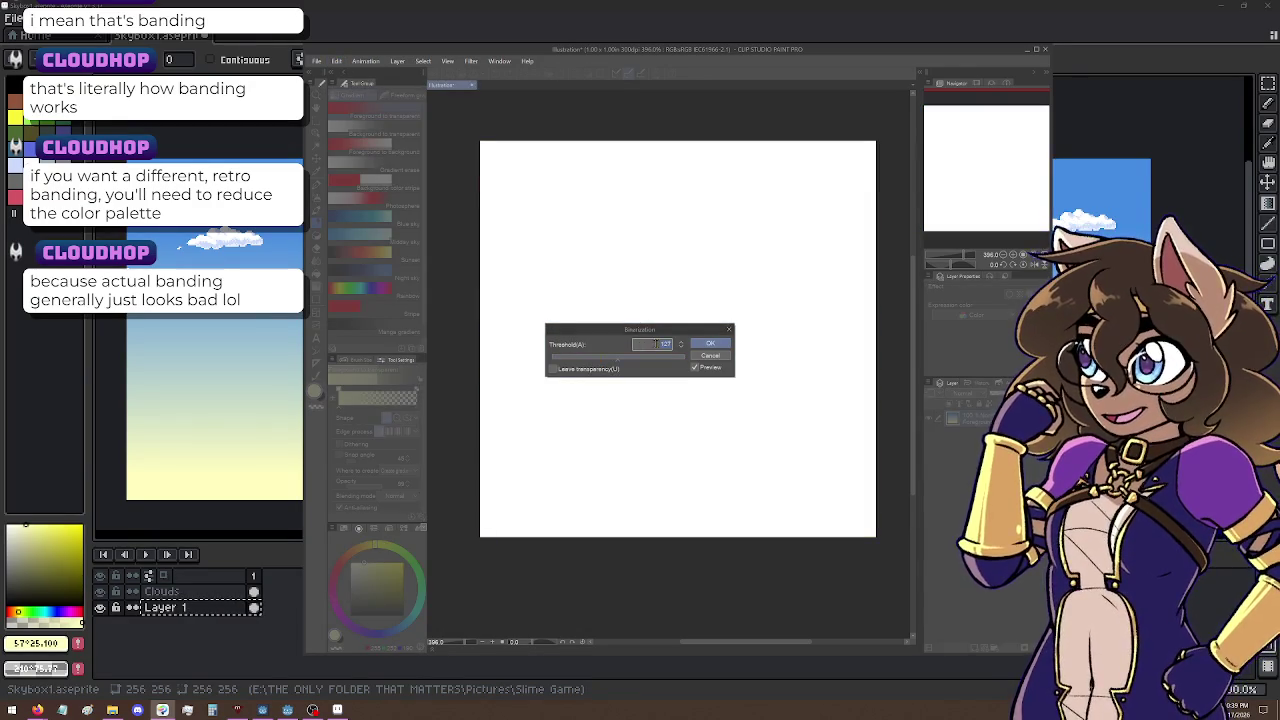
mouse_move(610, 362)
mouse_down()
mouse_move(572, 361)
mouse_move(703, 367)
mouse_up()
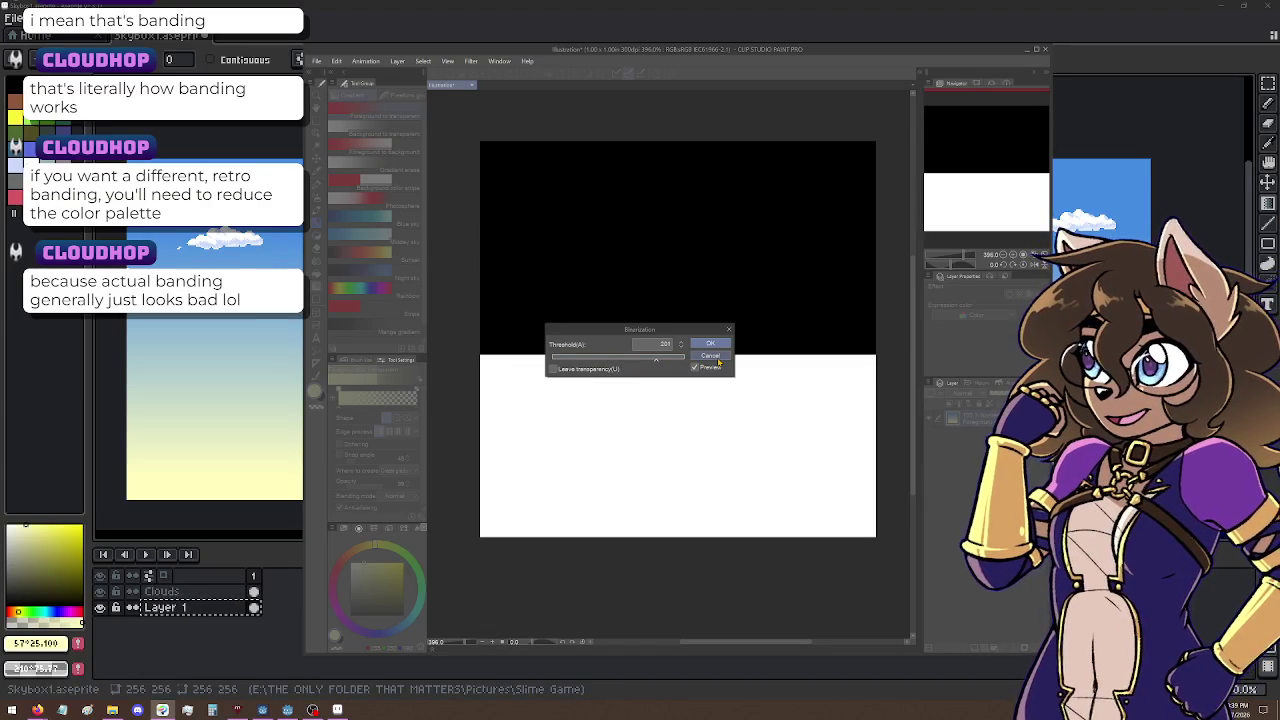
click(716, 359)
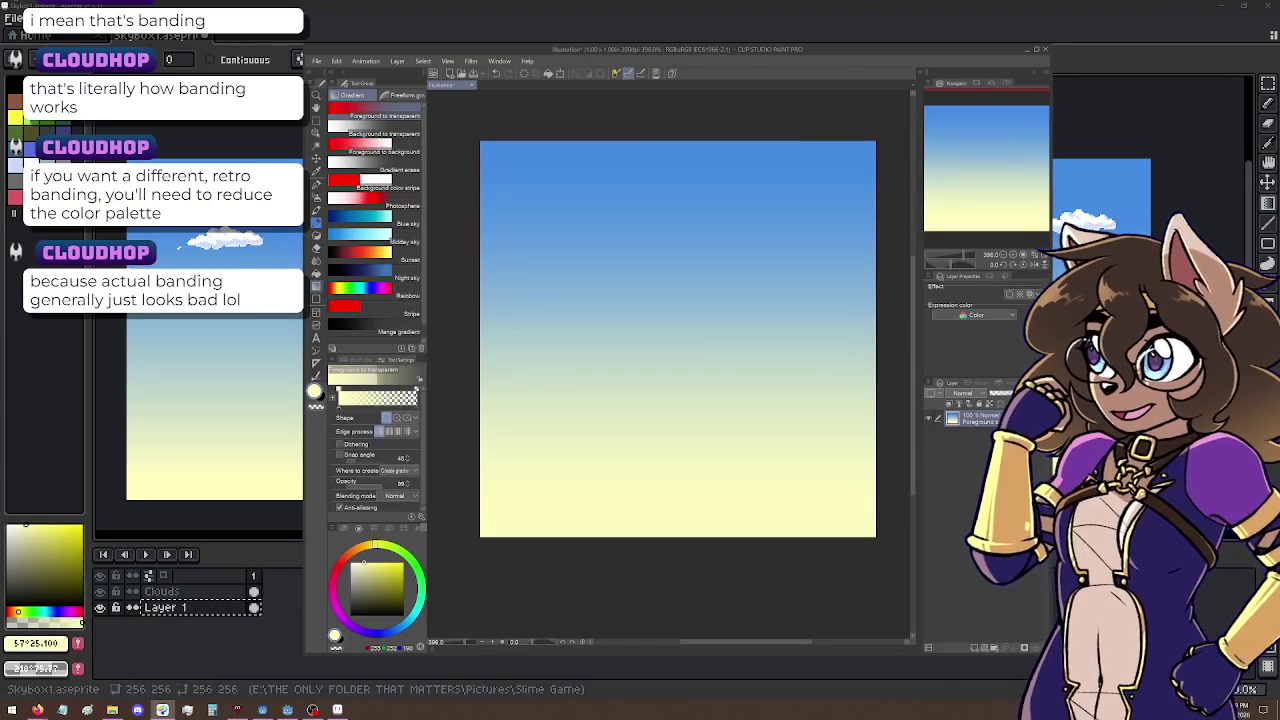
Step: Open Tonal Correction > Posterization for the gradient
click(338, 62)
mouse_move(322, 63)
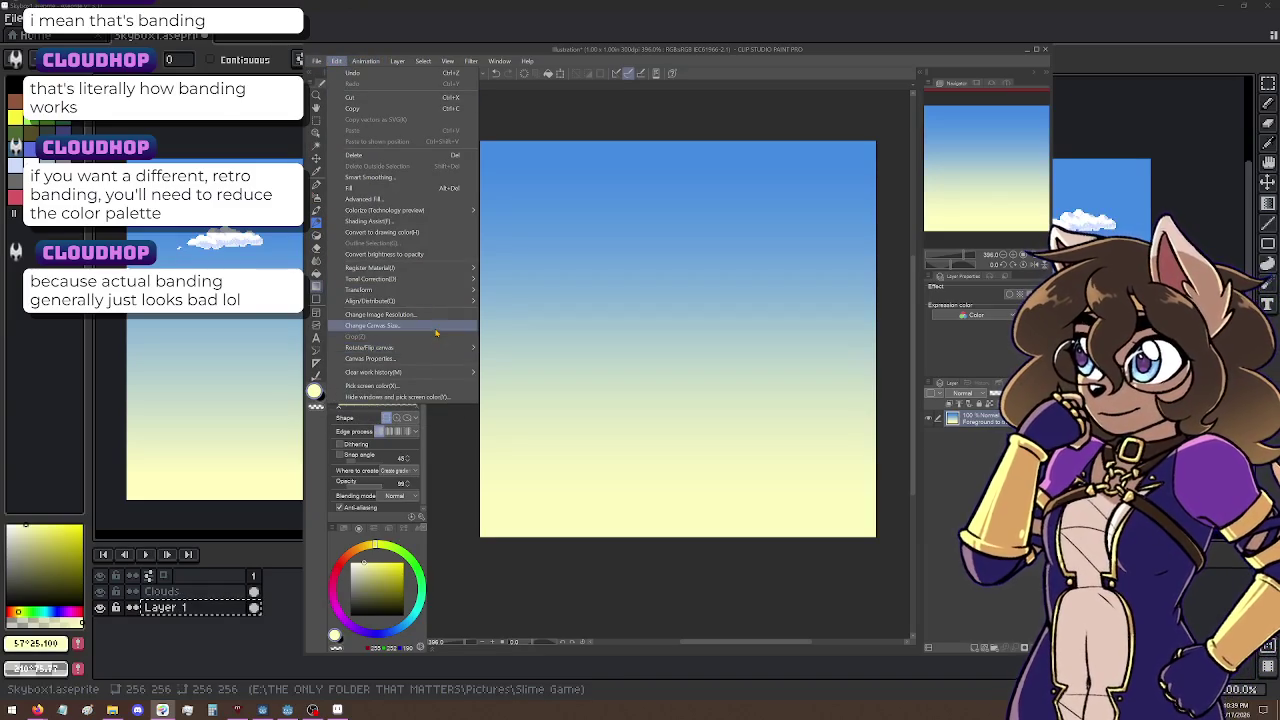
mouse_move(432, 282)
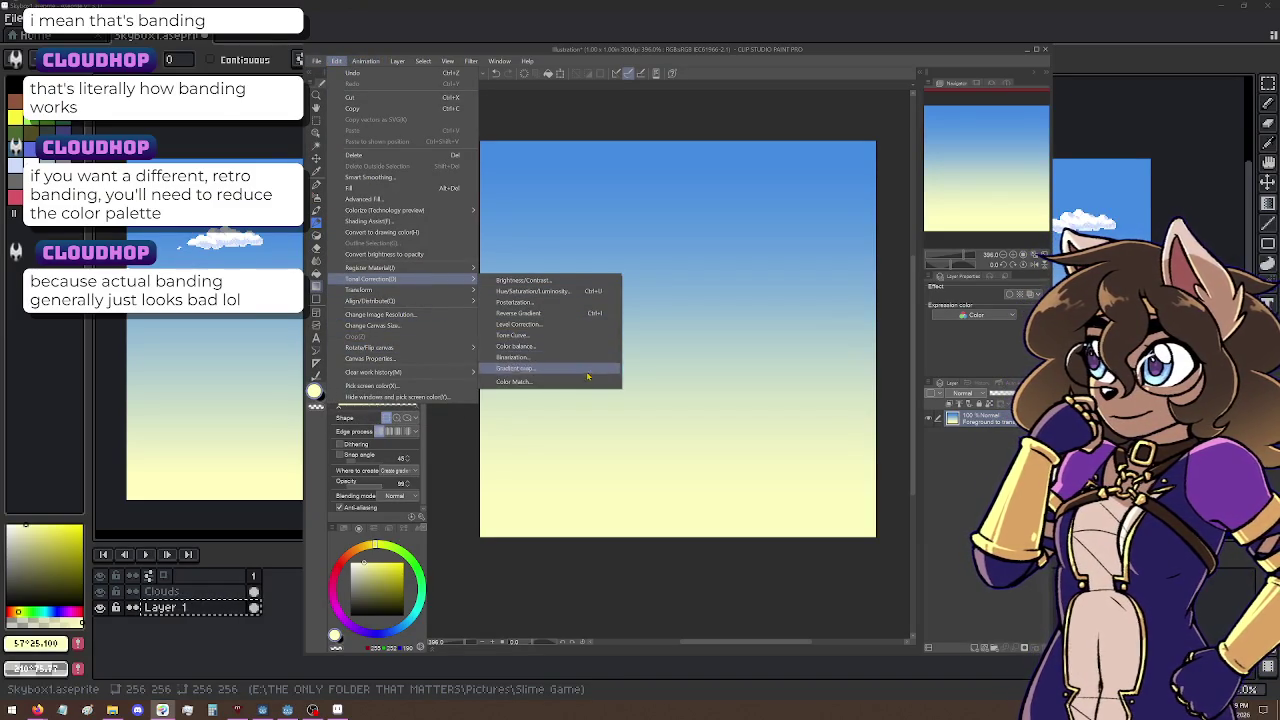
click(530, 302)
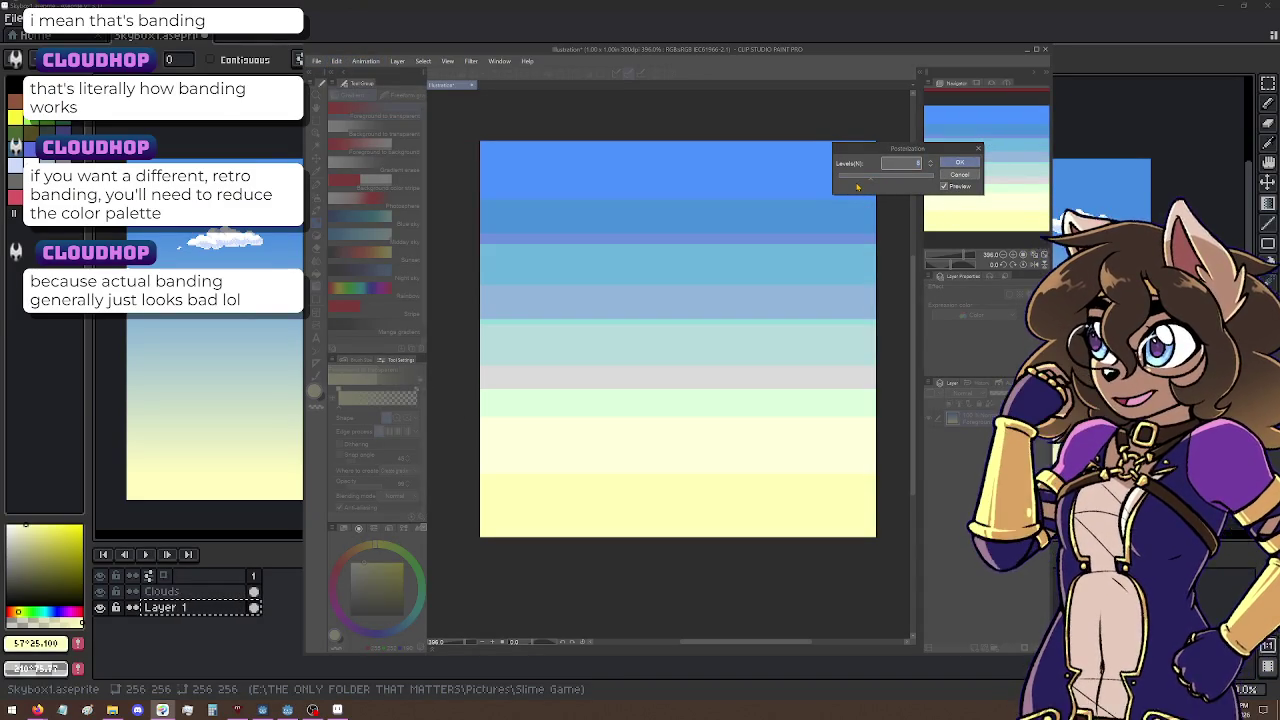
Step: Try Posterization at 15 levels, cancel it, and close the illustration without saving
mouse_move(862, 177)
mouse_down()
mouse_move(849, 178)
mouse_move(889, 183)
mouse_up()
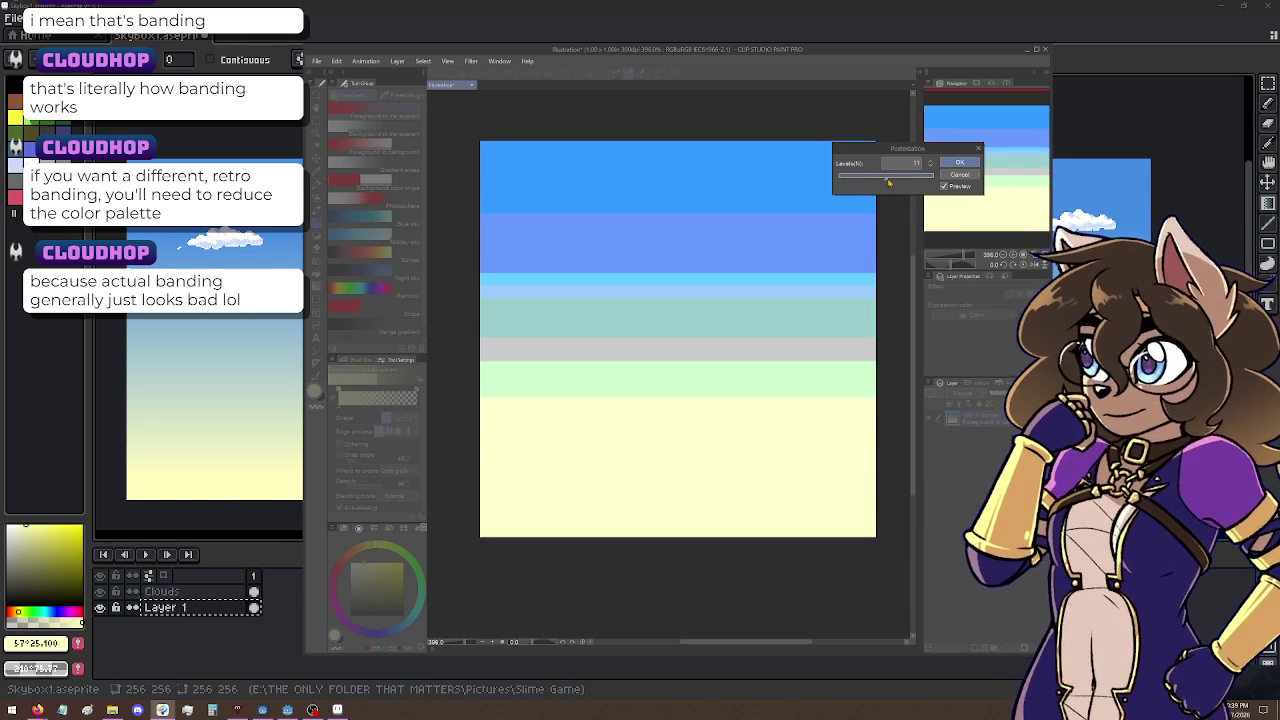
click(909, 178)
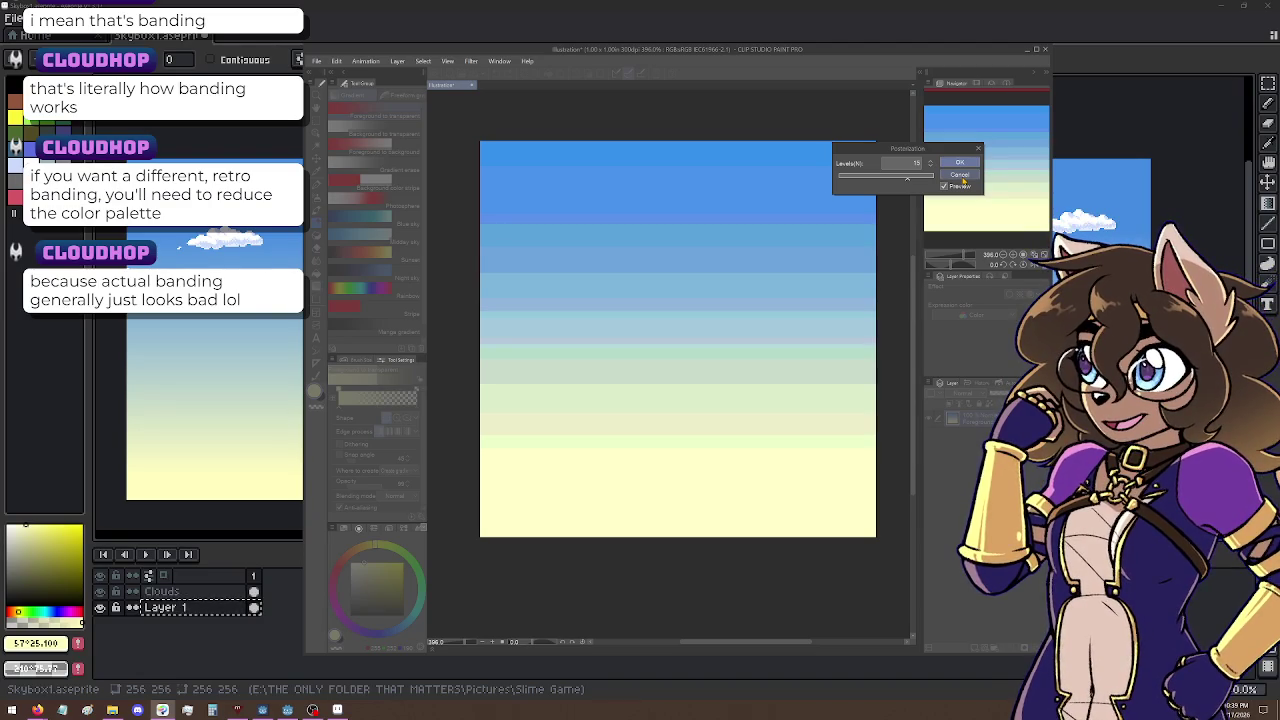
click(961, 177)
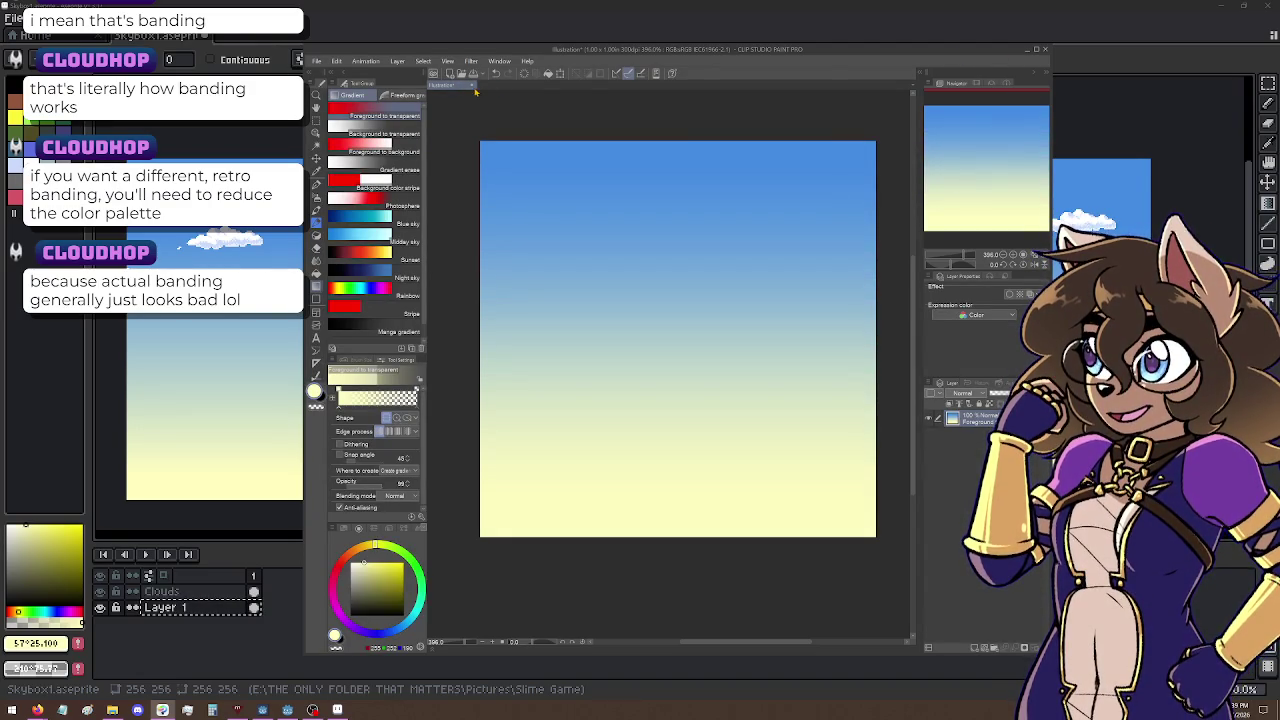
click(472, 85)
click(650, 258)
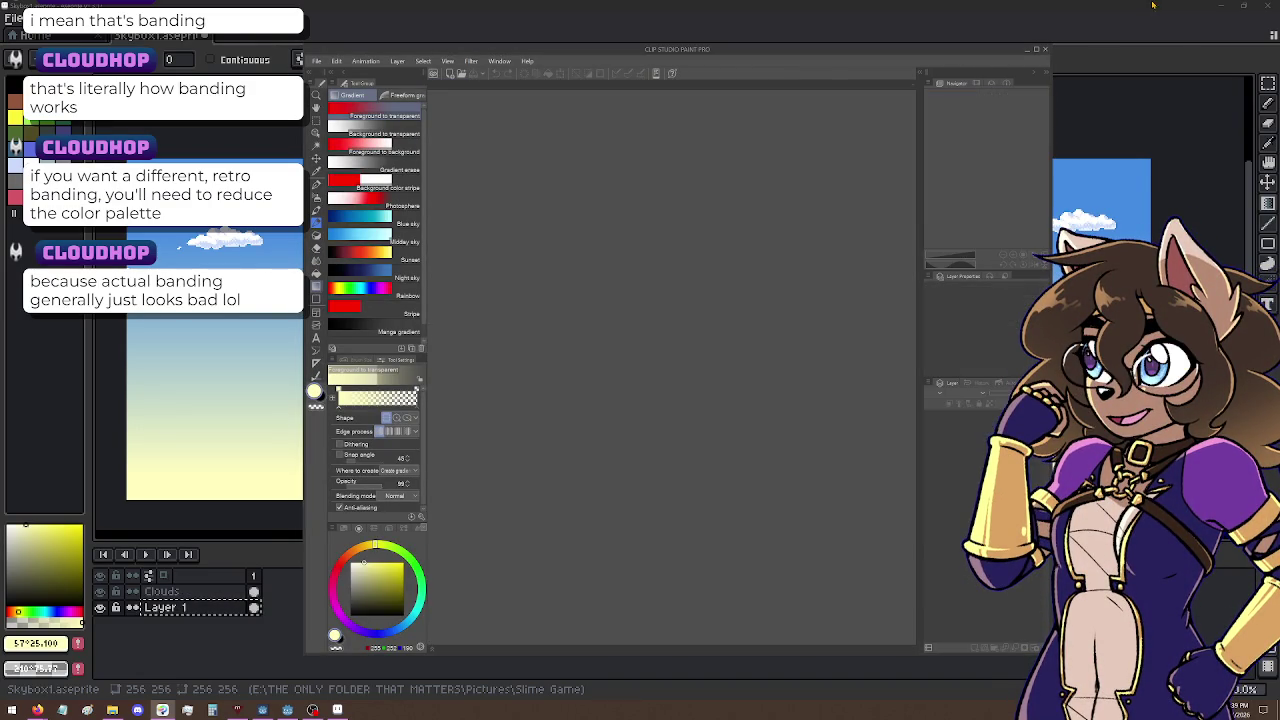
Step: Return to Aseprite, clear the selection, and briefly hide Layer 1's sky gradient to check it
click(1046, 50)
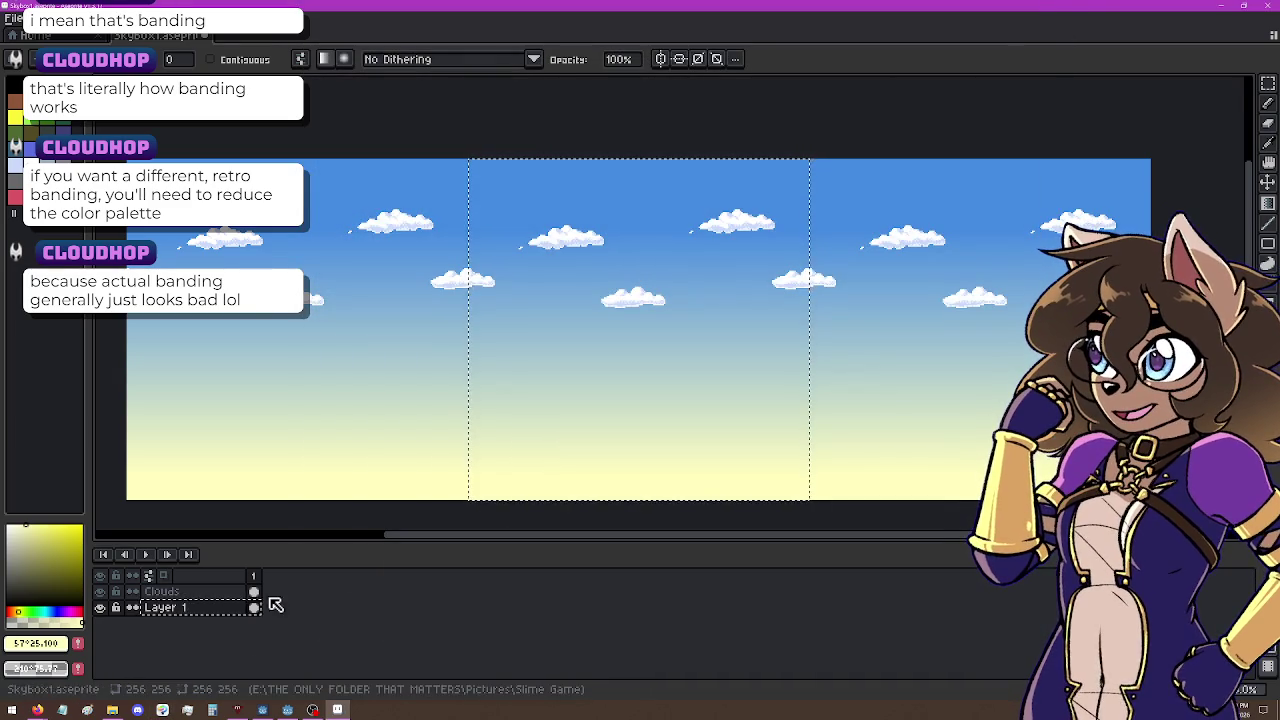
key(ctrl+d)
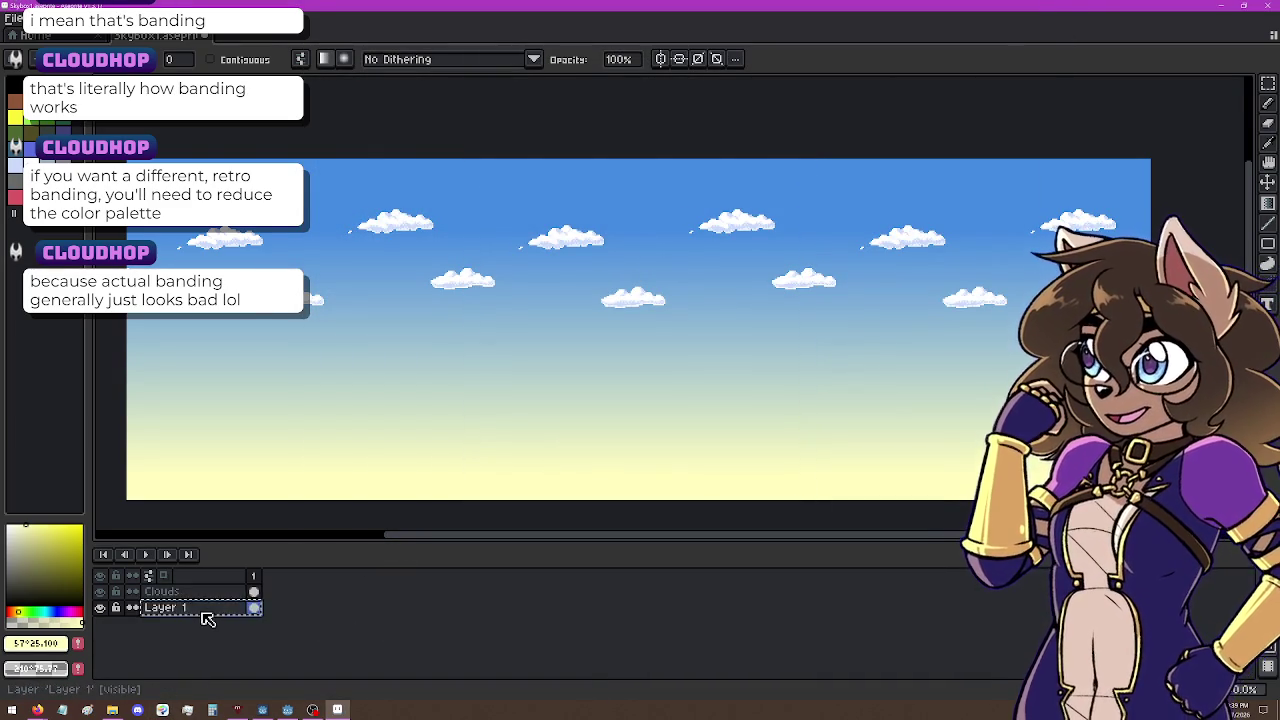
key(Delete)
key(ctrl+z)
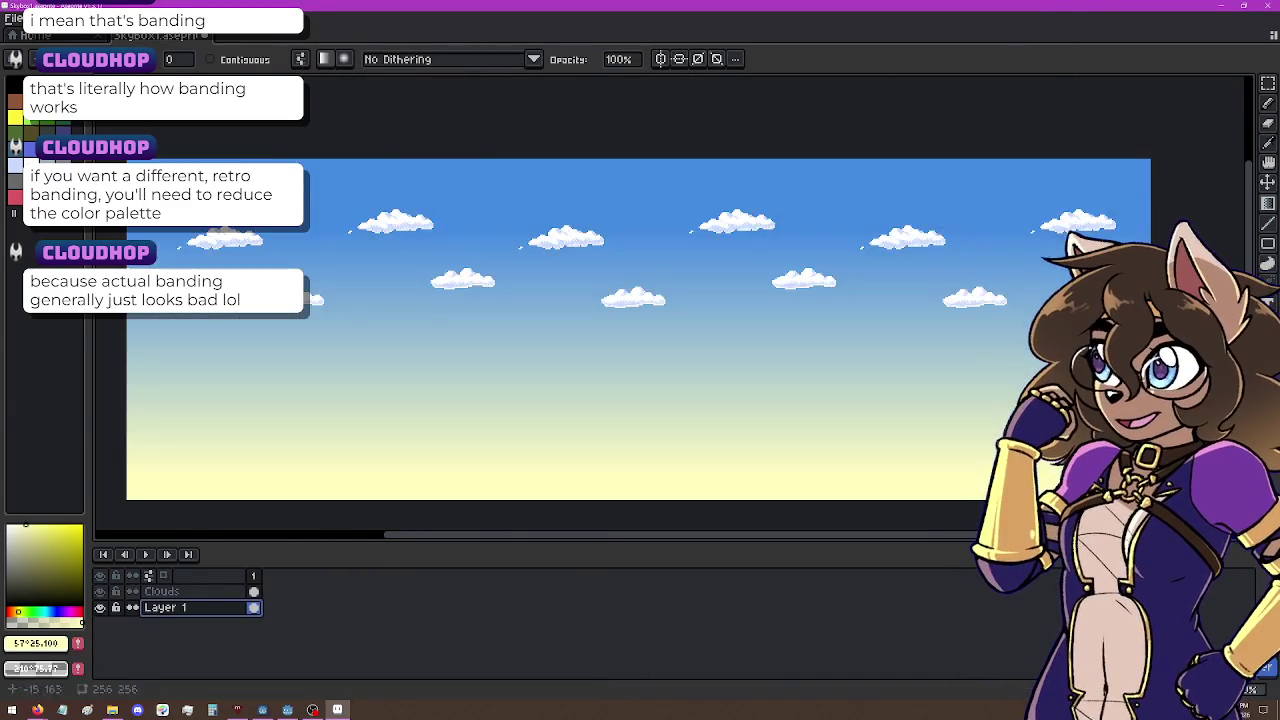
Step: Pick the sky blue from the canvas and replace the sky gradient with a flat blue fill
key(i)
click(470, 163)
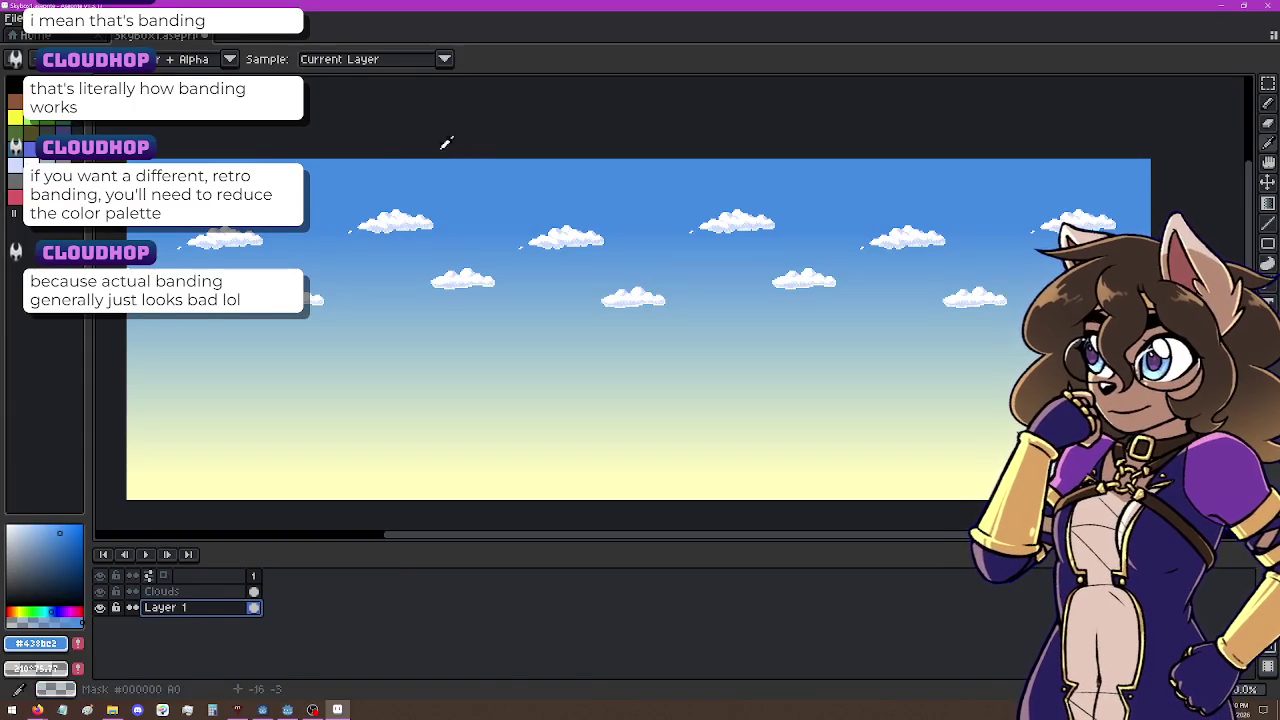
click(40, 19)
key(Escape)
key(shift+g)
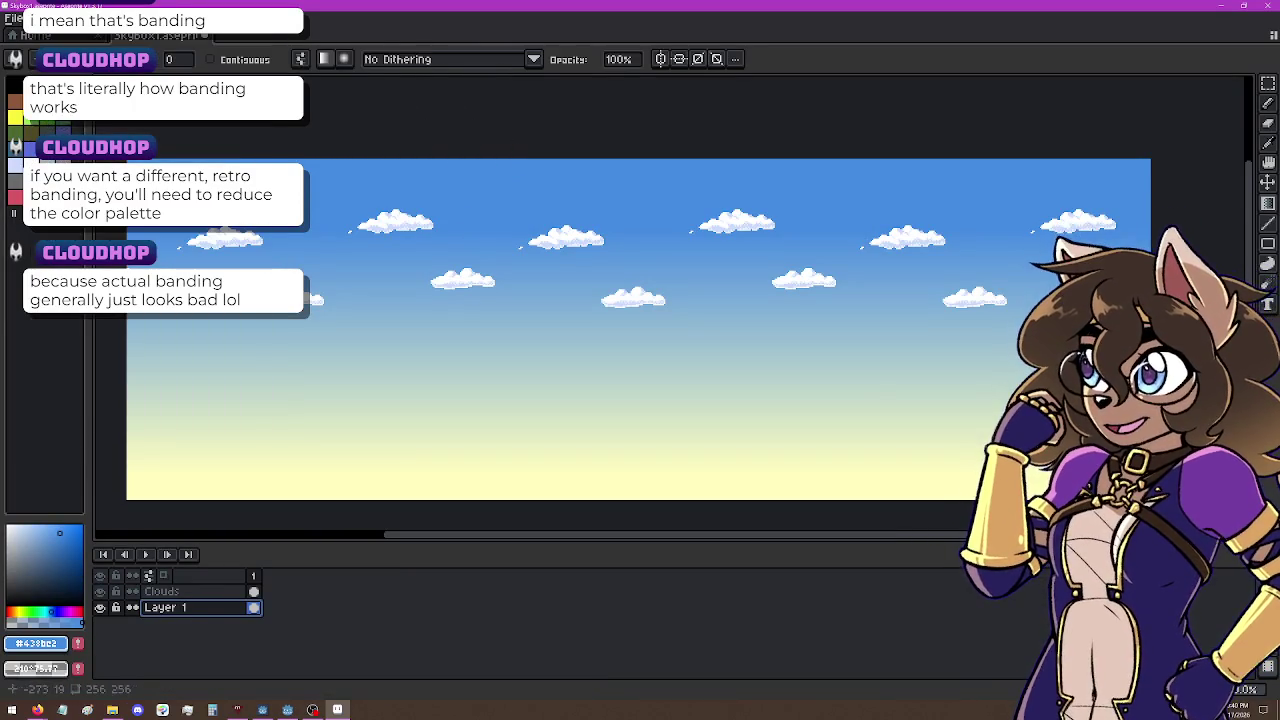
key(ctrl+shift+d)
click(40, 19)
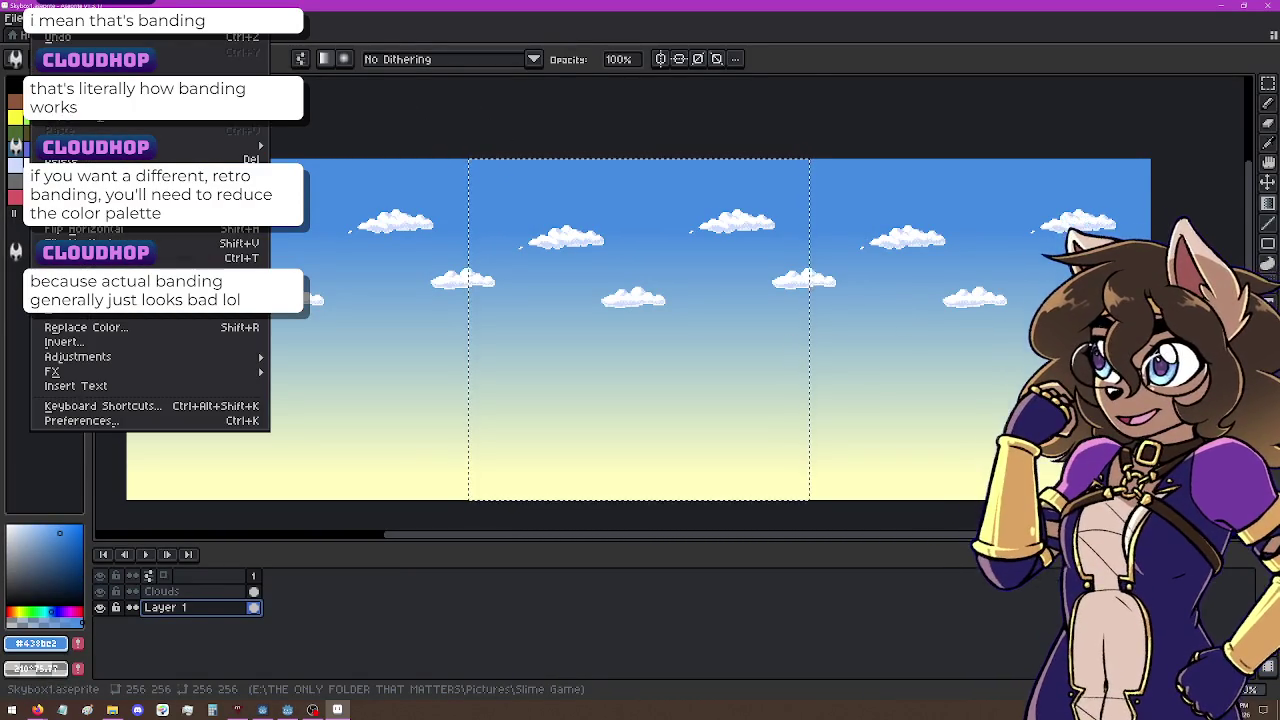
click(45, 40)
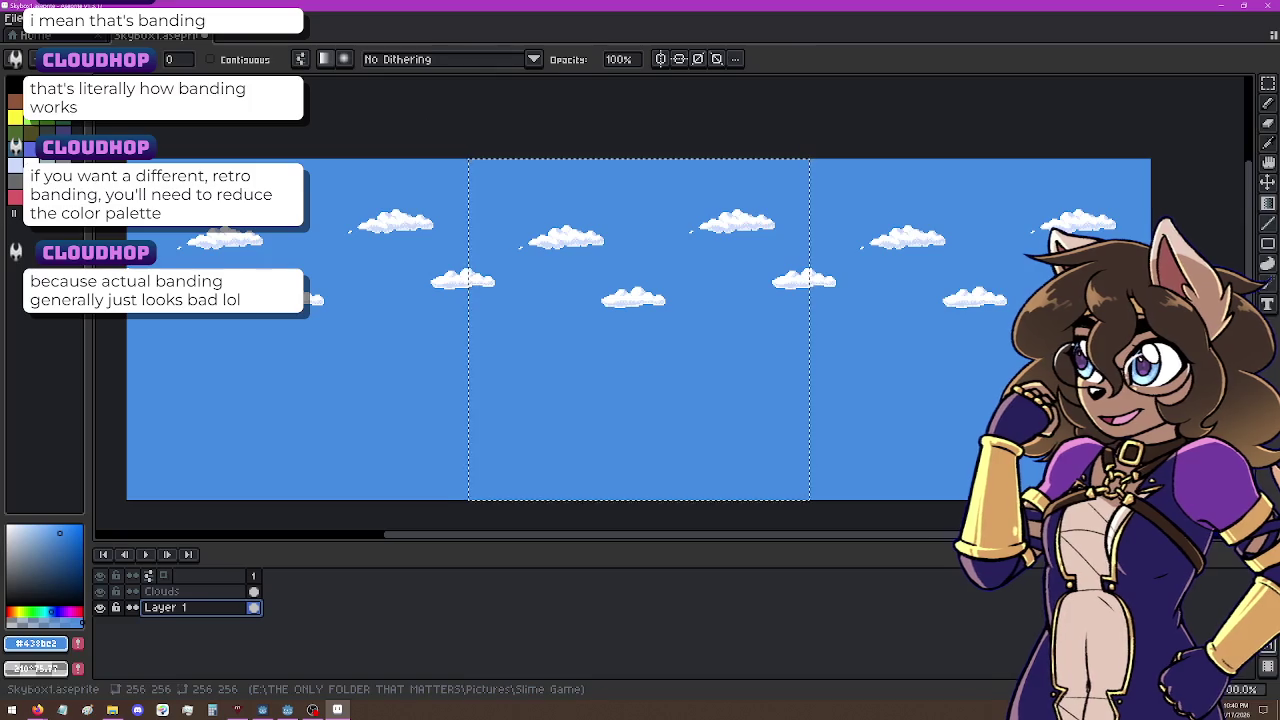
key(ctrl+d)
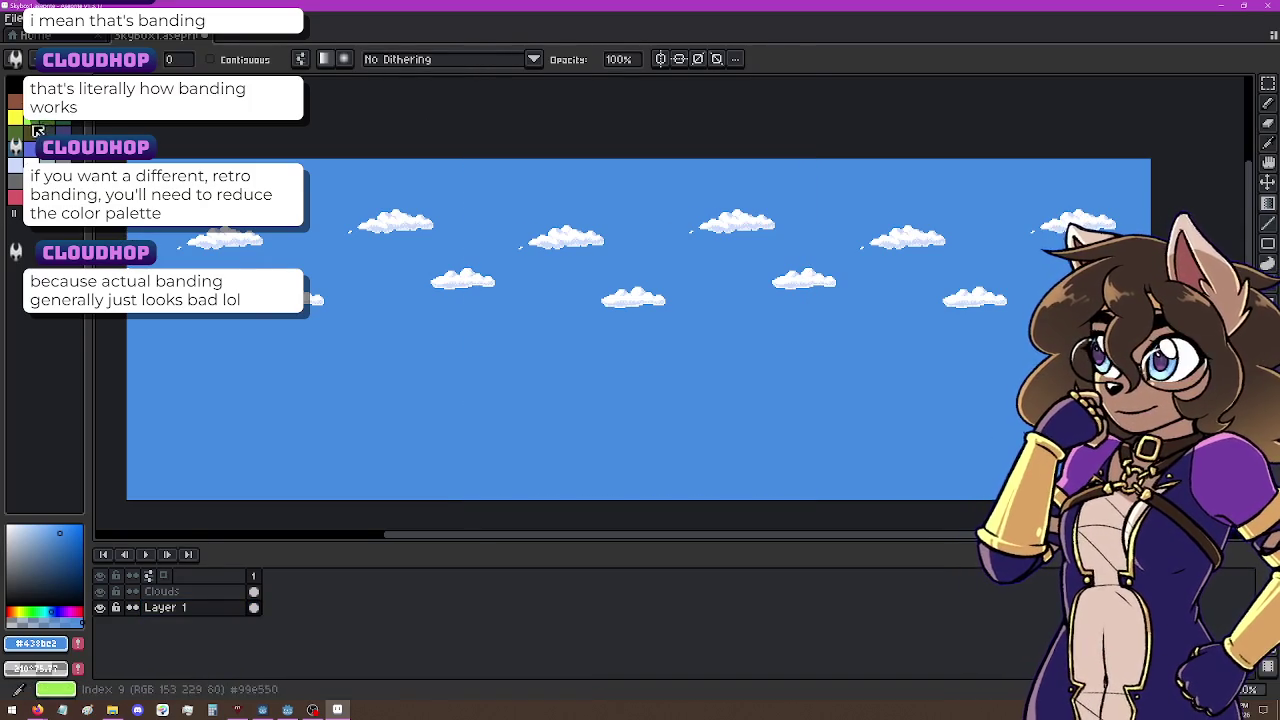
Step: Choose a pale, fully bright yellow (57°, 49, 100) as the drawing colour
click(17, 612)
click(50, 527)
click(44, 524)
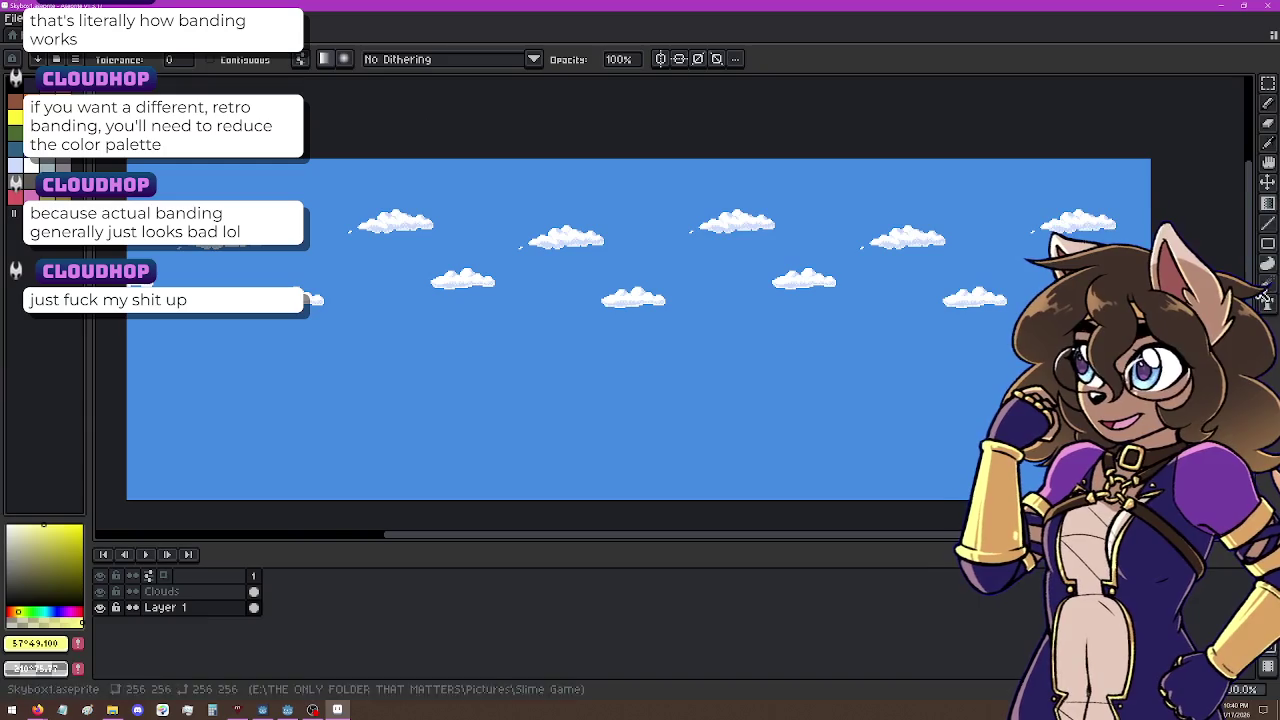
Step: Add a new layer above Layer 1 and set the brush to 16px for the yellow line
key(b)
key(shift+n)
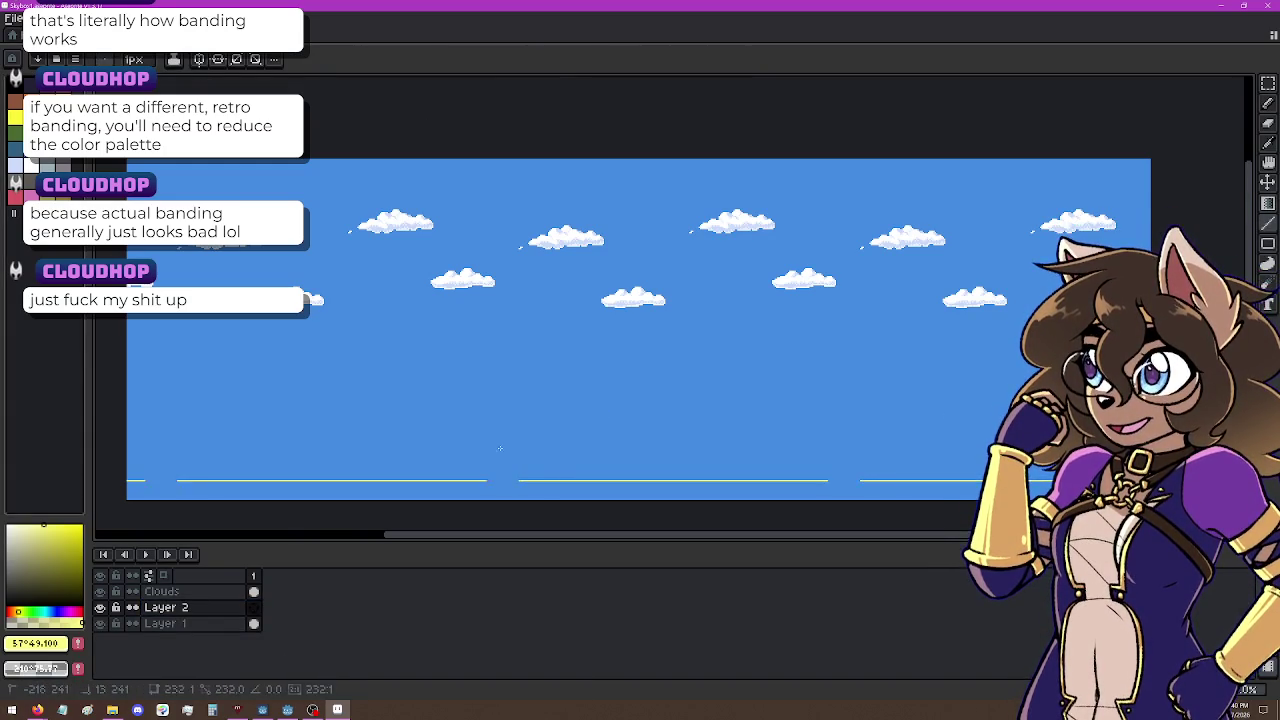
key(v)
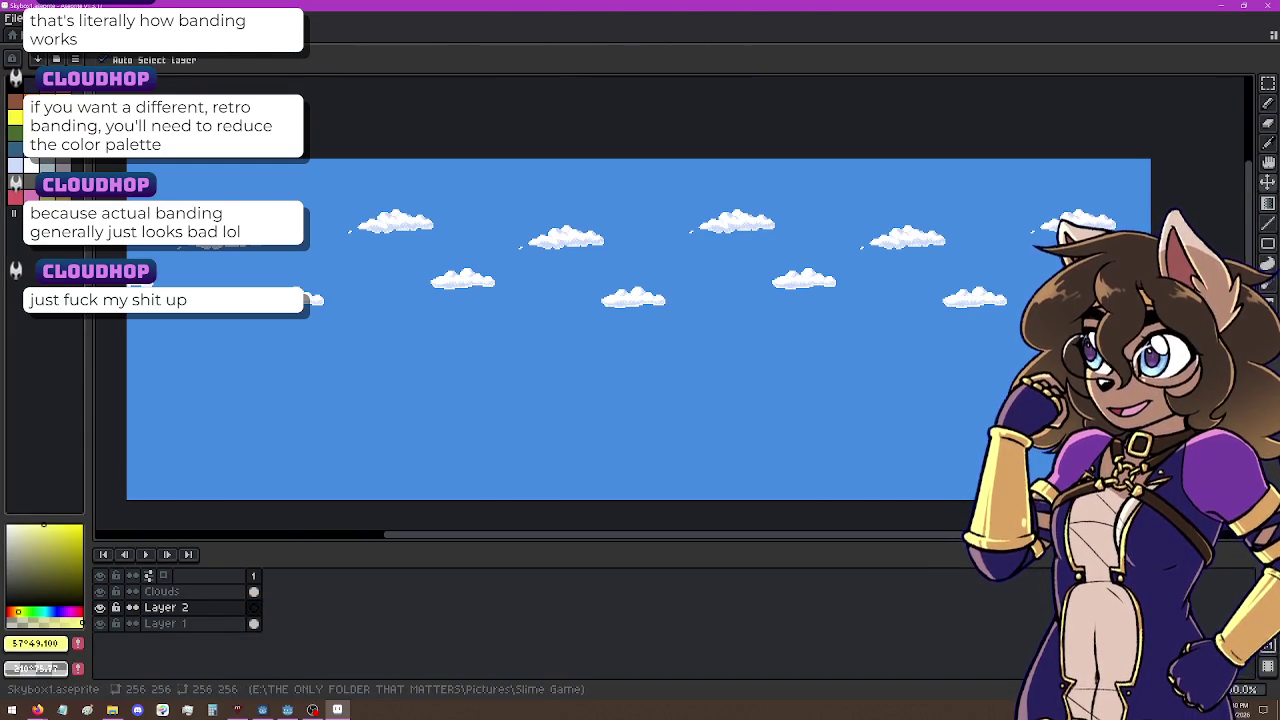
key(l)
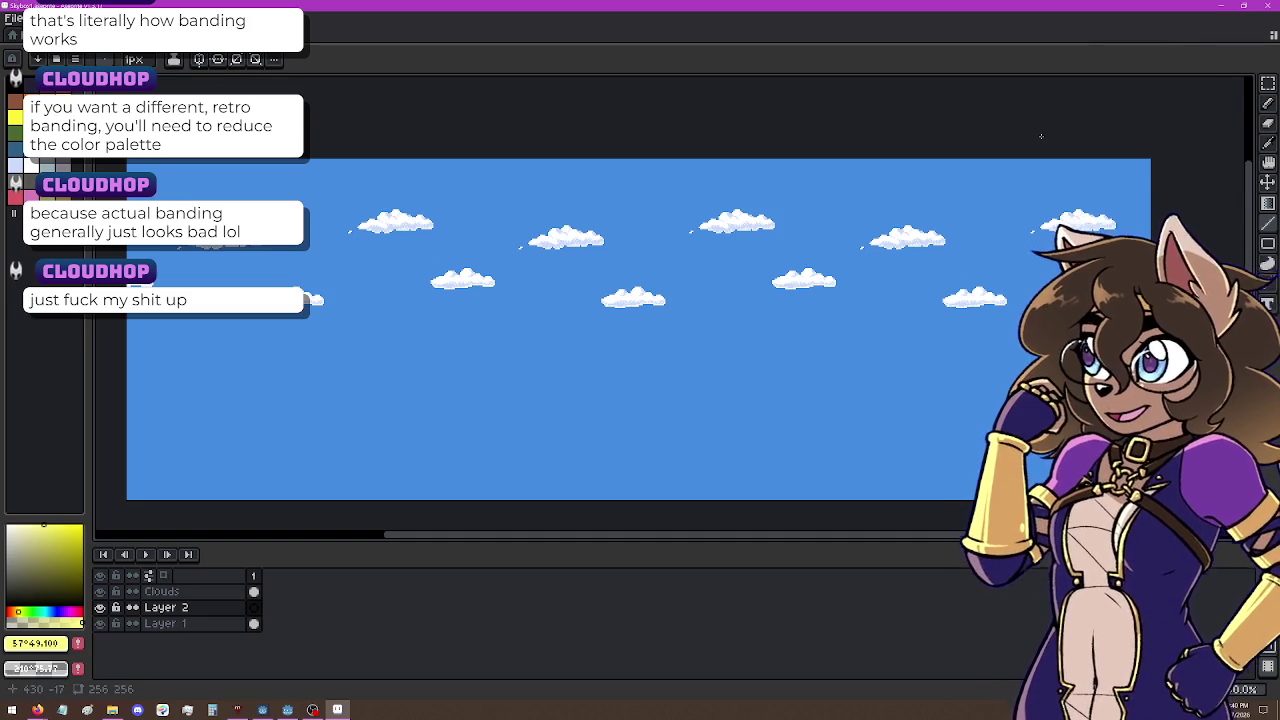
key(l)
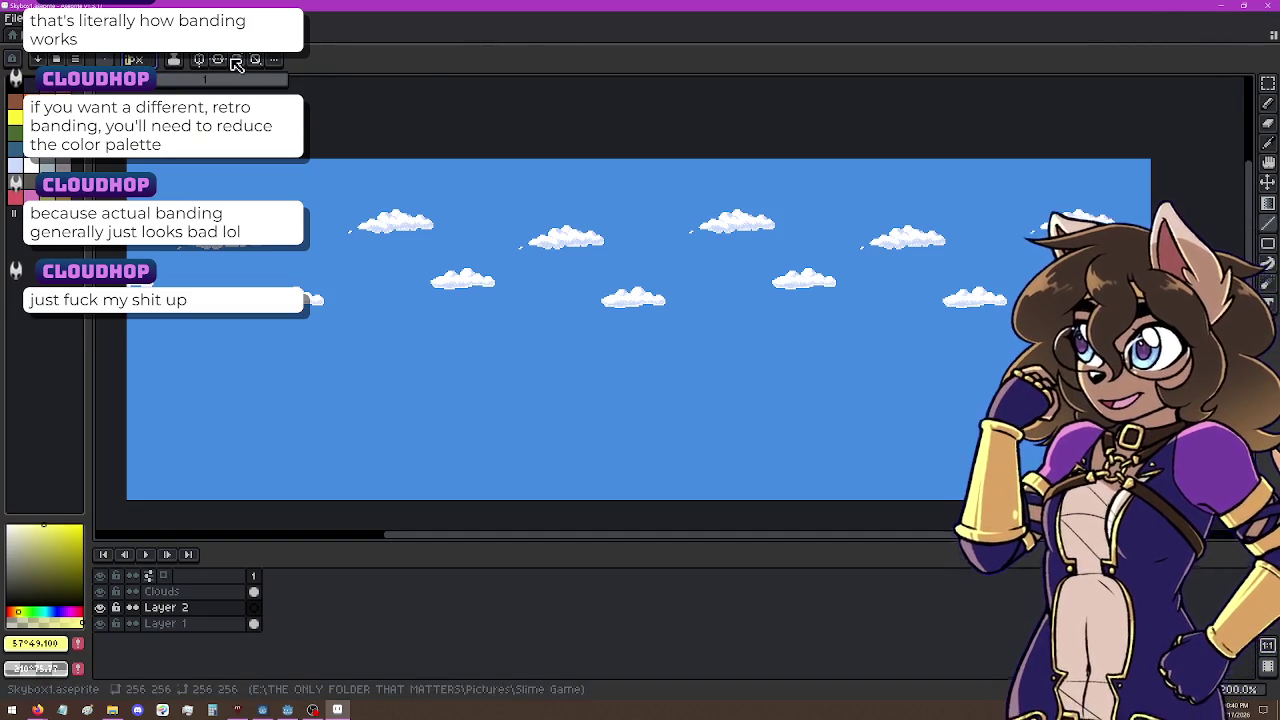
key(b)
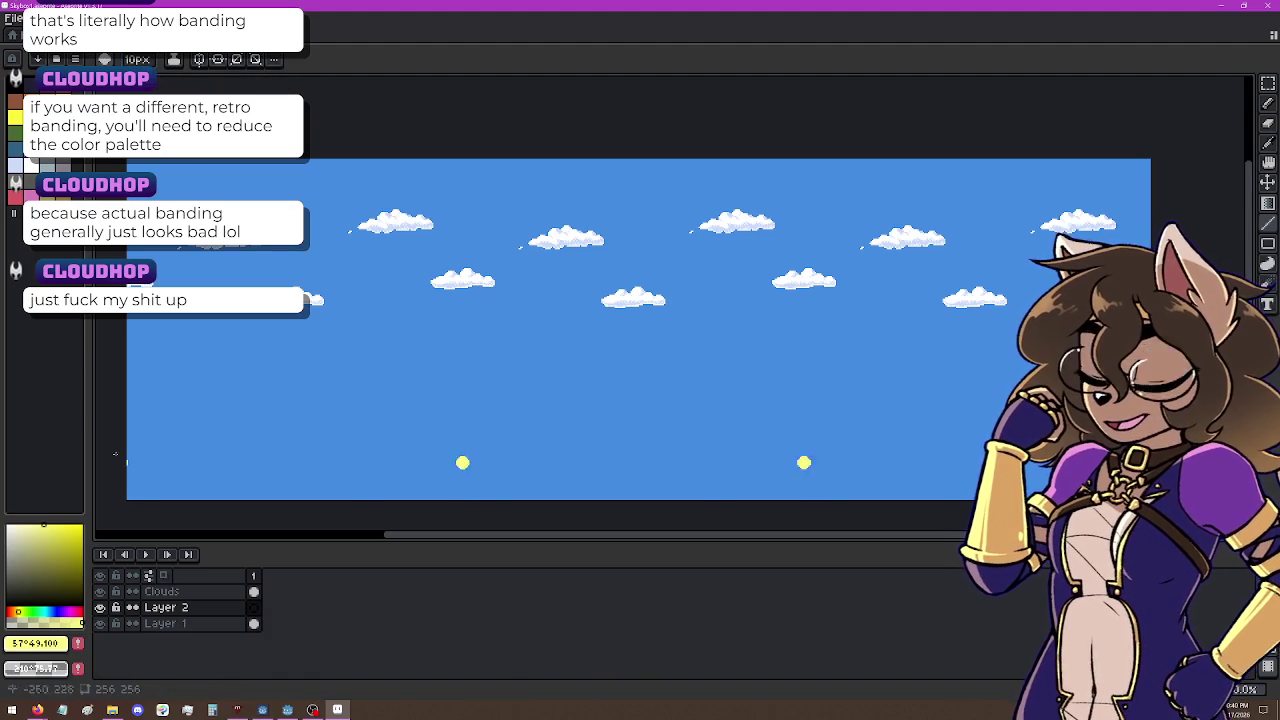
click(137, 59)
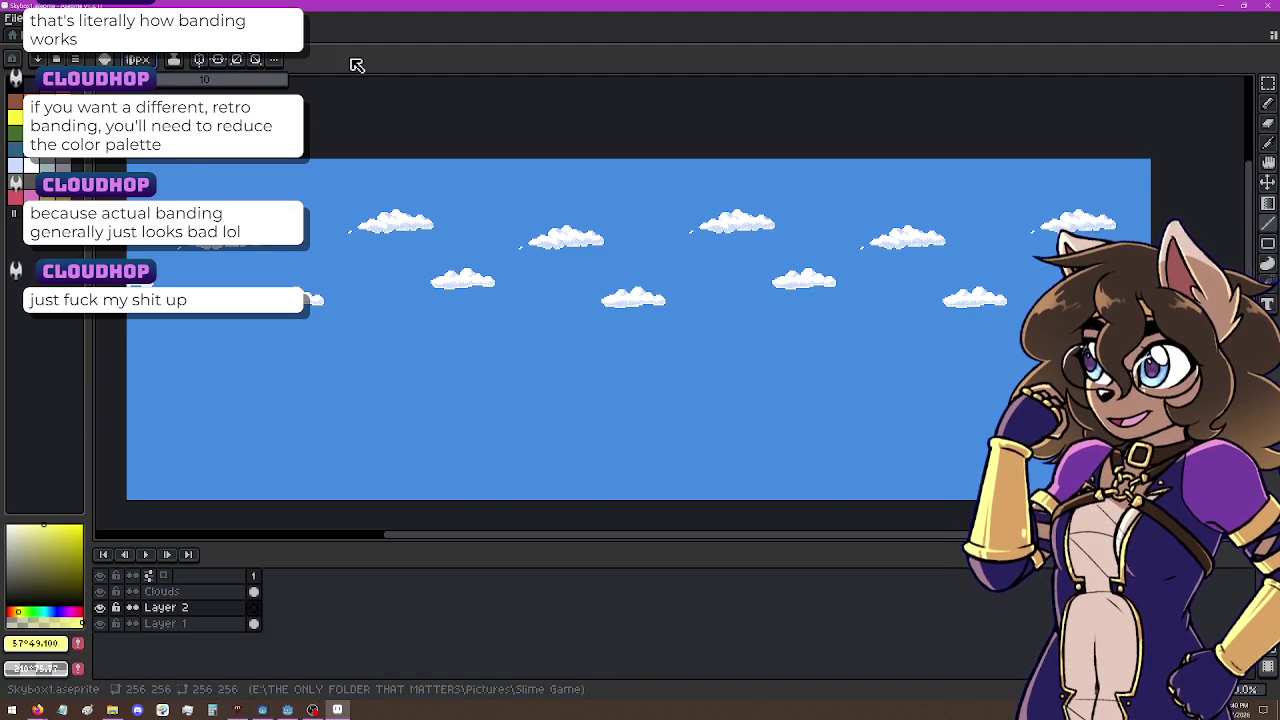
click(280, 79)
drag(280, 79, 160, 79)
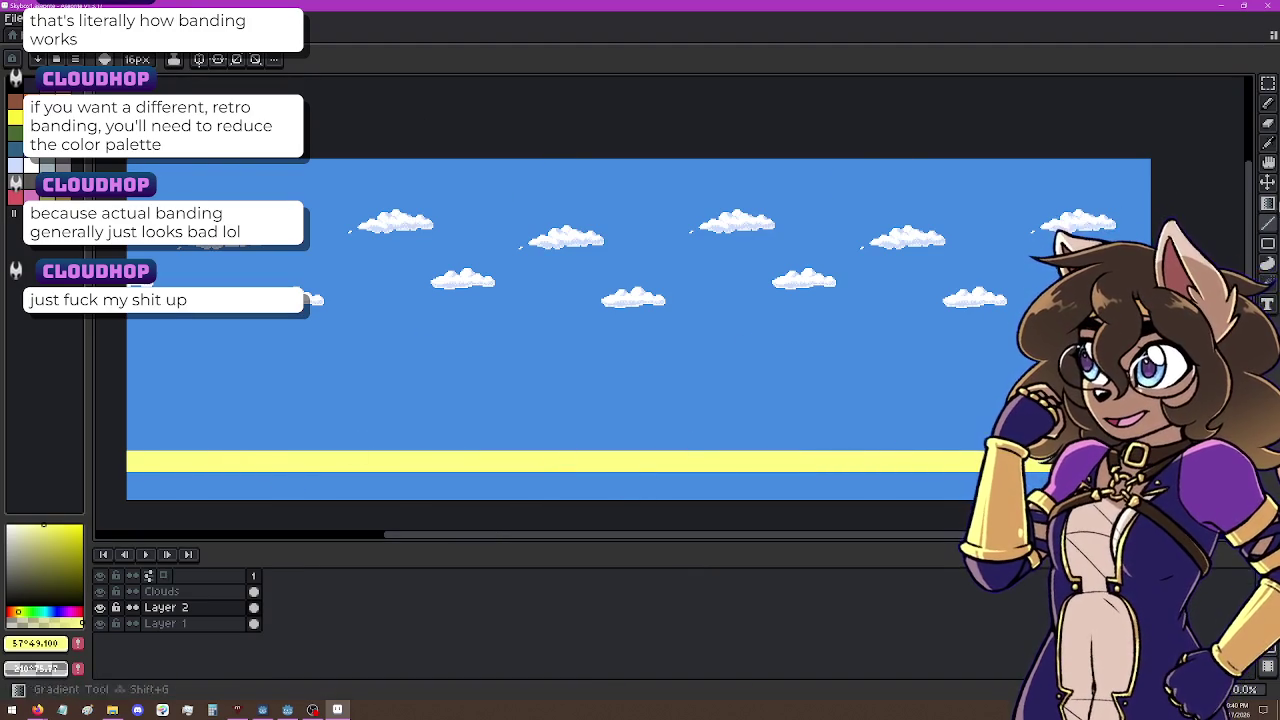
Step: Move the yellow band on Layer 2 up toward the clouds
click(1267, 182)
mouse_move(699, 475)
mouse_down()
mouse_move(705, 504)
mouse_move(712, 409)
mouse_move(700, 381)
mouse_up()
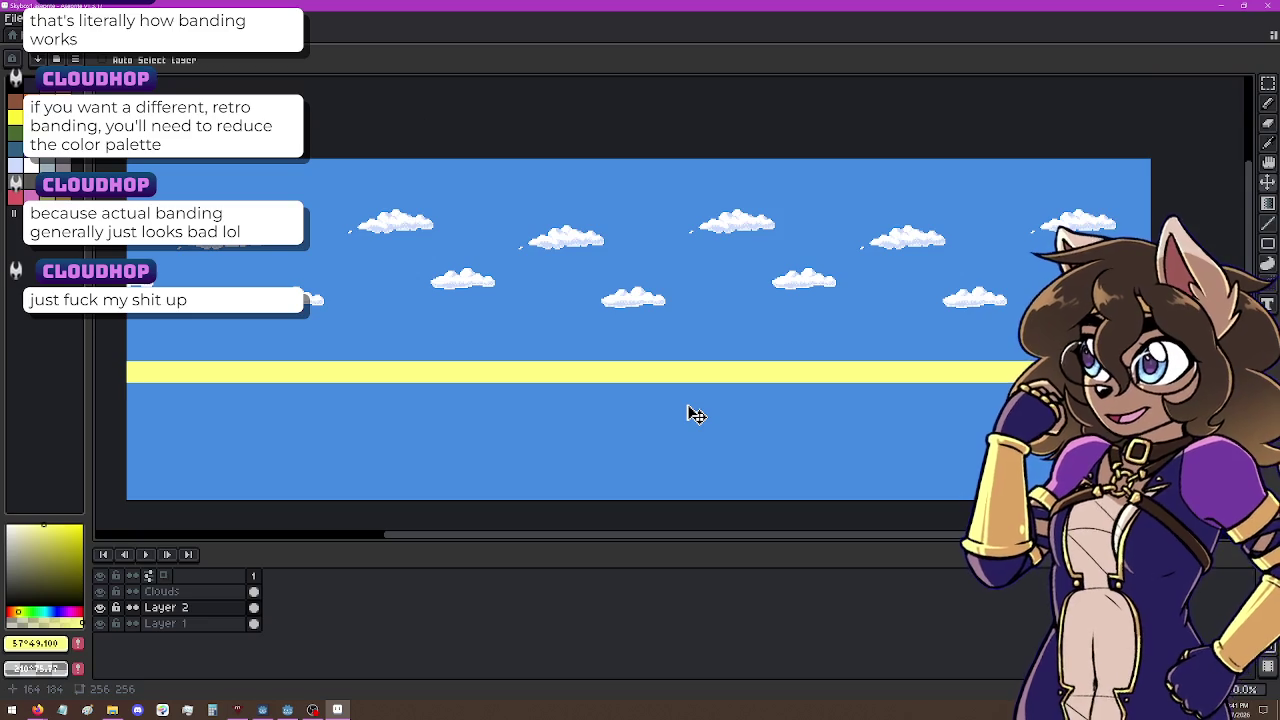
right_click(163, 612)
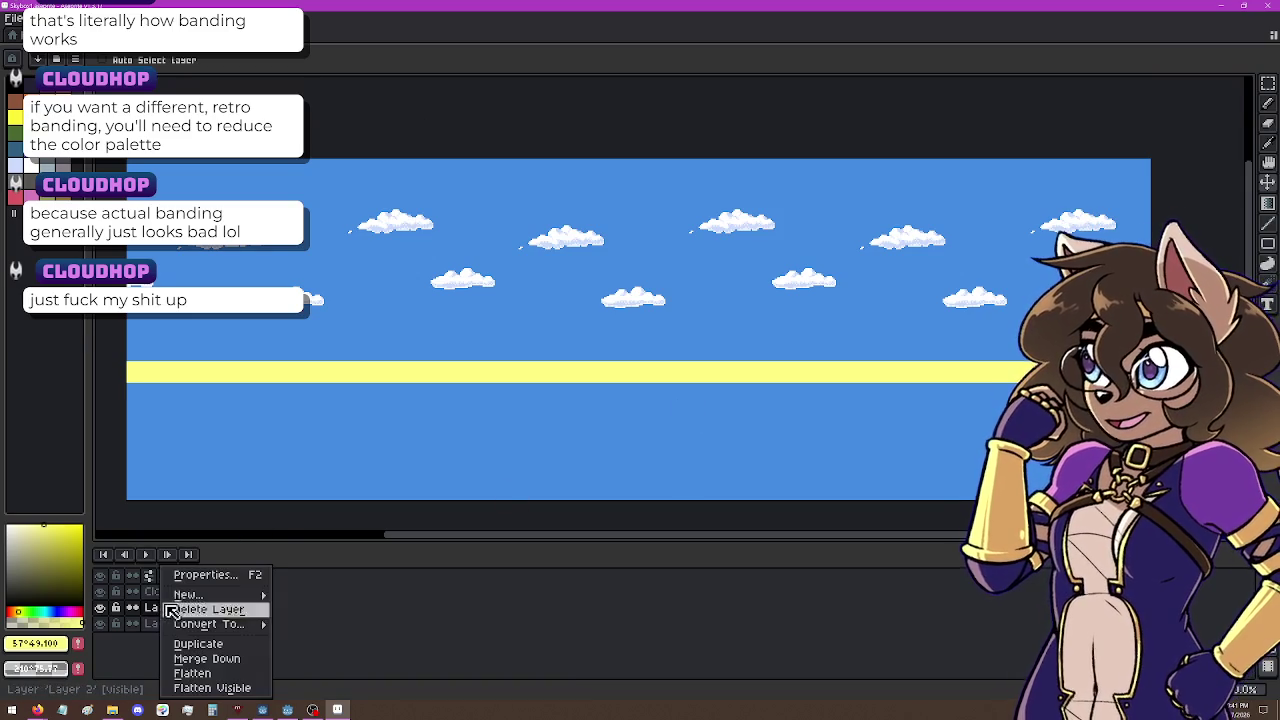
Step: Duplicate Layer 2 and move the copy up until it touches the original band
click(230, 645)
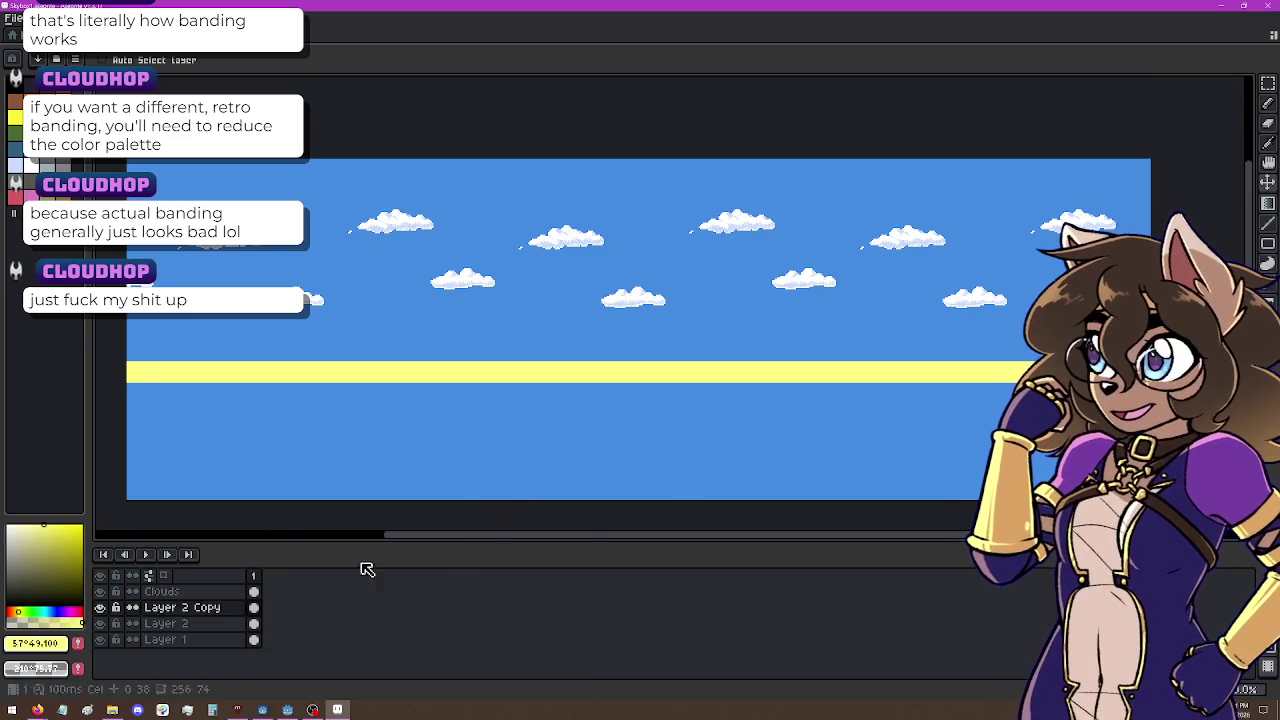
mouse_move(827, 388)
mouse_down()
mouse_move(828, 350)
mouse_move(827, 364)
mouse_up()
scroll(828, 362, up, 2)
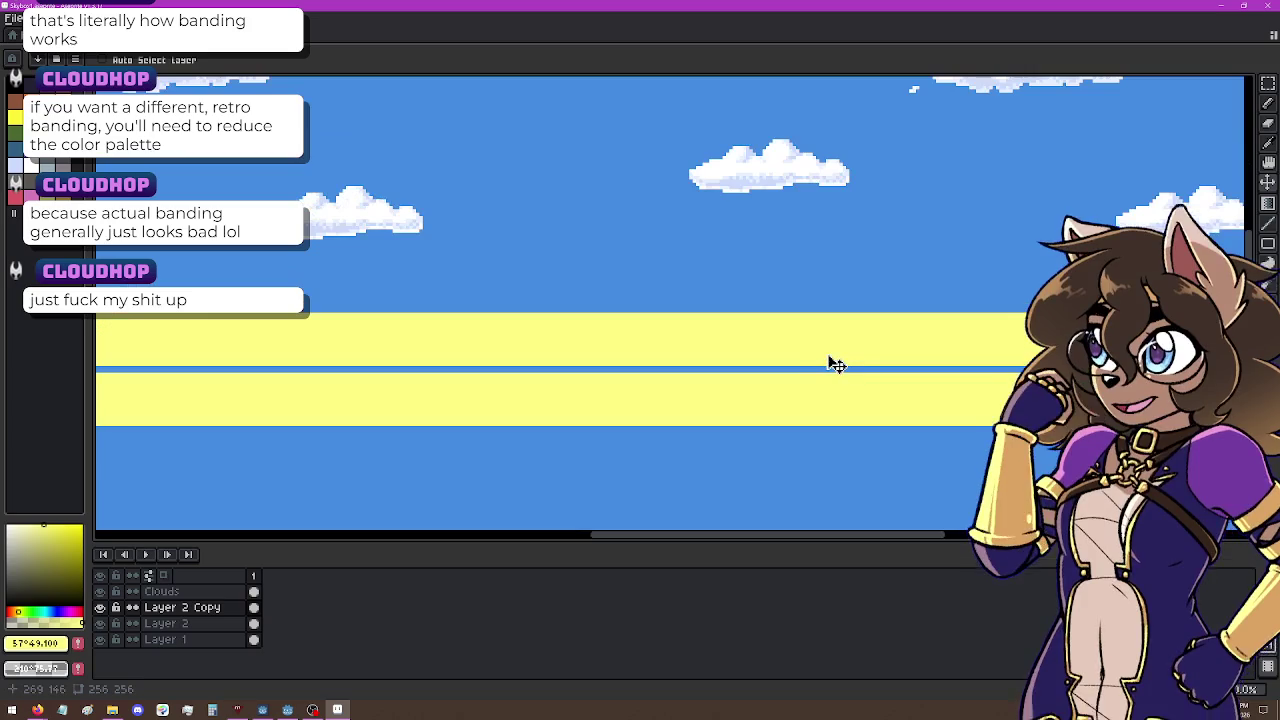
click(830, 370)
click(830, 370)
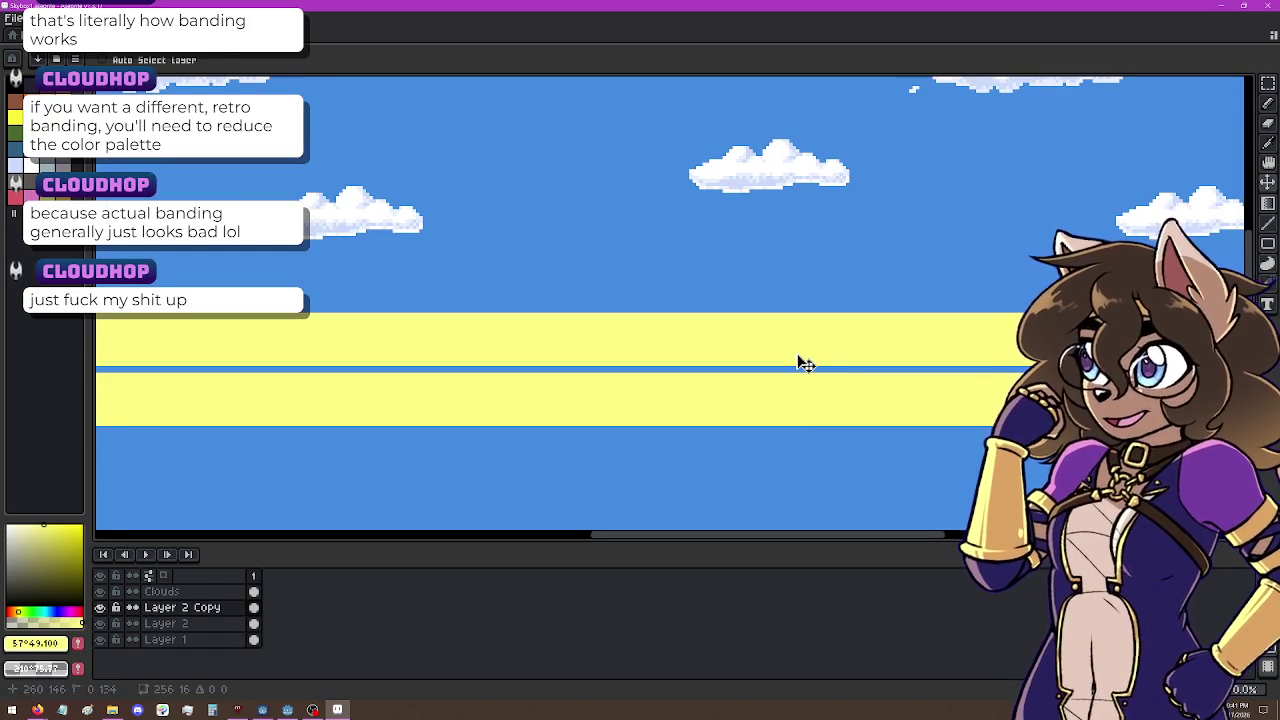
drag(805, 365, 800, 363)
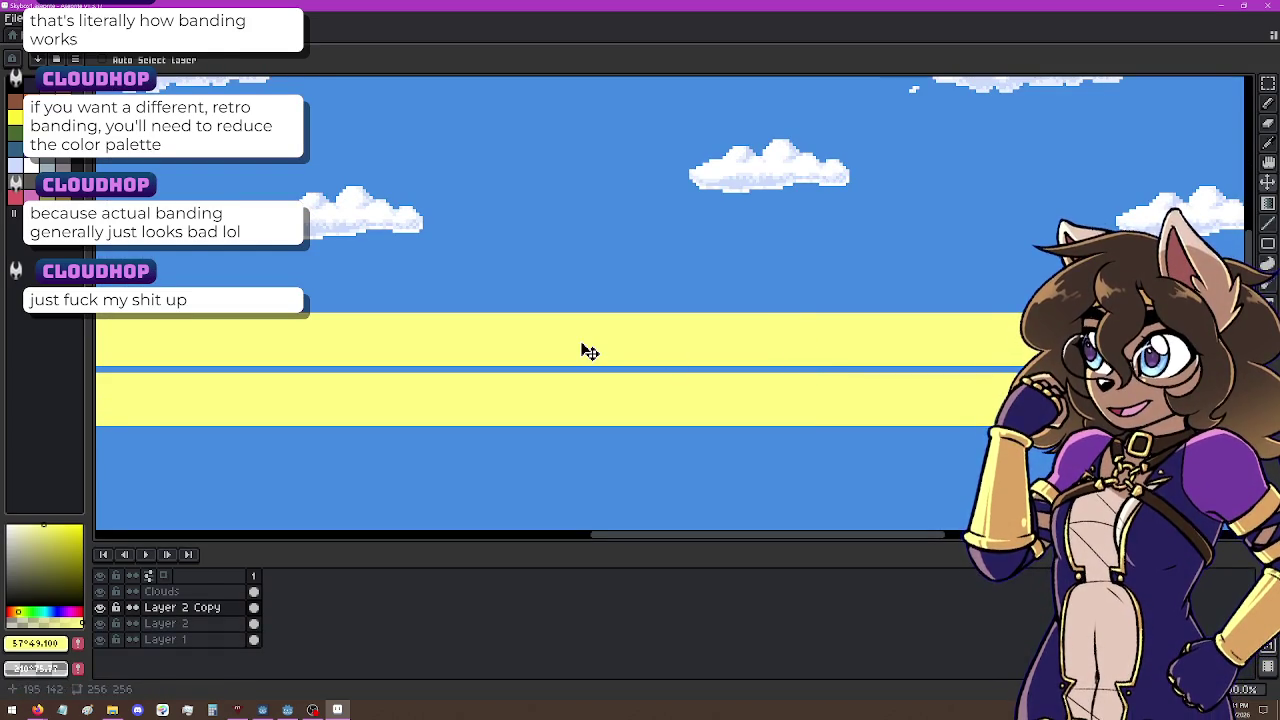
drag(589, 351, 589, 358)
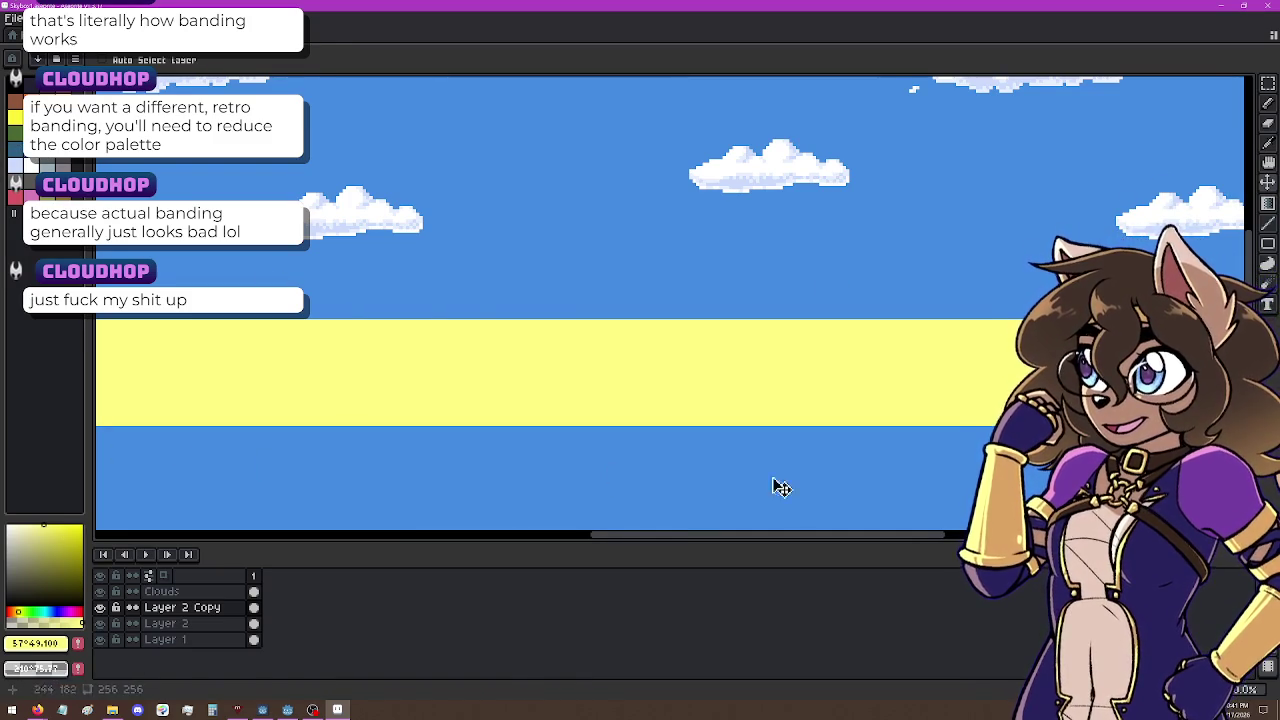
Step: Set Layer 2 Copy's opacity to 85%
double_click(213, 611)
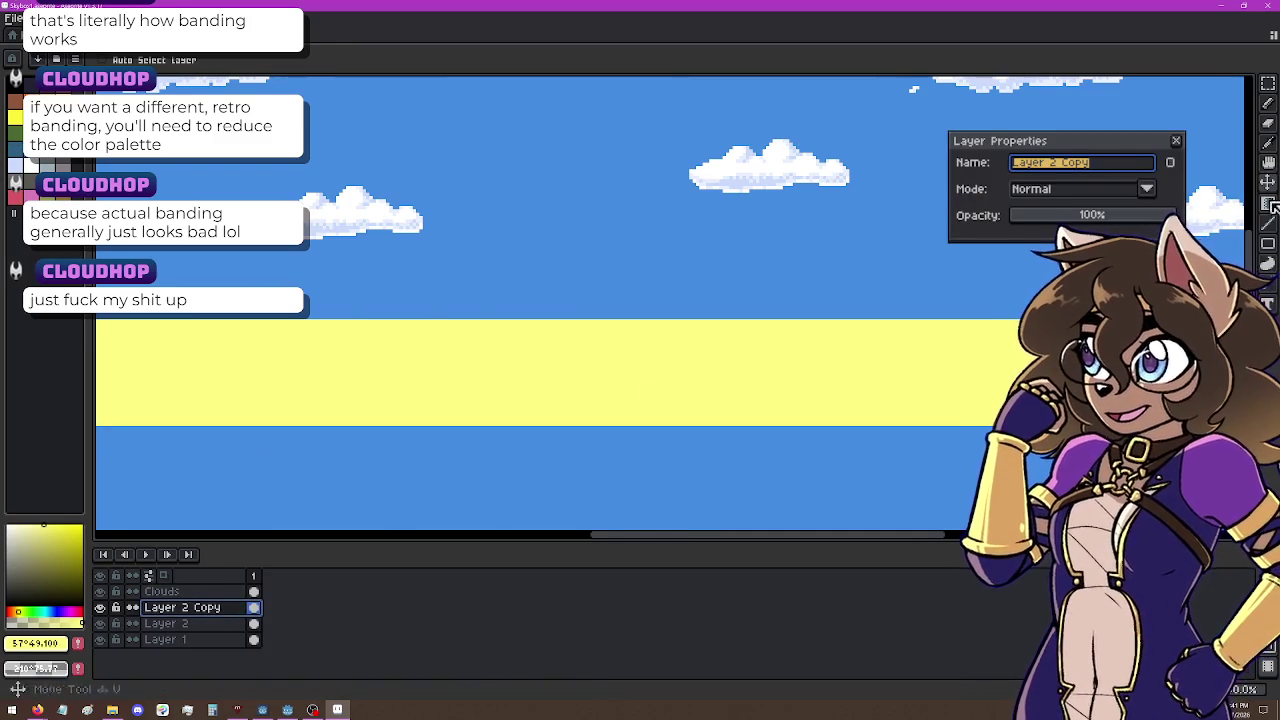
drag(1172, 215, 1169, 219)
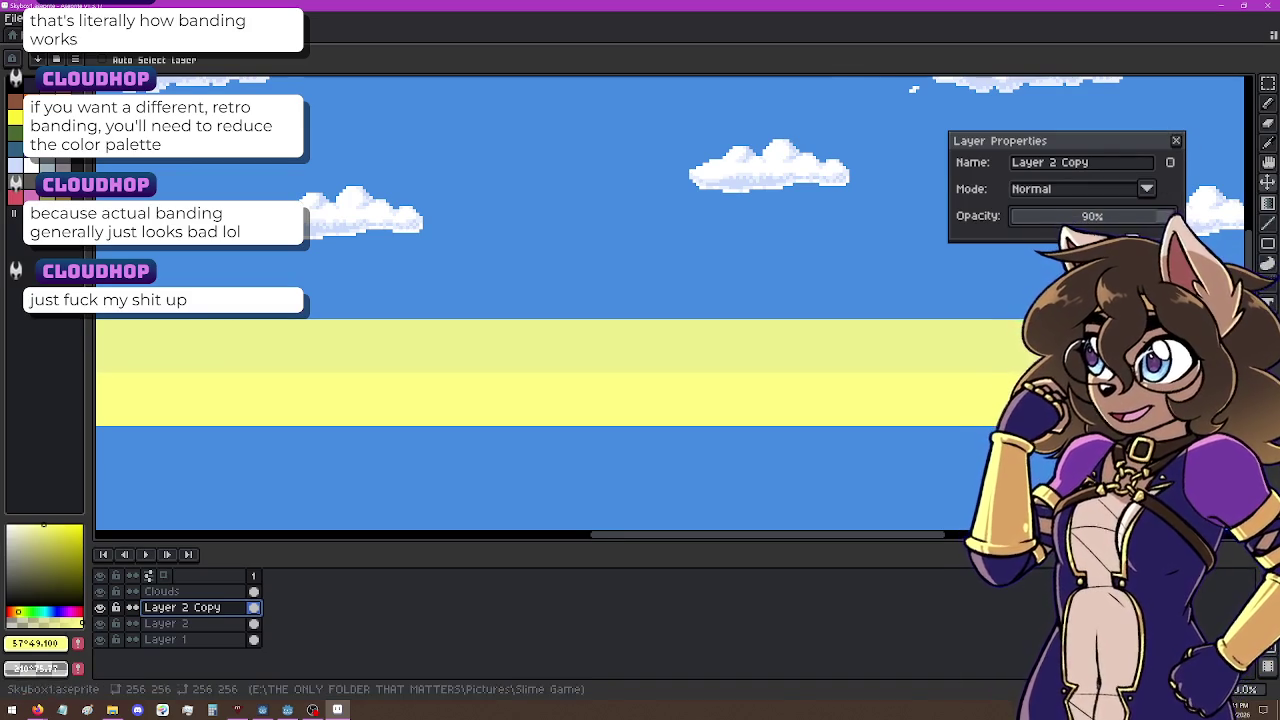
drag(1152, 220, 1153, 220)
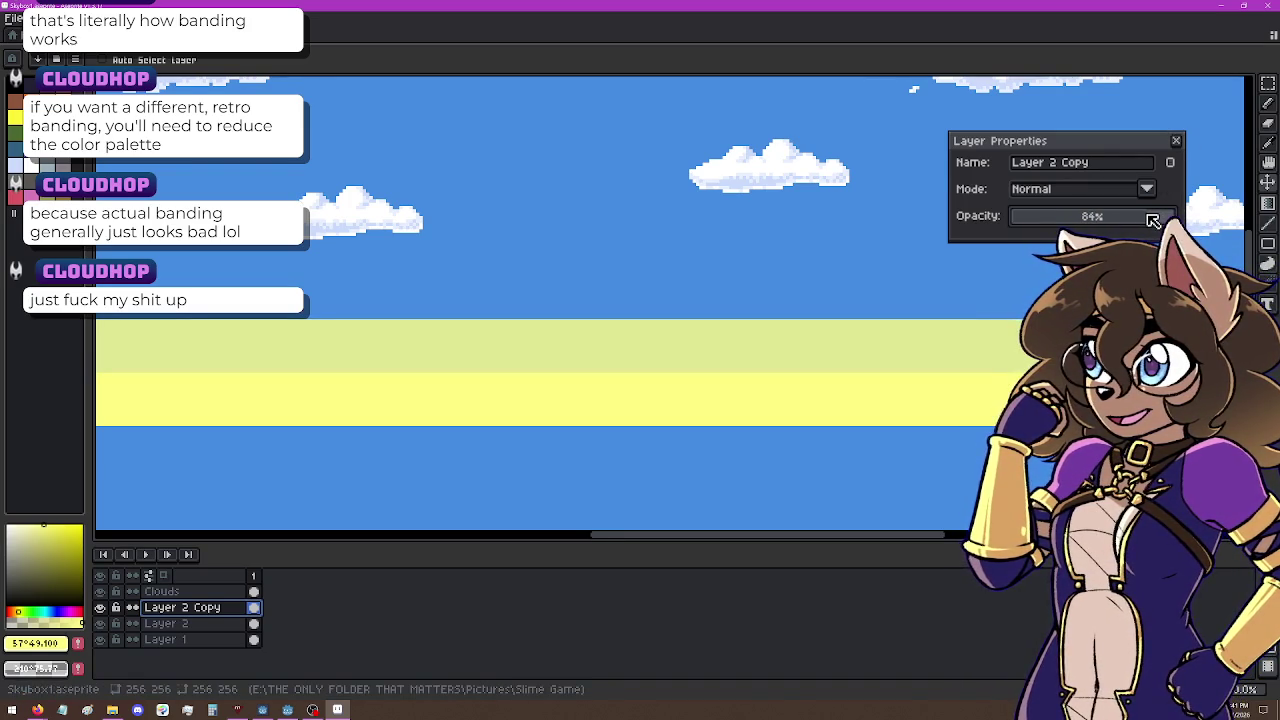
click(1176, 140)
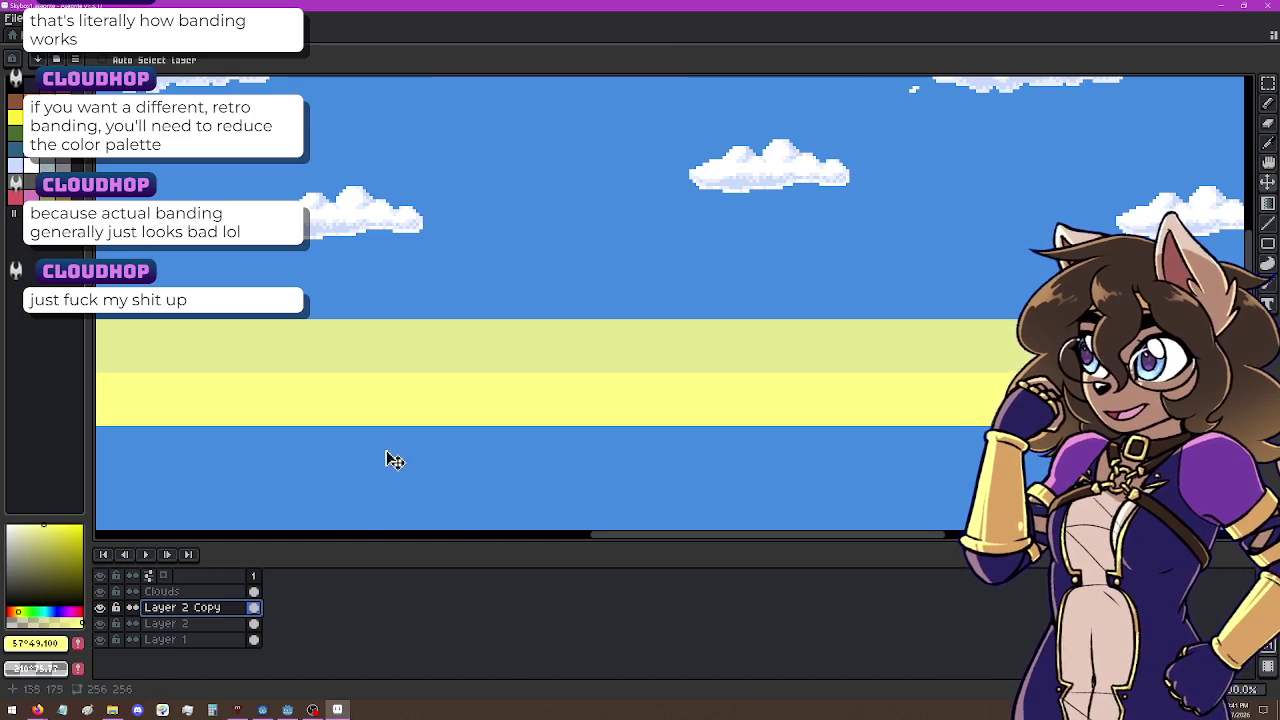
right_click(213, 614)
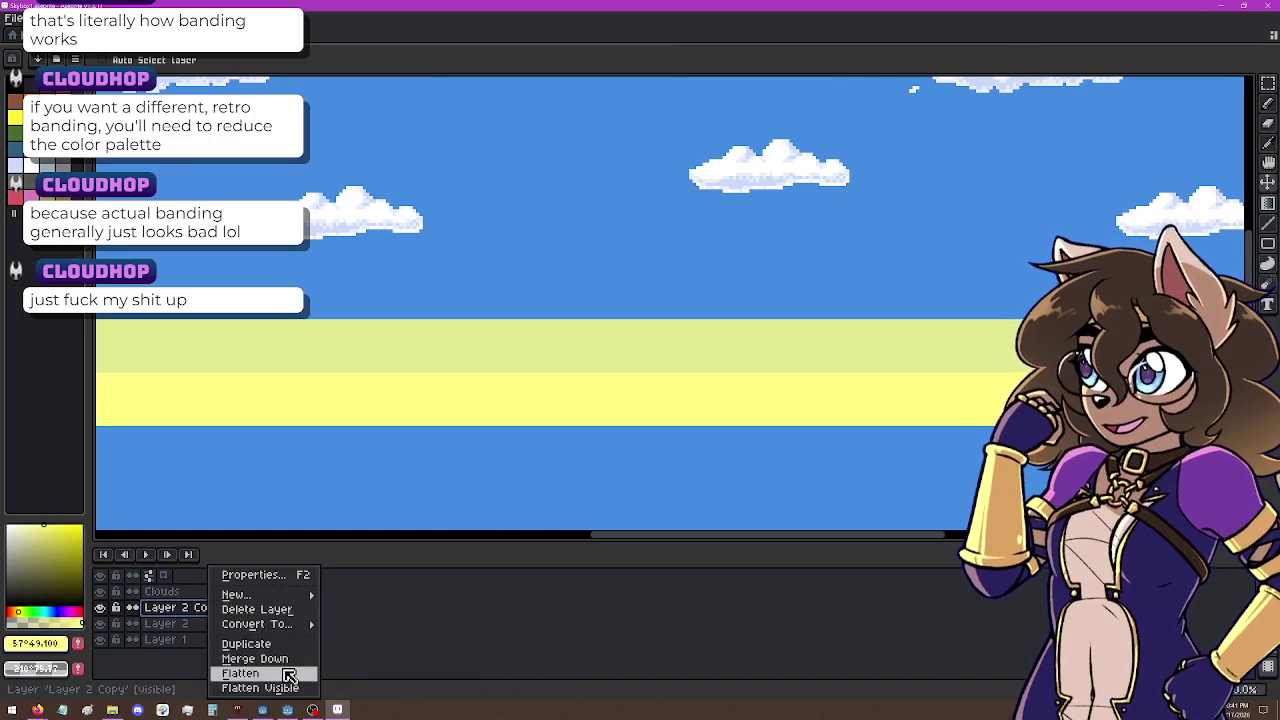
Step: Duplicate Layer 2 Copy and move the new band above the others
click(282, 644)
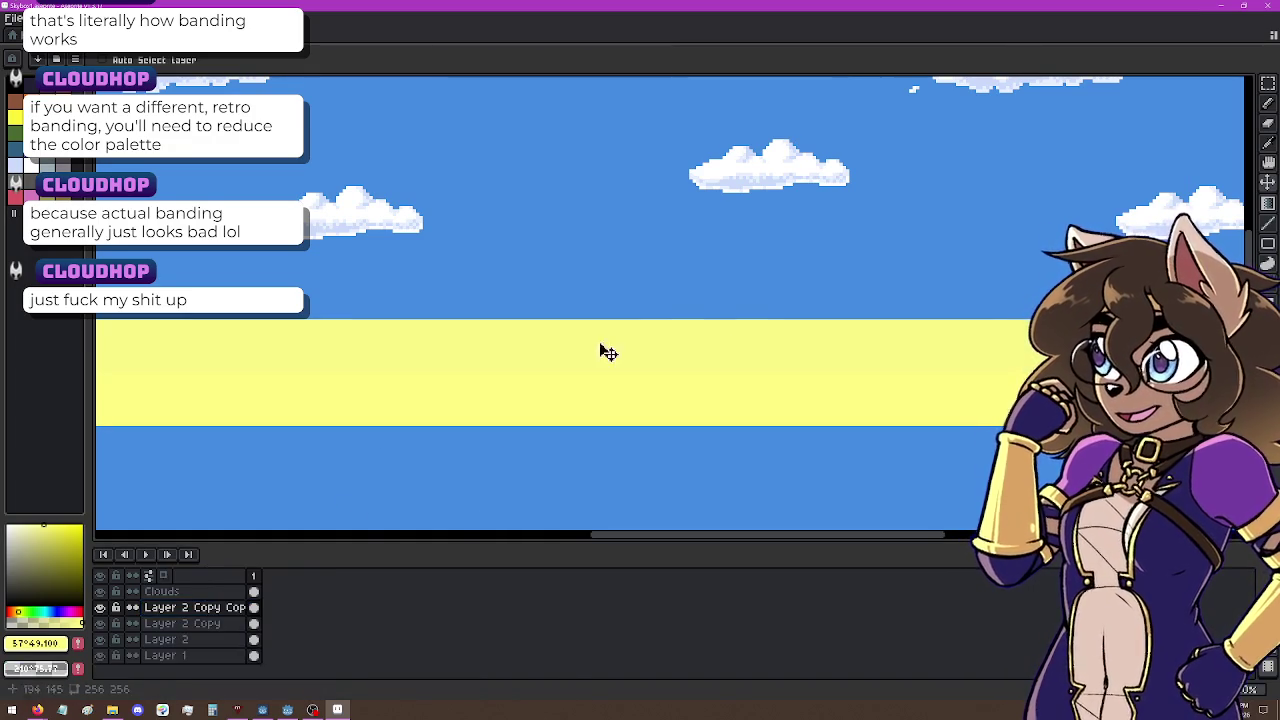
drag(729, 354, 727, 305)
scroll(727, 306, down, 2)
scroll(660, 317, up, 1)
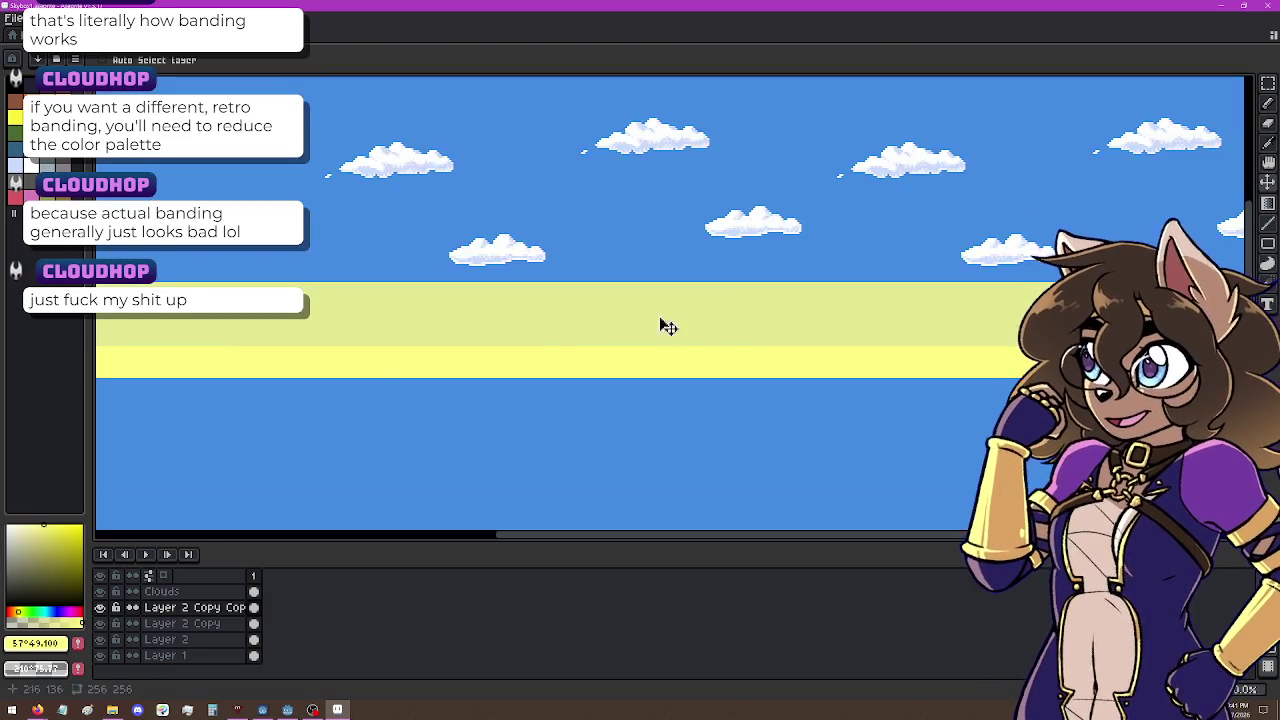
Step: Set Layer 2 Copy Copy's opacity to 70%
double_click(175, 607)
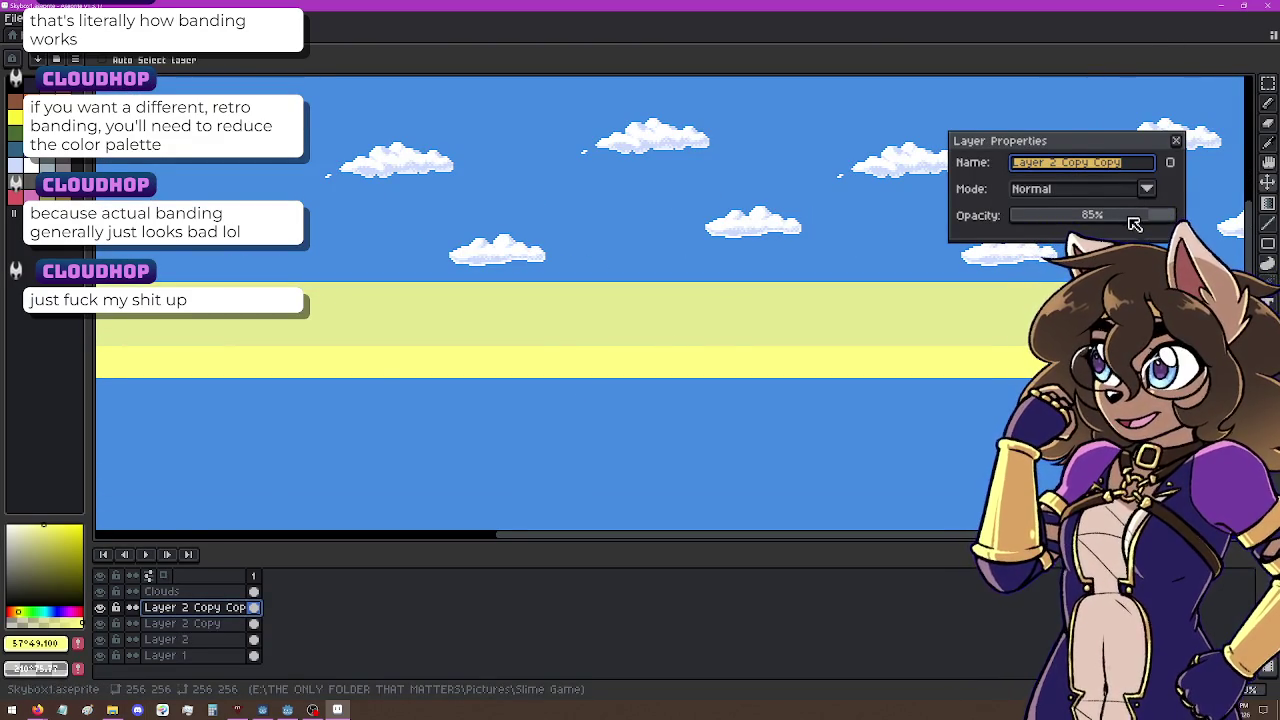
click(1139, 220)
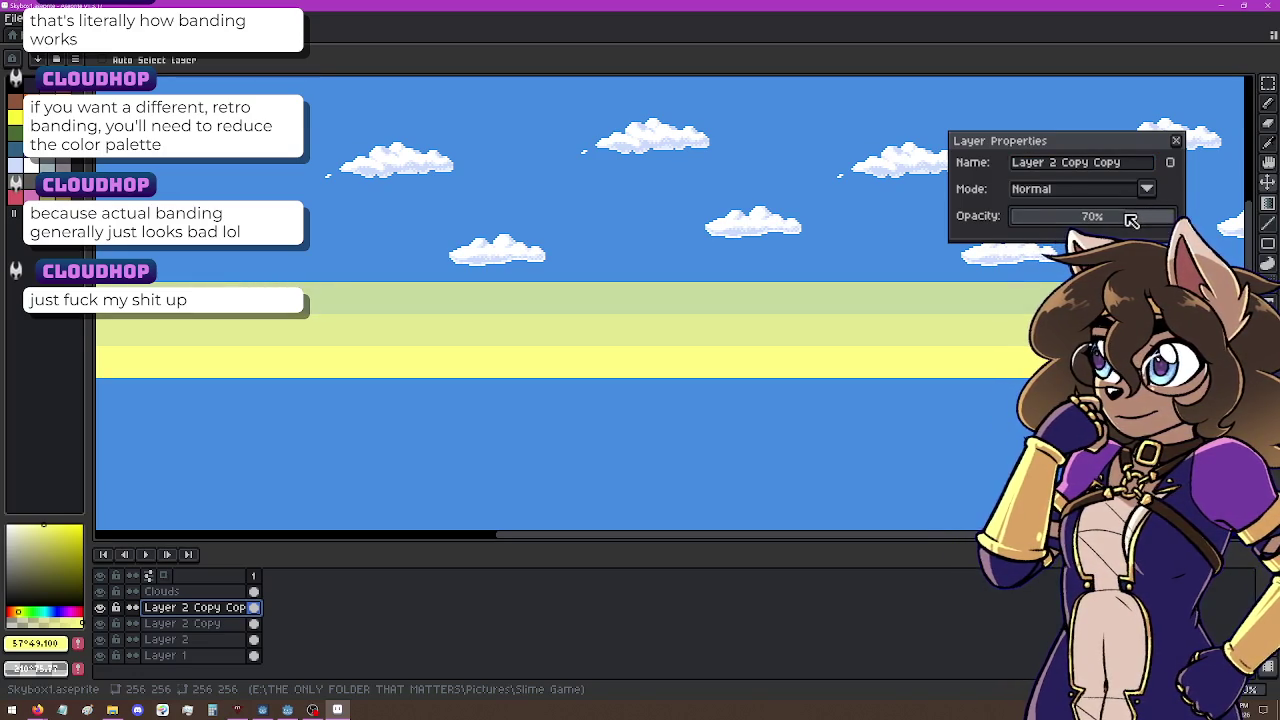
key(Return)
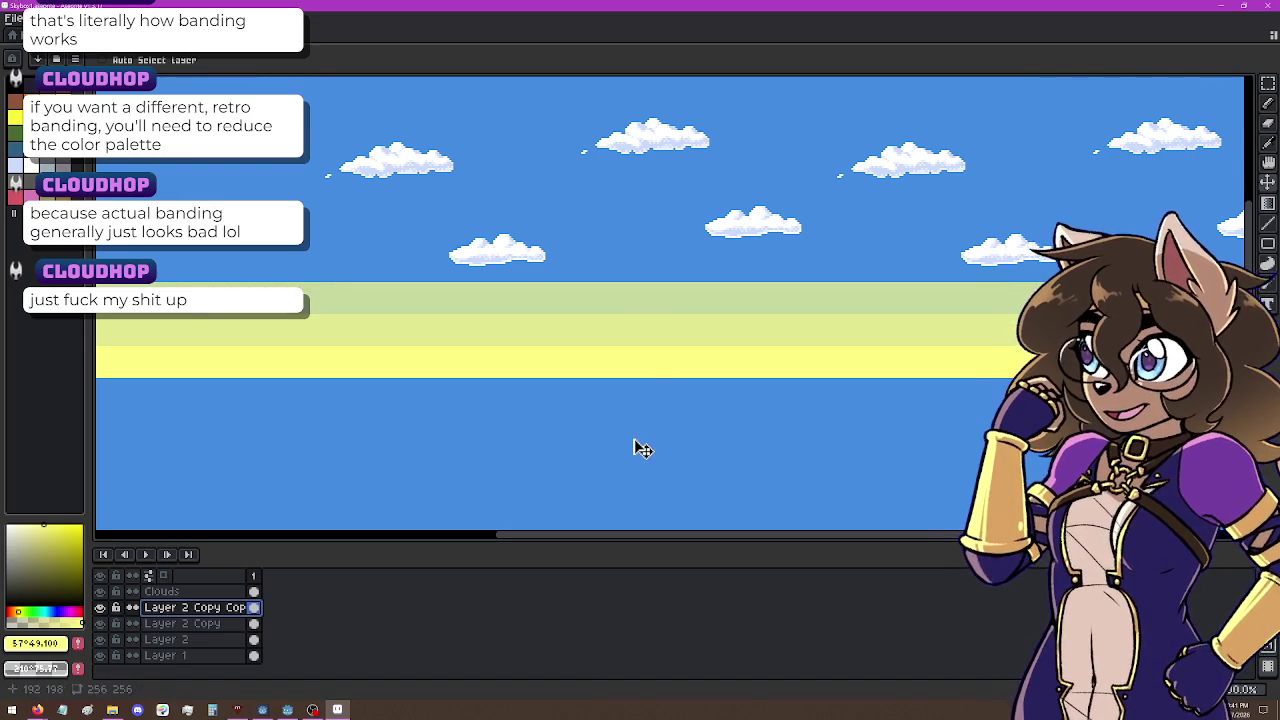
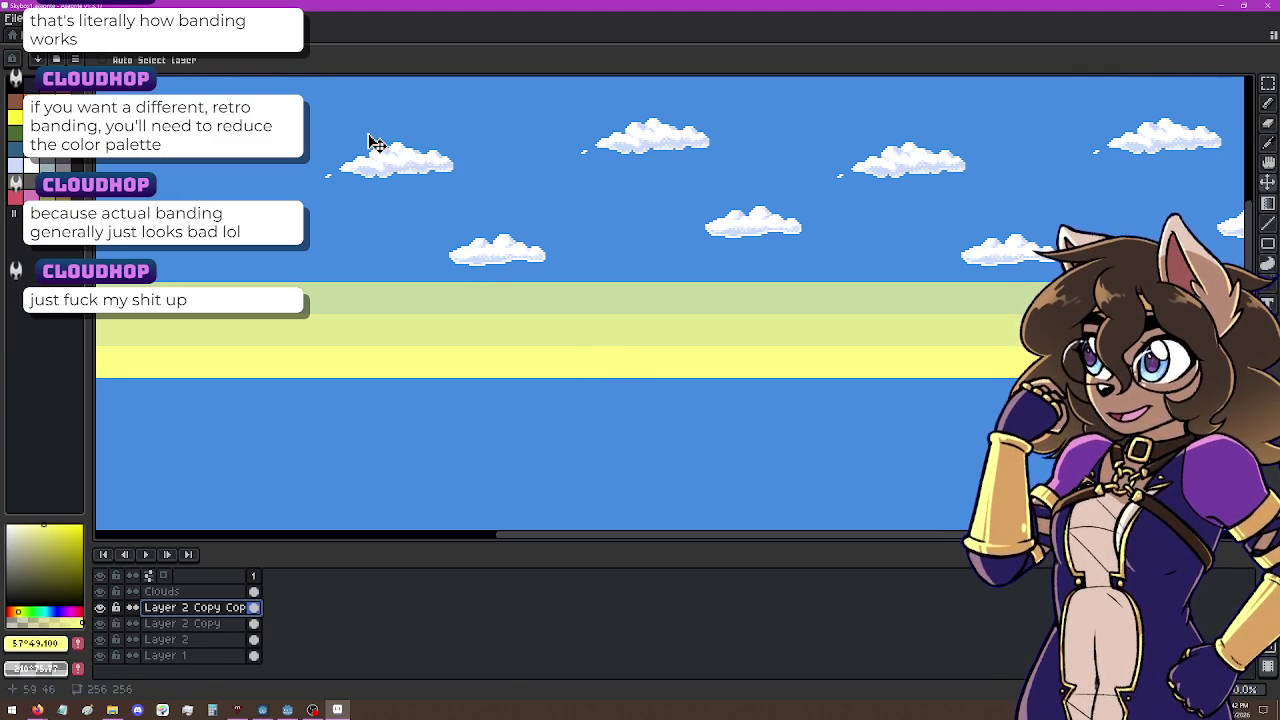
Step: Duplicate the sky band layer, move the copy up 16 px and lower its opacity
right_click(188, 607)
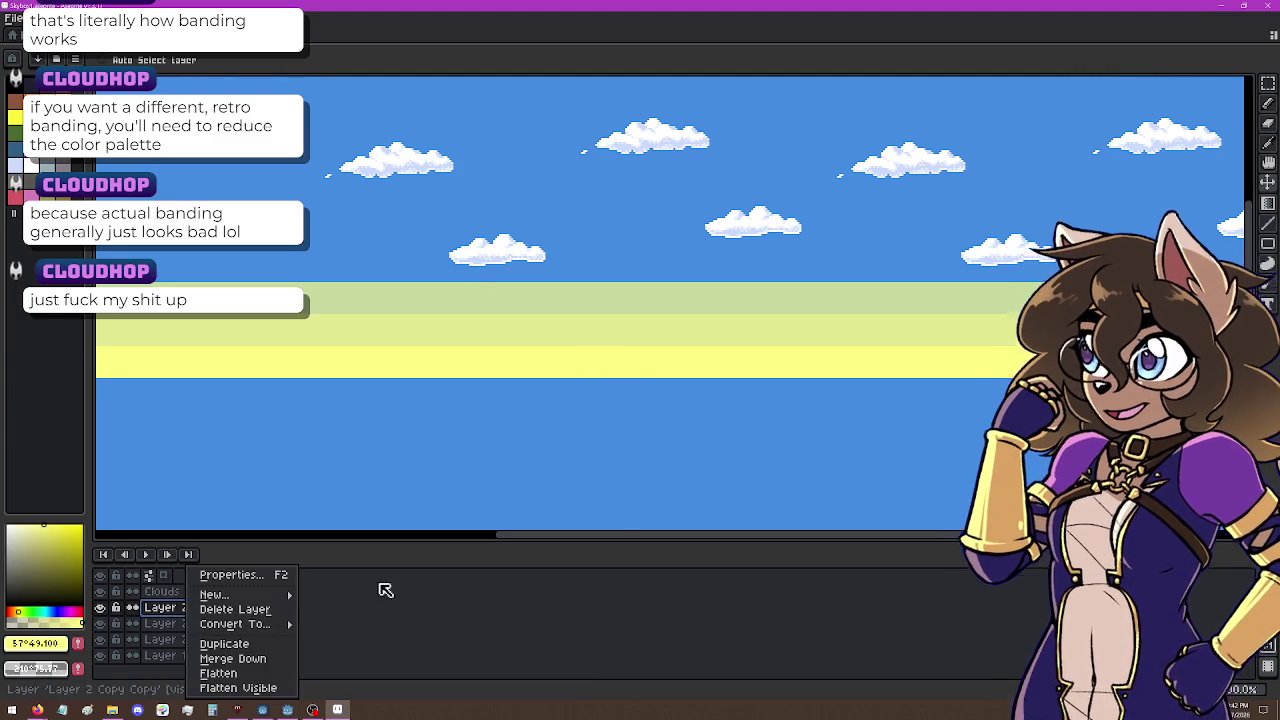
click(224, 644)
drag(740, 346, 747, 317)
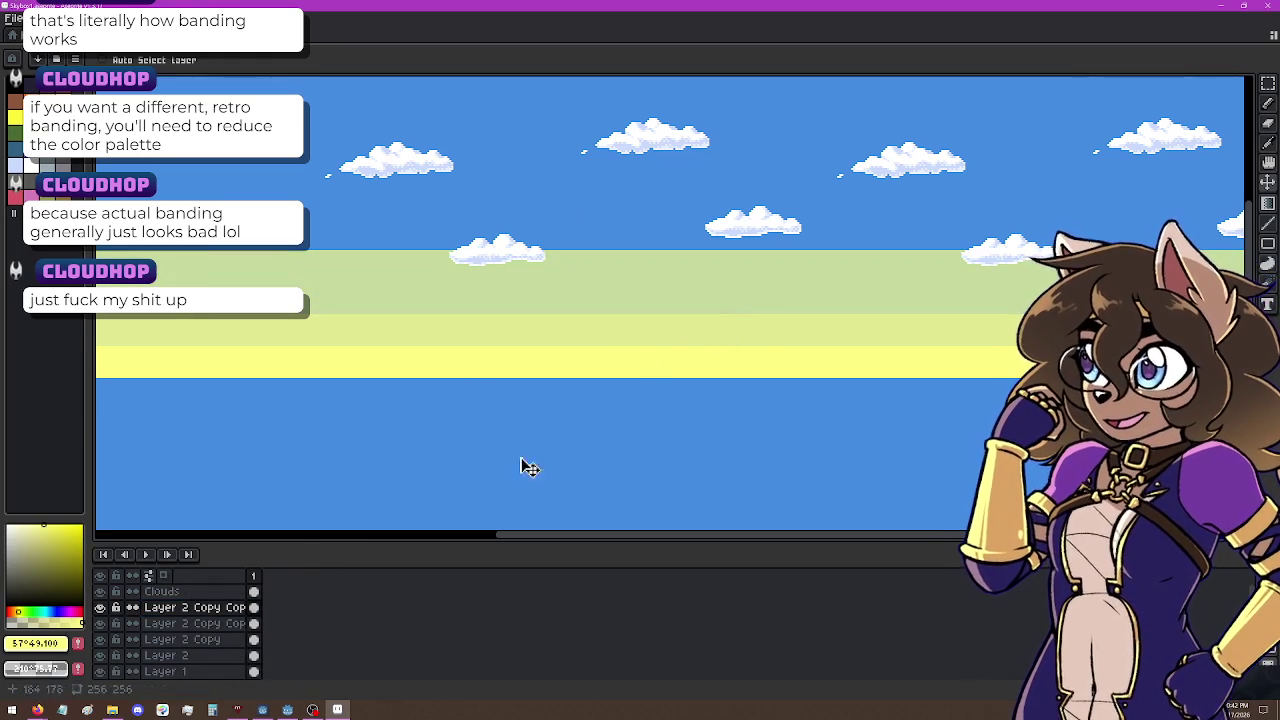
double_click(224, 618)
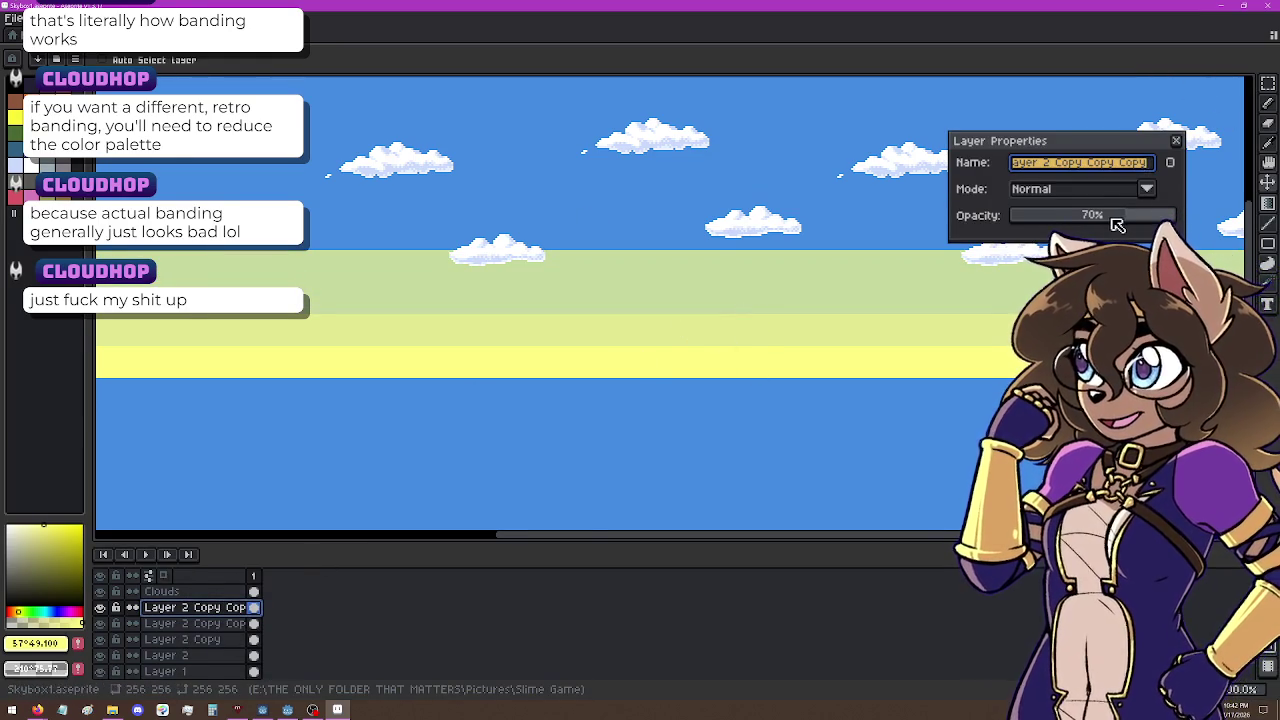
click(1111, 218)
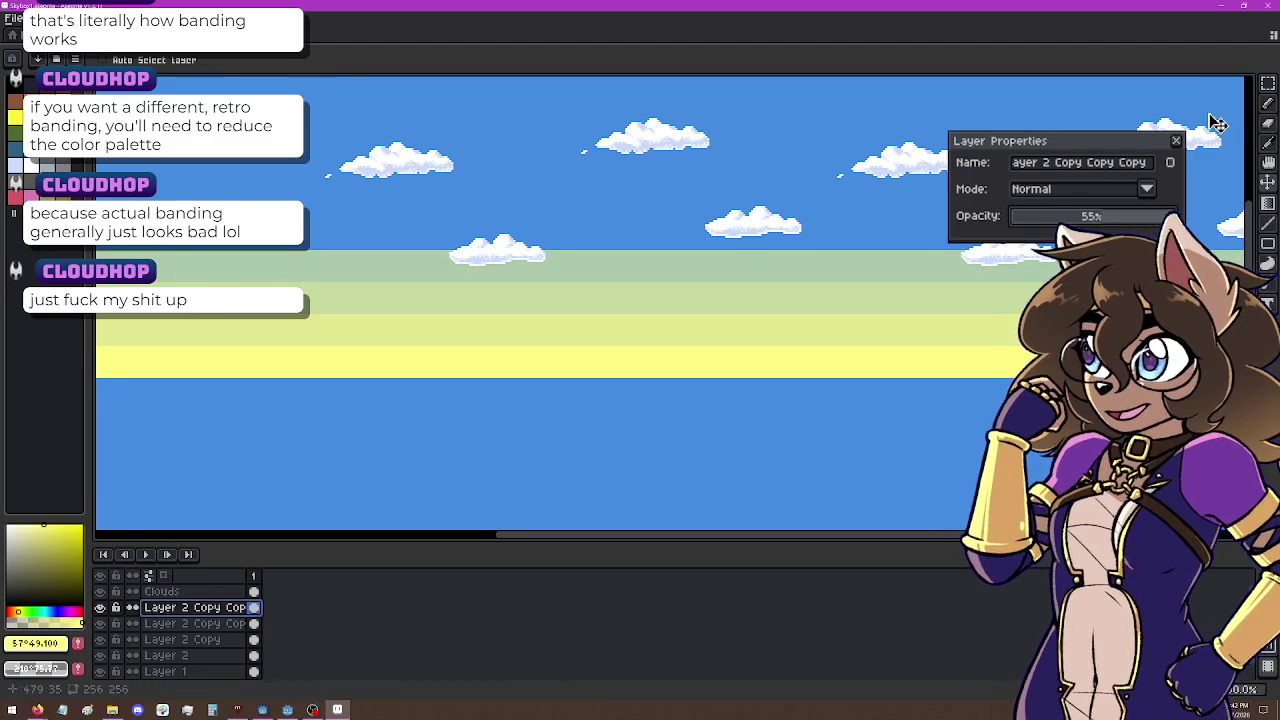
click(1176, 141)
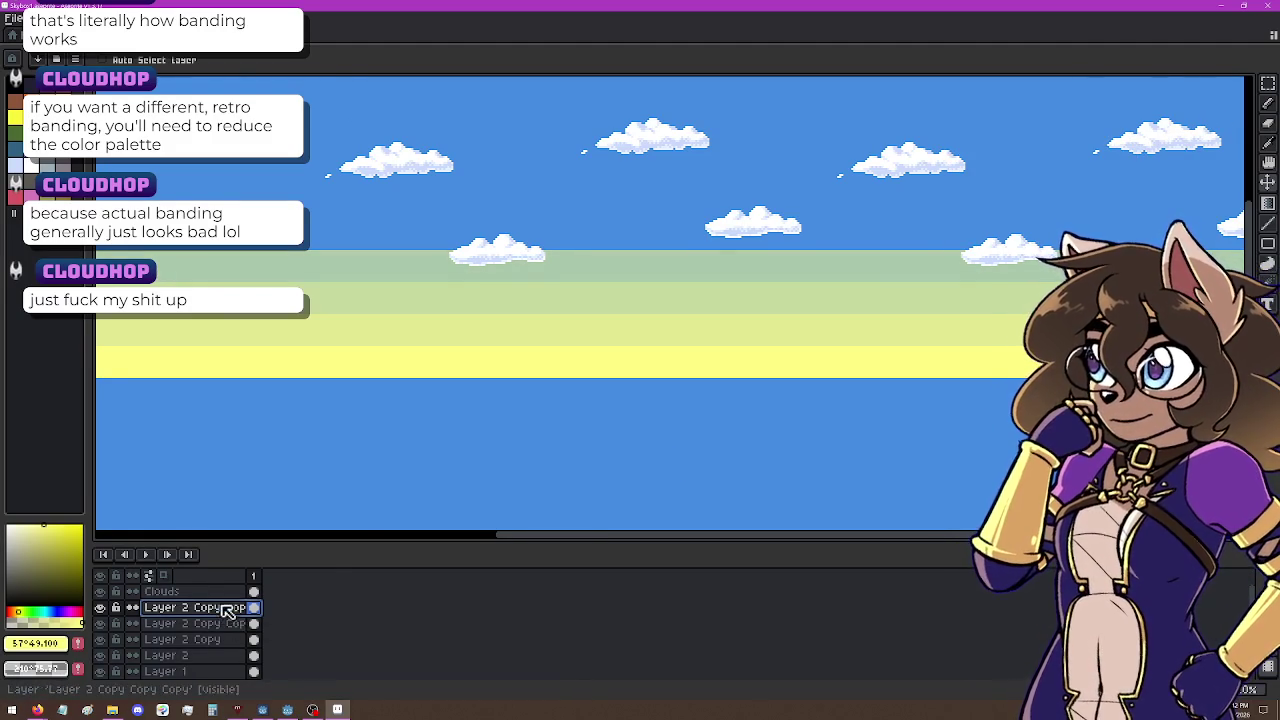
Step: Make a second band copy higher in the sky with lower opacity
right_click(228, 608)
click(312, 651)
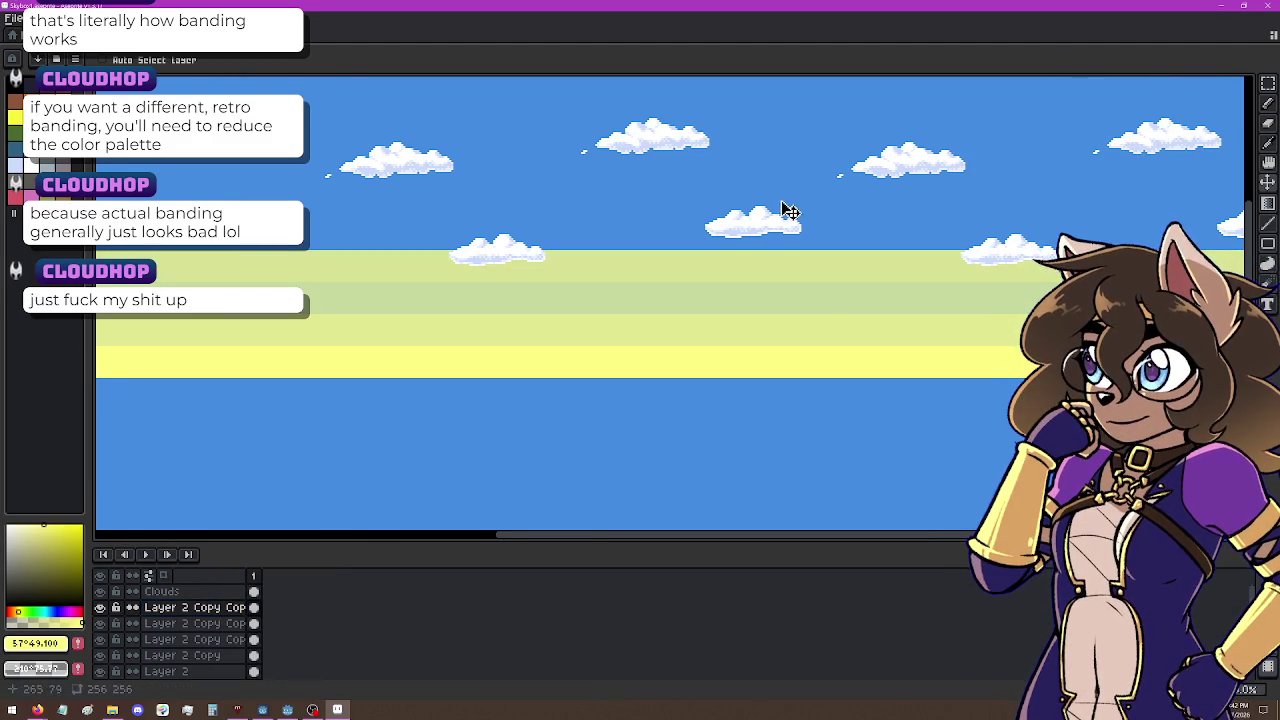
drag(829, 283, 838, 254)
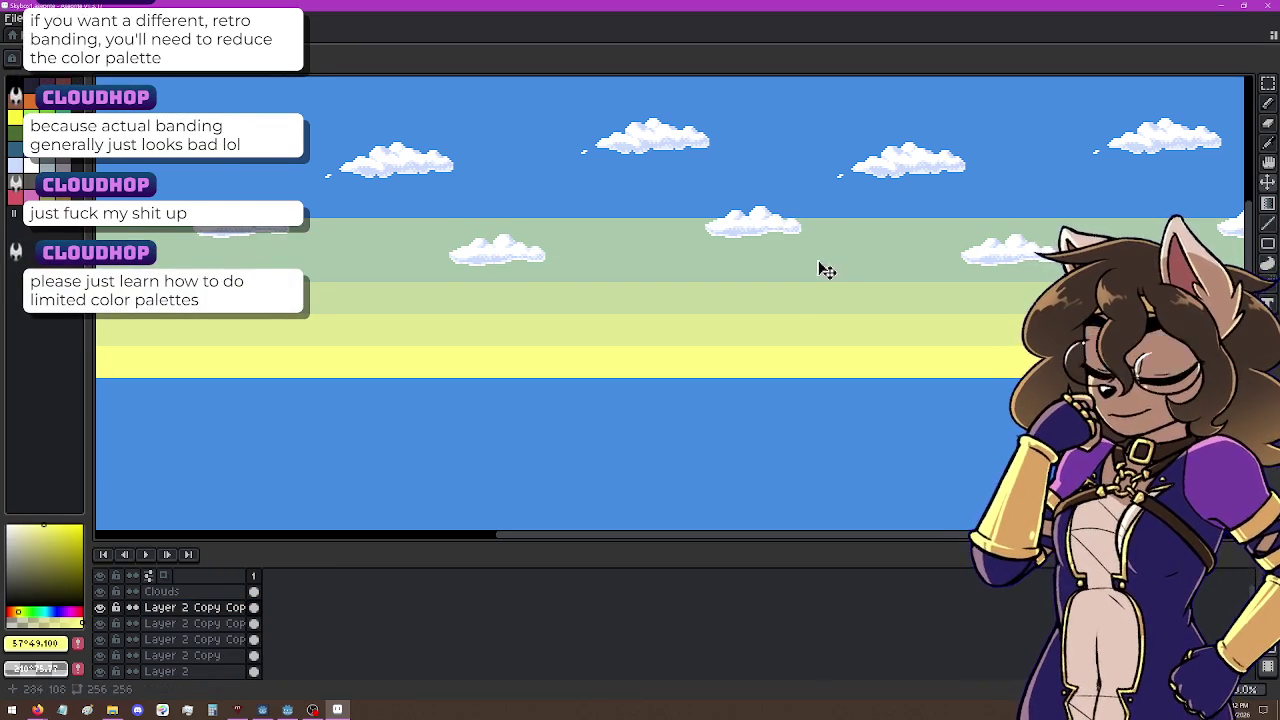
double_click(214, 608)
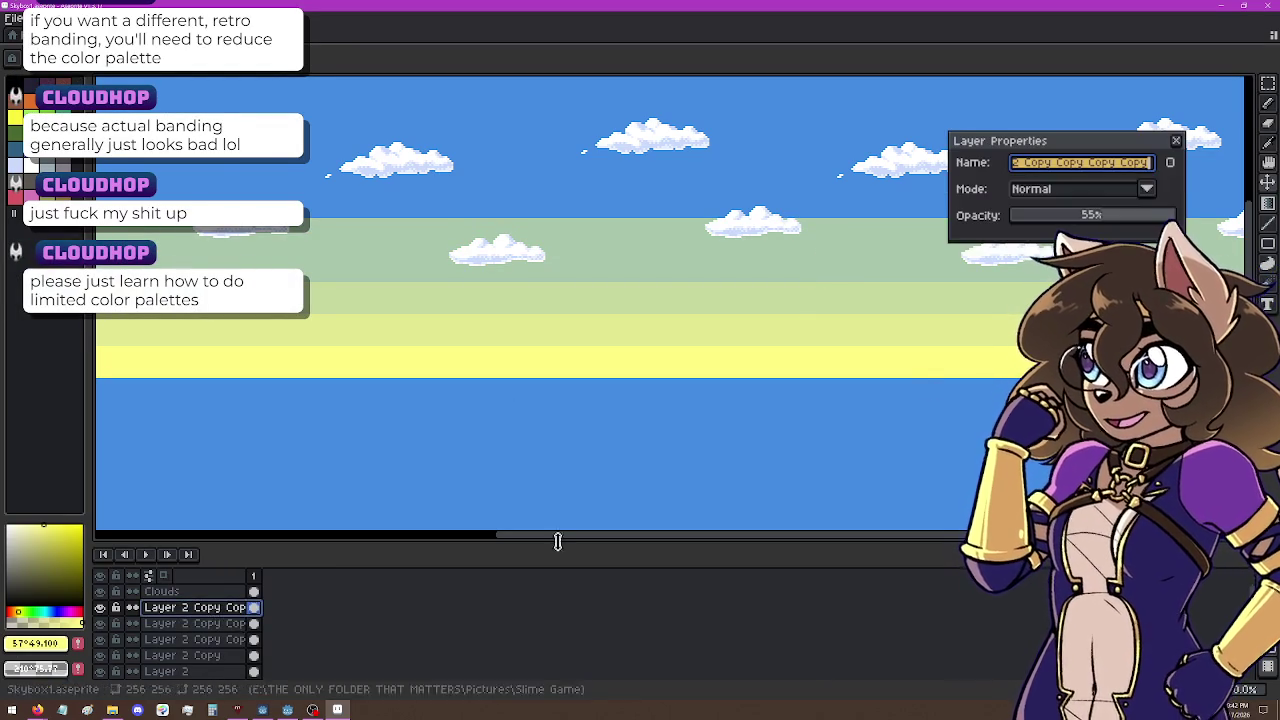
click(1090, 219)
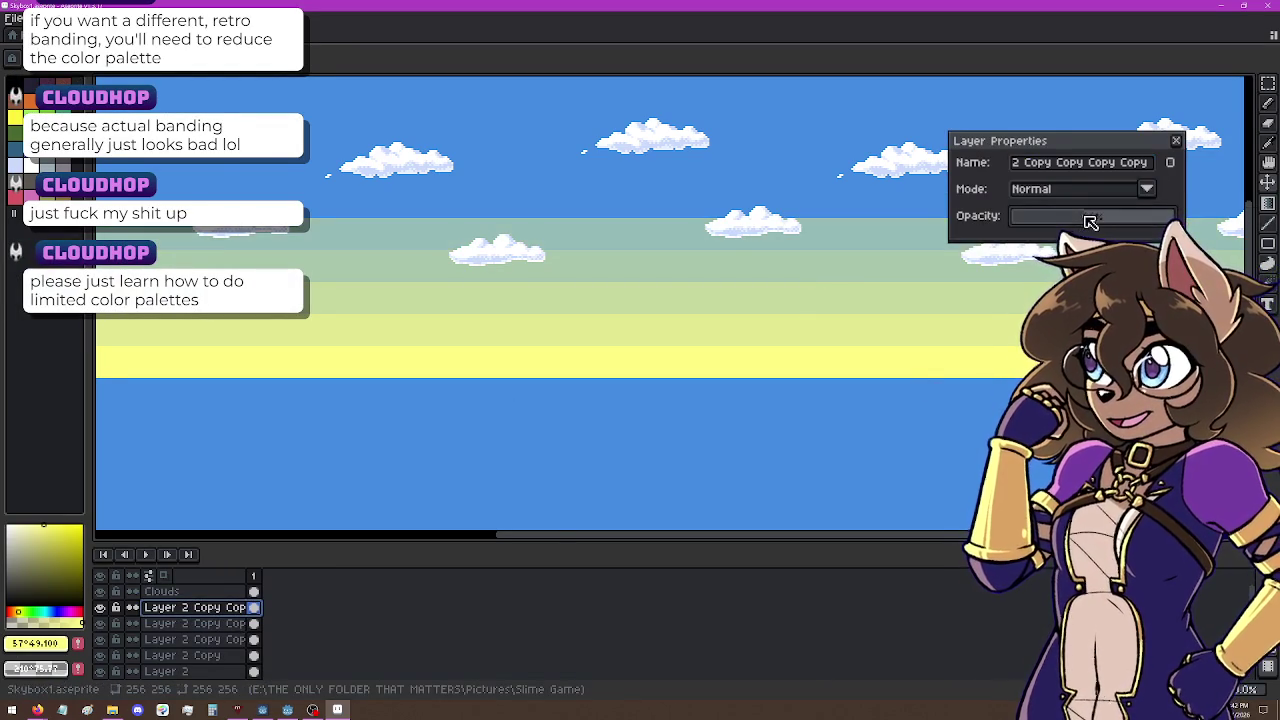
click(1177, 141)
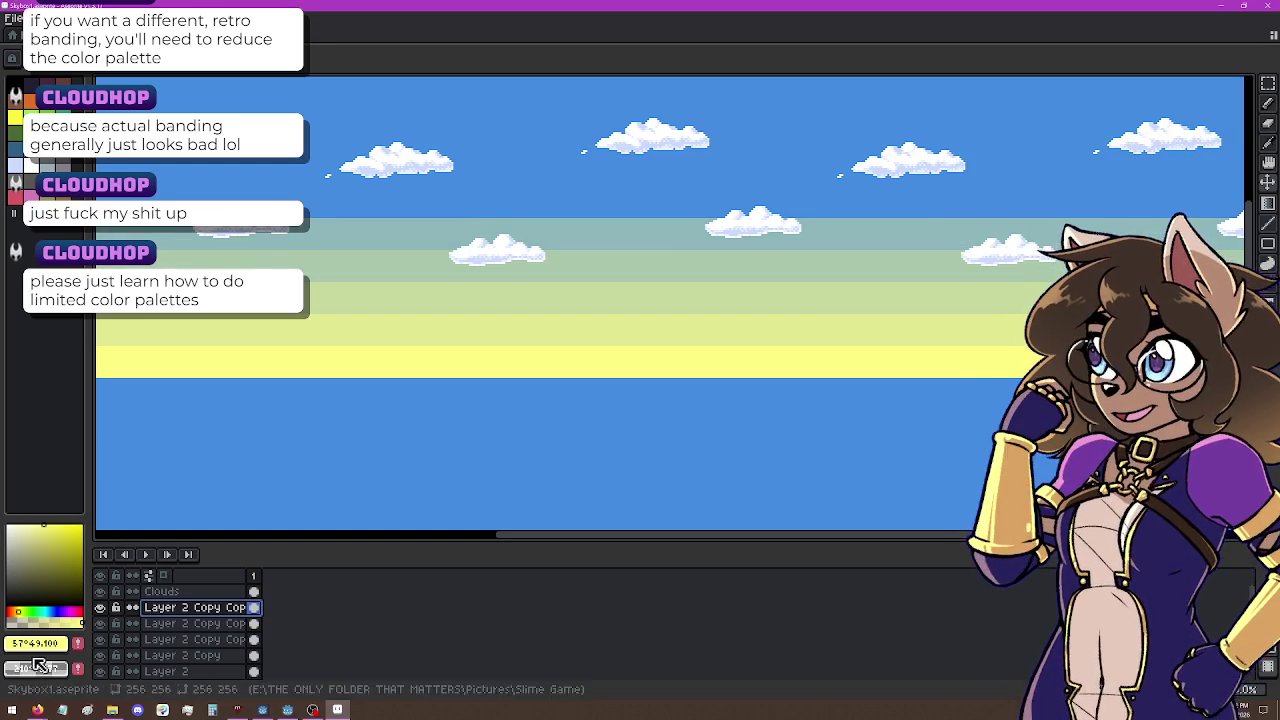
Step: Add a third band copy further up at 25% opacity, then duplicate it 16 px higher
right_click(203, 617)
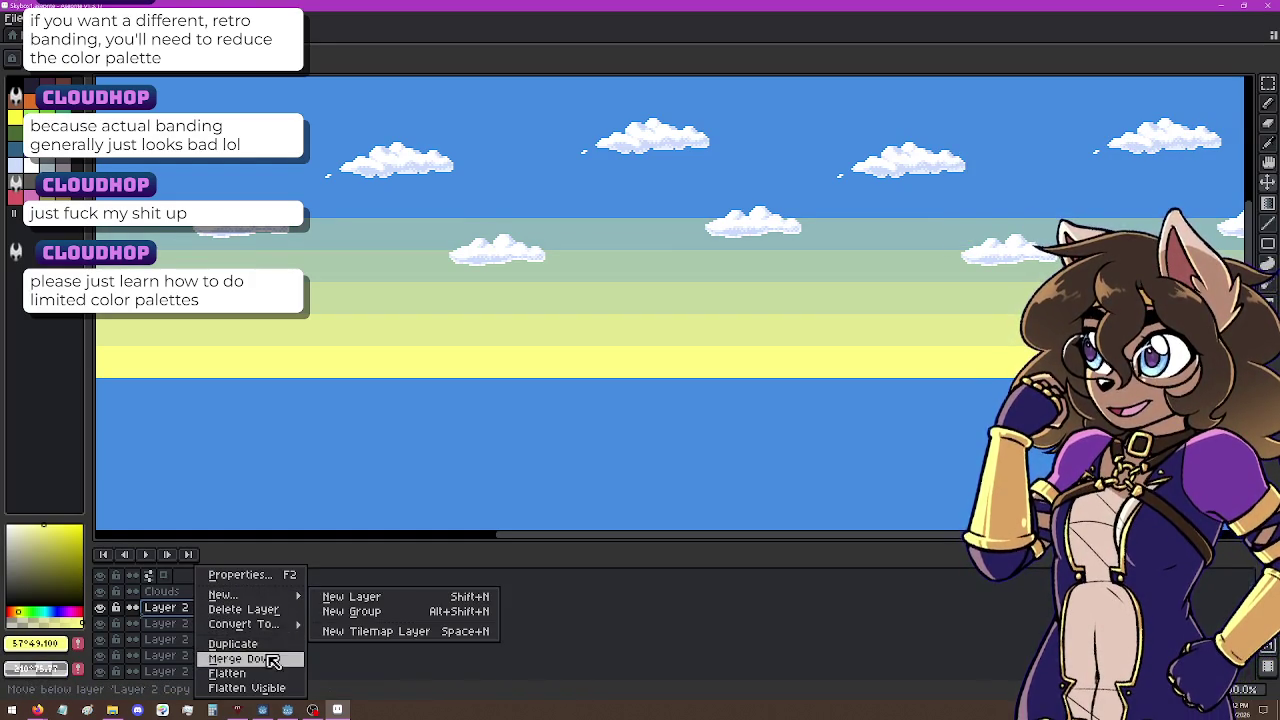
click(272, 661)
drag(806, 304, 813, 267)
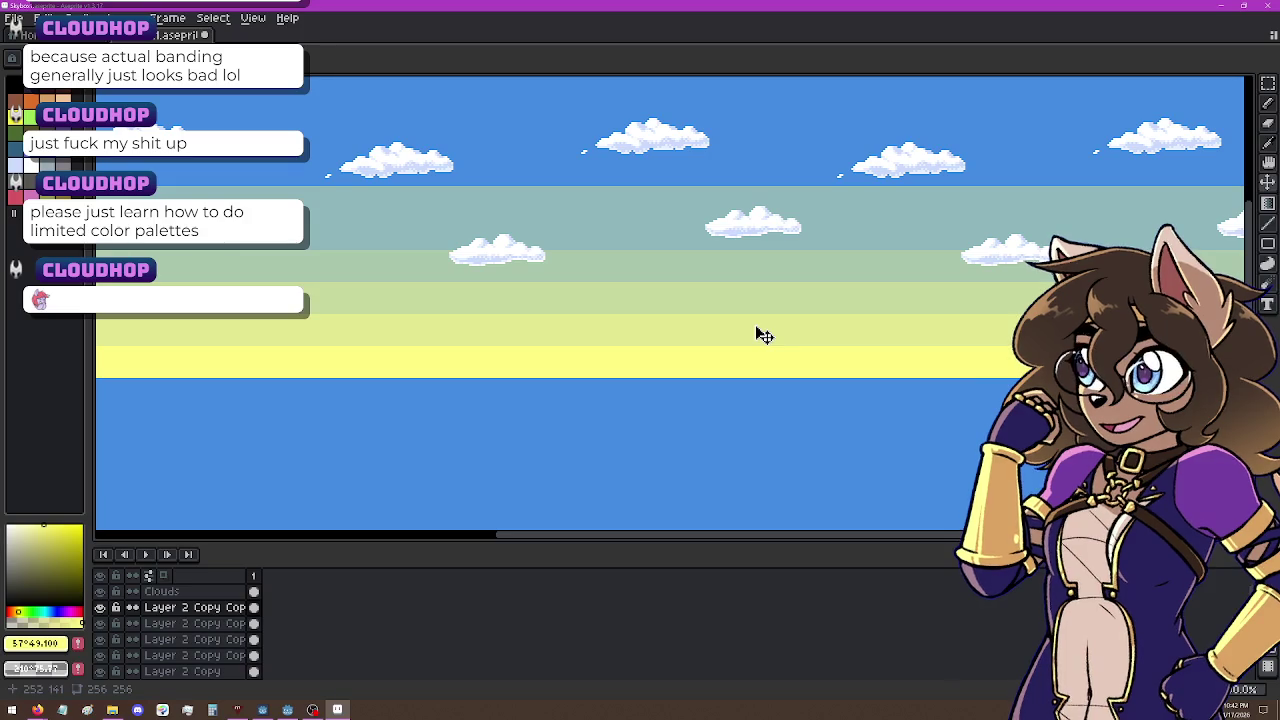
double_click(205, 612)
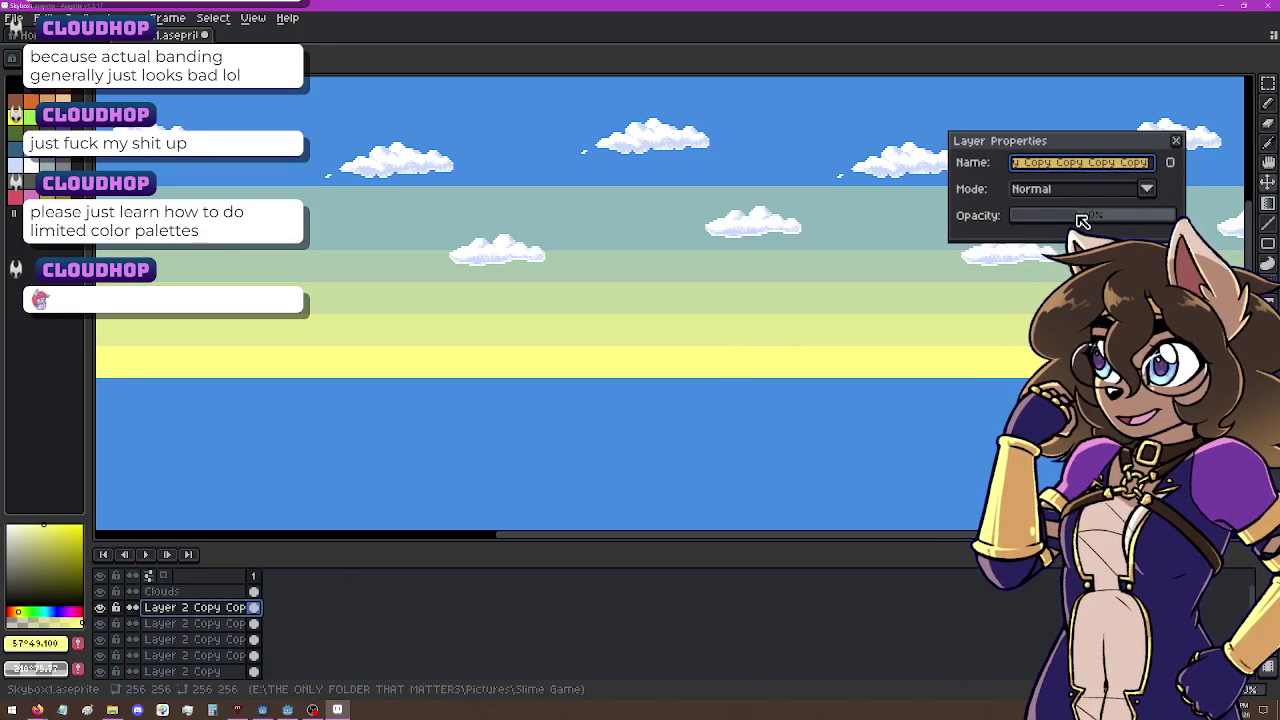
click(1077, 219)
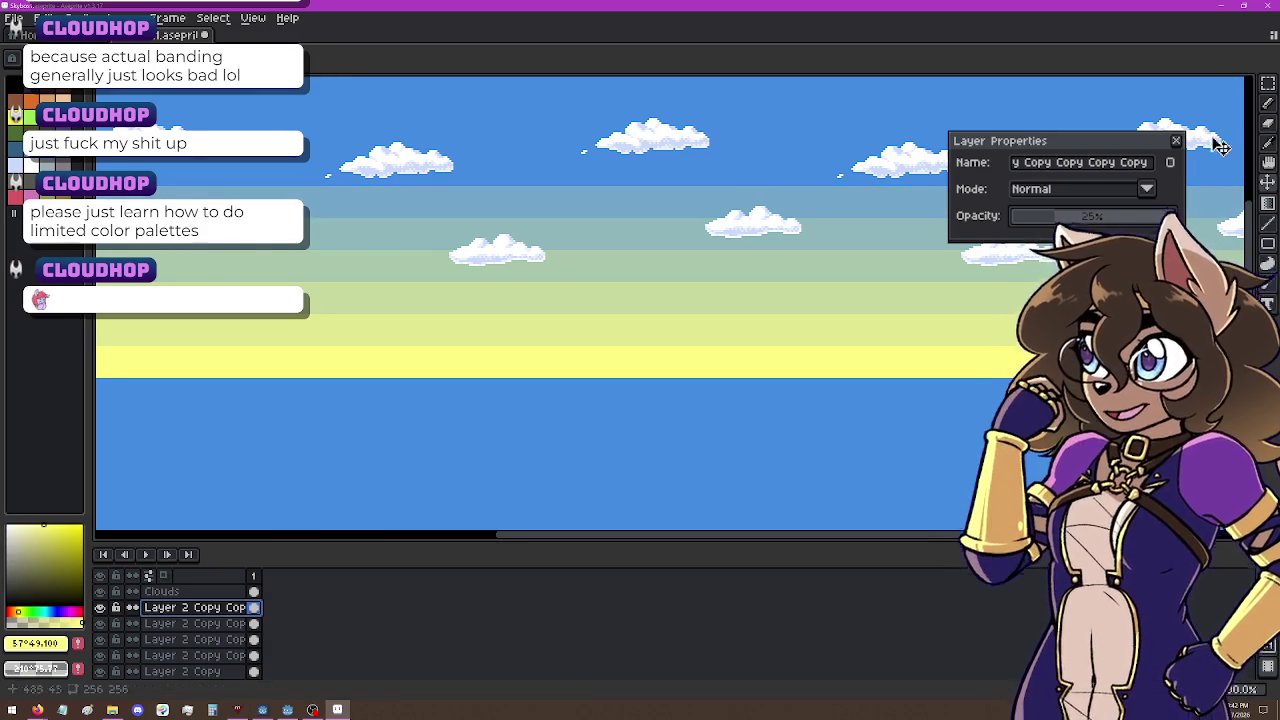
click(1176, 141)
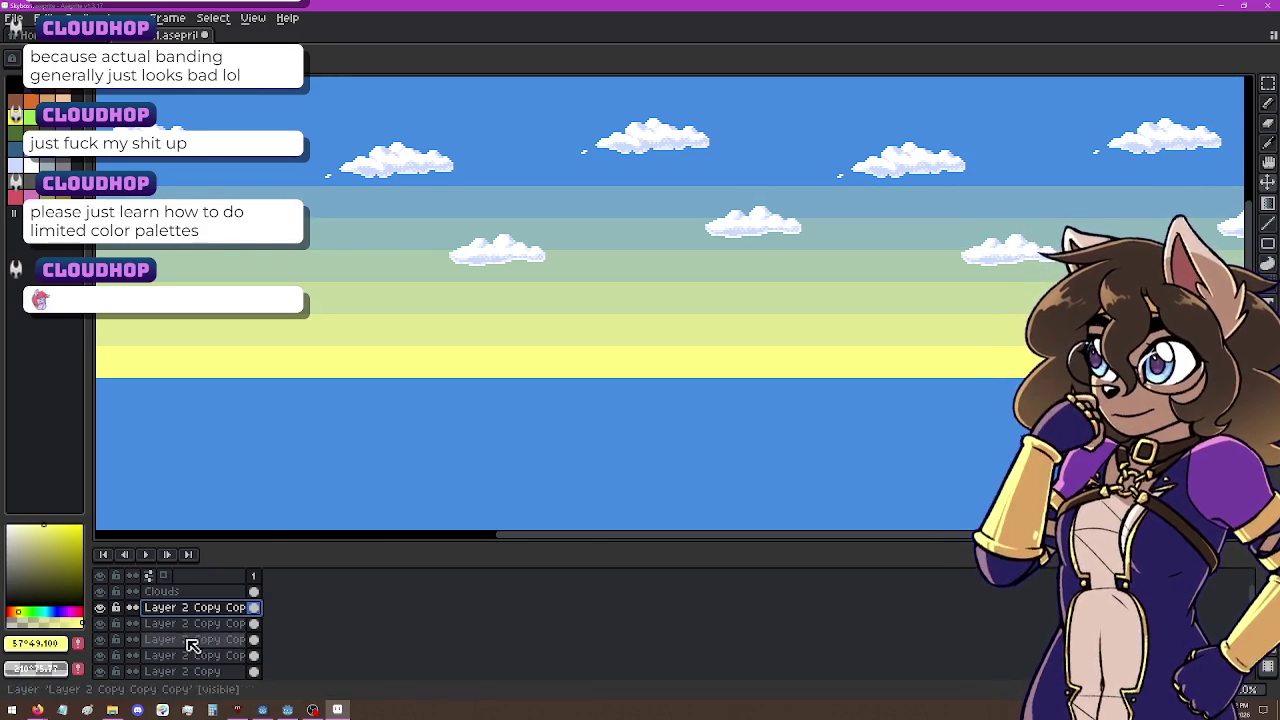
right_click(190, 607)
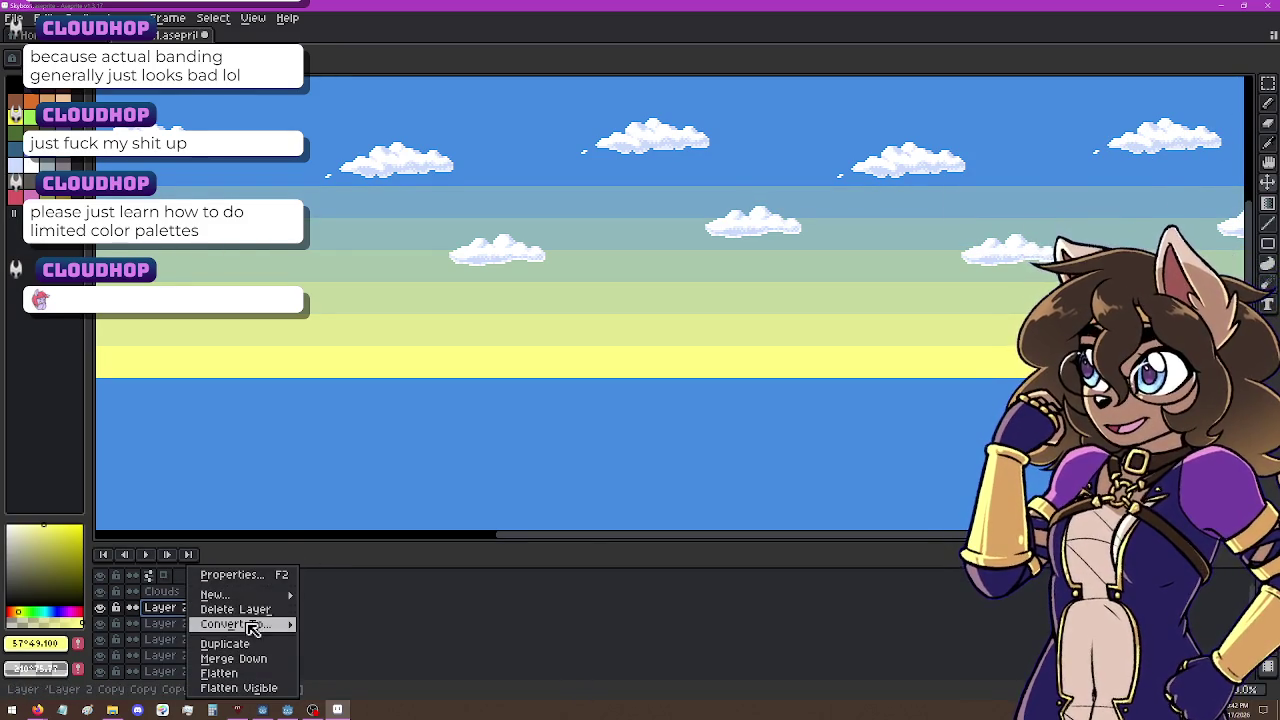
click(225, 644)
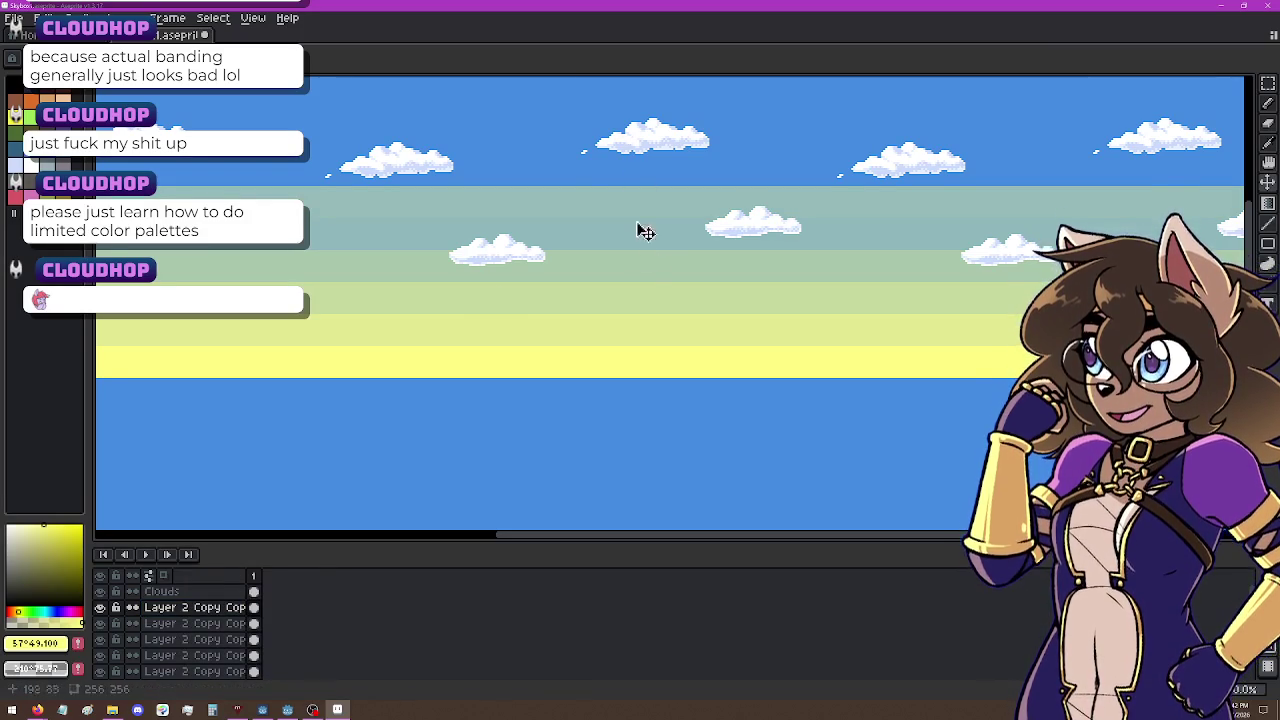
drag(645, 264, 645, 232)
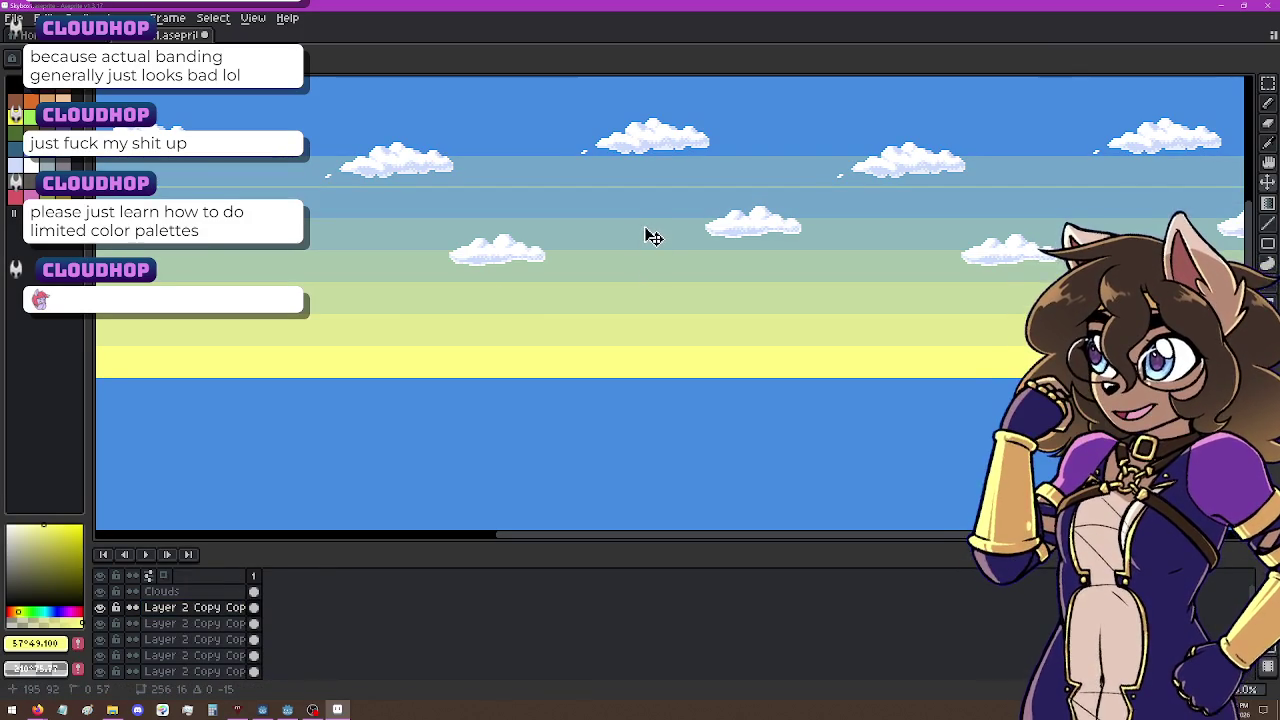
Step: Fade the topmost band copy to about 10% opacity
click(200, 613)
double_click(200, 613)
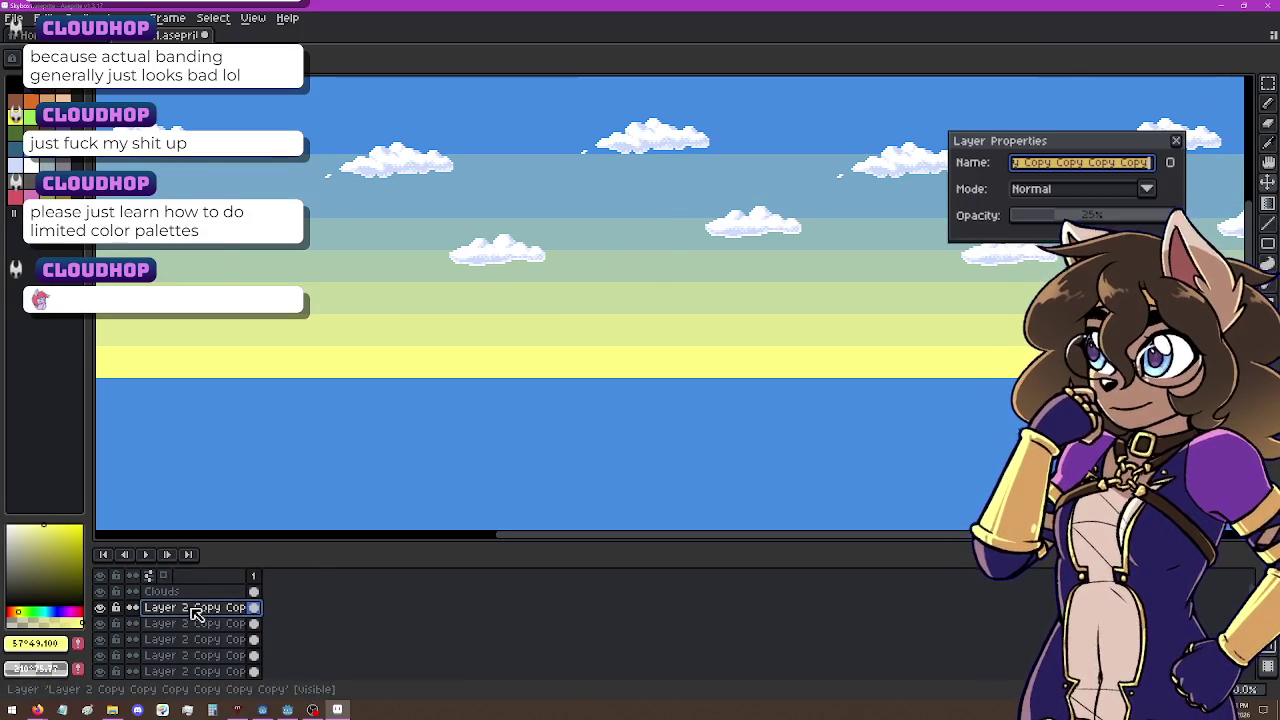
drag(1061, 224, 1055, 227)
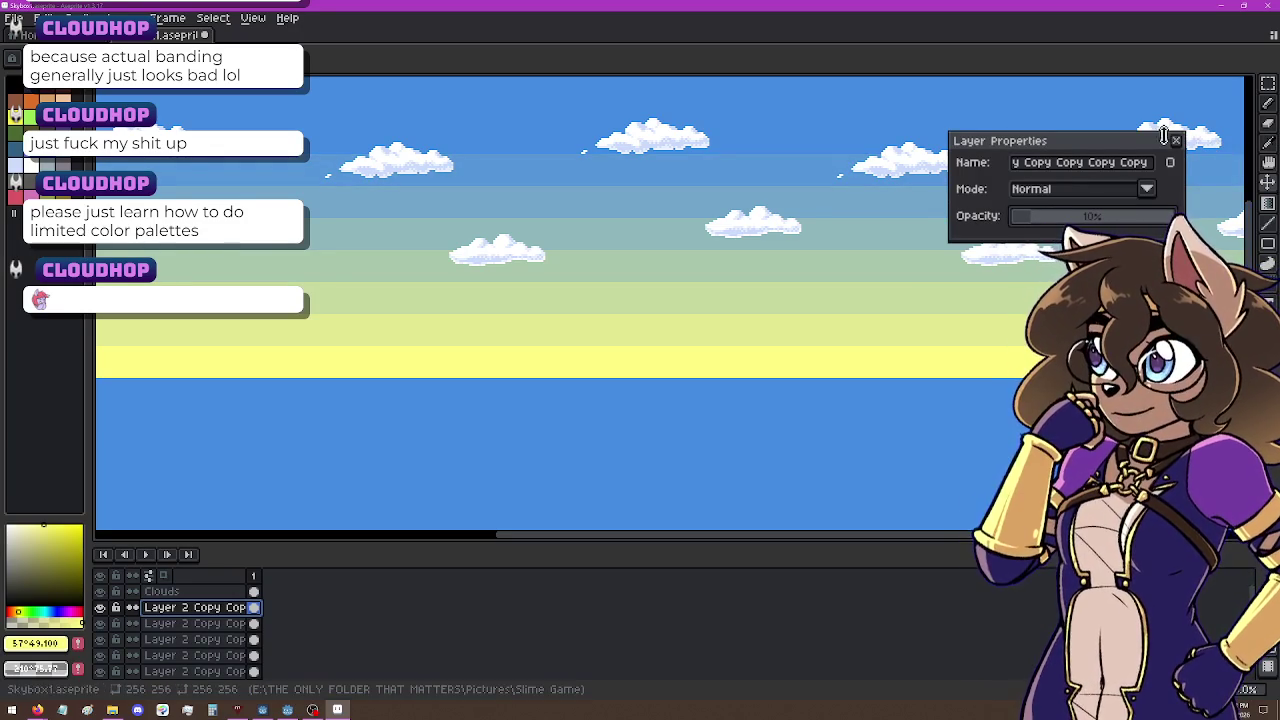
click(1176, 141)
Step: Select Layer 2 through the top band copy and flatten them into one Flattened layer
scroll(208, 620, down, 3)
click(215, 639)
right_click(217, 640)
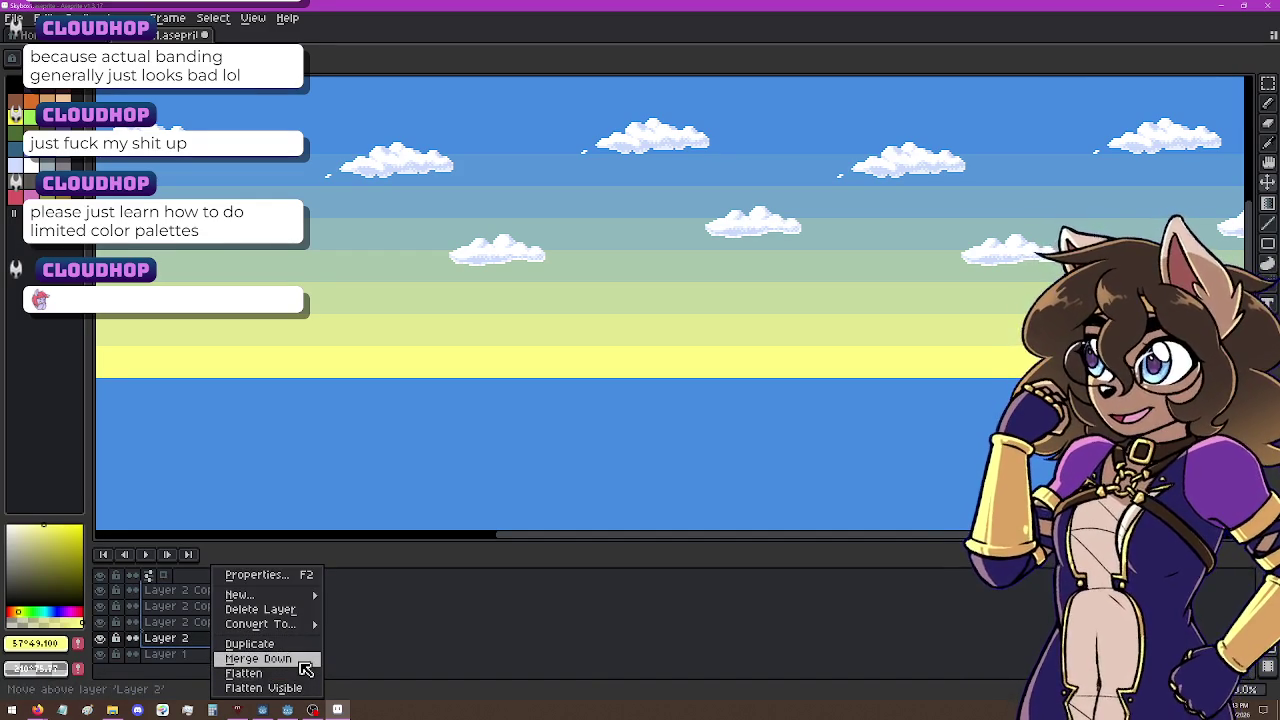
click(298, 659)
key(ctrl+z)
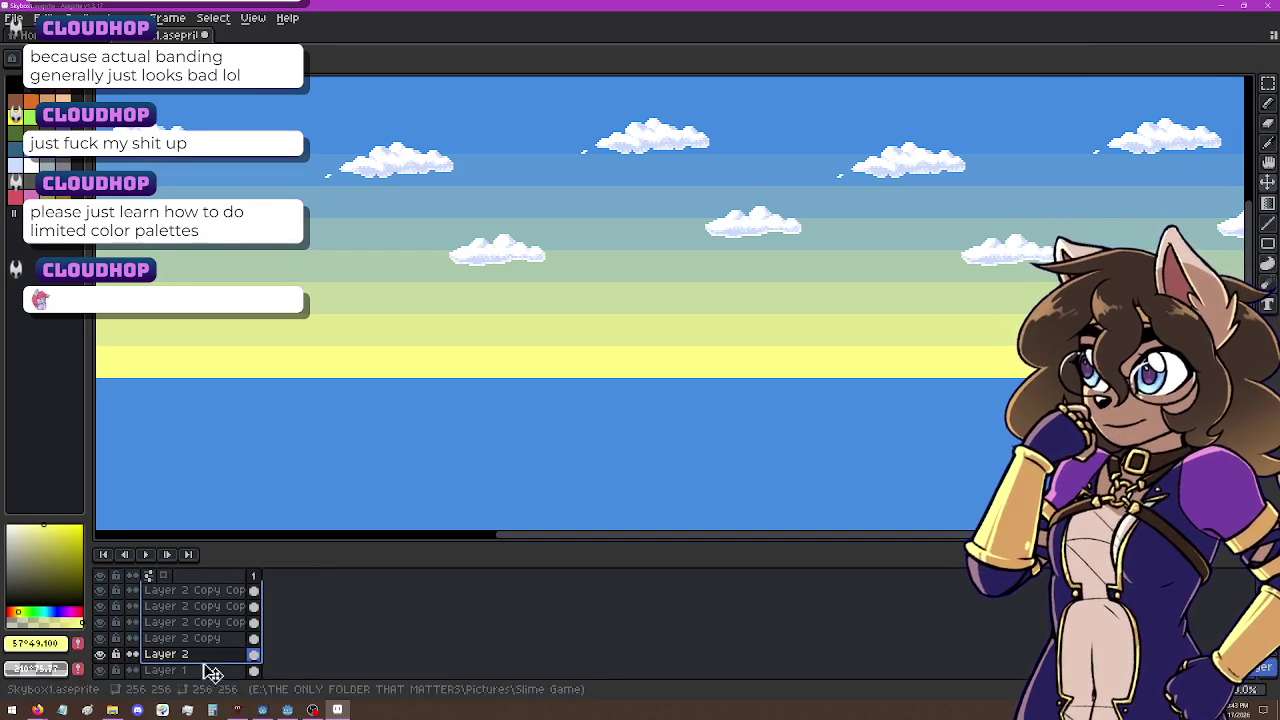
mouse_move(209, 654)
mouse_down()
mouse_move(194, 626)
mouse_move(203, 608)
mouse_up()
scroll(203, 608, up, 2)
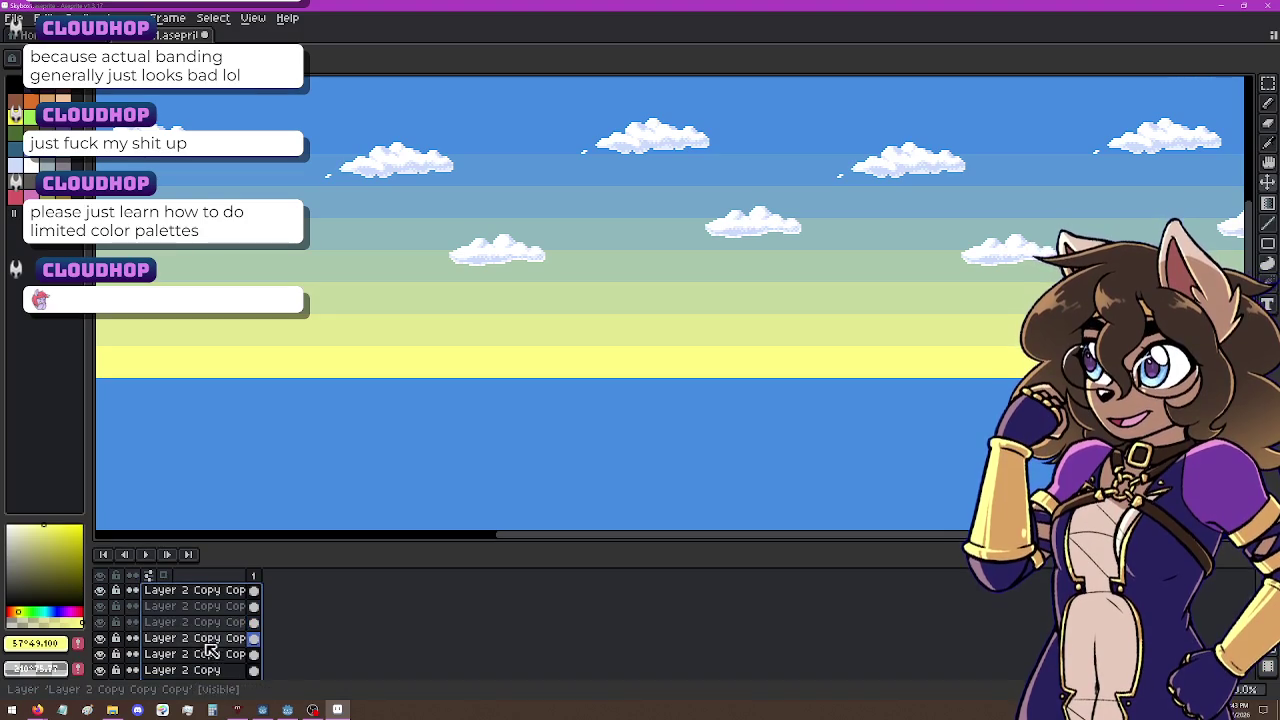
right_click(205, 608)
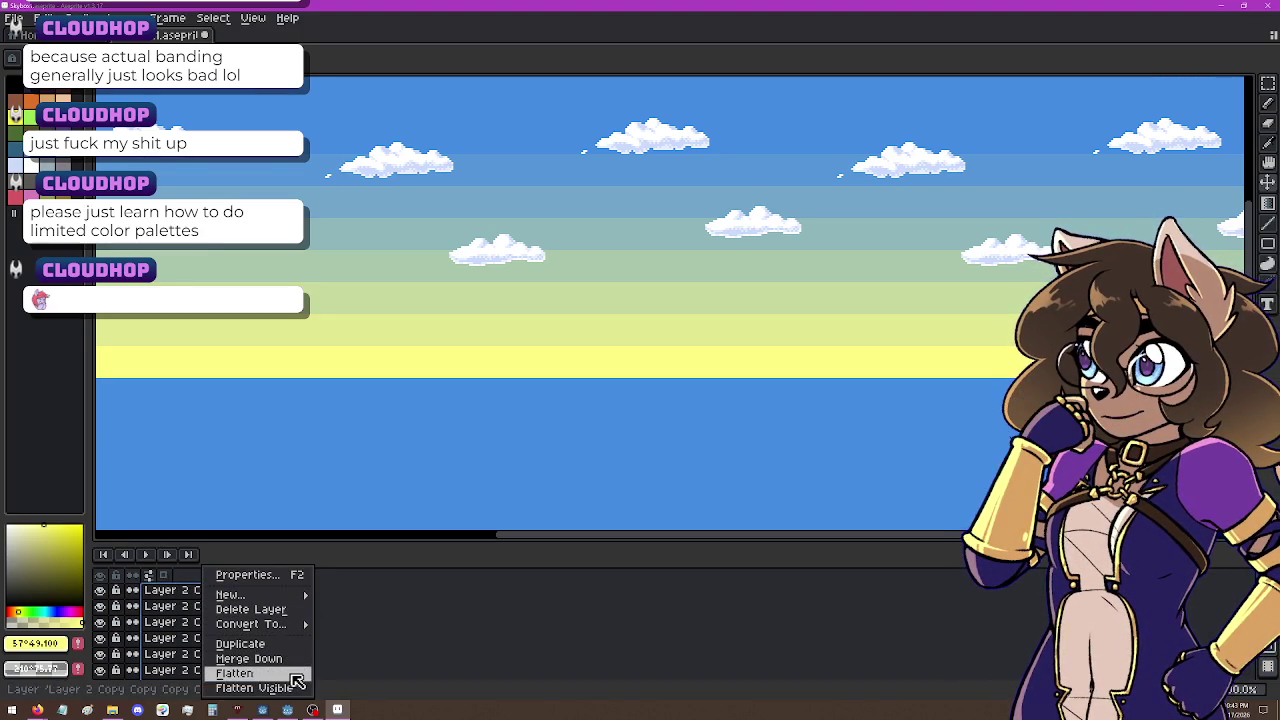
click(296, 674)
Step: Toggle the Flattened layer's visibility to compare, then make it the active layer
click(100, 608)
click(100, 608)
click(172, 608)
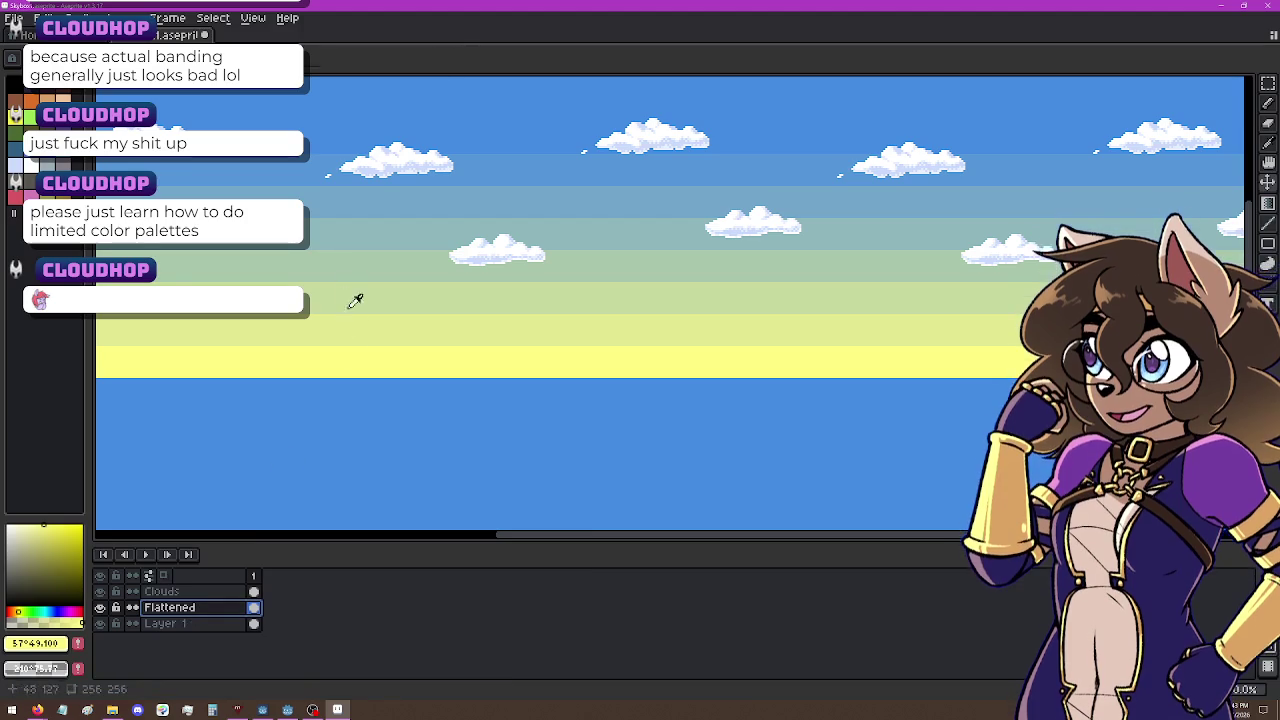
Step: Fill the lower blue sky band with pale yellow using the Paint Bucket
key(b)
click(823, 499)
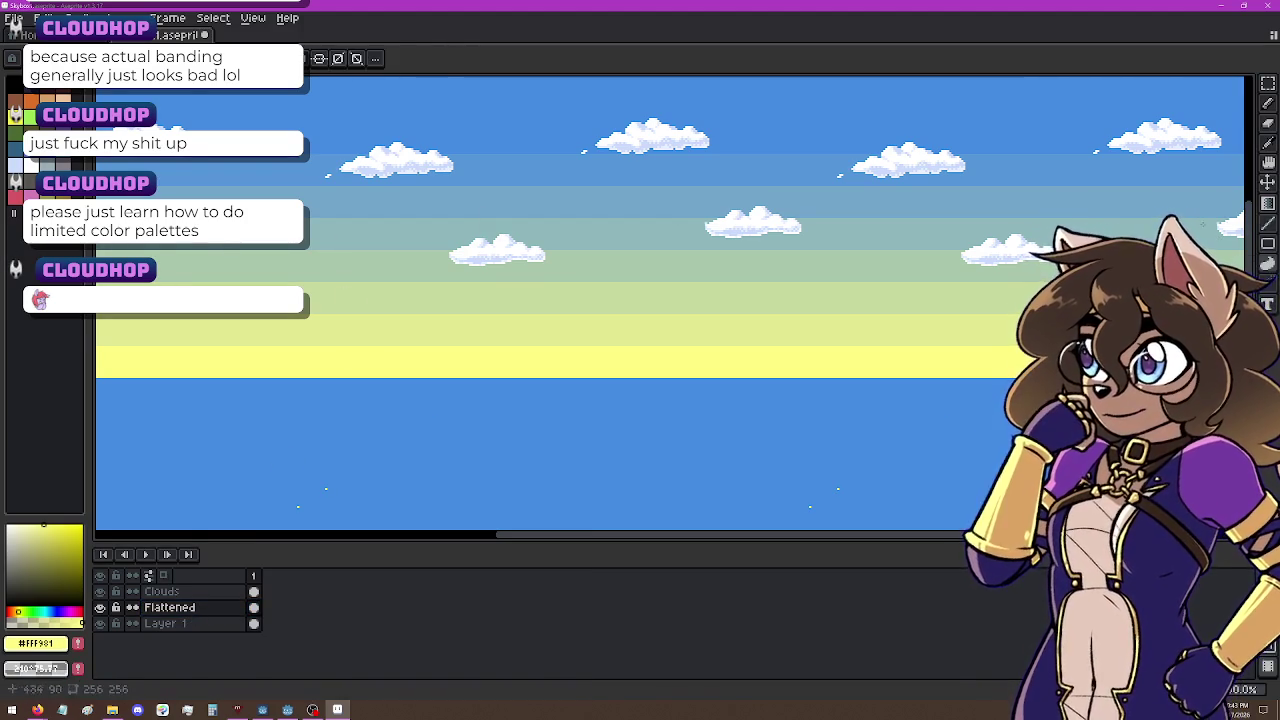
click(1268, 262)
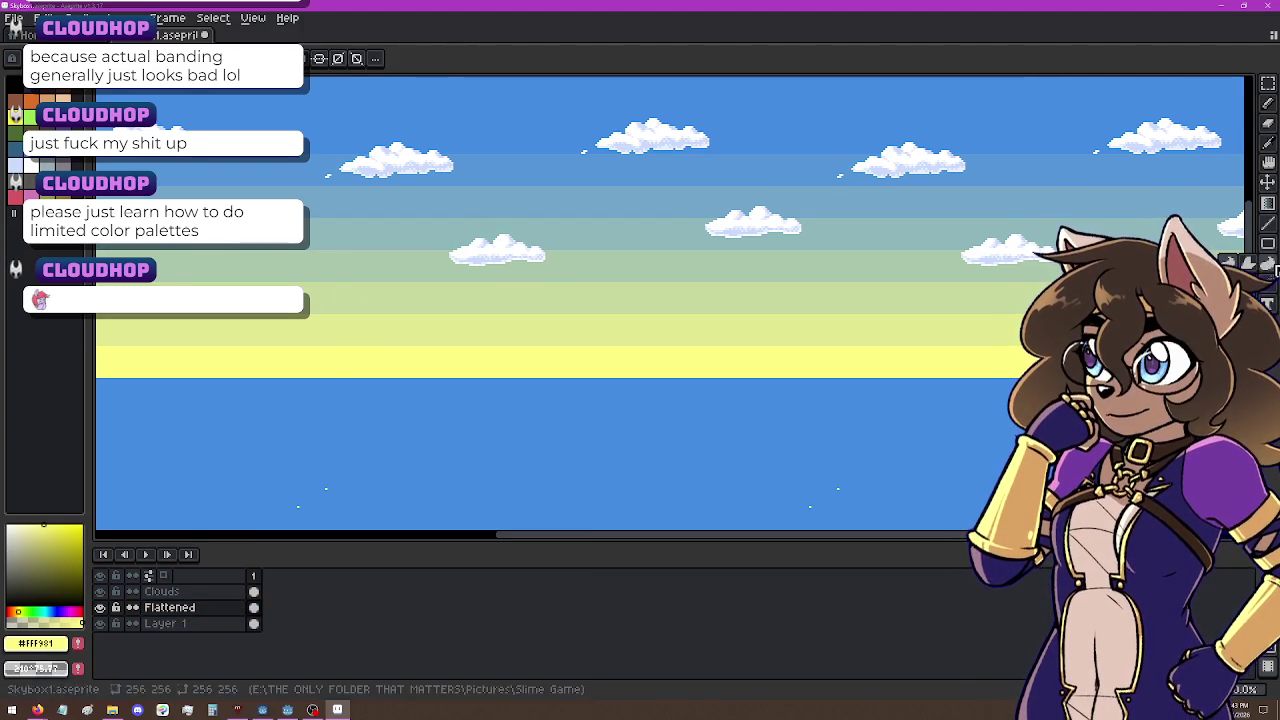
click(629, 503)
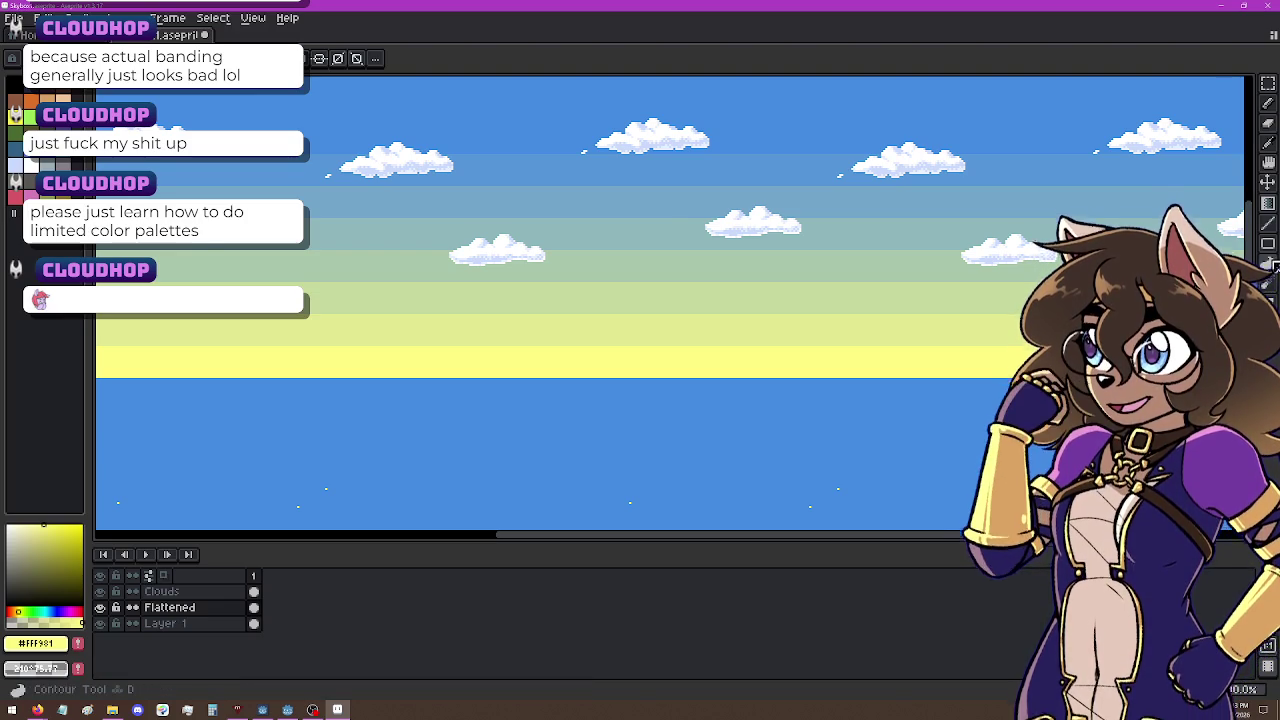
mouse_move(598, 447)
mouse_down()
mouse_move(700, 490)
mouse_move(602, 434)
mouse_up()
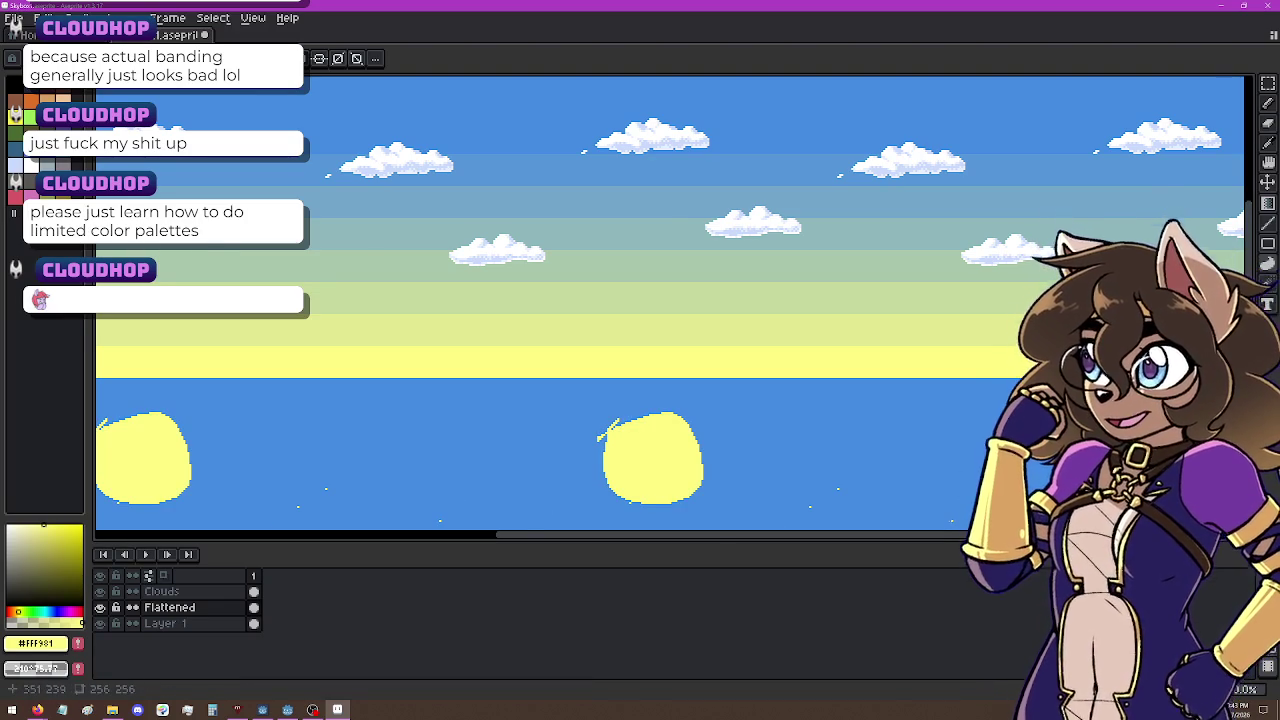
key(ctrl+z)
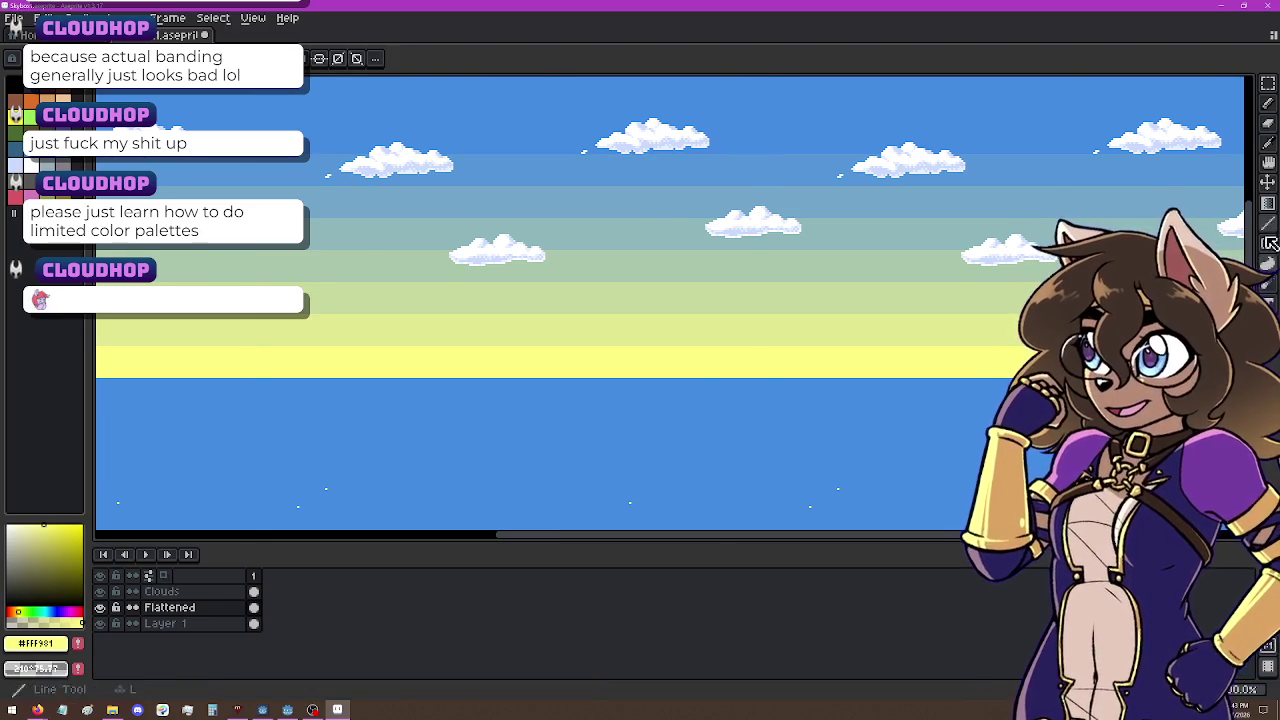
click(1268, 203)
click(1231, 205)
click(720, 455)
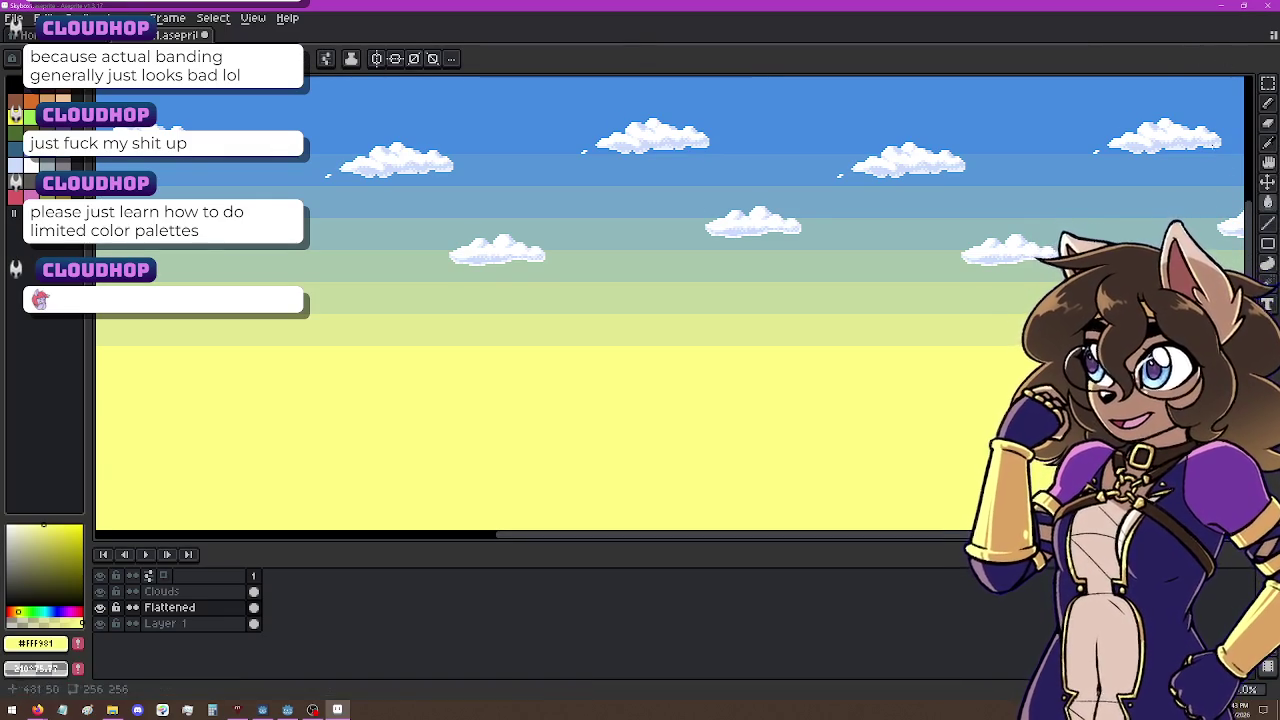
Step: Shift the Flattened layer's gradient bands down the canvas with the Move tool
key(v)
mouse_move(735, 410)
mouse_down()
mouse_move(694, 437)
mouse_move(708, 475)
mouse_move(706, 453)
mouse_move(700, 466)
mouse_up()
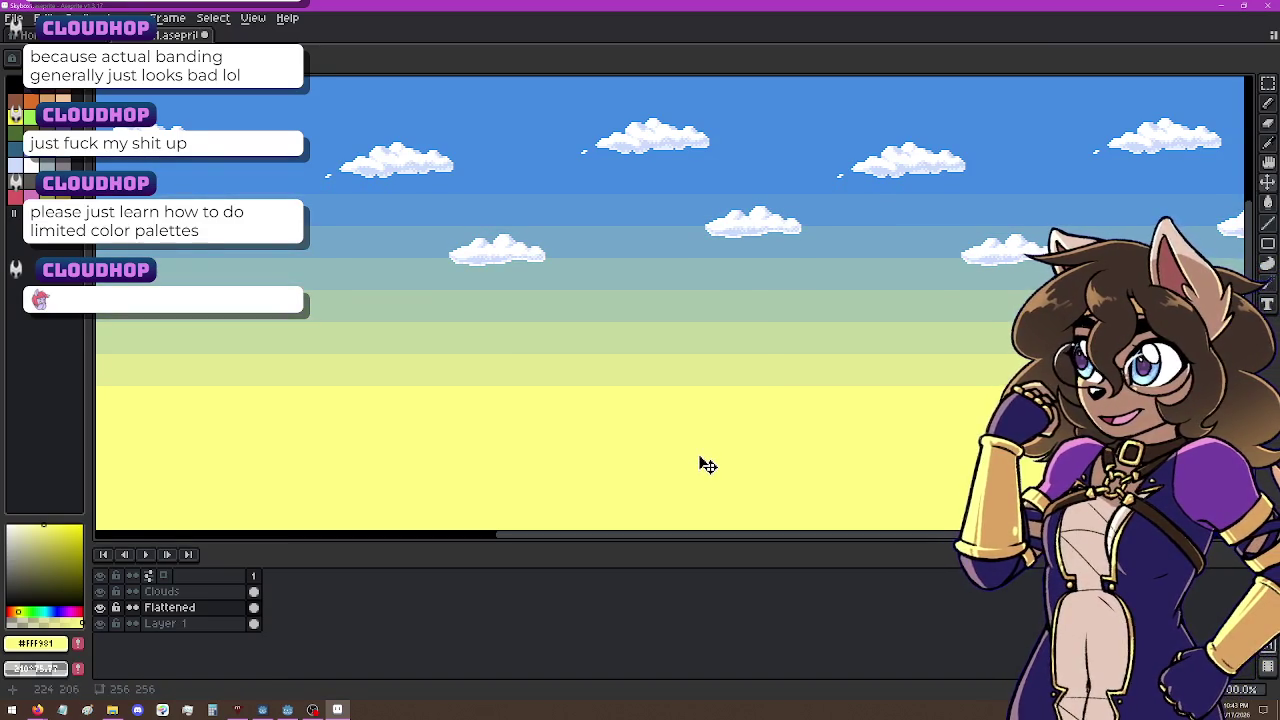
scroll(737, 200, down, 4)
Step: Nudge the gradient bands down about 12 px more
scroll(737, 200, up, 1)
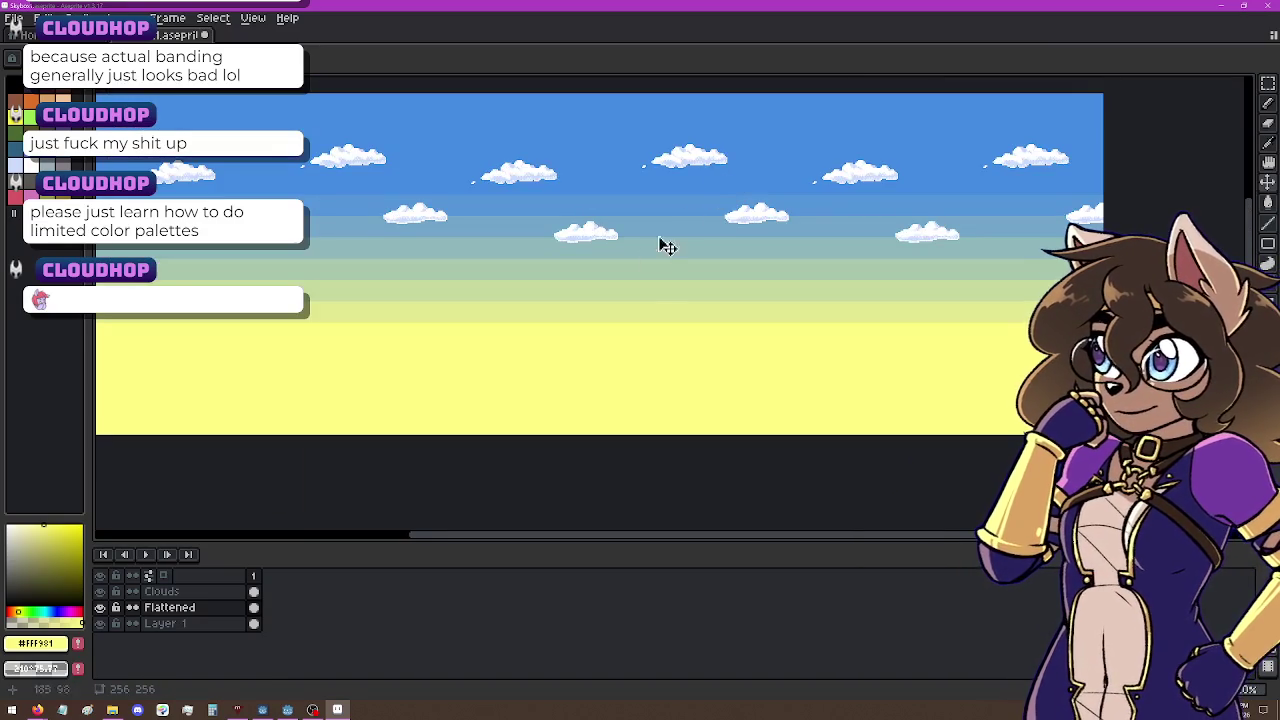
scroll(635, 280, up, 1)
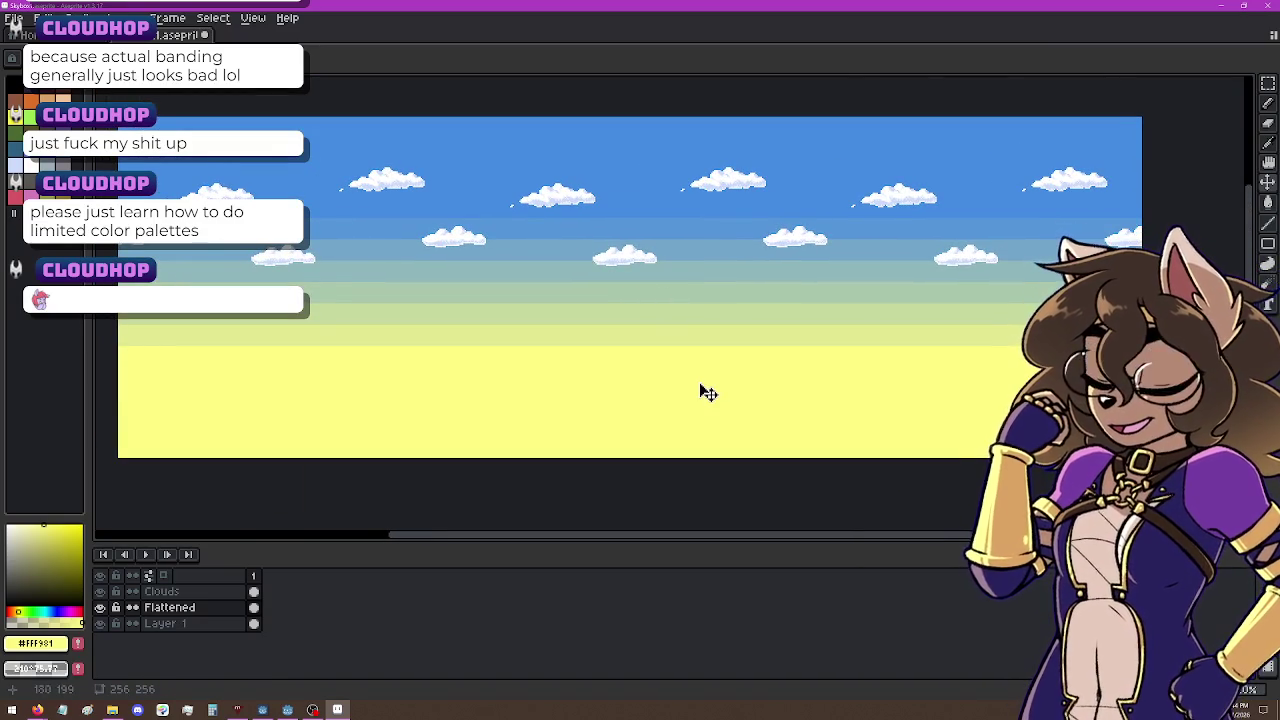
drag(708, 393, 705, 405)
drag(697, 397, 695, 402)
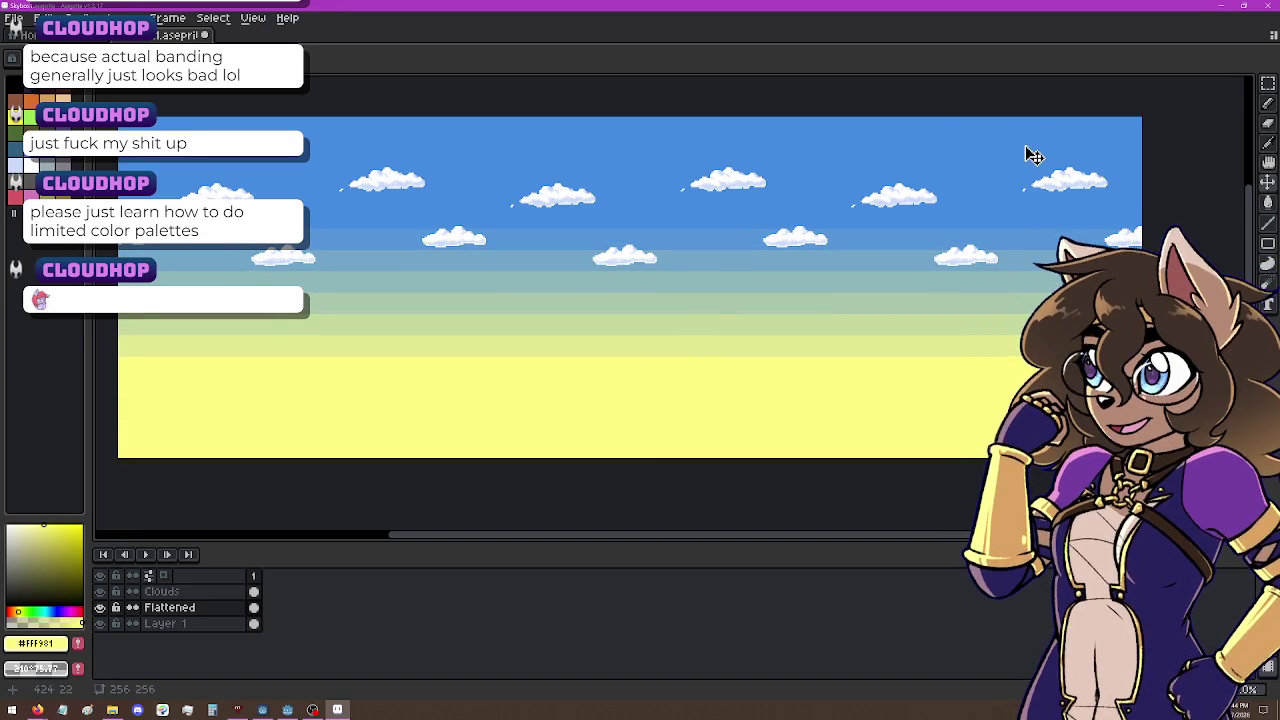
drag(646, 100, 645, 118)
Step: Save the skybox and export it as a flattened PNG, overwriting the existing file
key(ctrl+s)
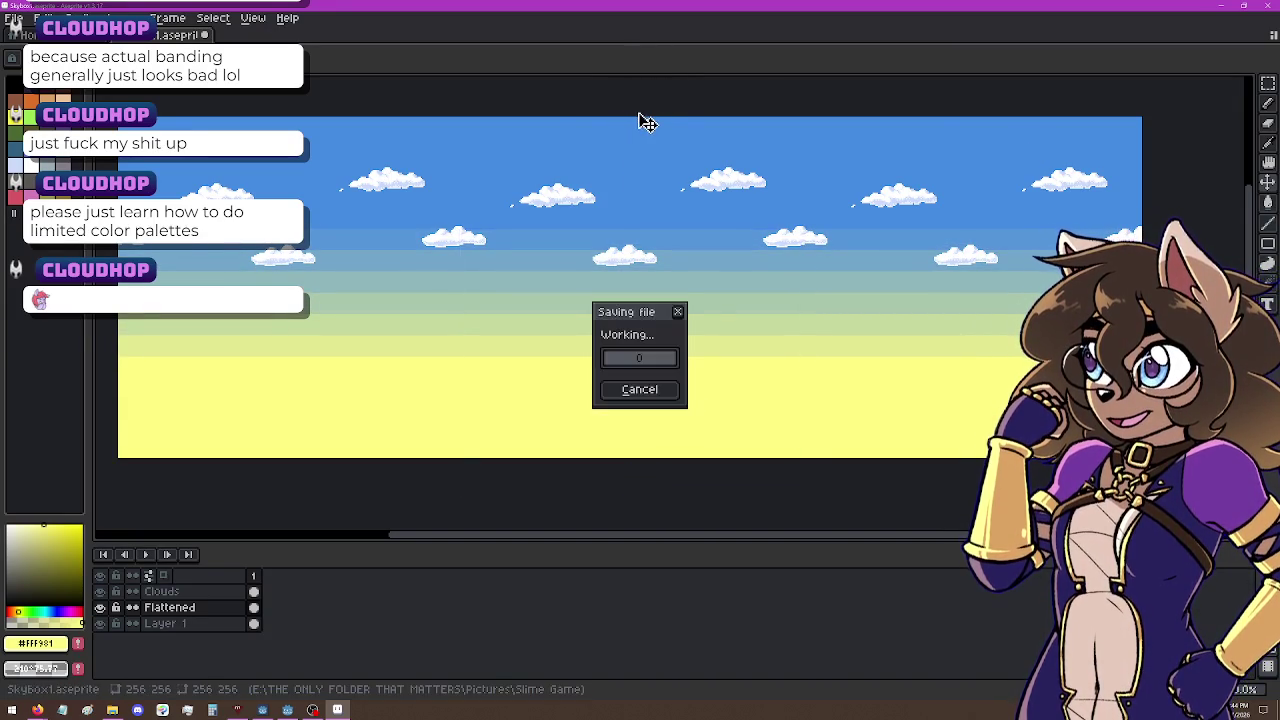
click(12, 22)
mouse_move(40, 150)
click(200, 152)
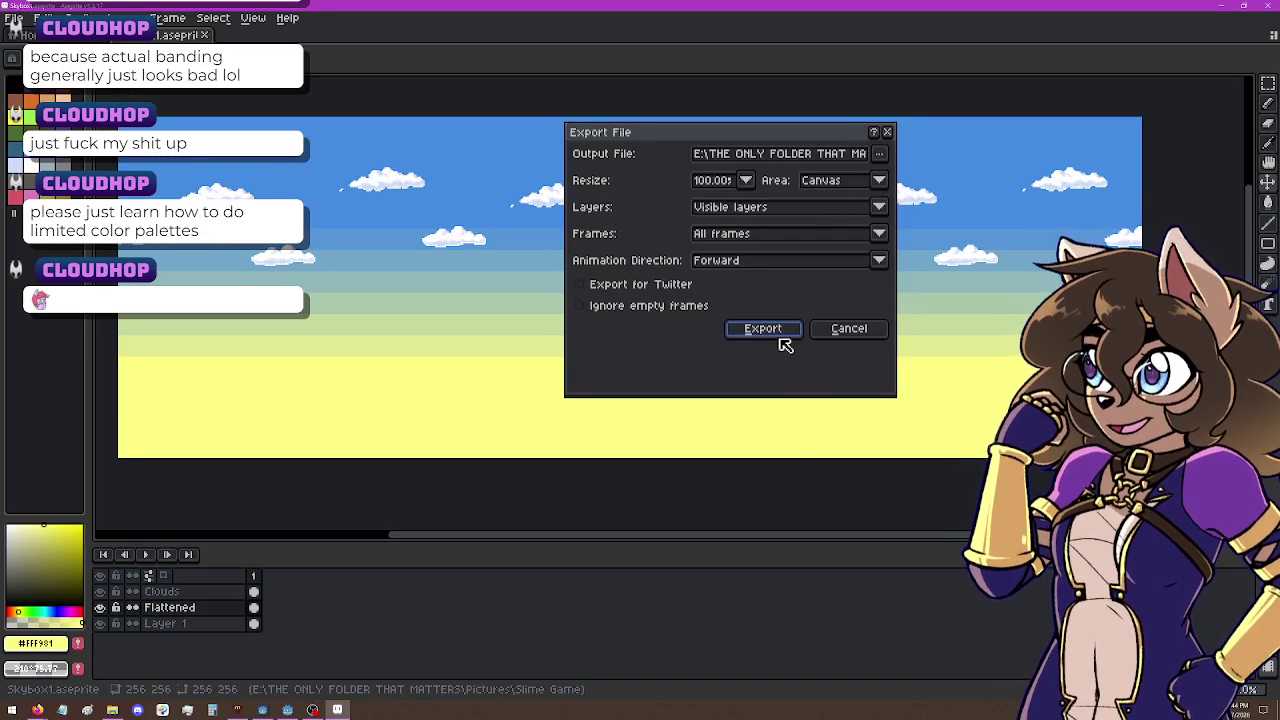
click(784, 339)
click(590, 398)
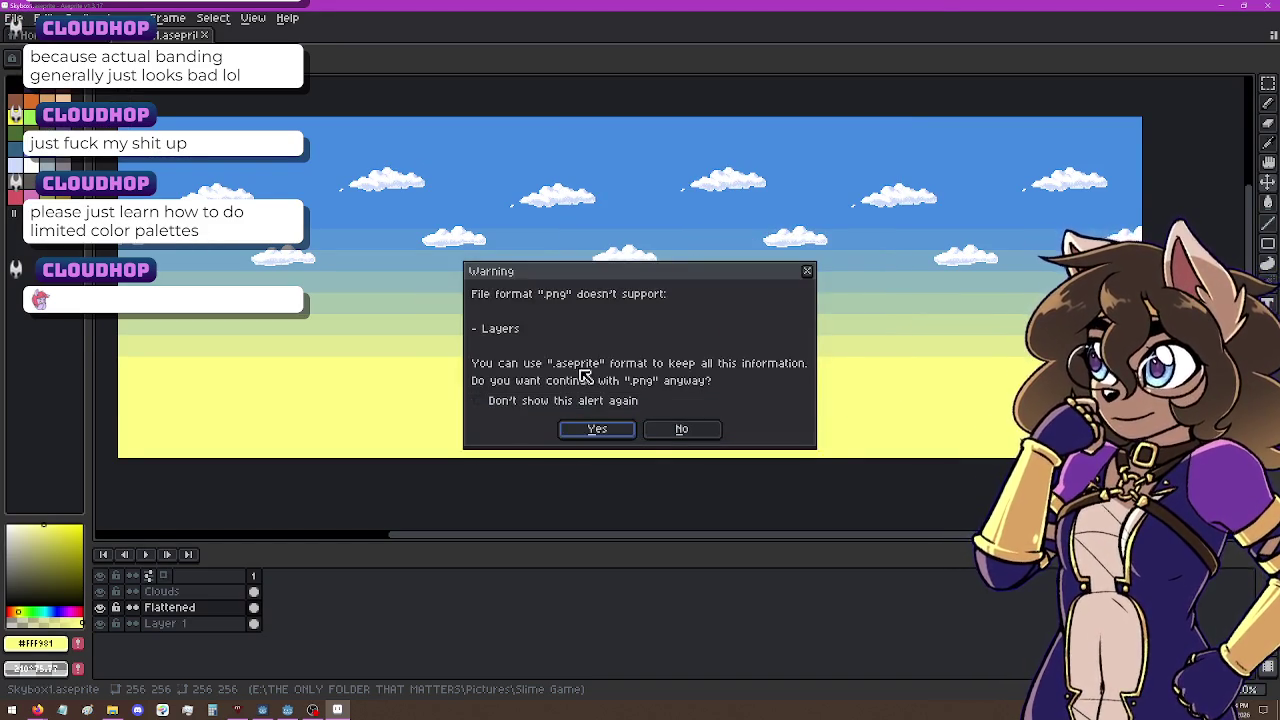
click(597, 428)
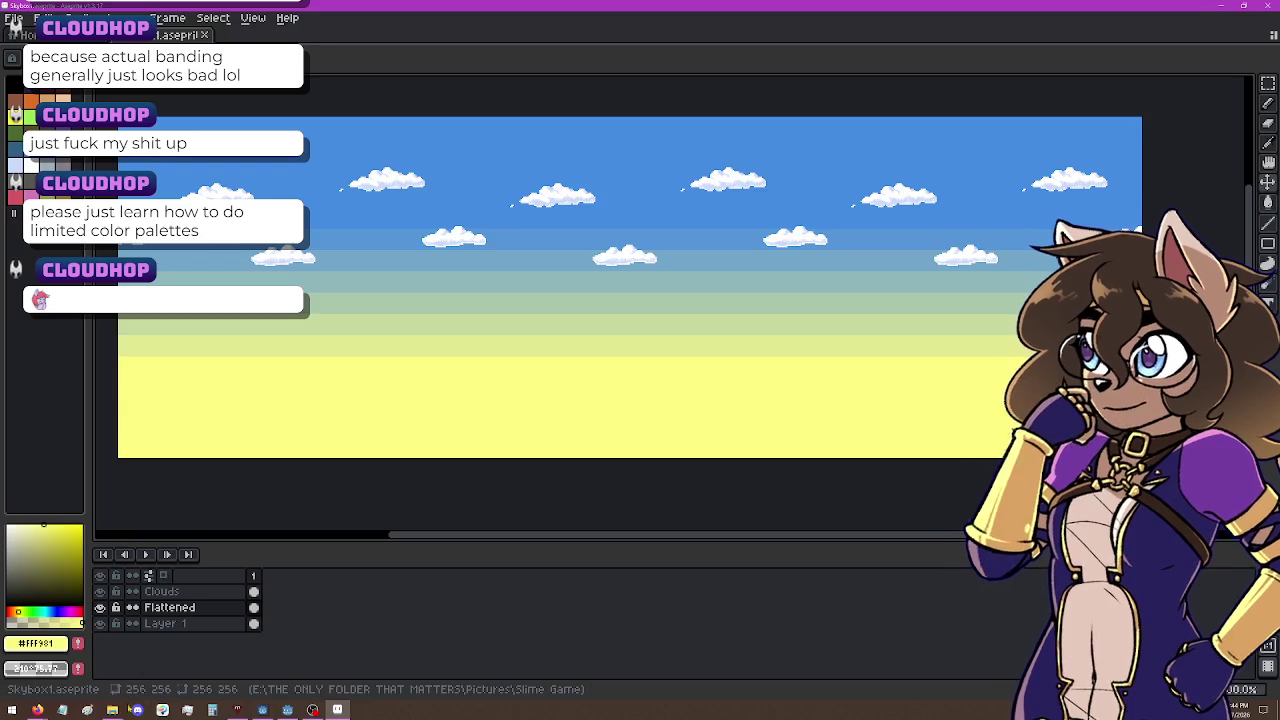
click(287, 710)
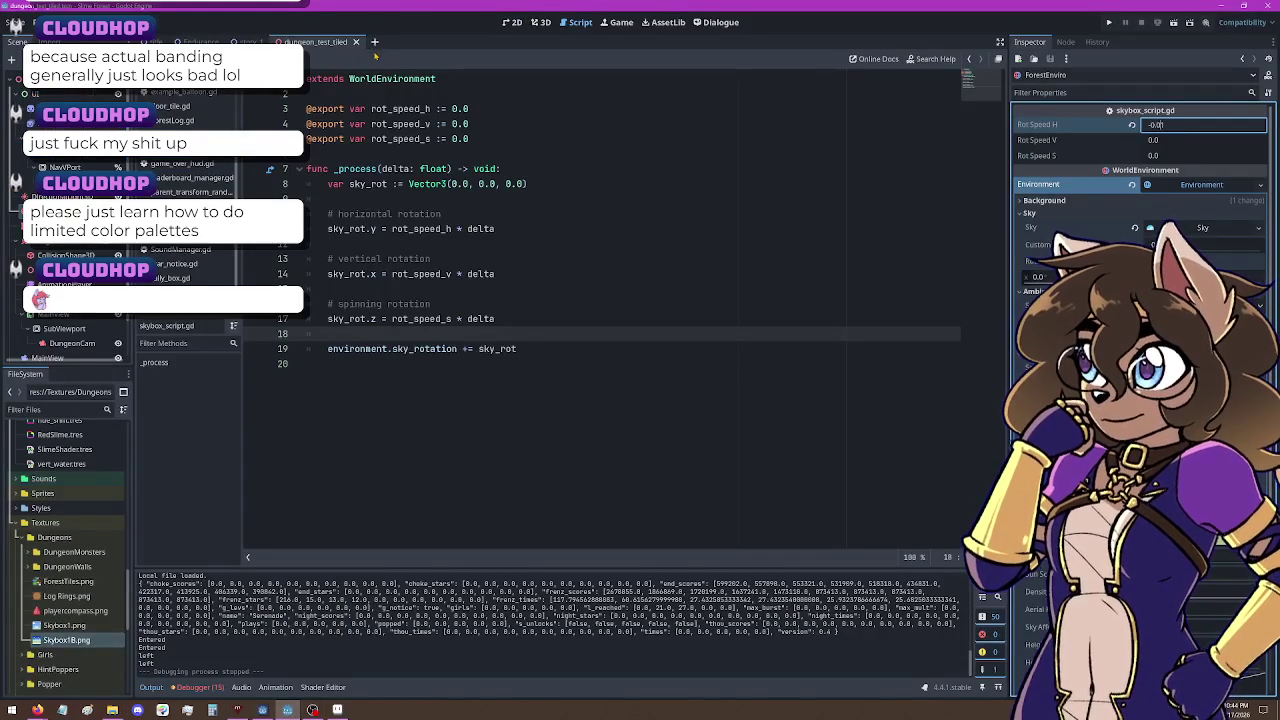
text(1)
Step: In the 3D view, select Skybox1.png, check the sky material, then save and run the scene
click(540, 22)
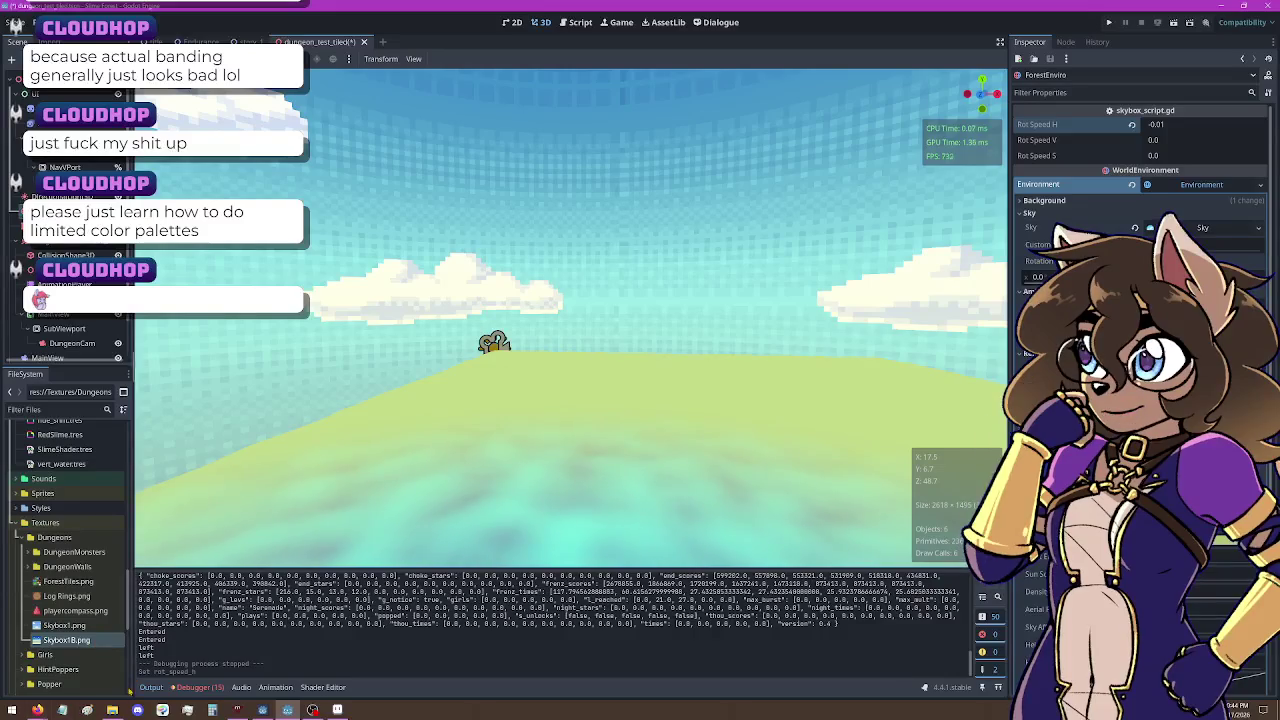
click(112, 710)
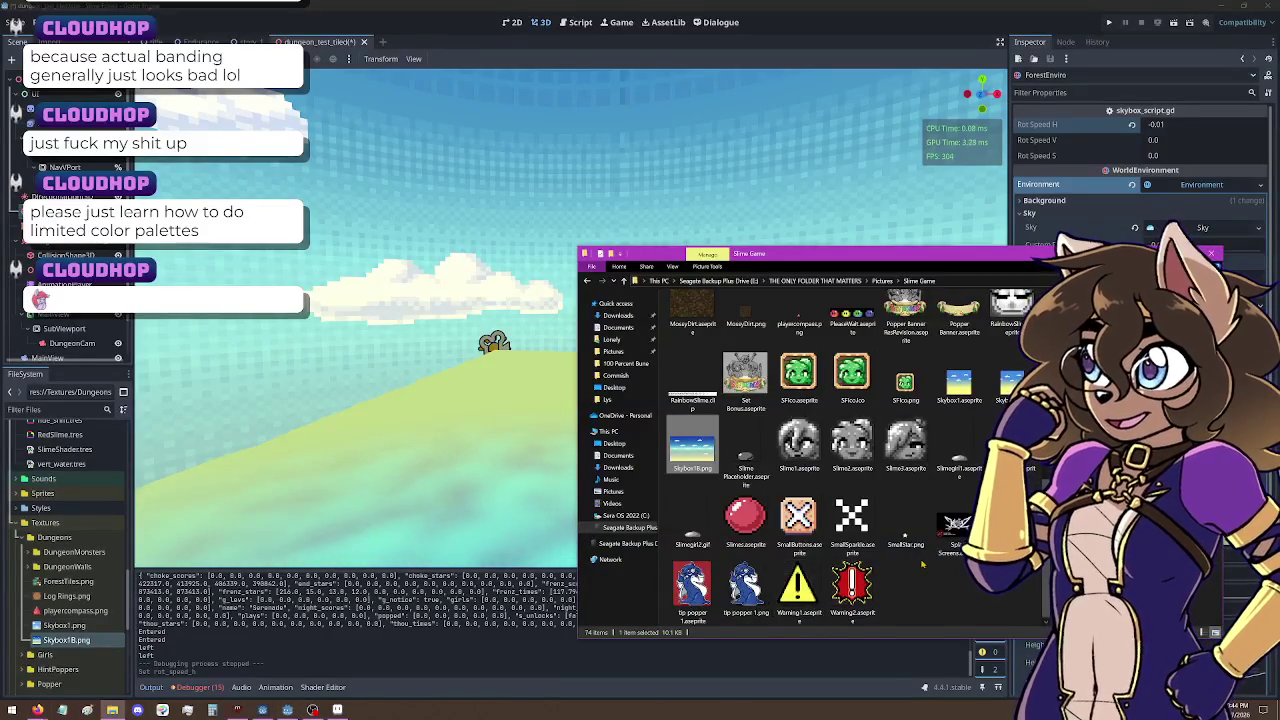
scroll(905, 590, up, 2)
scroll(905, 590, down, 3)
click(1010, 388)
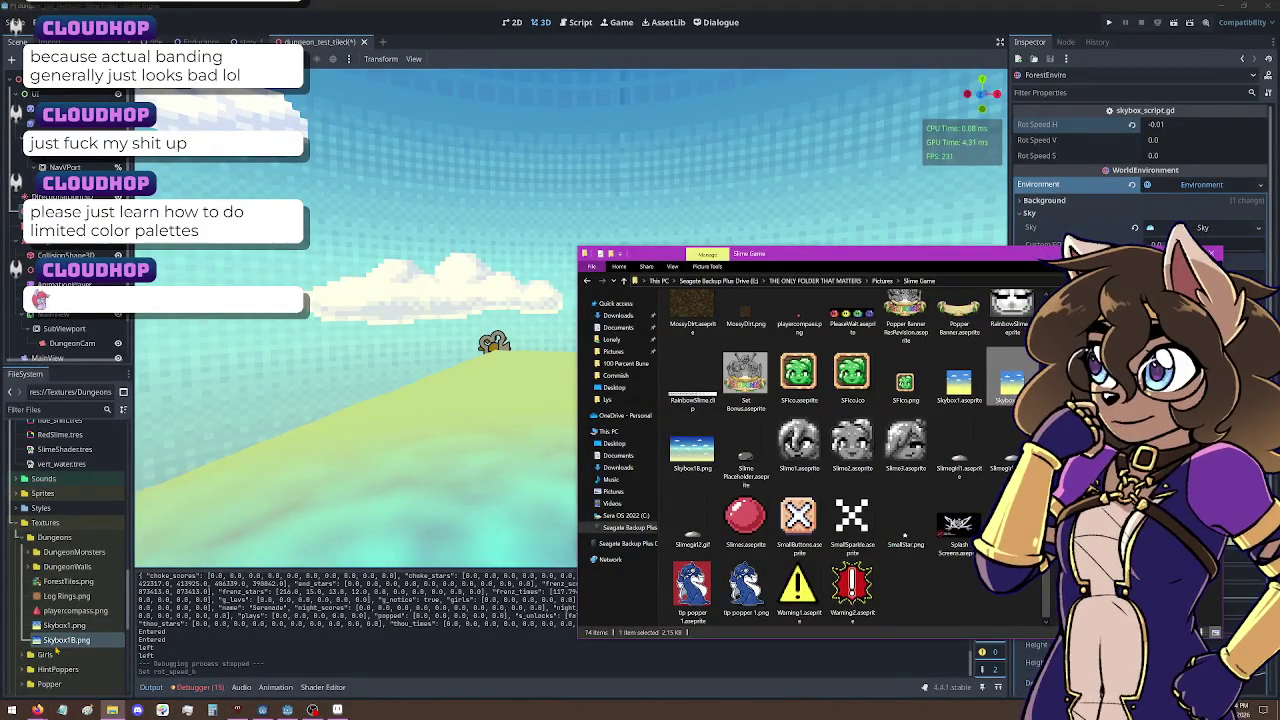
click(64, 626)
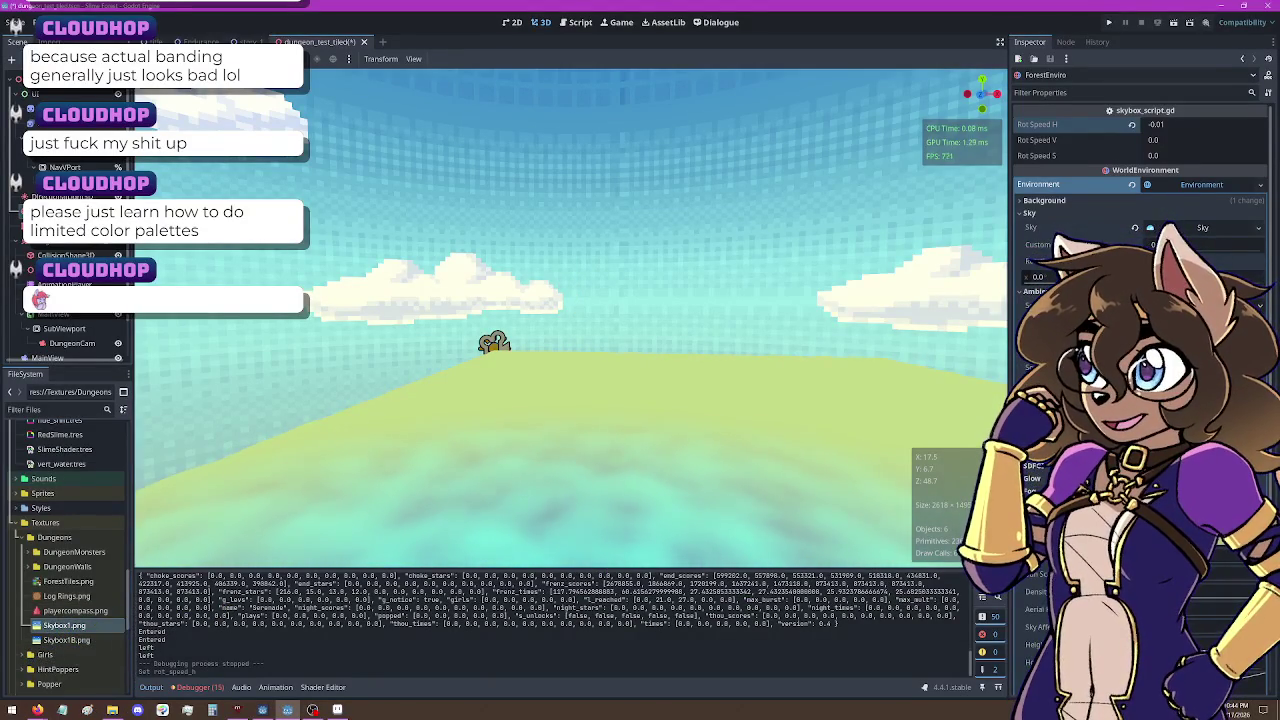
click(1200, 227)
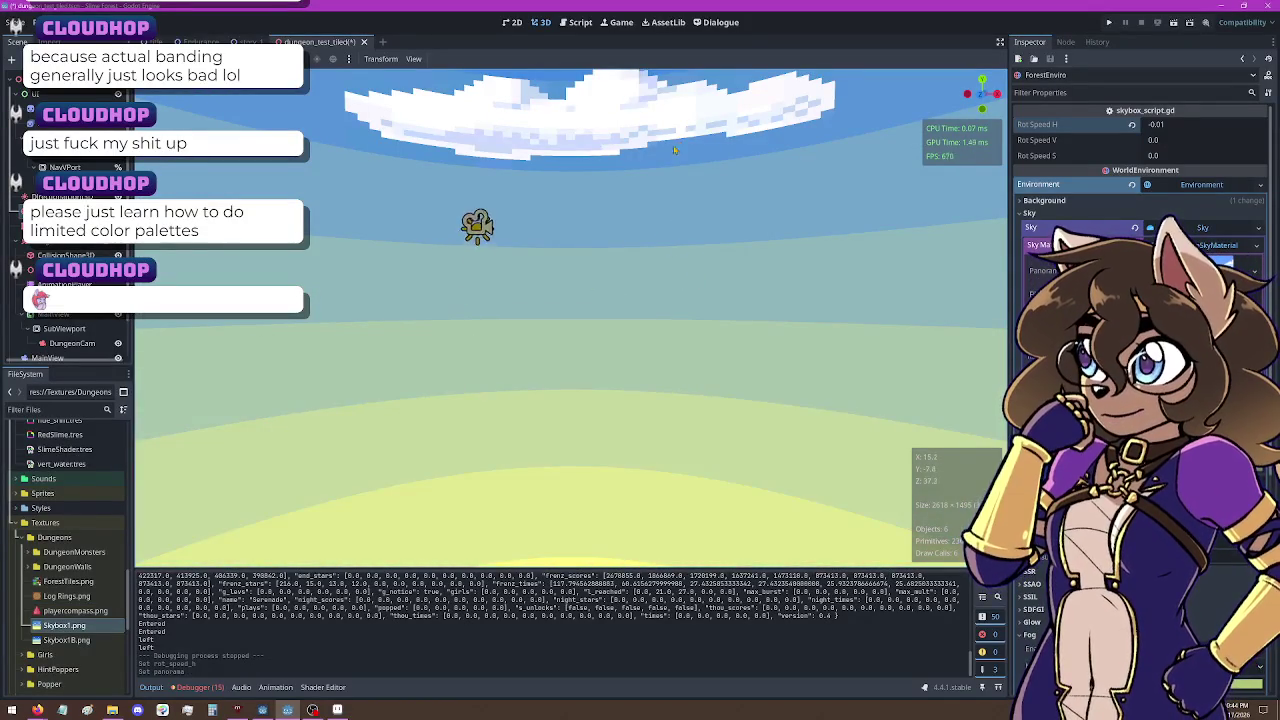
click(1176, 24)
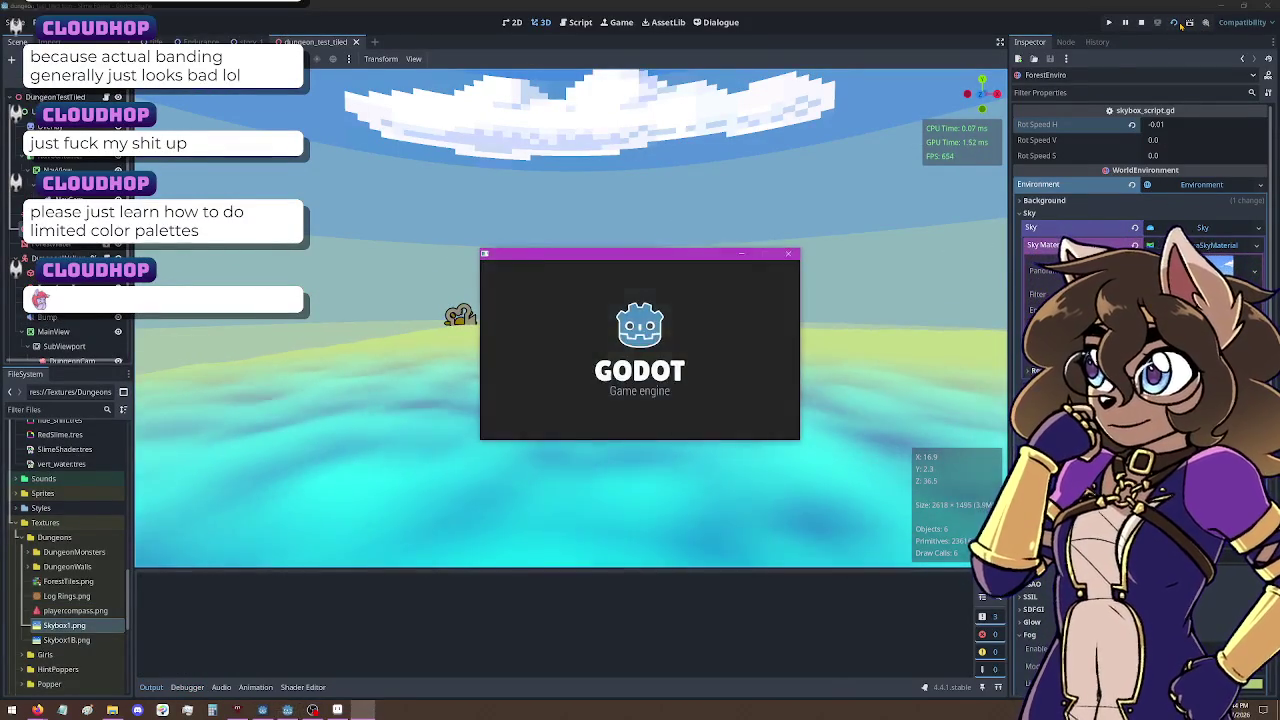
Step: Walk the forest paths toward the river viewing the new sky, then restore Aseprite to the right half
key(w)
key(a)
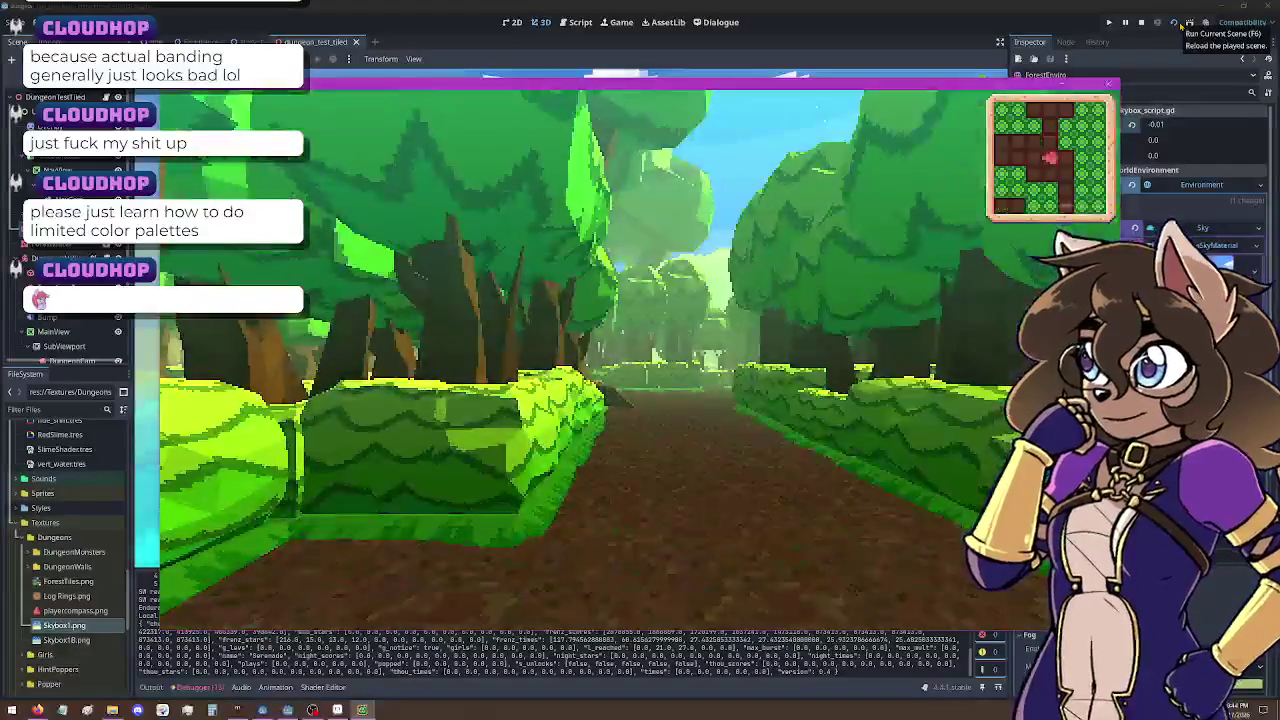
key(a)
key(a)
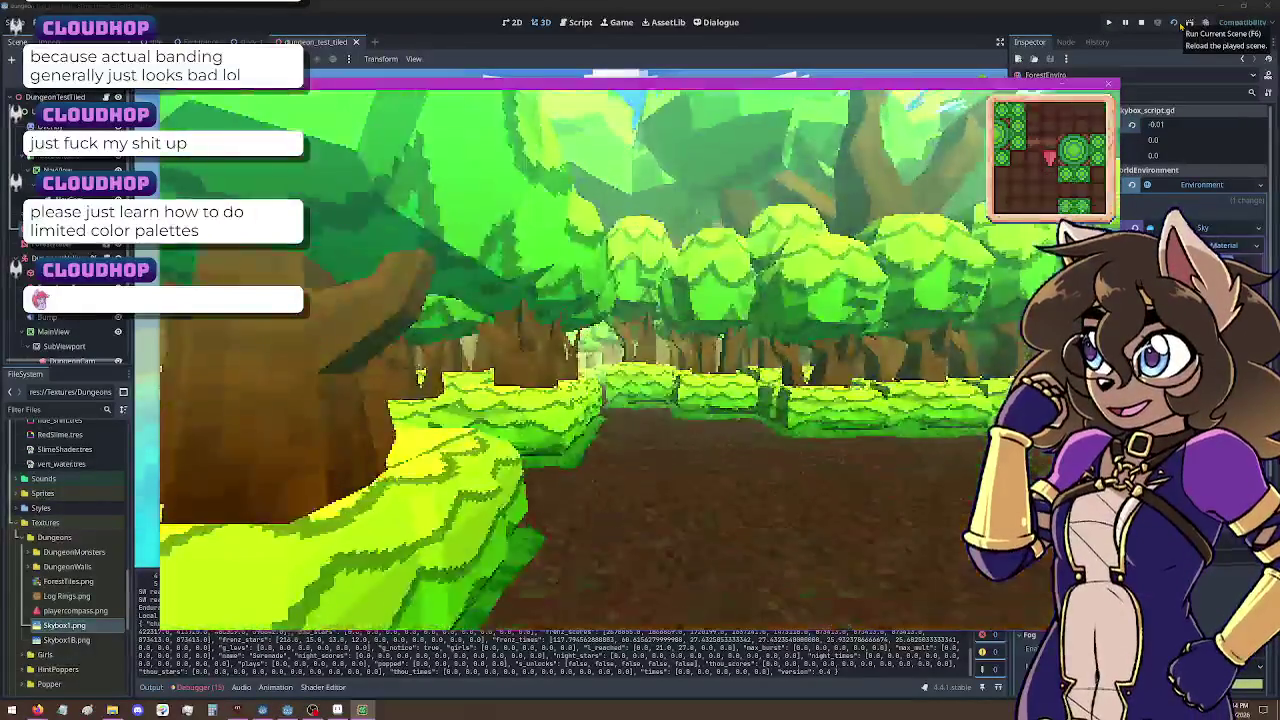
key(a)
key(w)
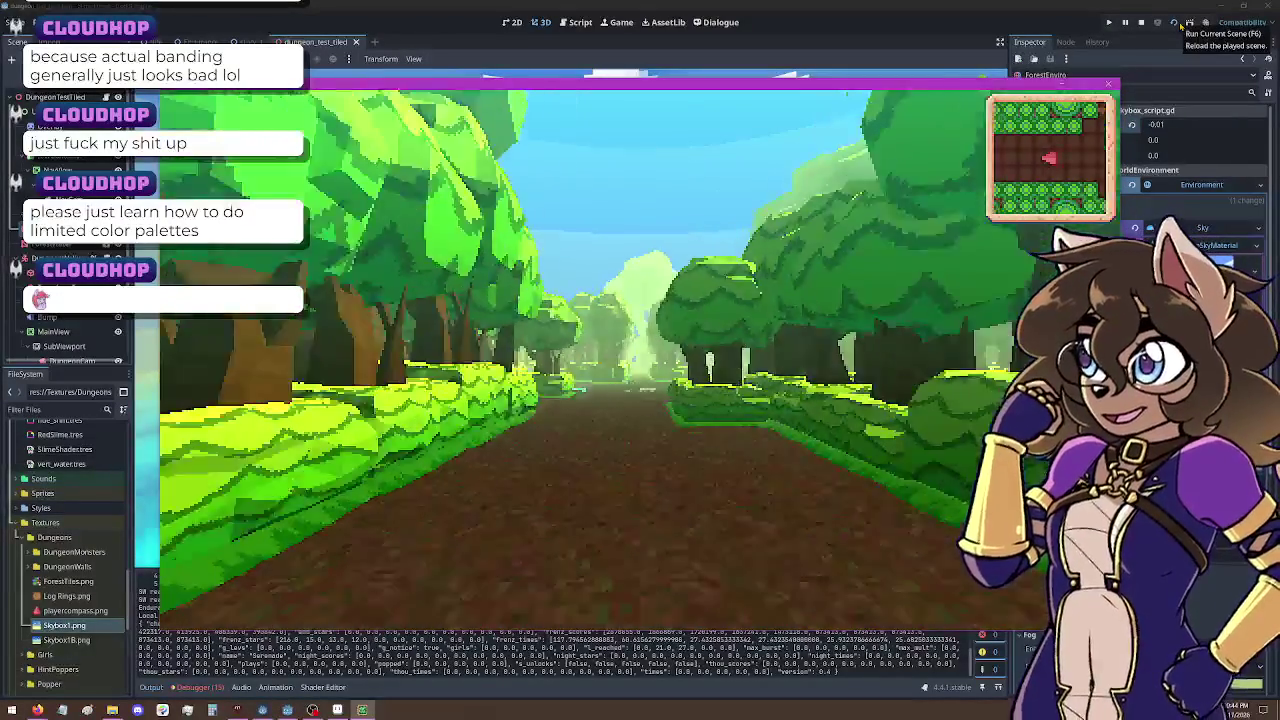
key(a)
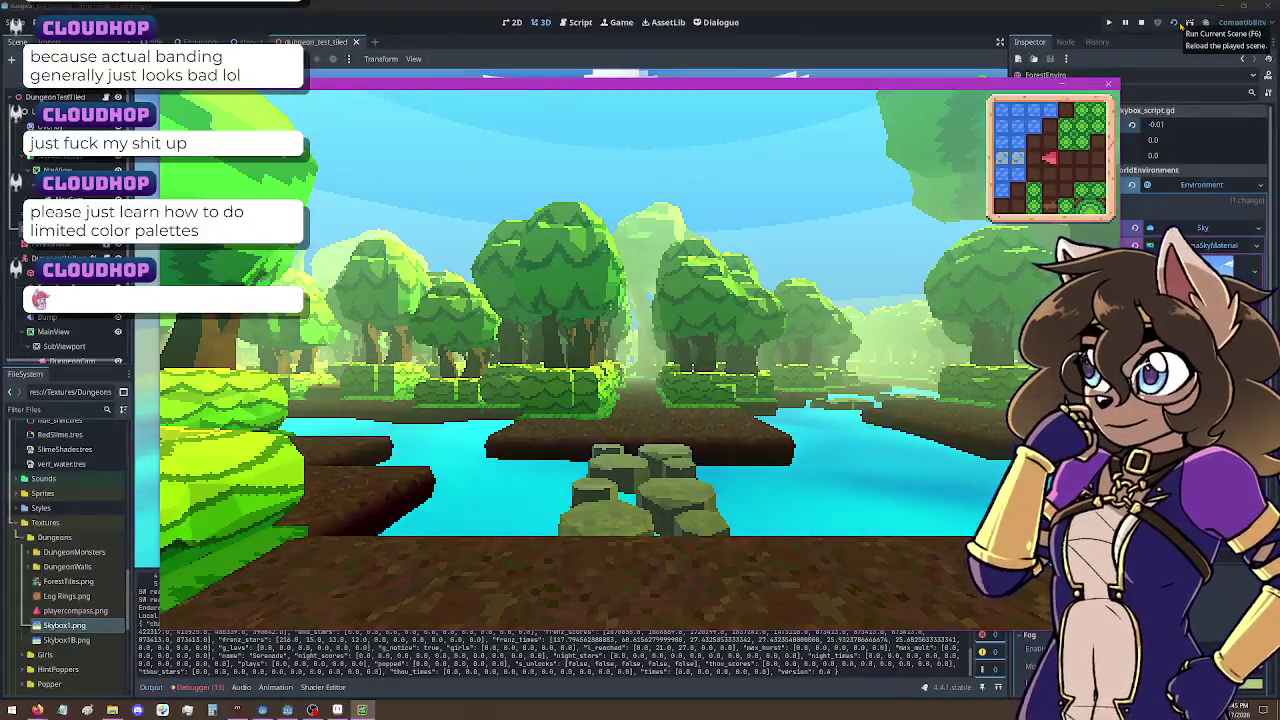
key(a)
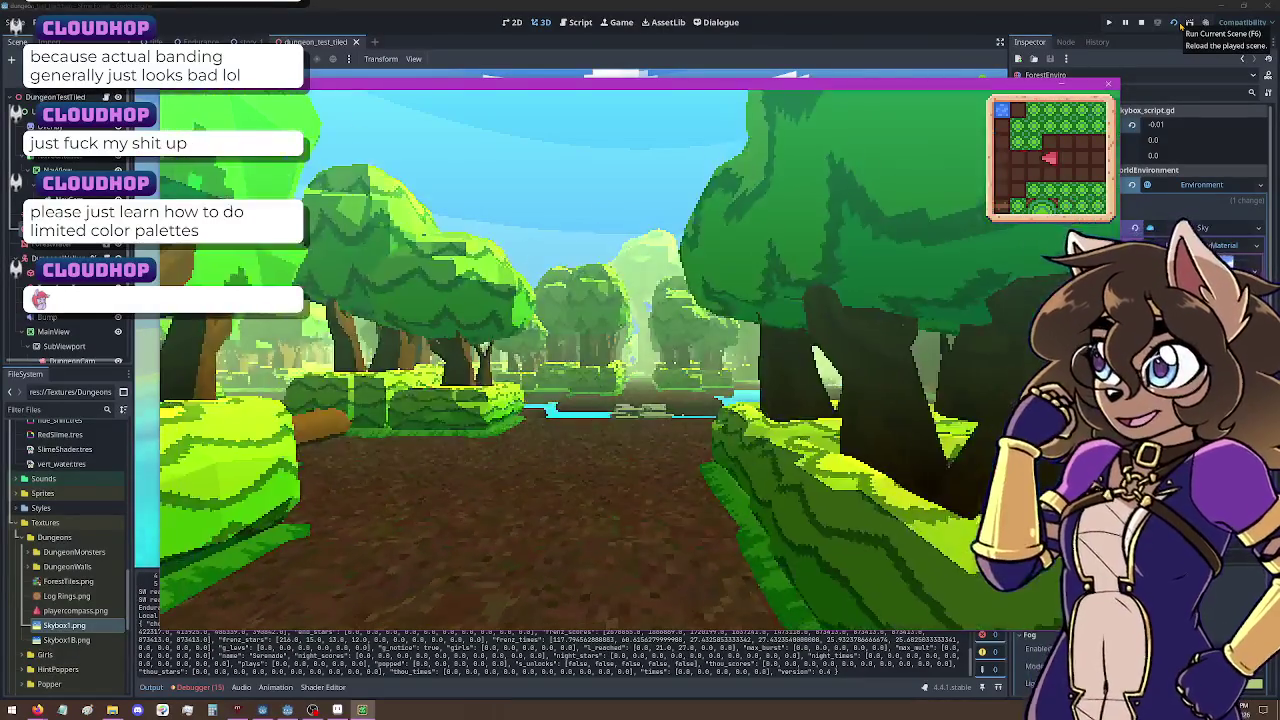
key(w)
key(w)
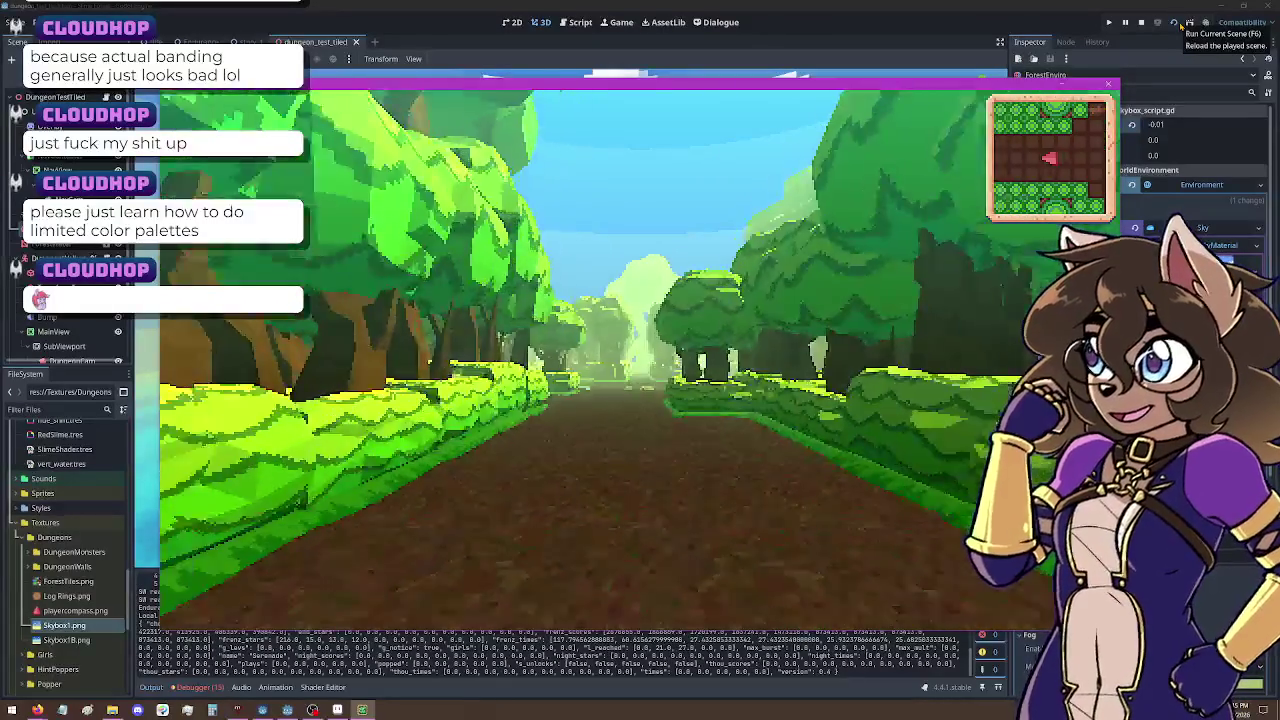
key(a)
key(a)
key(w)
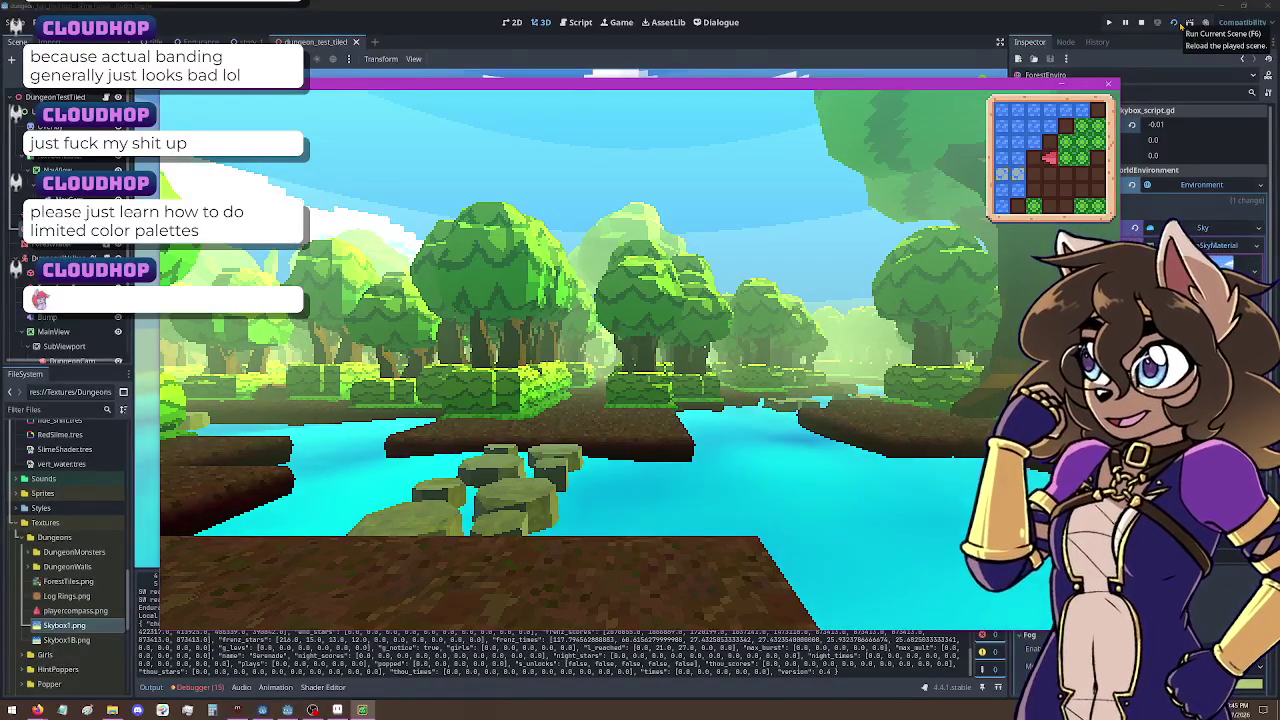
click(337, 710)
key(super+Down)
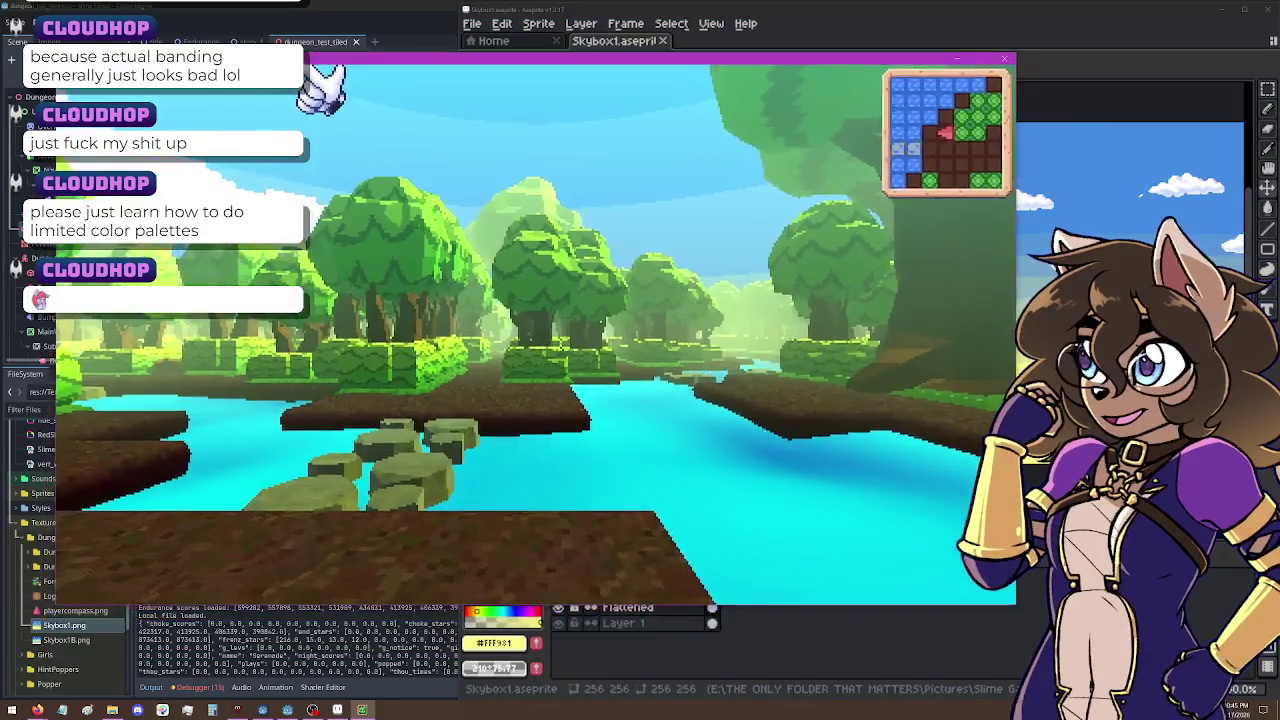
Step: Move the game window aside, close it with Escape, and paste the copied sky in Aseprite
mouse_move(315, 60)
mouse_down()
mouse_move(574, 273)
mouse_move(599, 502)
mouse_move(605, 345)
mouse_move(602, 380)
mouse_move(649, 315)
mouse_move(686, 334)
mouse_move(466, 286)
mouse_move(366, 343)
mouse_move(386, 333)
mouse_up()
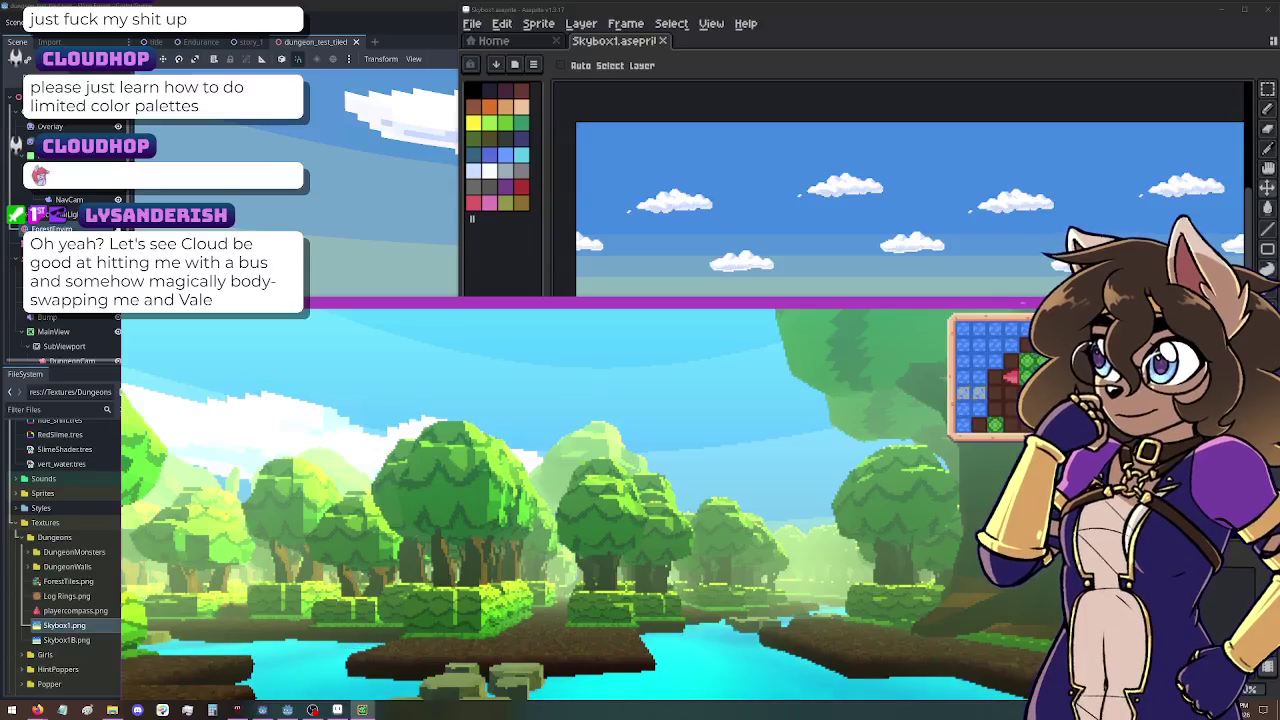
key(Escape)
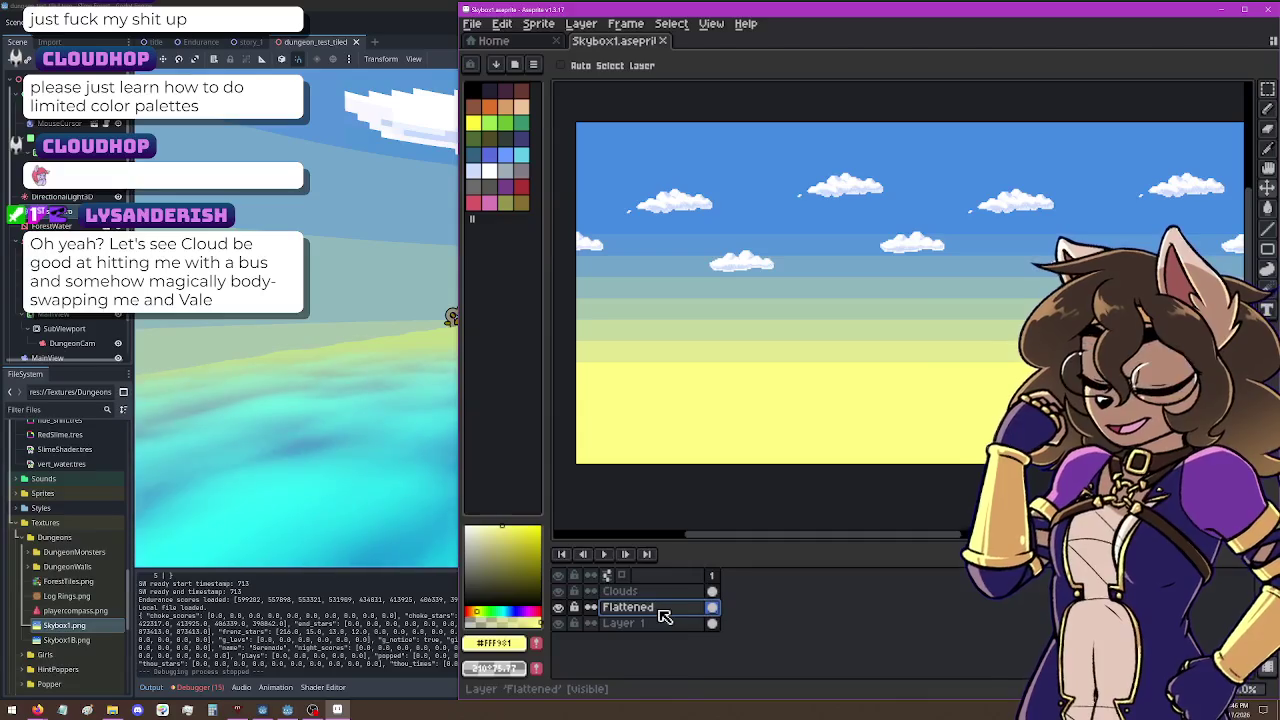
key(ctrl+v)
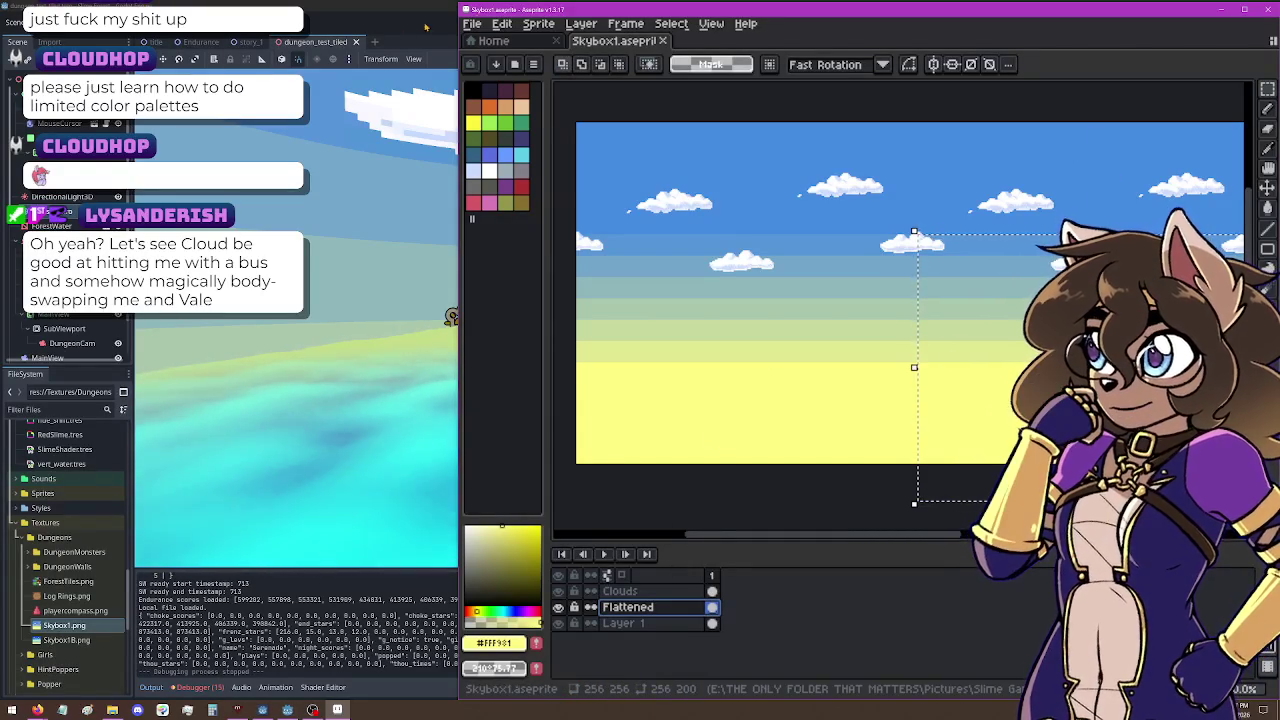
Step: Maximize Aseprite and squash the pasted yellow horizon band by raising its bottom edge
click(521, 33)
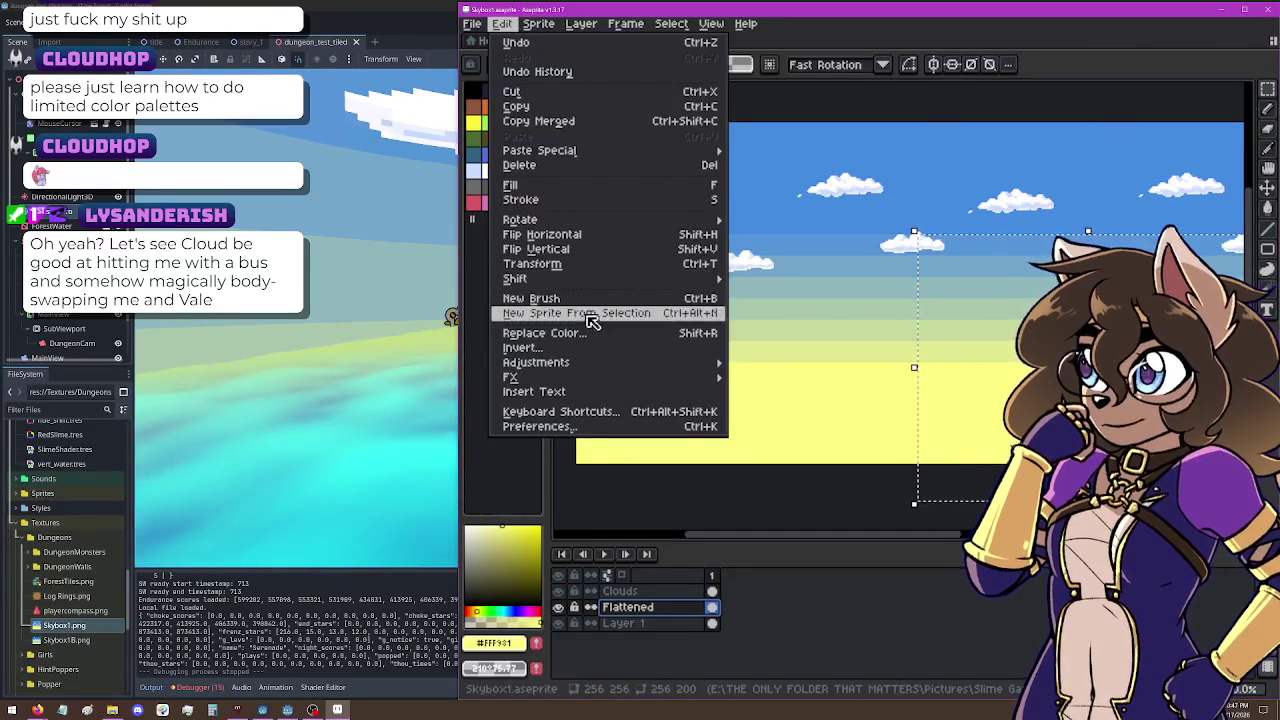
mouse_move(614, 219)
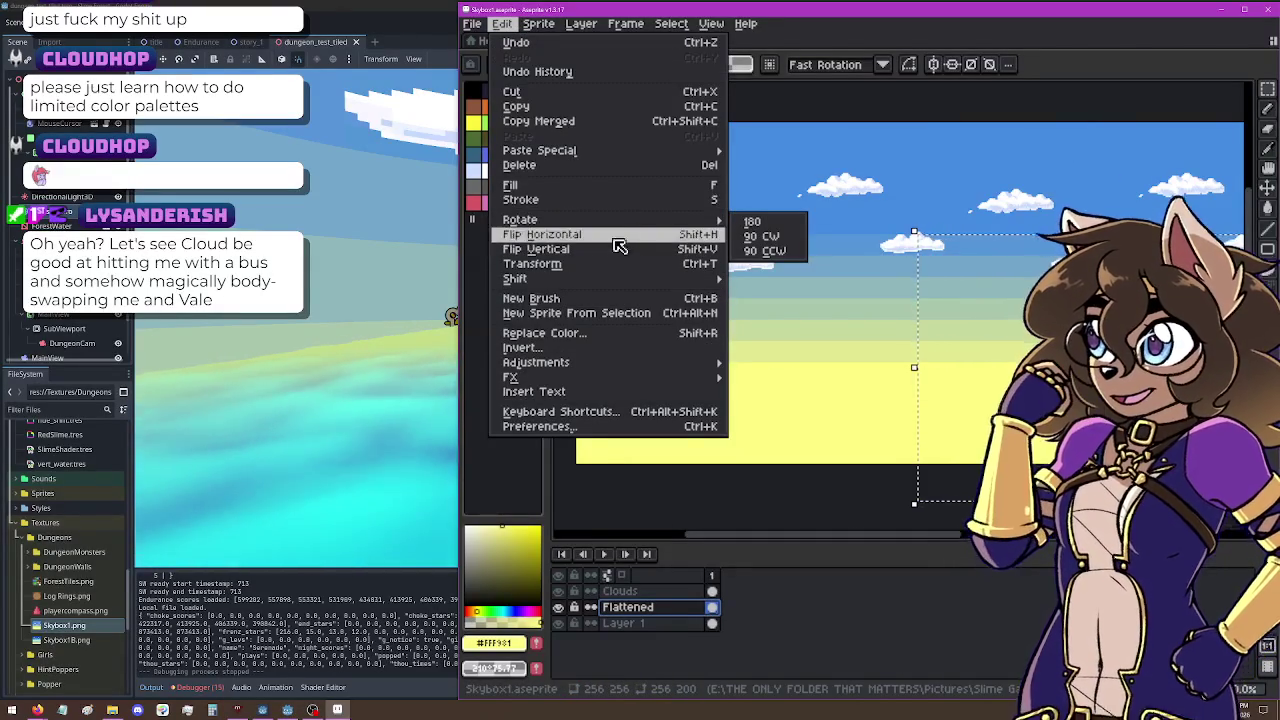
click(623, 265)
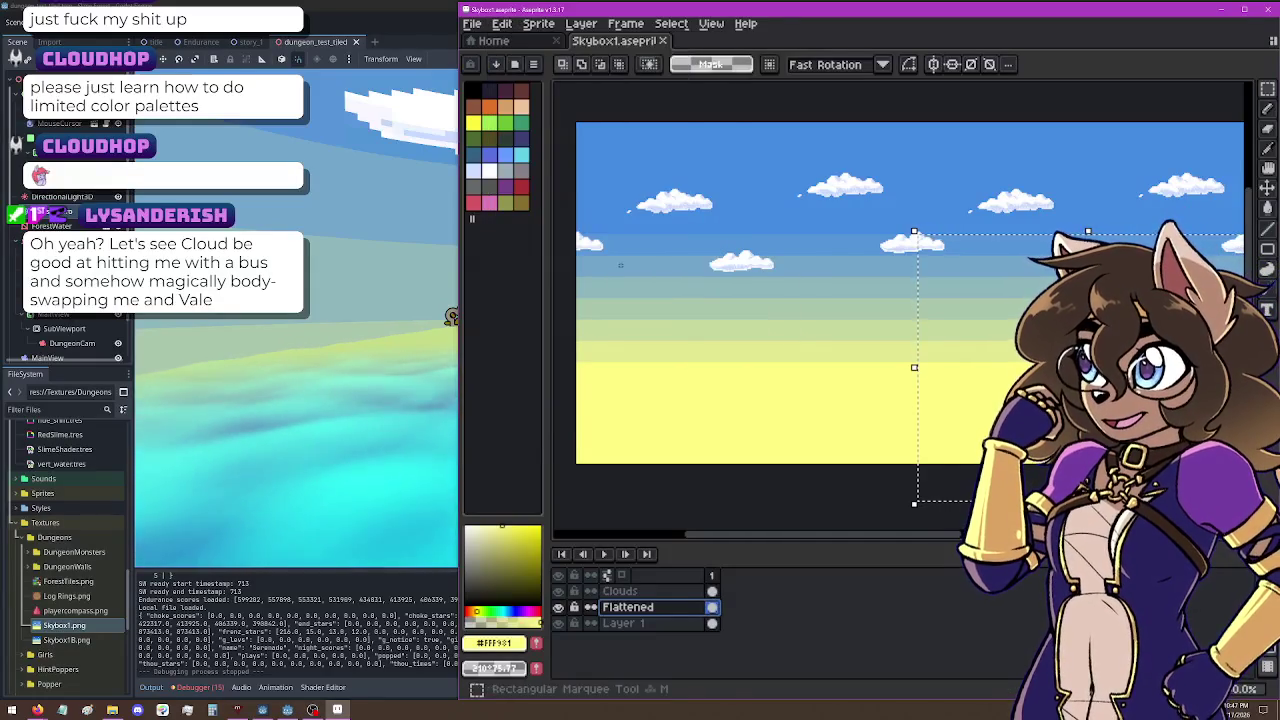
click(502, 23)
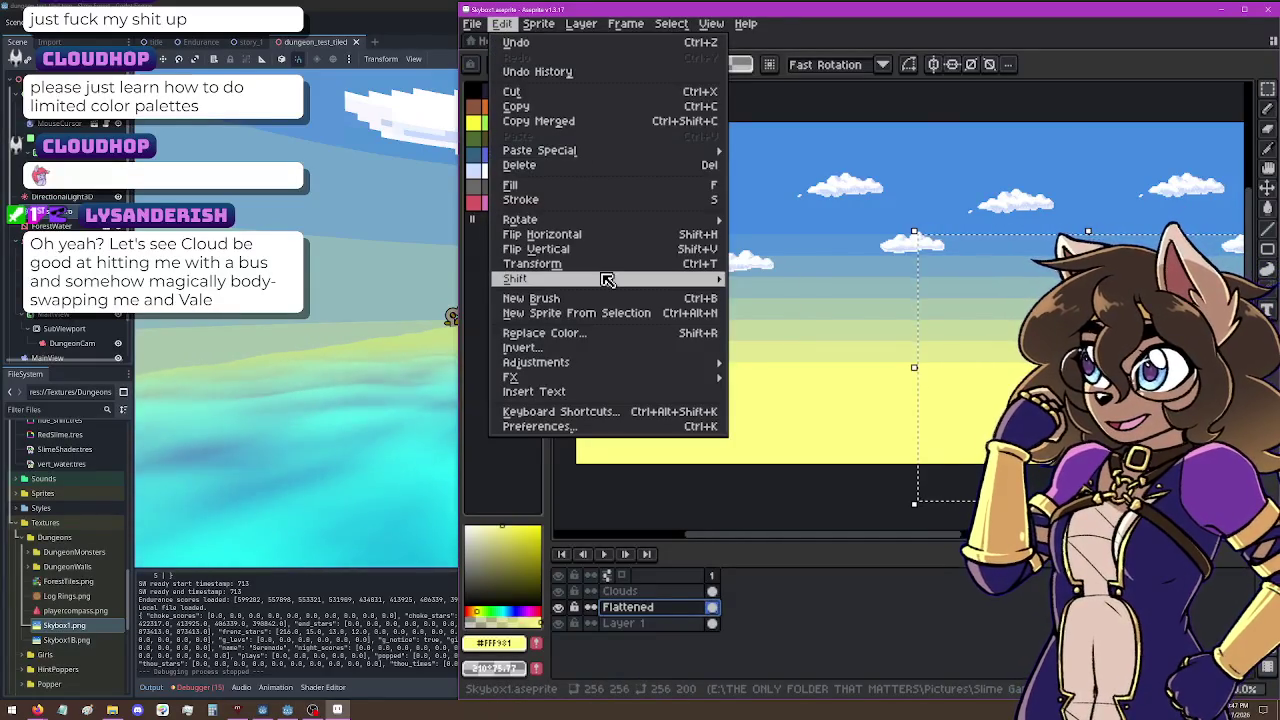
mouse_move(607, 284)
mouse_move(607, 368)
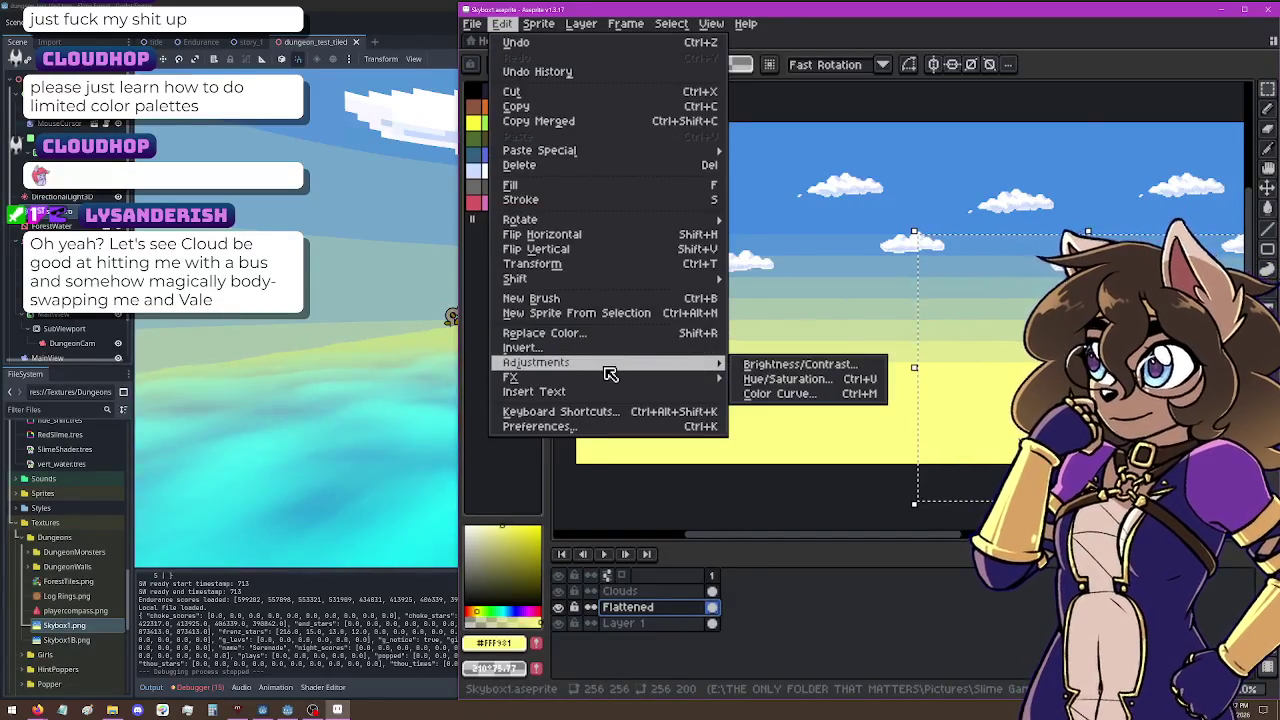
key(alt+Tab)
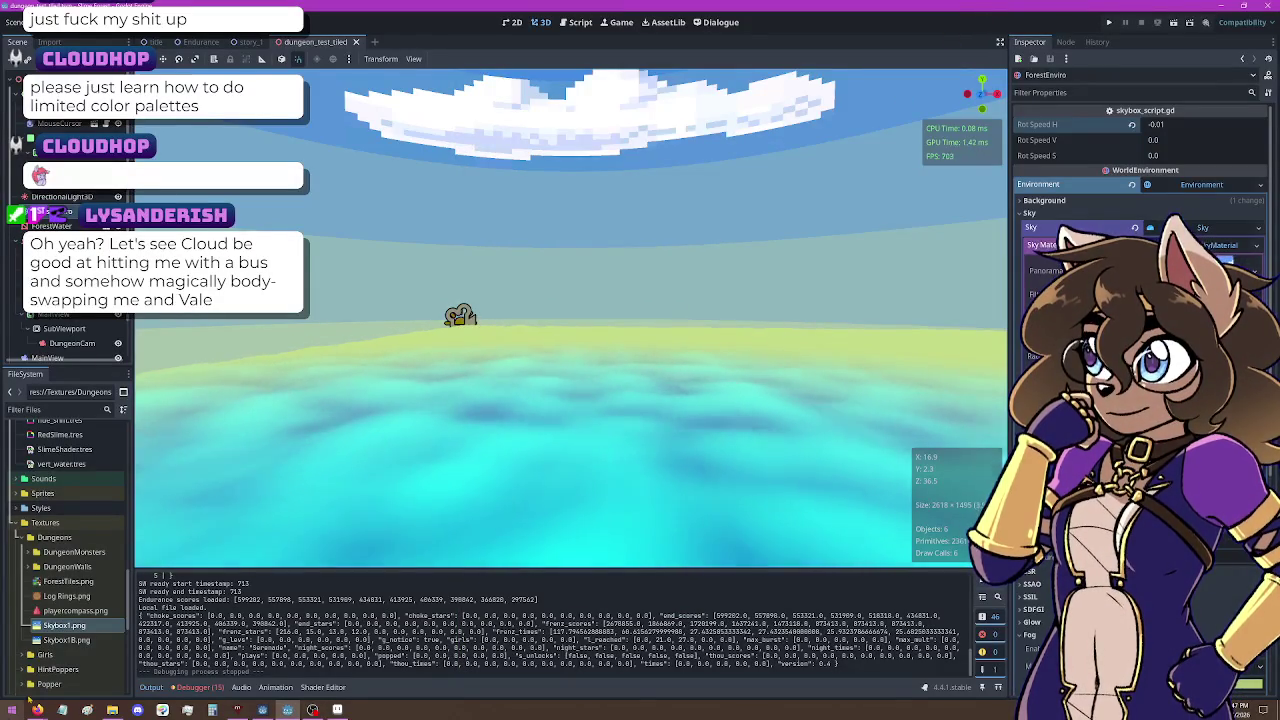
key(alt+Tab)
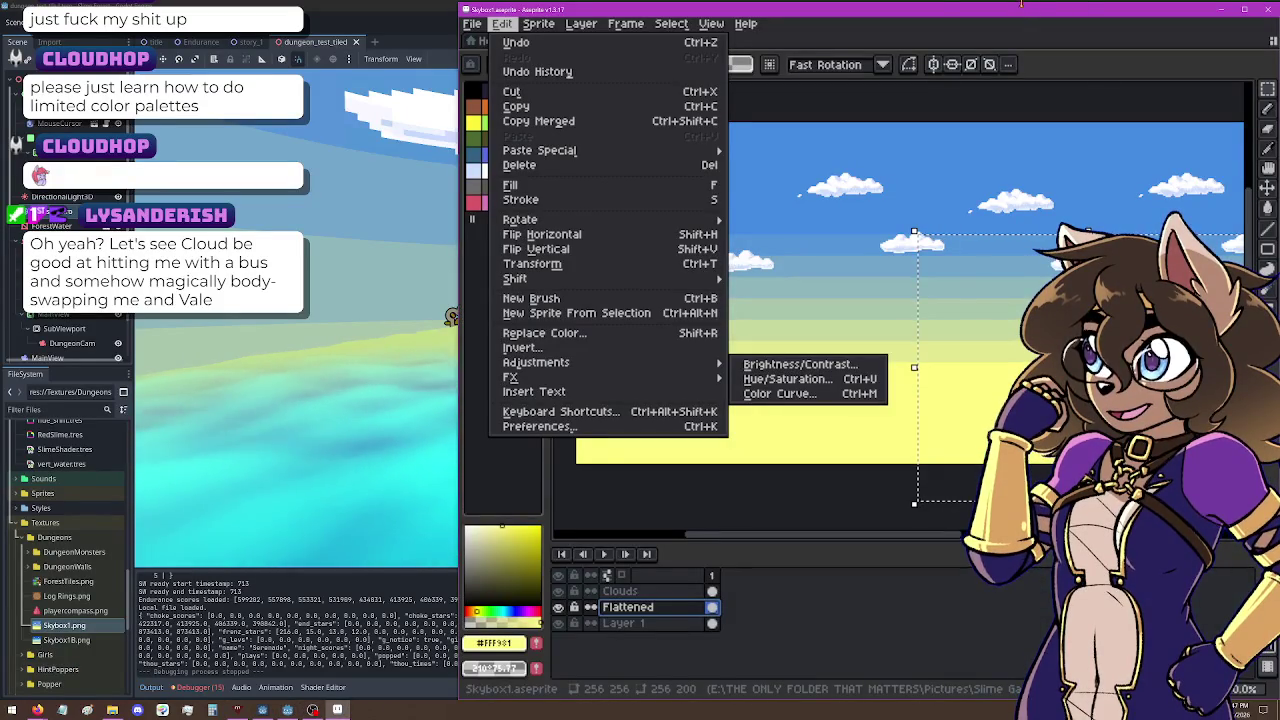
double_click(1021, 5)
click(883, 71)
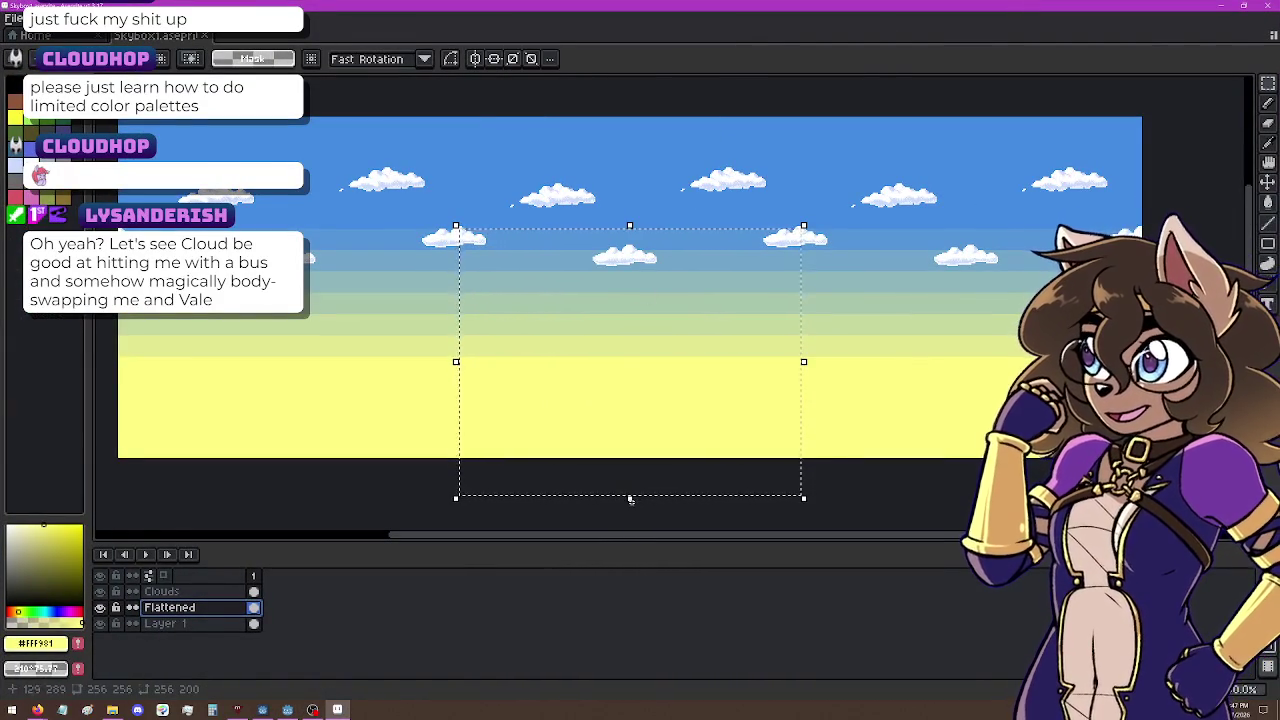
drag(630, 499, 647, 409)
drag(648, 371, 648, 343)
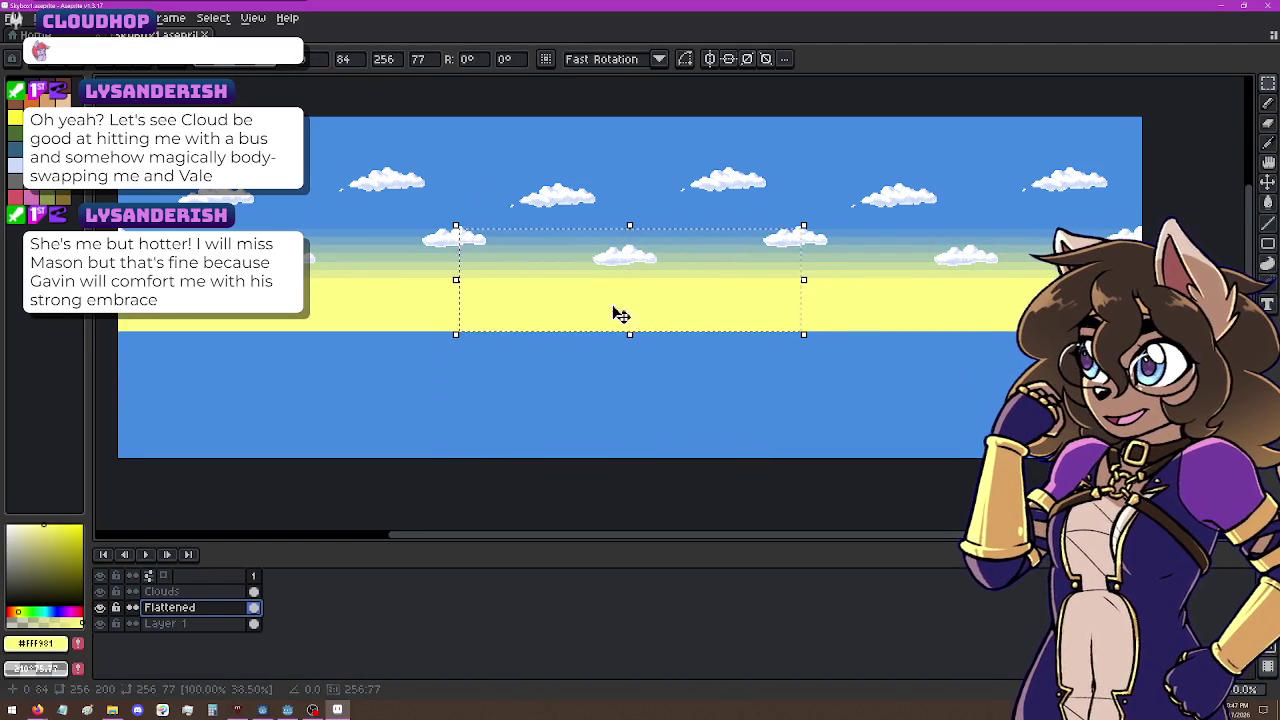
click(596, 434)
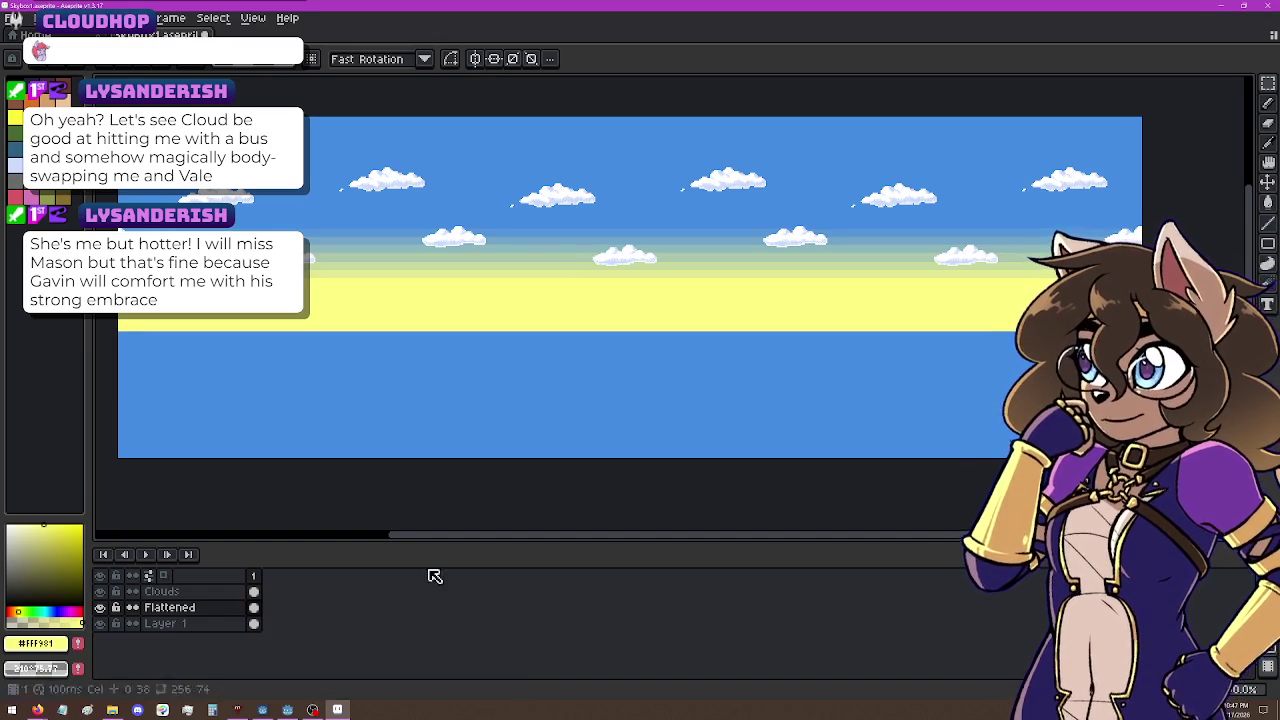
Step: Flood-fill the lower blue strip with yellow using the Paint Bucket
click(1266, 264)
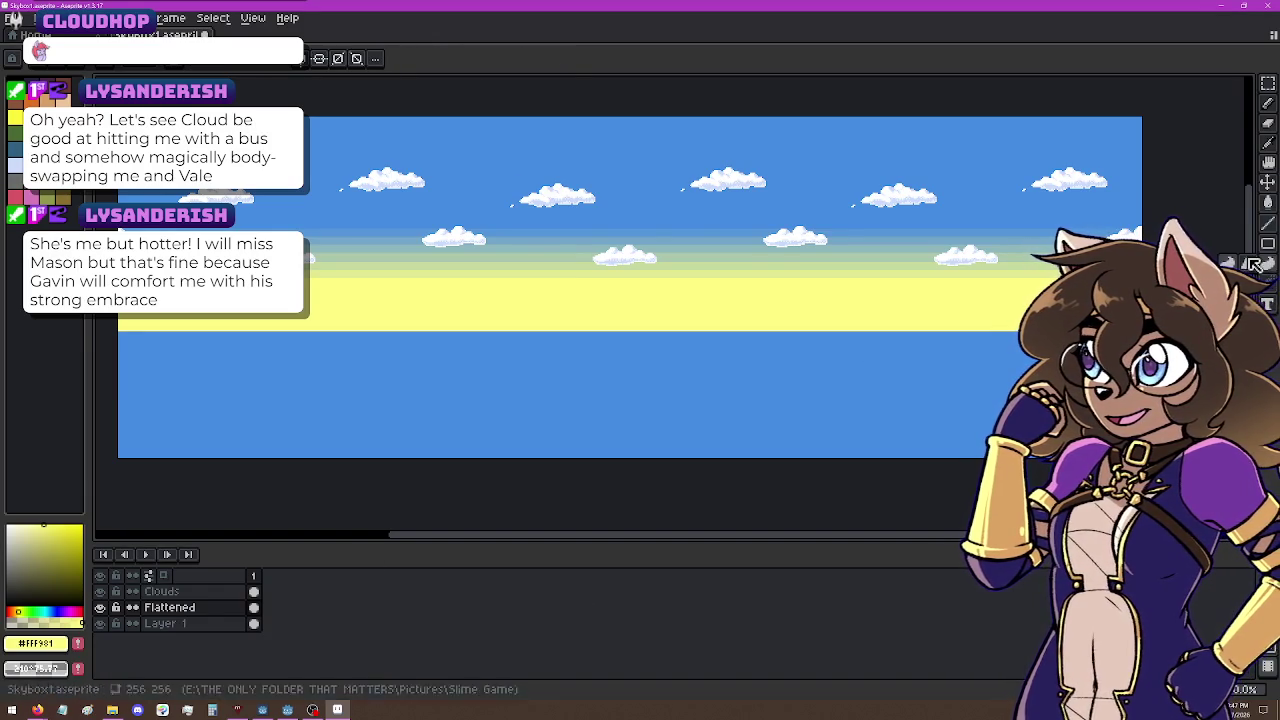
click(1253, 264)
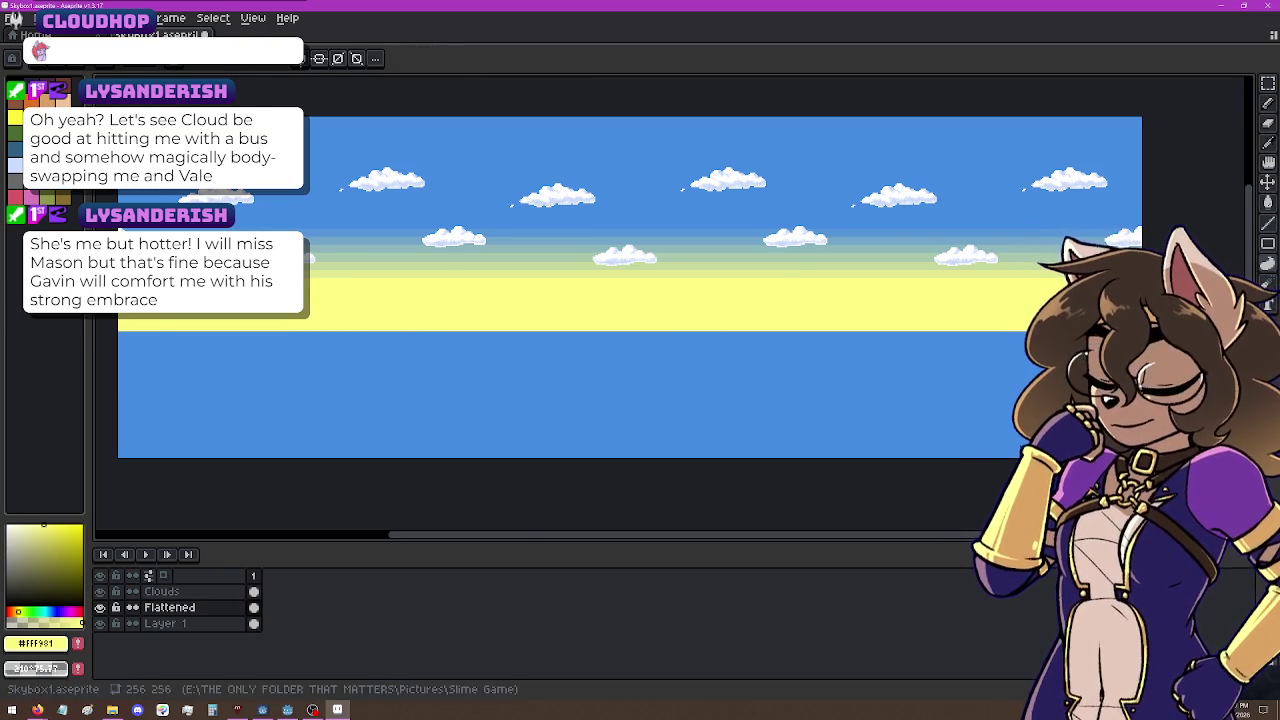
click(606, 449)
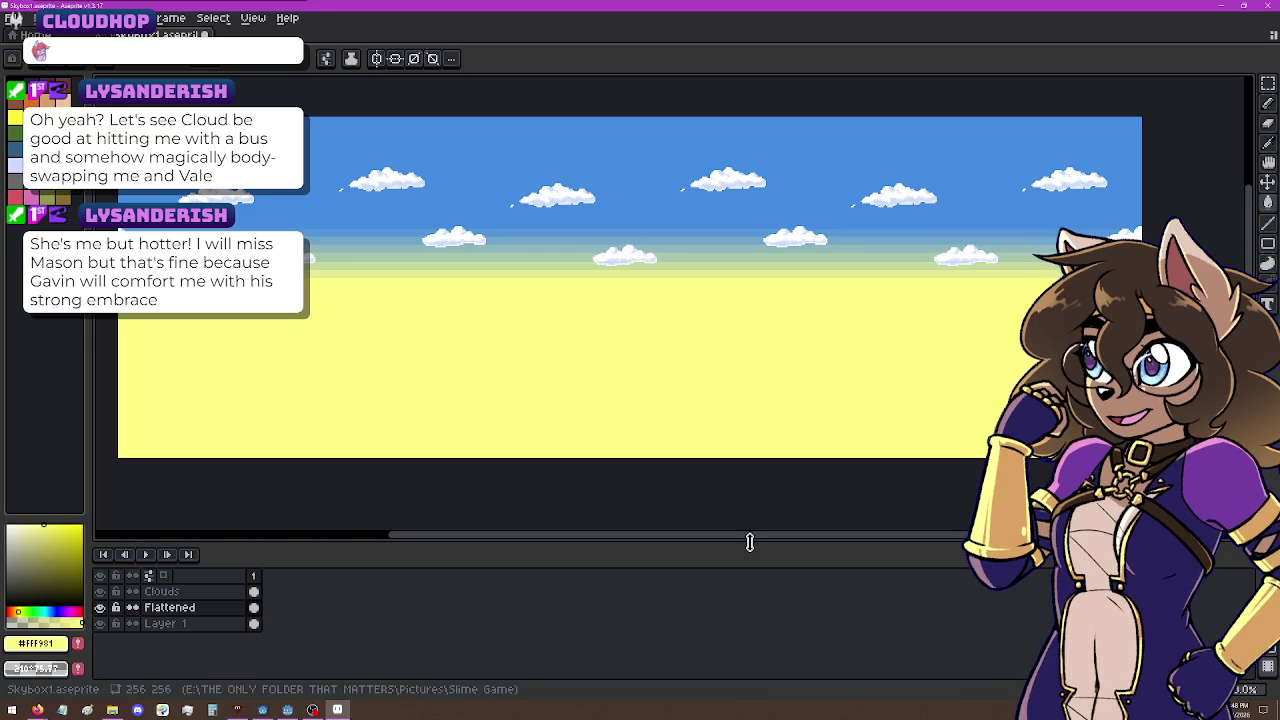
Step: Set the canvas width to 512 px with a centered anchor, then select Layer 1
click(45, 18)
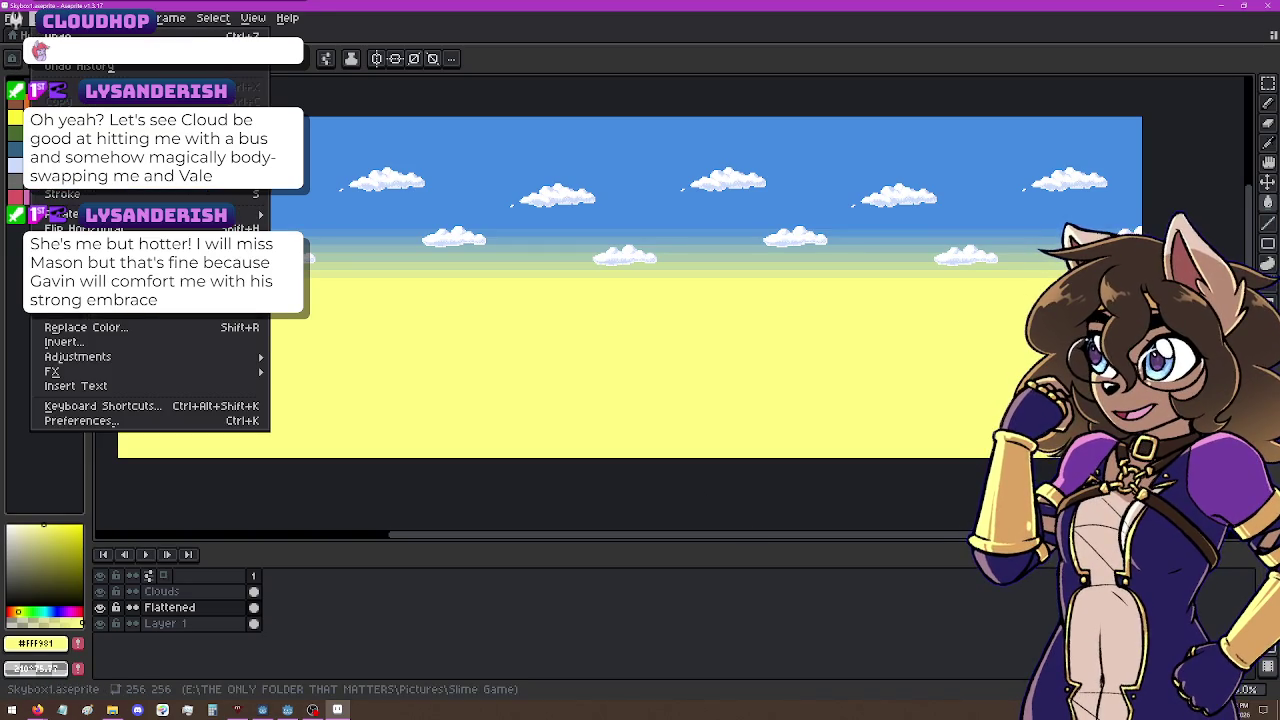
mouse_move(125, 18)
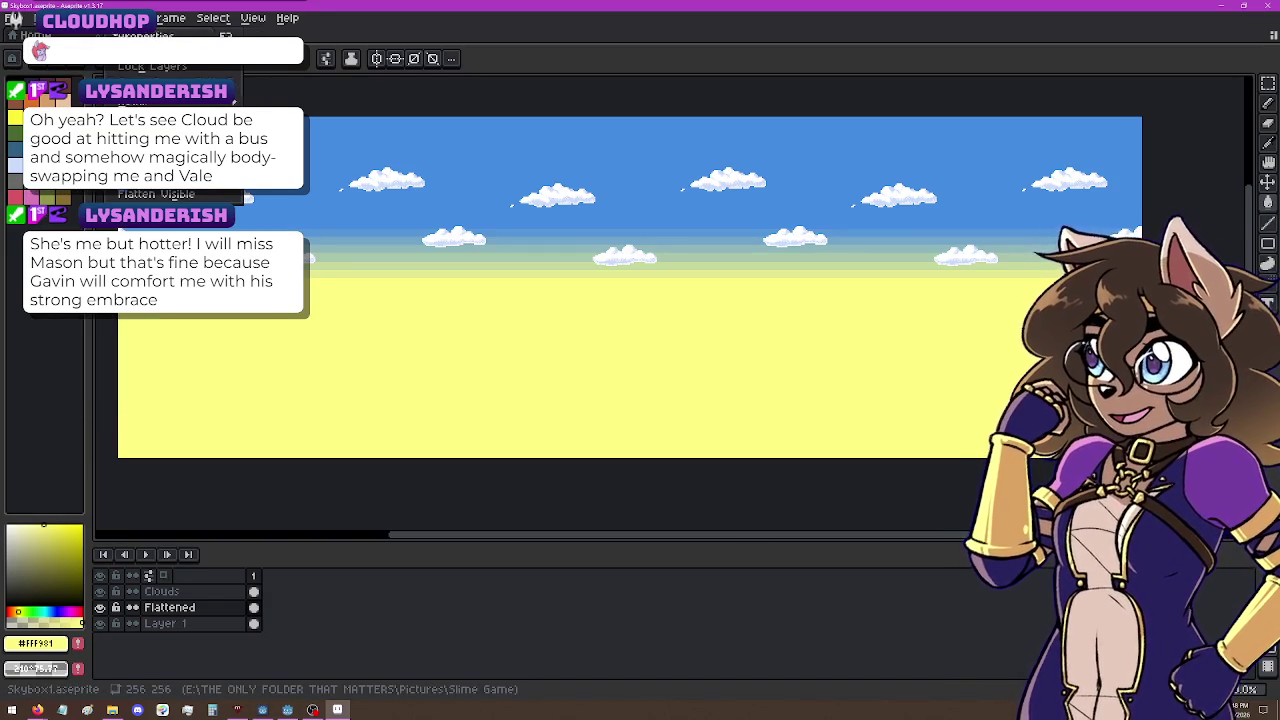
key(ctrl+alt+i)
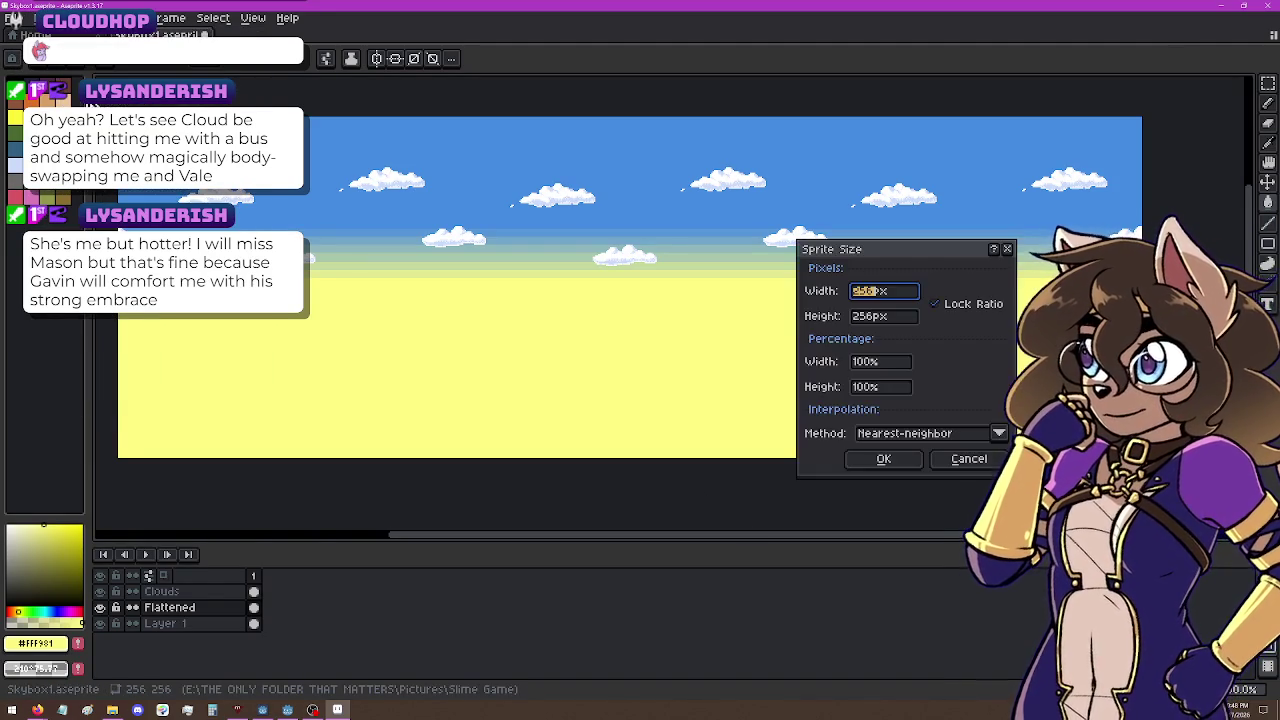
key(Escape)
key(alt+s)
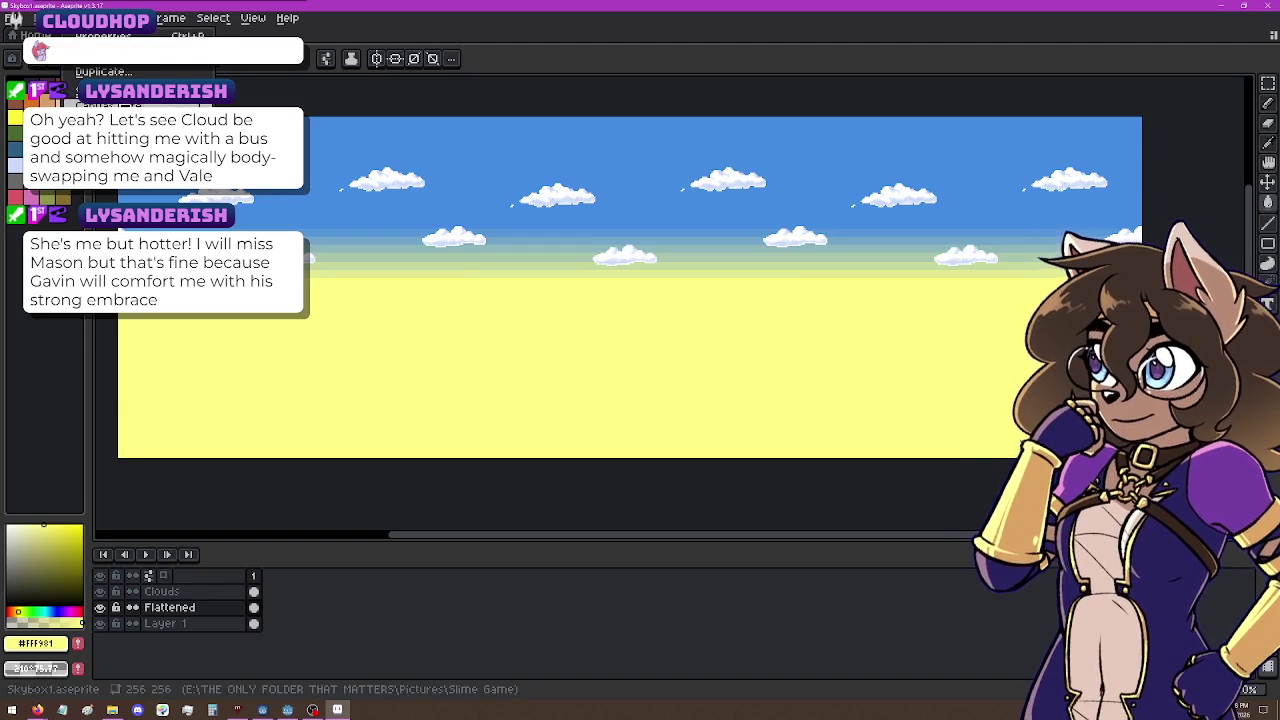
key(ctrl+alt+c)
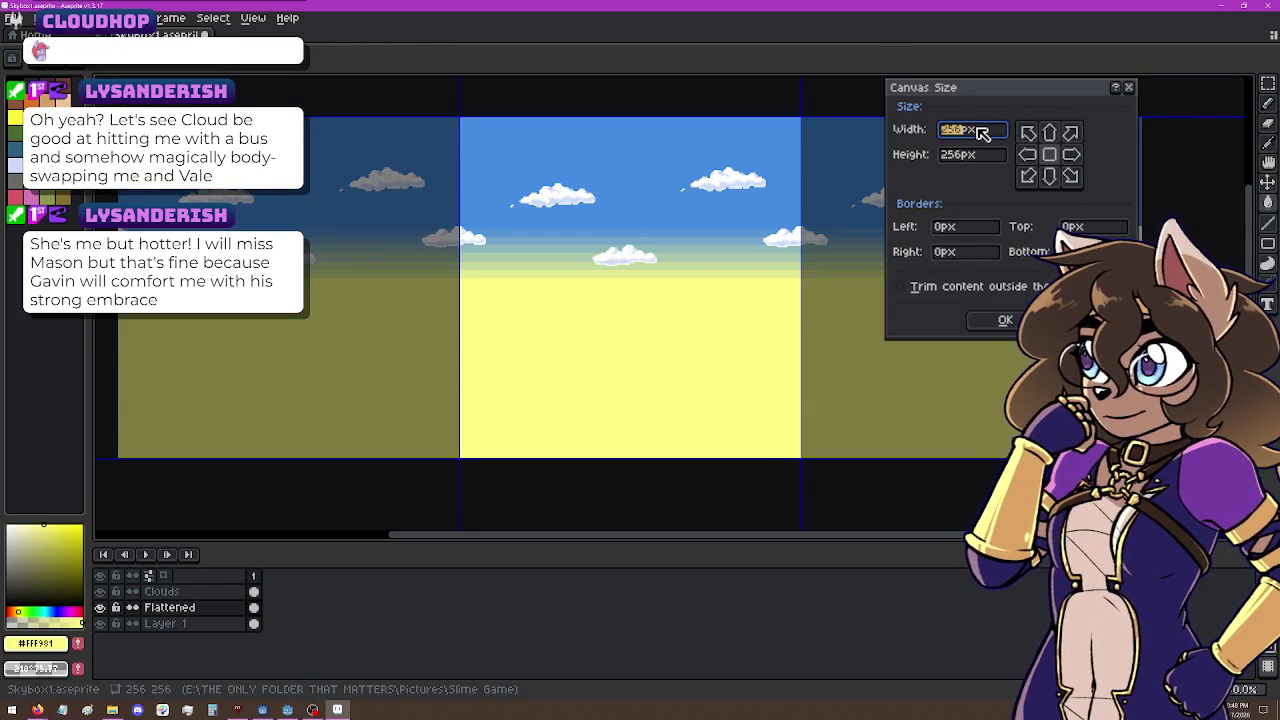
text(512)
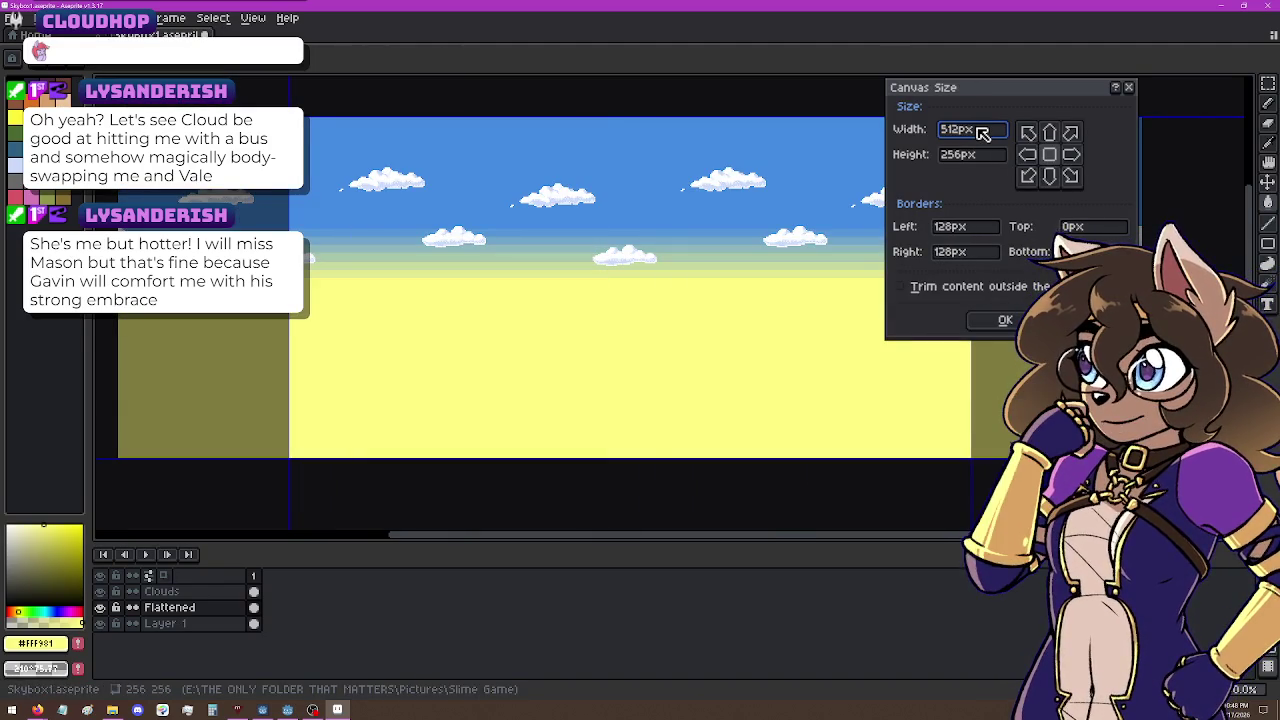
key(Return)
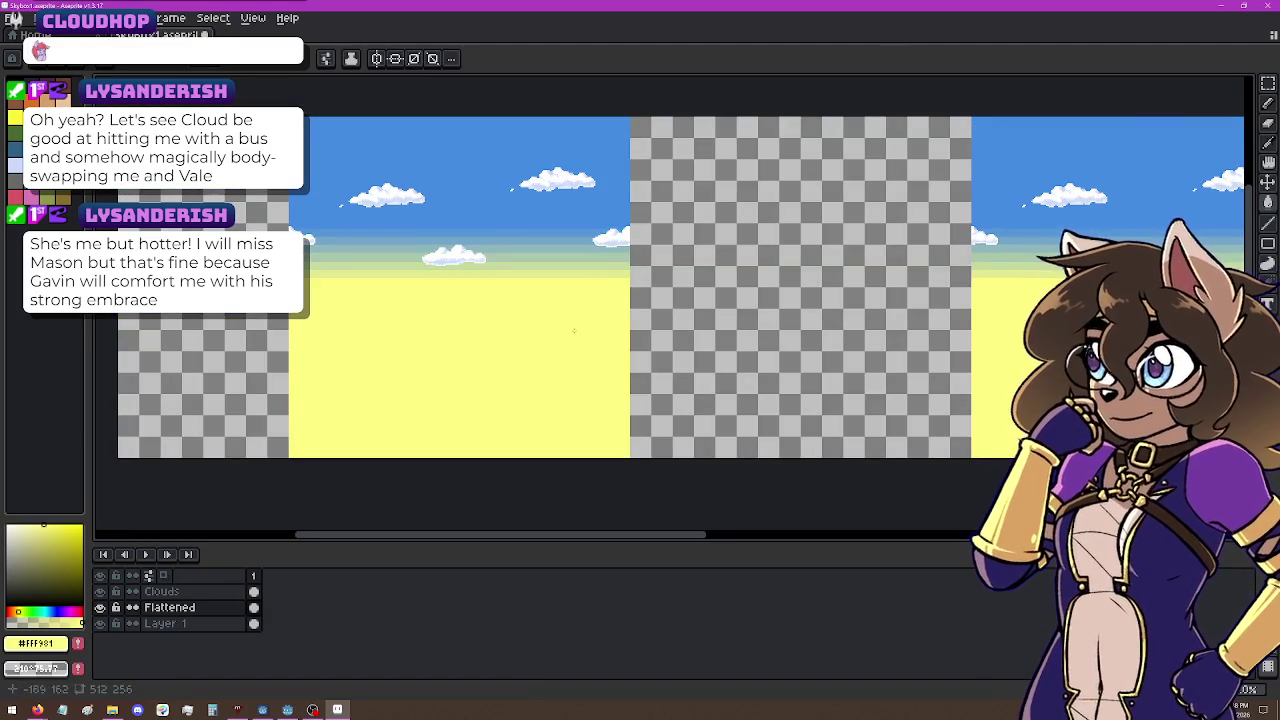
scroll(720, 330, down, 1)
scroll(871, 327, up, 1)
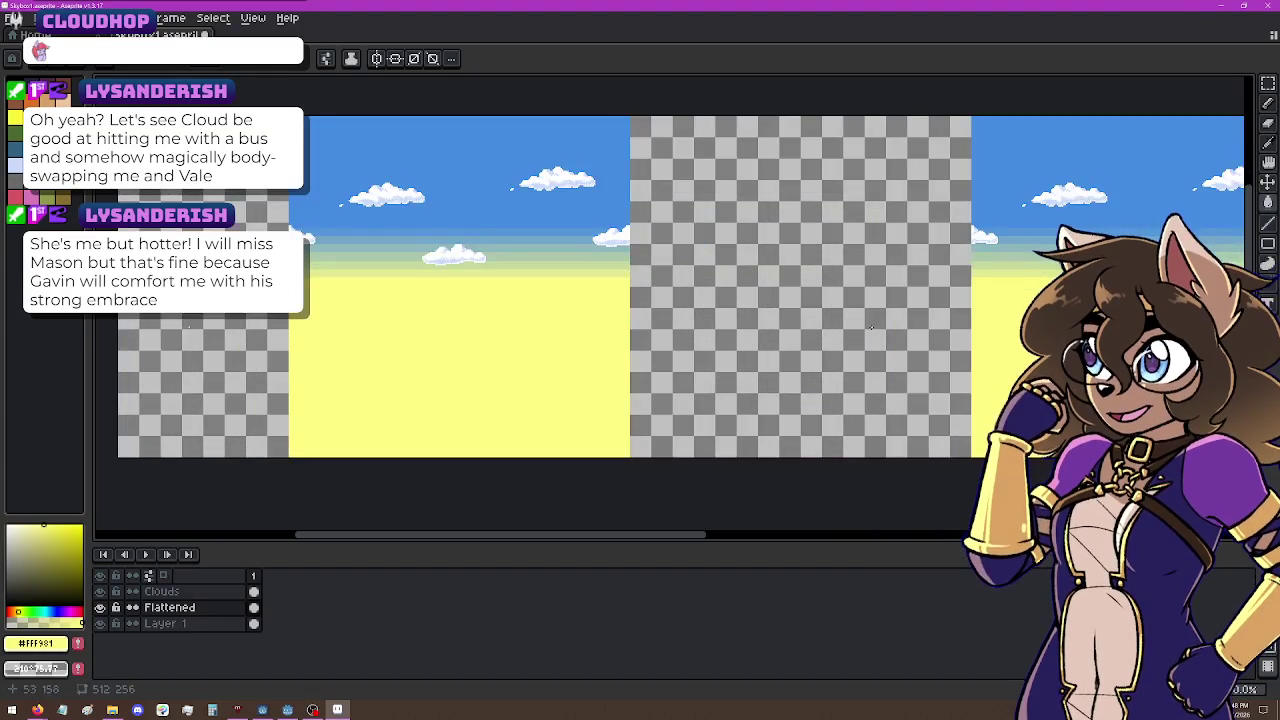
scroll(790, 335, right, 3)
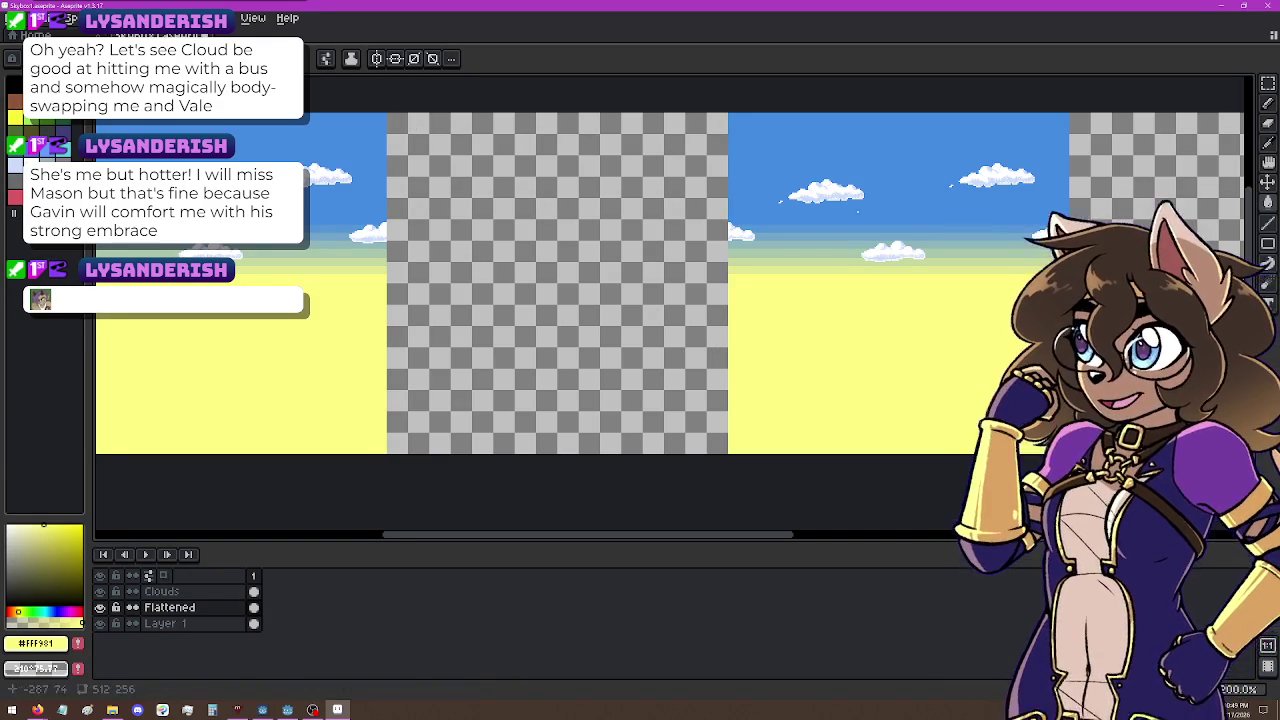
click(224, 624)
Step: Stretch the Layer 1 sky horizontally to about 511 px to fill the canvas
key(ctrl+a)
mouse_move(726, 288)
mouse_down()
mouse_move(387, 304)
mouse_move(377, 284)
mouse_up()
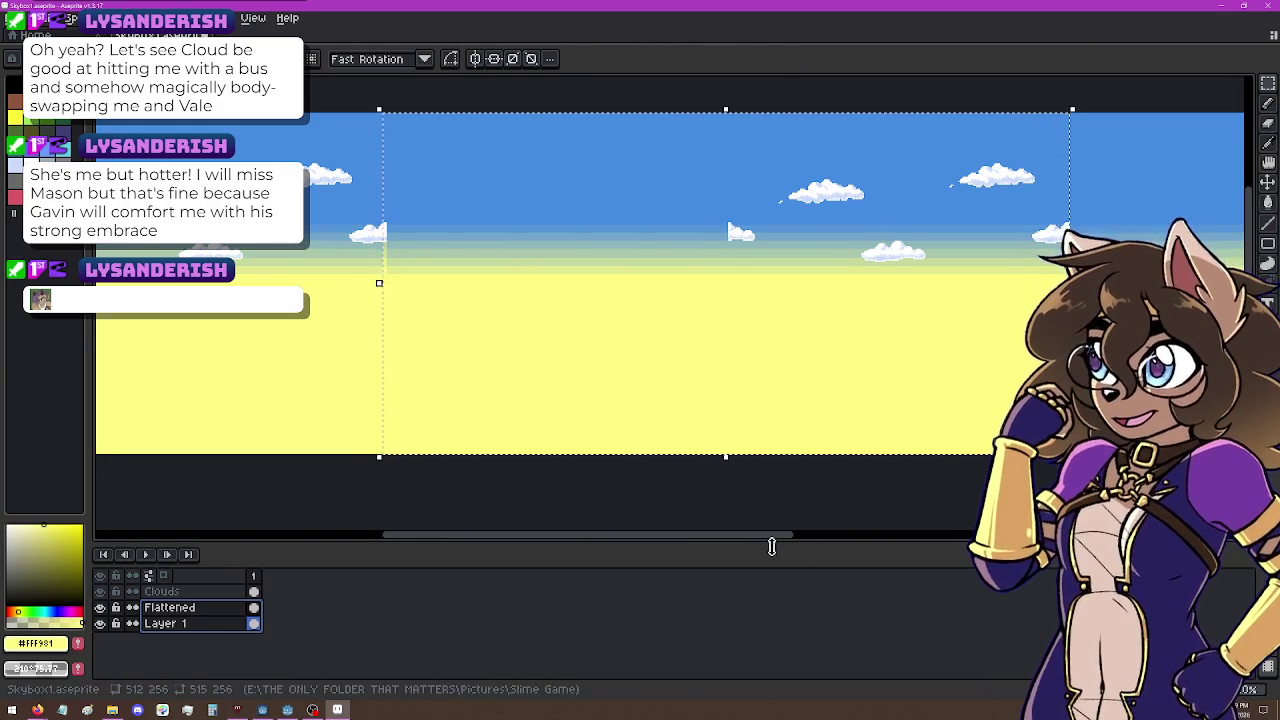
key(ctrl+z)
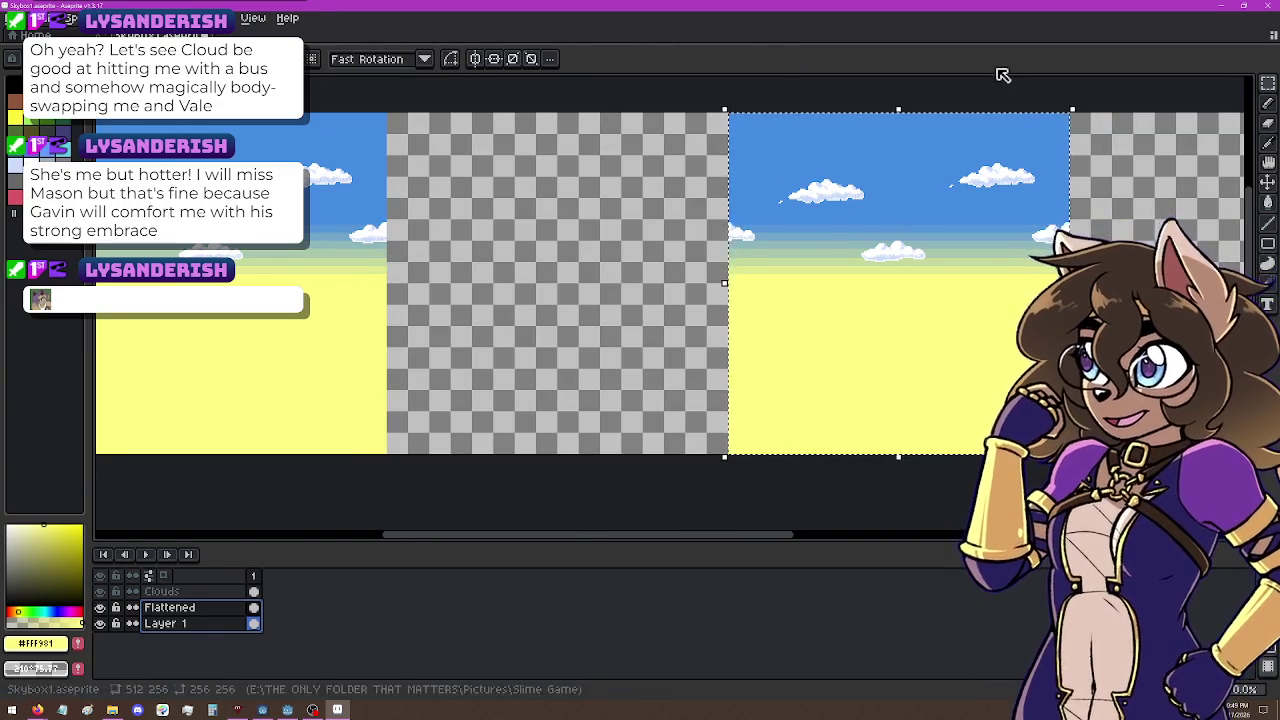
mouse_move(724, 287)
mouse_down()
mouse_move(393, 298)
mouse_move(380, 285)
mouse_move(573, 487)
mouse_move(549, 474)
mouse_move(557, 487)
mouse_move(536, 484)
mouse_up()
scroll(383, 289, up, 2)
scroll(848, 443, down, 3)
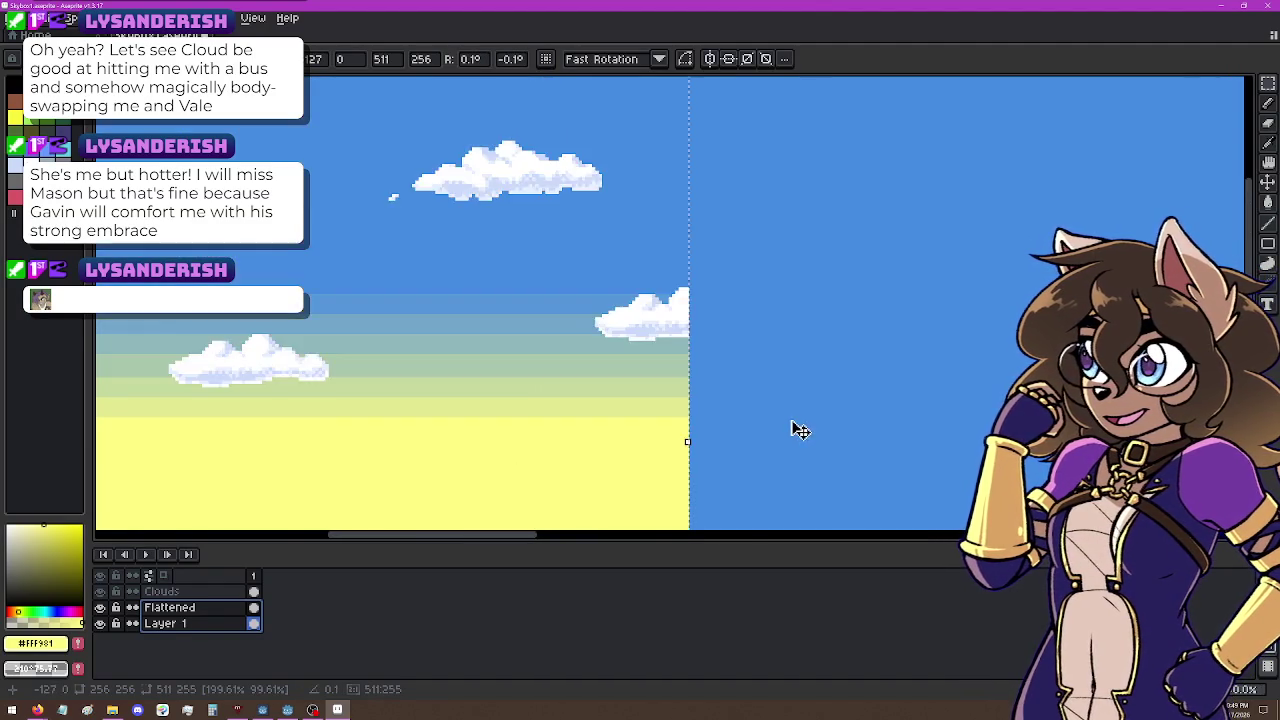
mouse_move(937, 420)
mouse_down()
mouse_move(796, 359)
mouse_move(677, 397)
mouse_up()
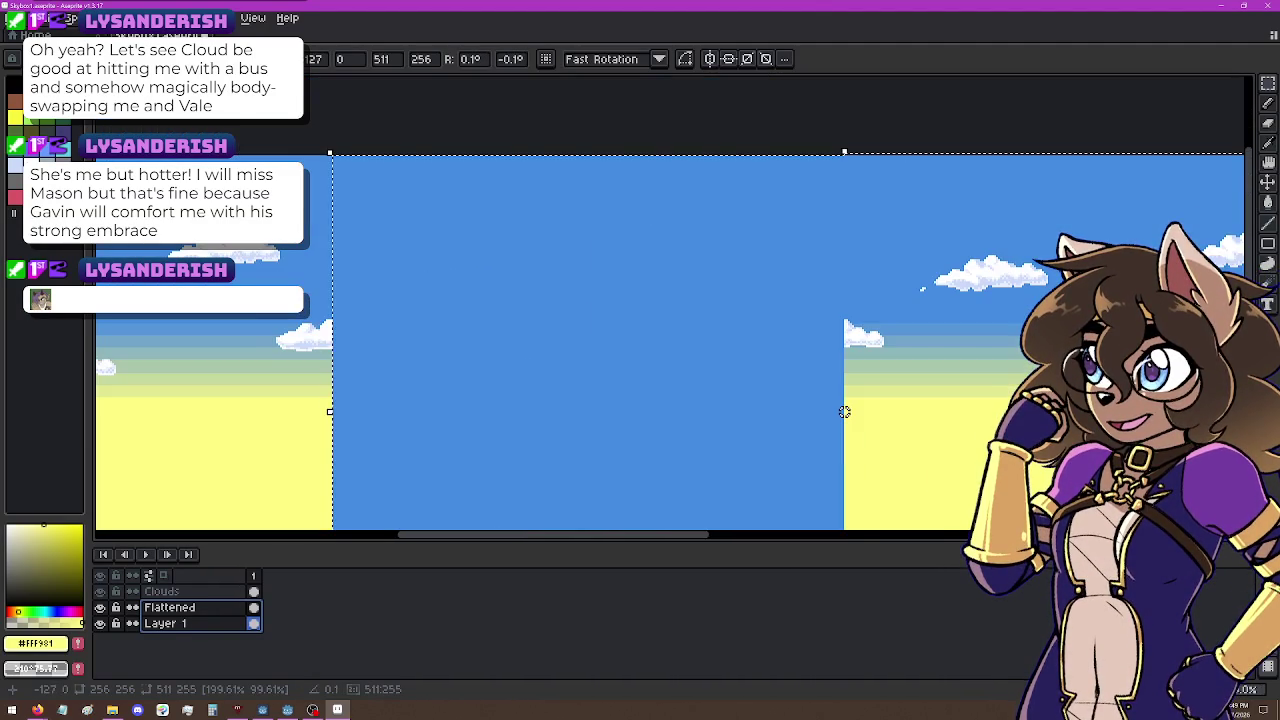
key(ctrl+z)
scroll(348, 380, up, 2)
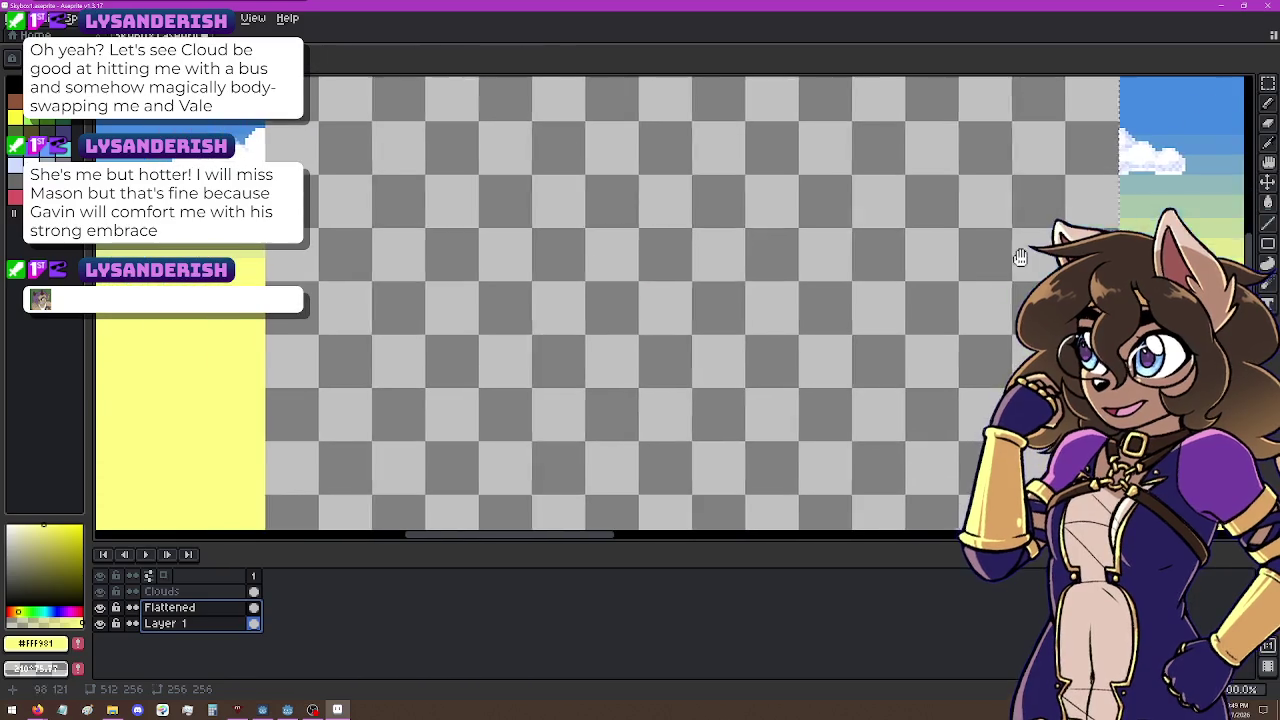
mouse_move(1122, 300)
mouse_down()
mouse_move(494, 300)
mouse_move(272, 318)
mouse_up()
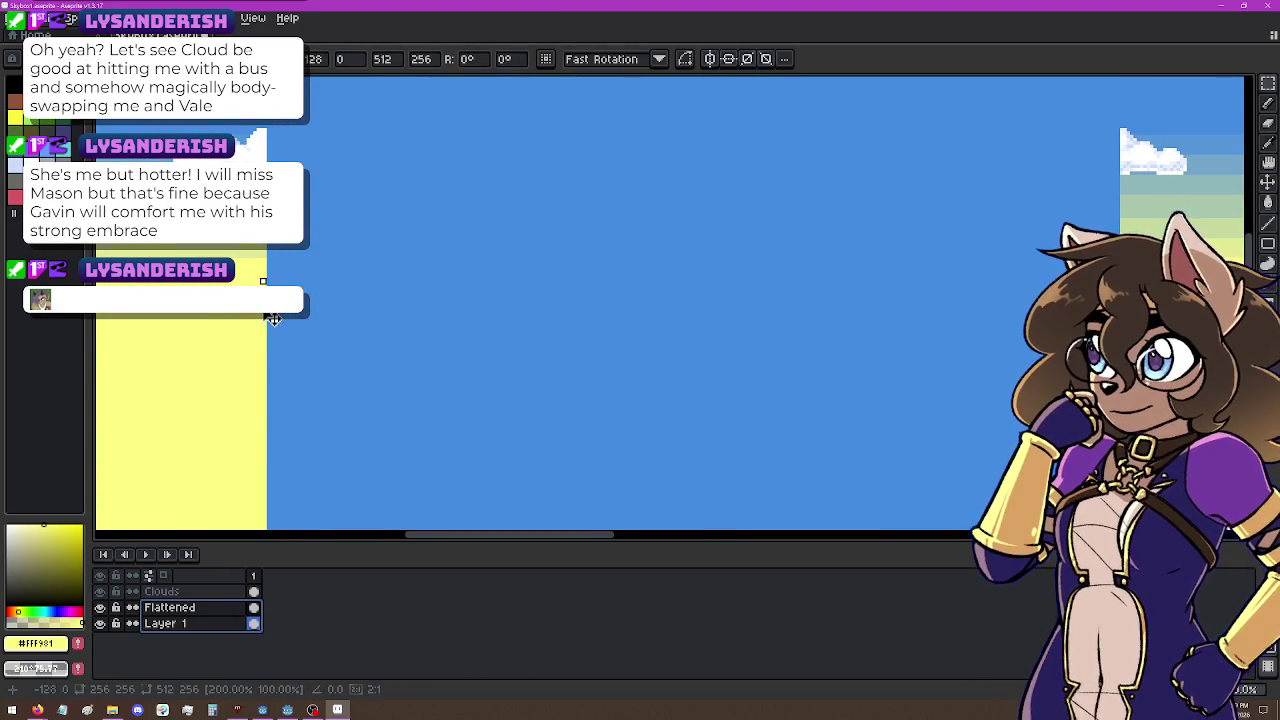
key(Return)
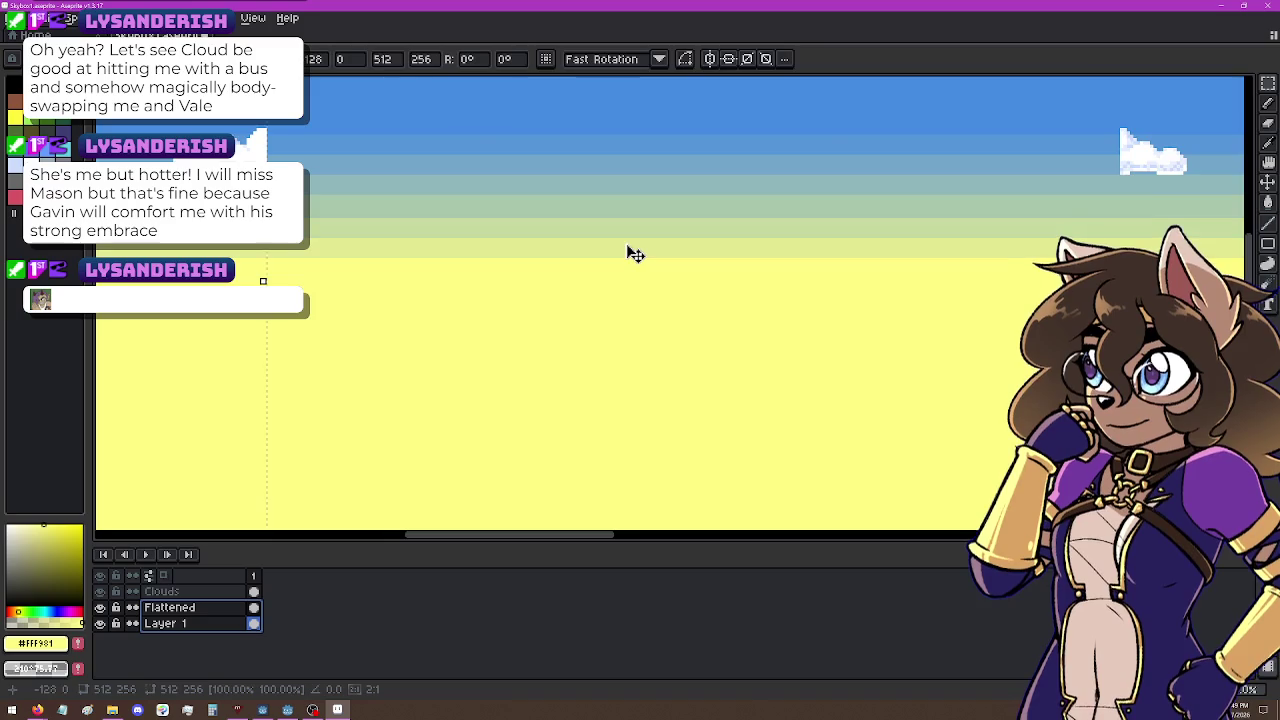
Step: Drop the selection, pan to view the whole canvas, and select the Clouds layer
scroll(615, 265, down, 1)
scroll(628, 389, up, 3)
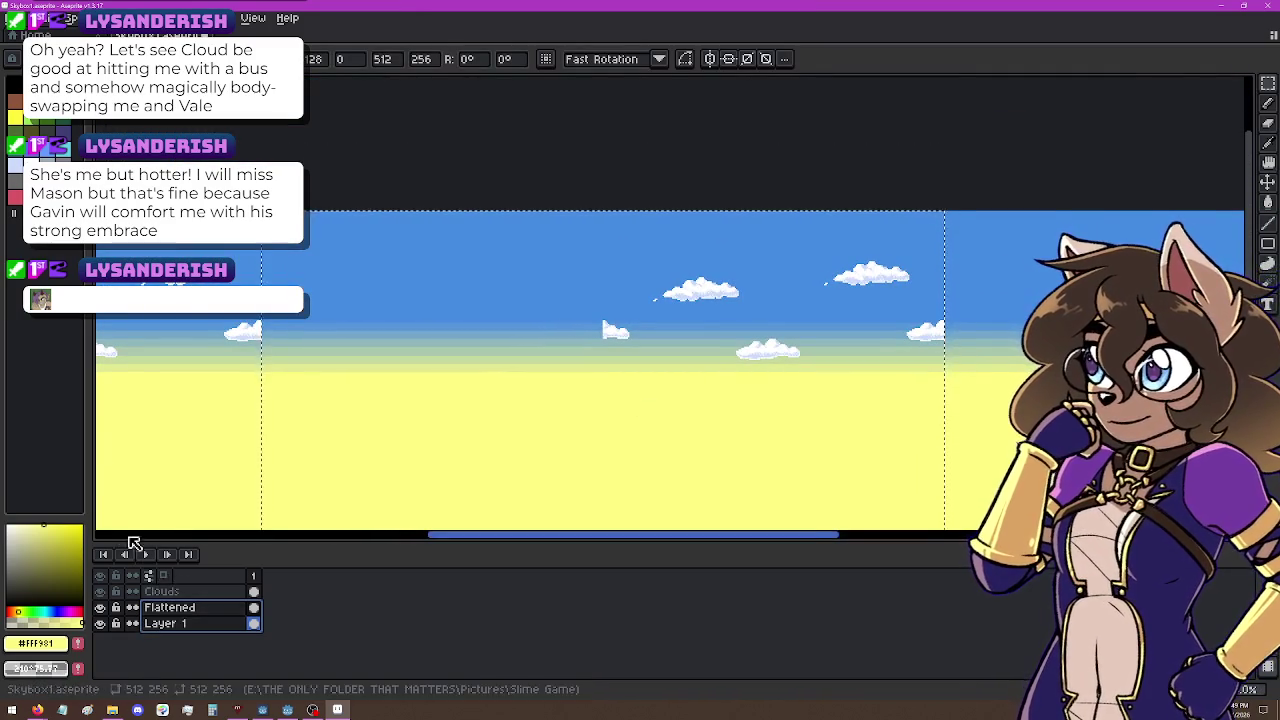
click(165, 623)
scroll(980, 364, down, 3)
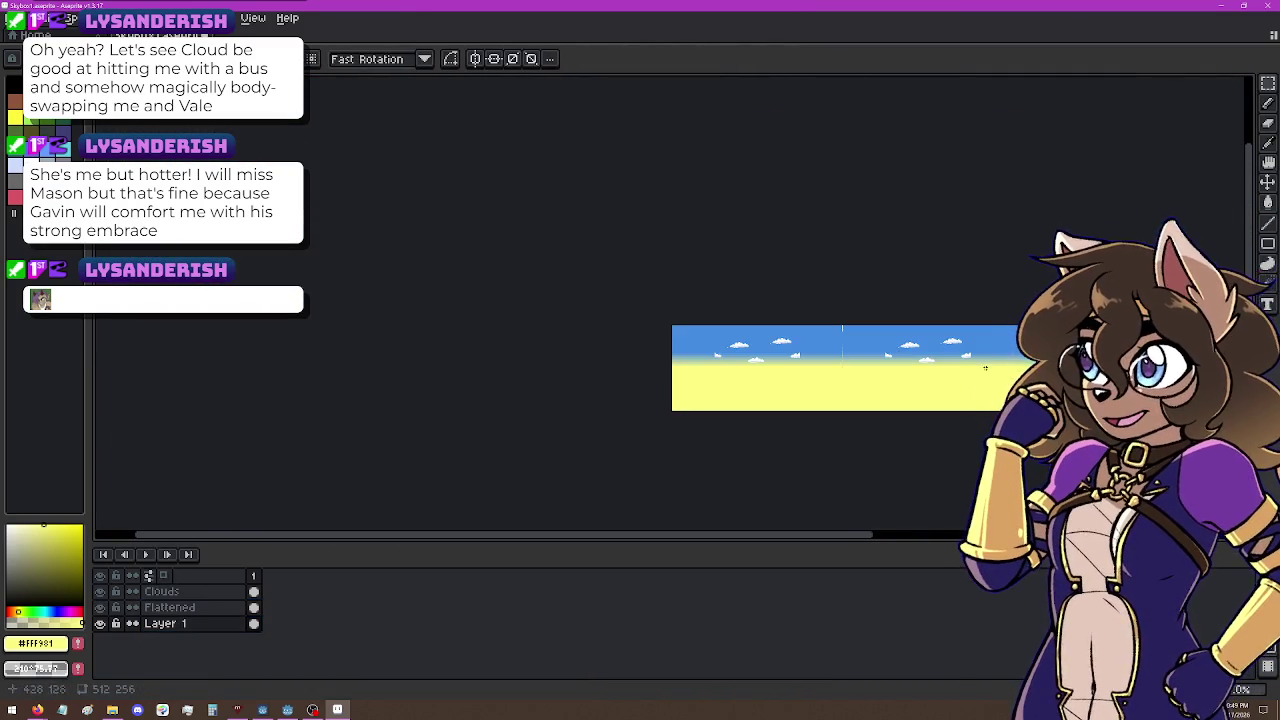
scroll(742, 398, up, 4)
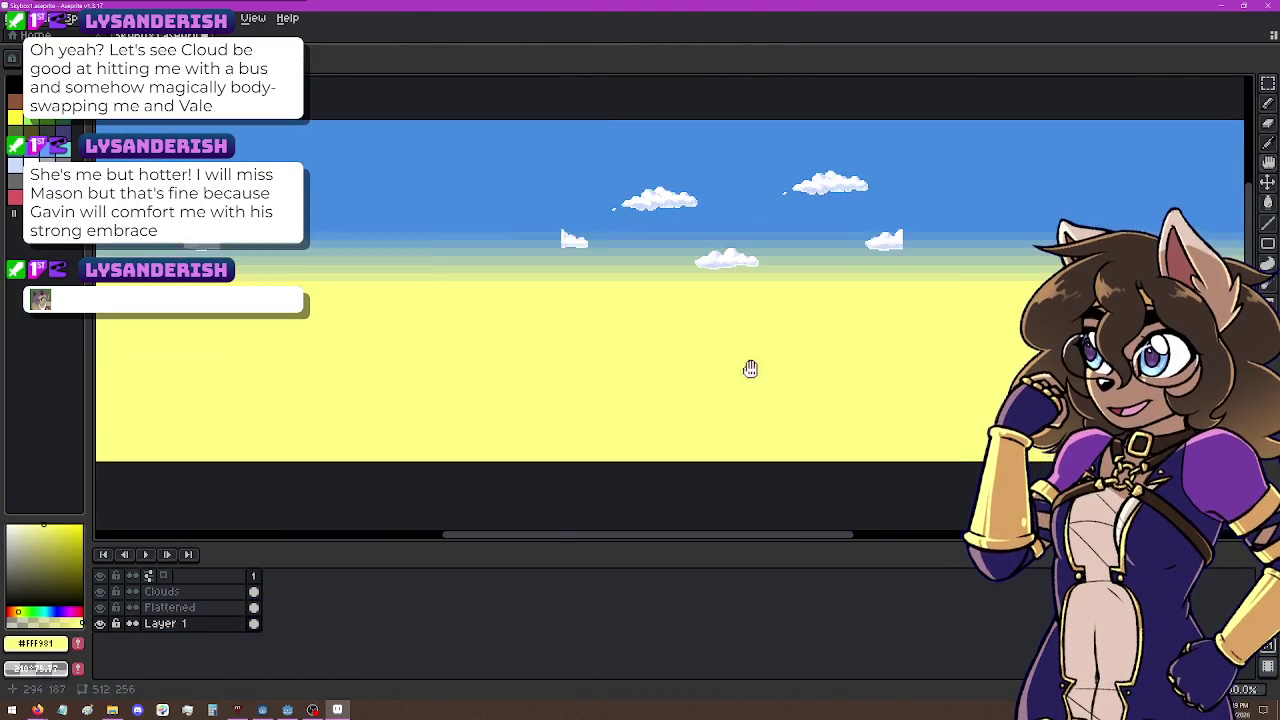
drag(750, 369, 731, 266)
scroll(733, 266, down, 4)
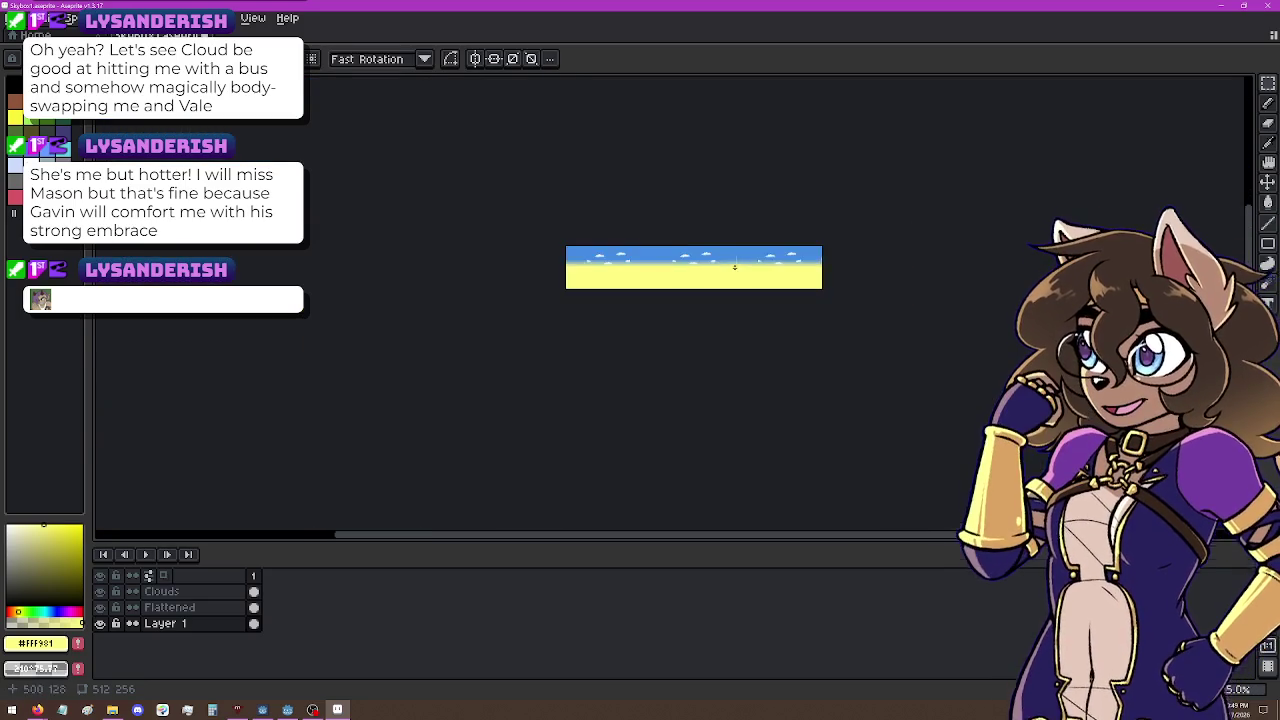
scroll(781, 261, up, 2)
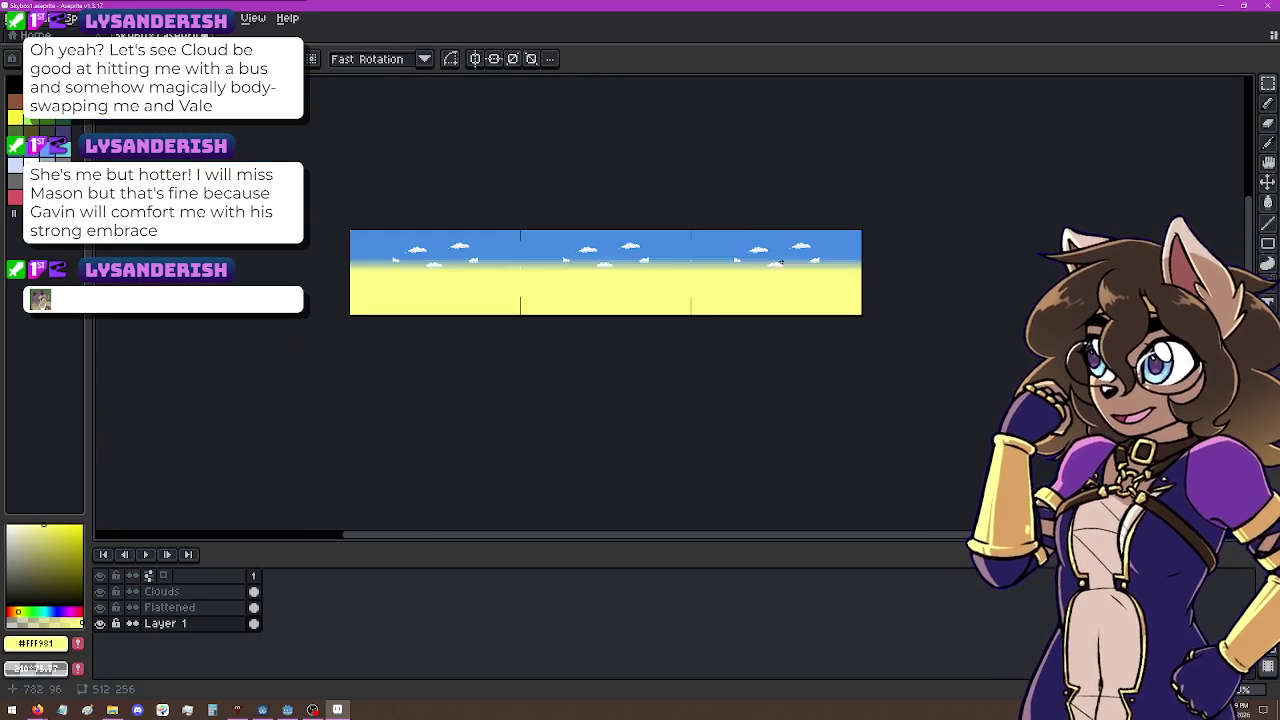
scroll(737, 265, up, 5)
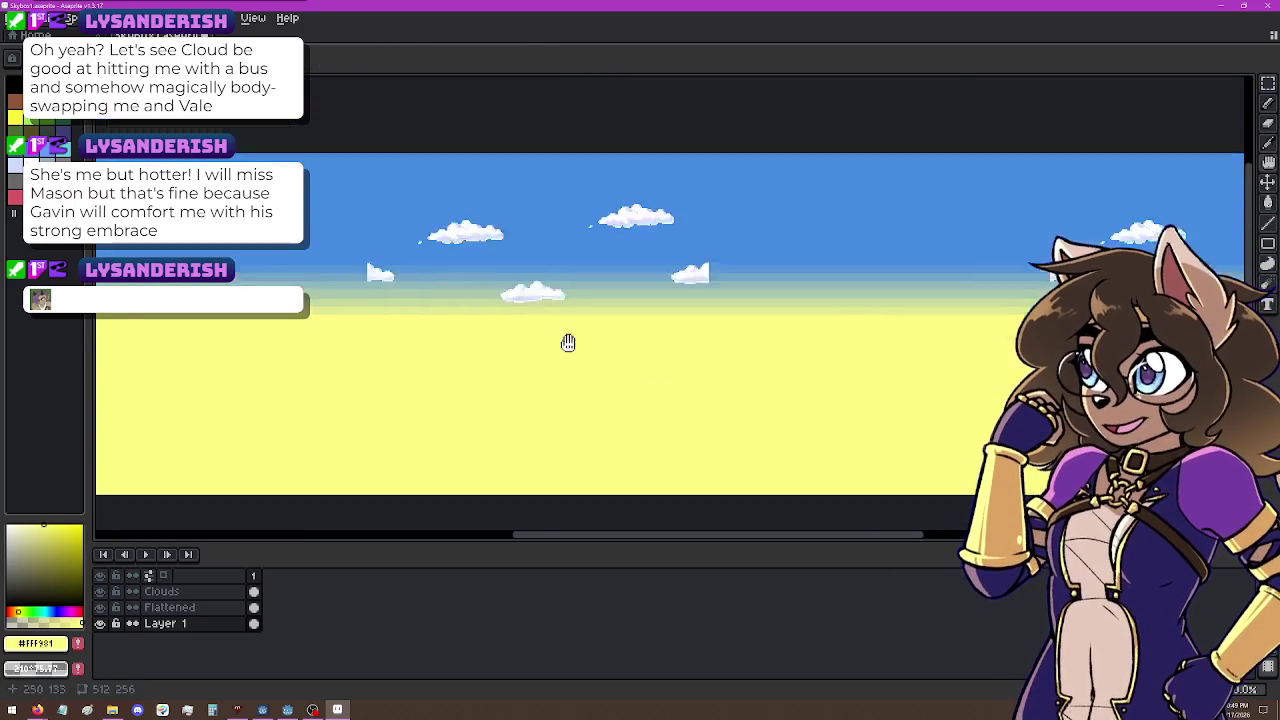
drag(704, 327, 734, 355)
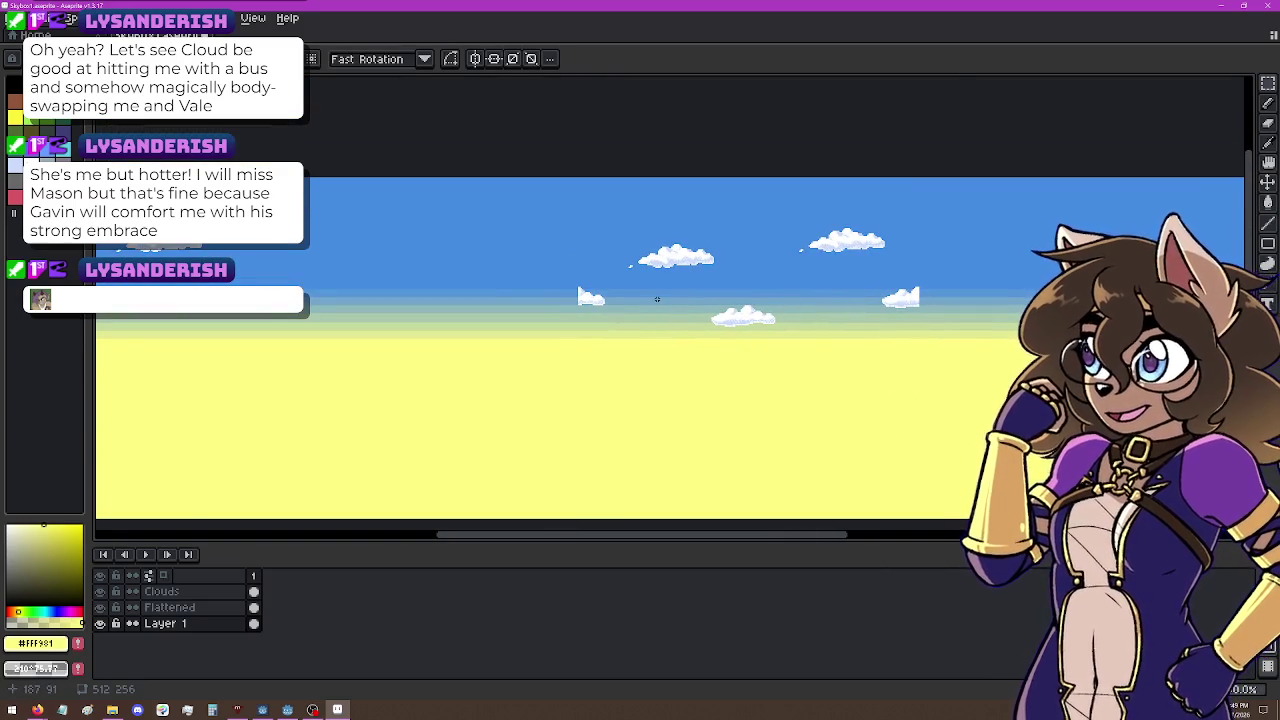
click(224, 591)
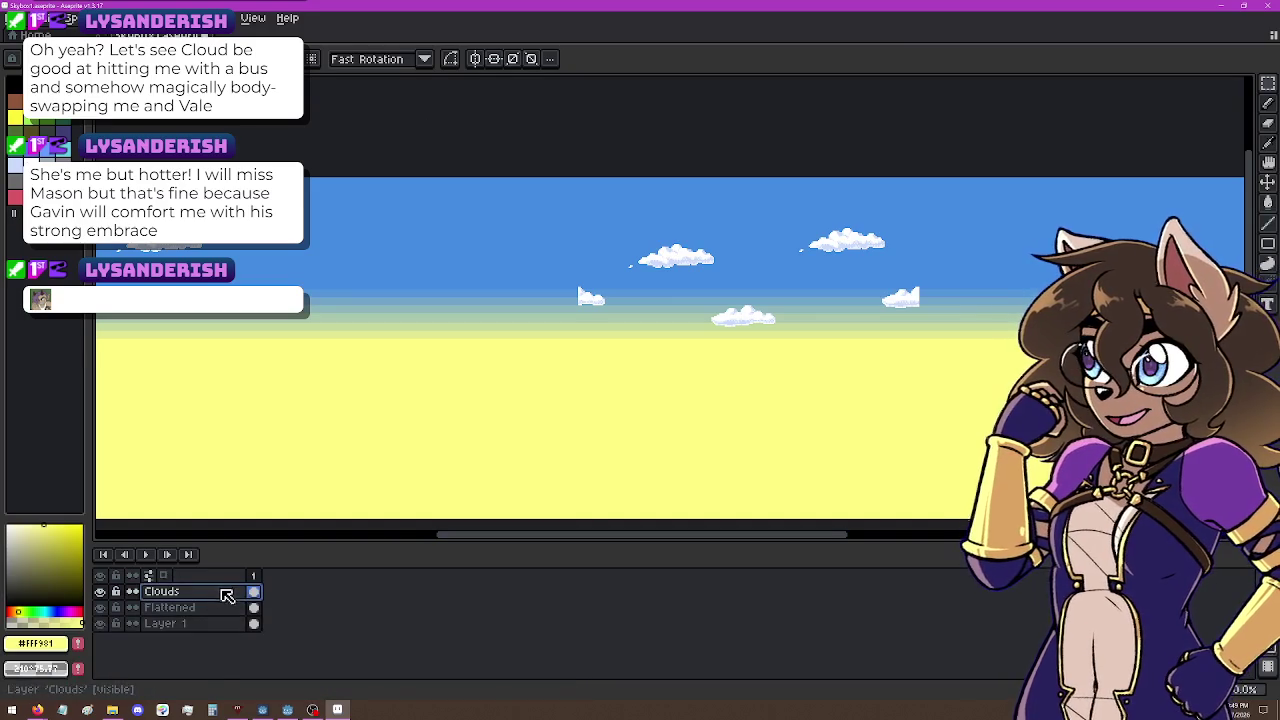
Step: Undo a trial move of the clouds, then duplicate the Clouds layer
key(h)
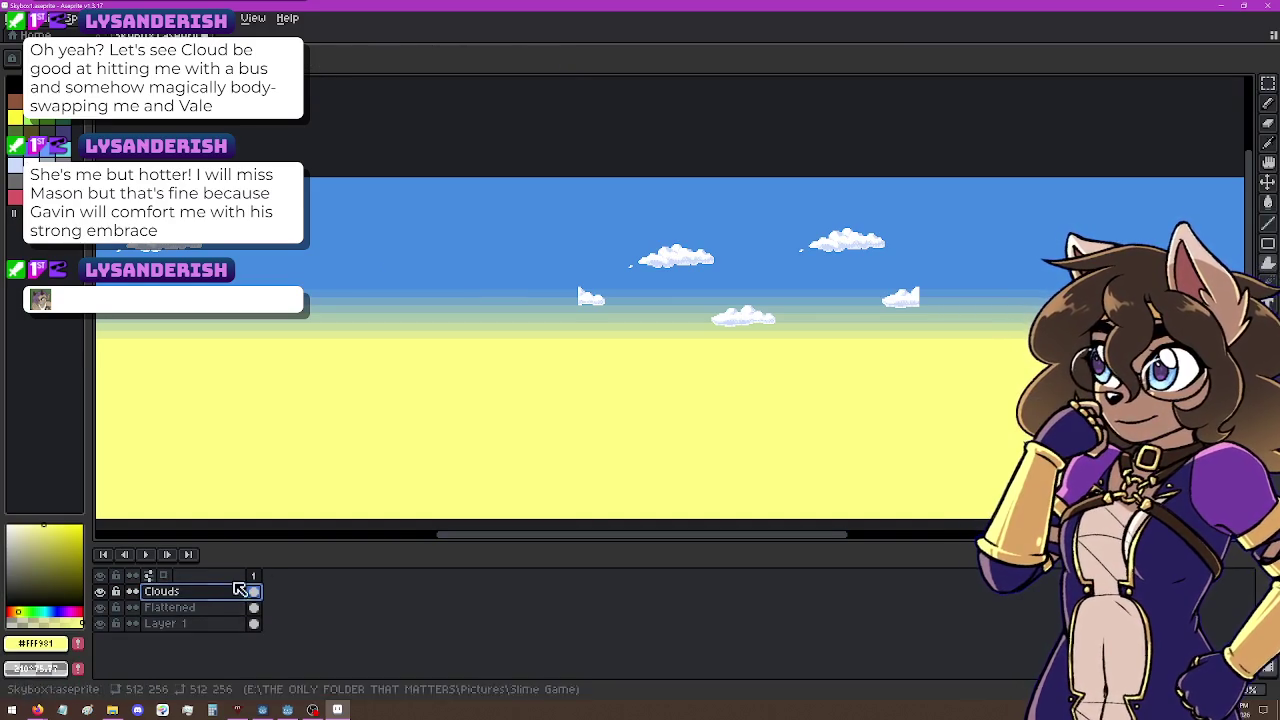
drag(757, 294, 455, 296)
key(ctrl+z)
right_click(150, 604)
key(Escape)
right_click(165, 597)
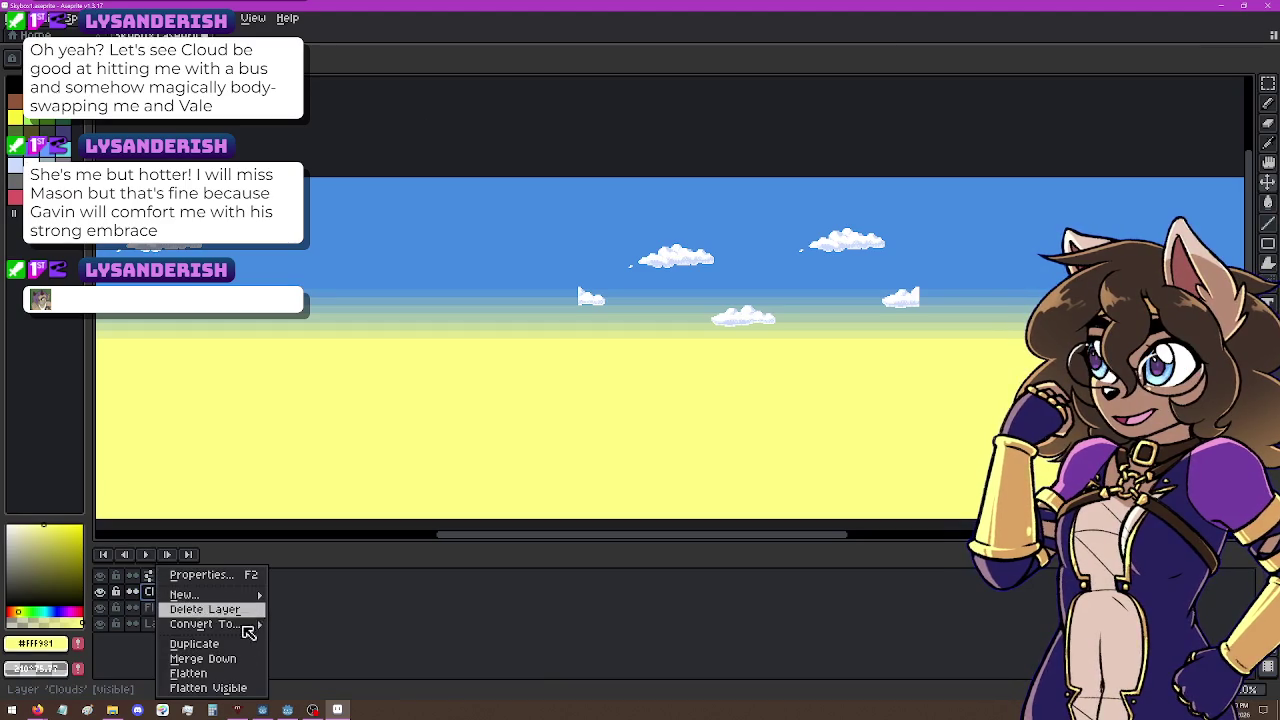
click(190, 643)
Step: Offset the Clouds Copy left, shift both cloud layers right together, and save the Skybox file
mouse_move(860, 358)
mouse_down()
mouse_move(766, 371)
mouse_move(518, 355)
mouse_up()
shift+click(170, 607)
drag(618, 414, 788, 428)
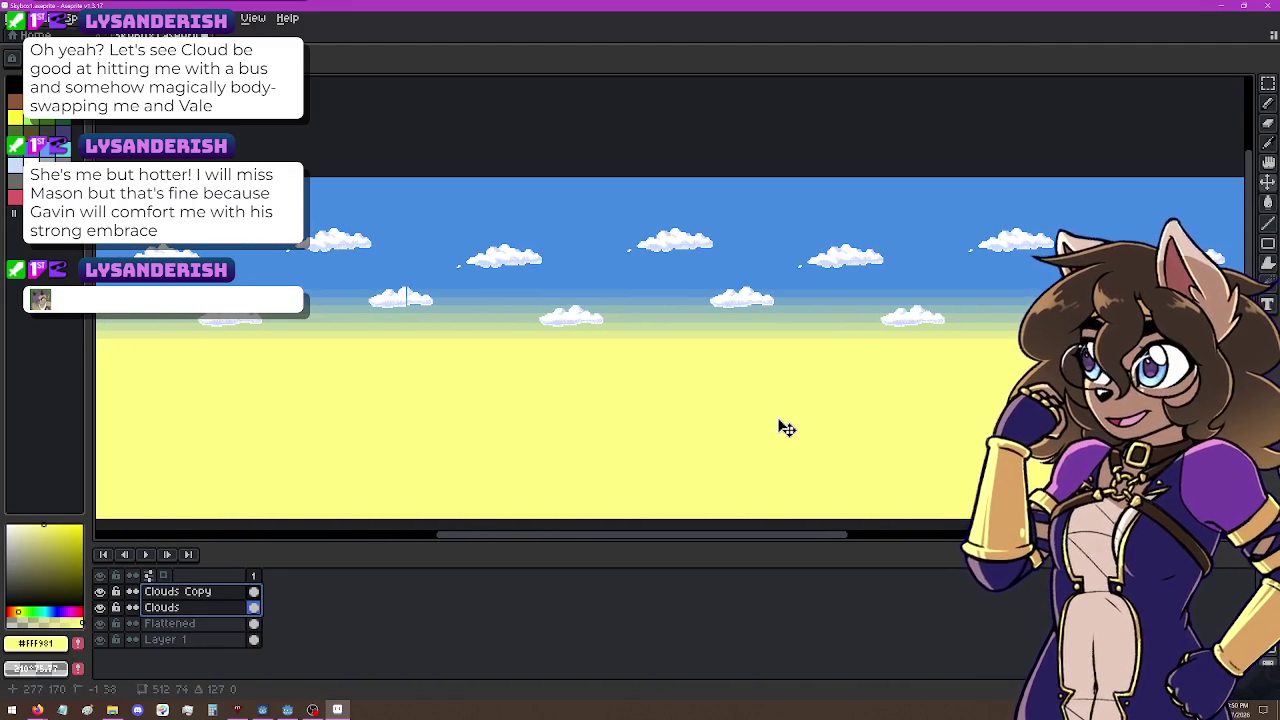
drag(788, 430, 789, 431)
key(ctrl+s)
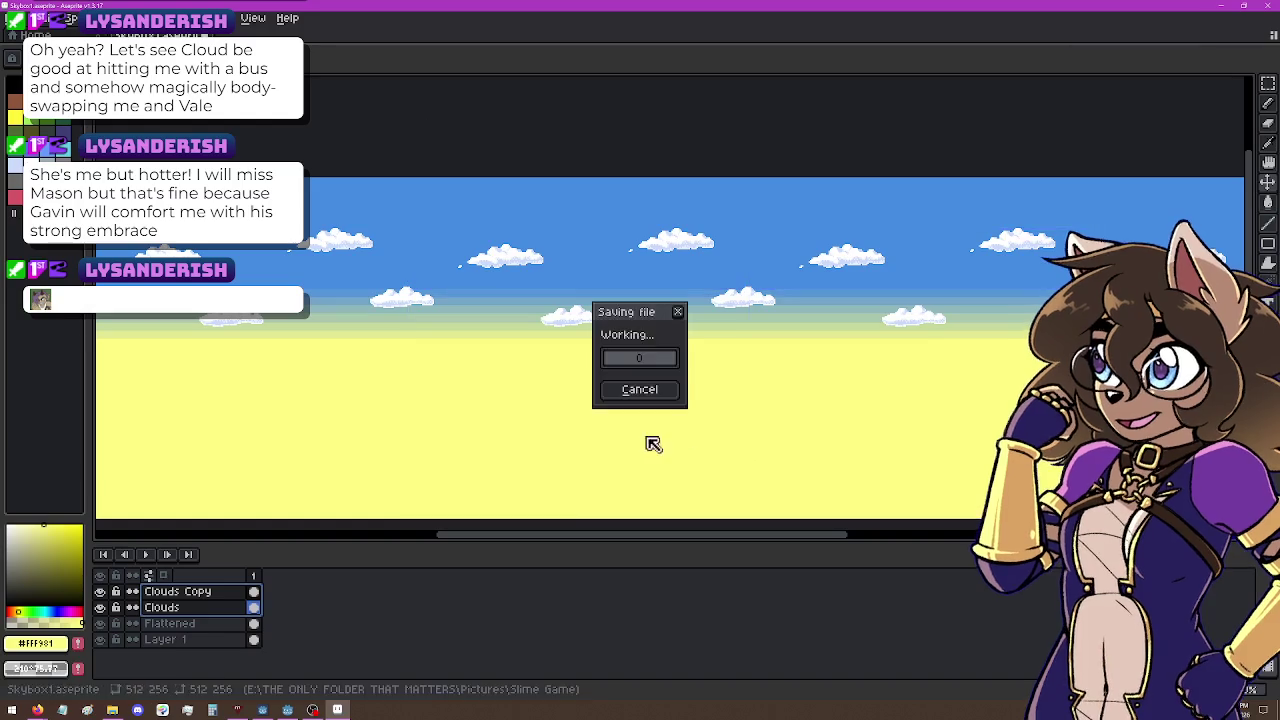
Step: Export the skybox as a PNG without layers over the old image, then open the Slime Game folder
scroll(620, 339, down, 1)
scroll(800, 306, down, 1)
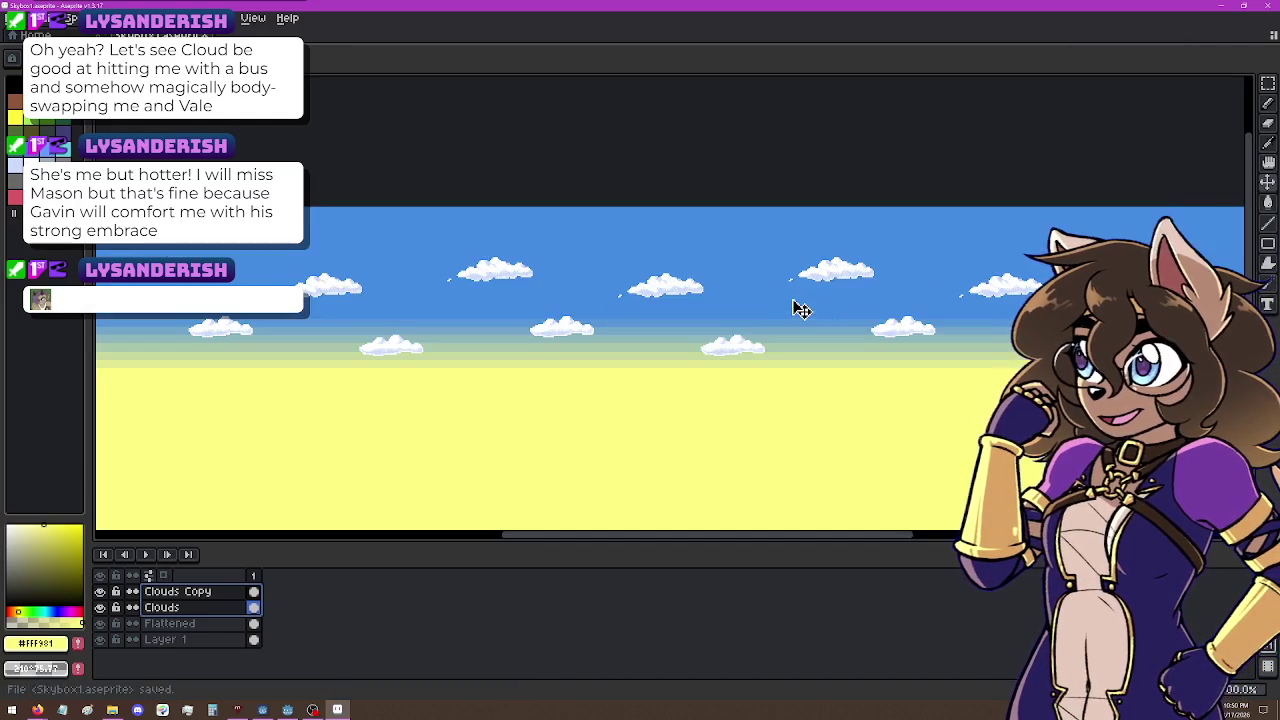
scroll(740, 320, down, 1)
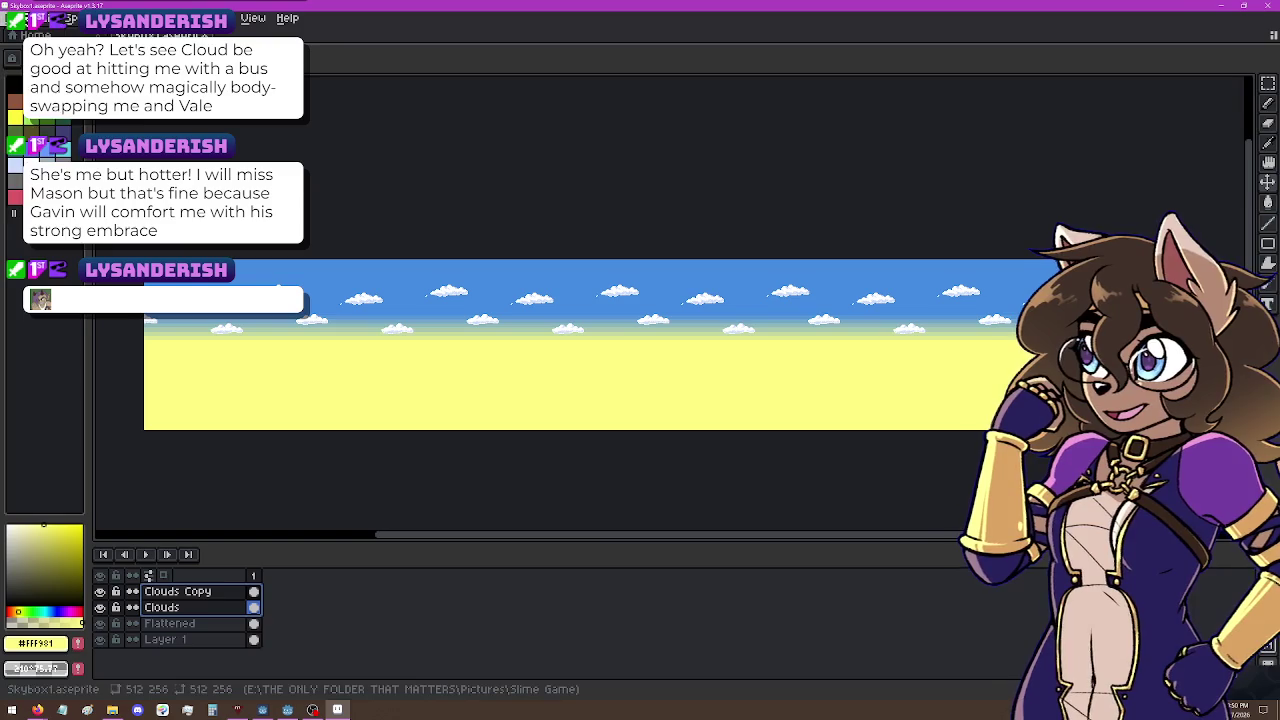
click(18, 18)
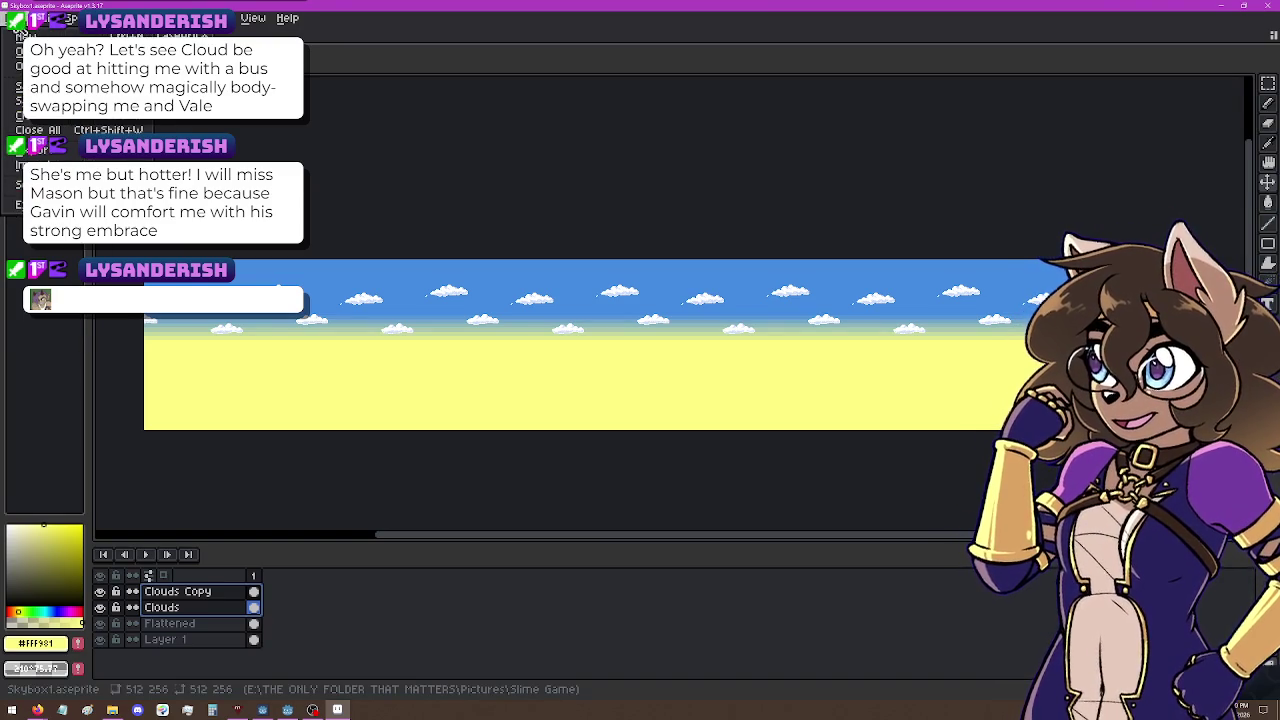
mouse_move(40, 165)
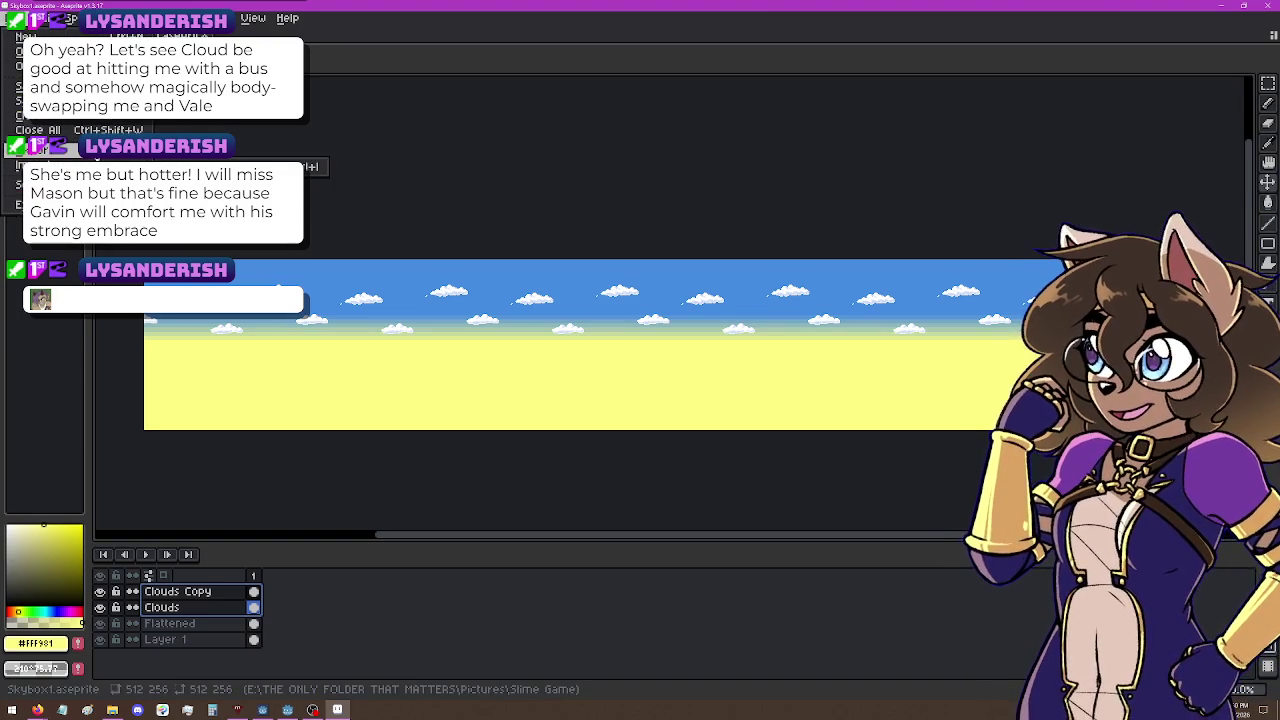
click(330, 152)
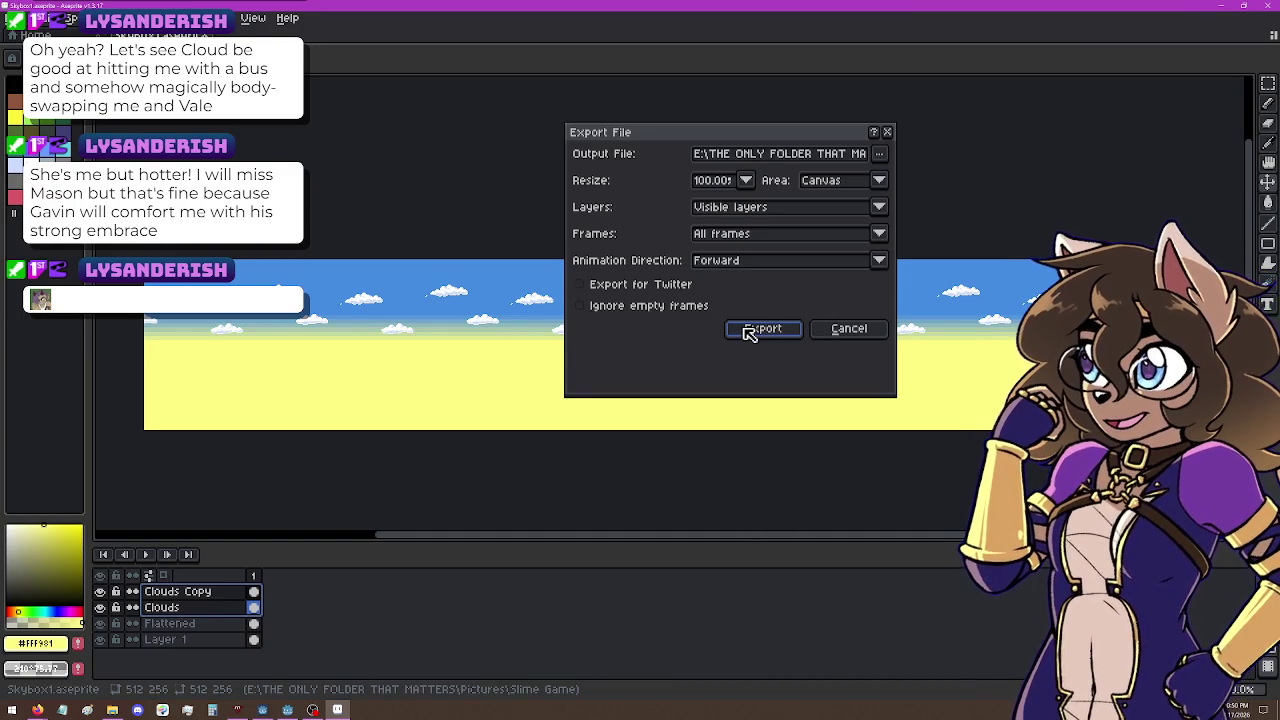
click(749, 333)
click(596, 394)
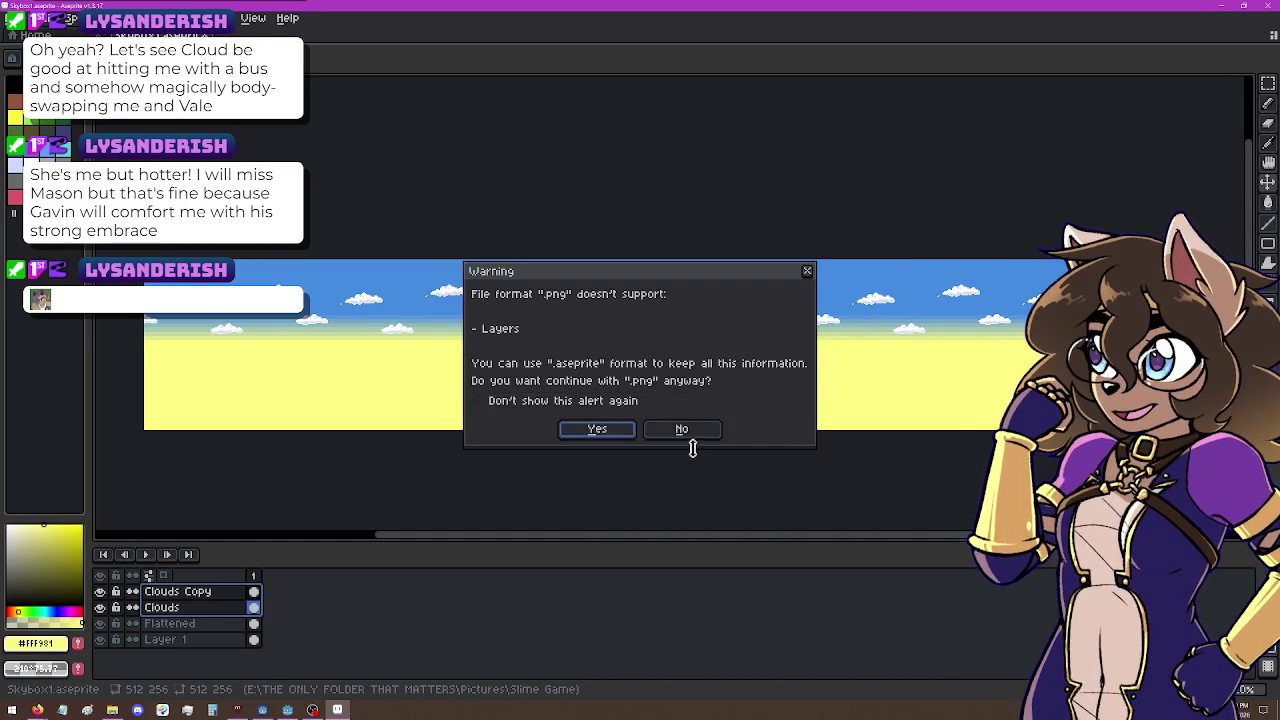
click(608, 432)
click(112, 710)
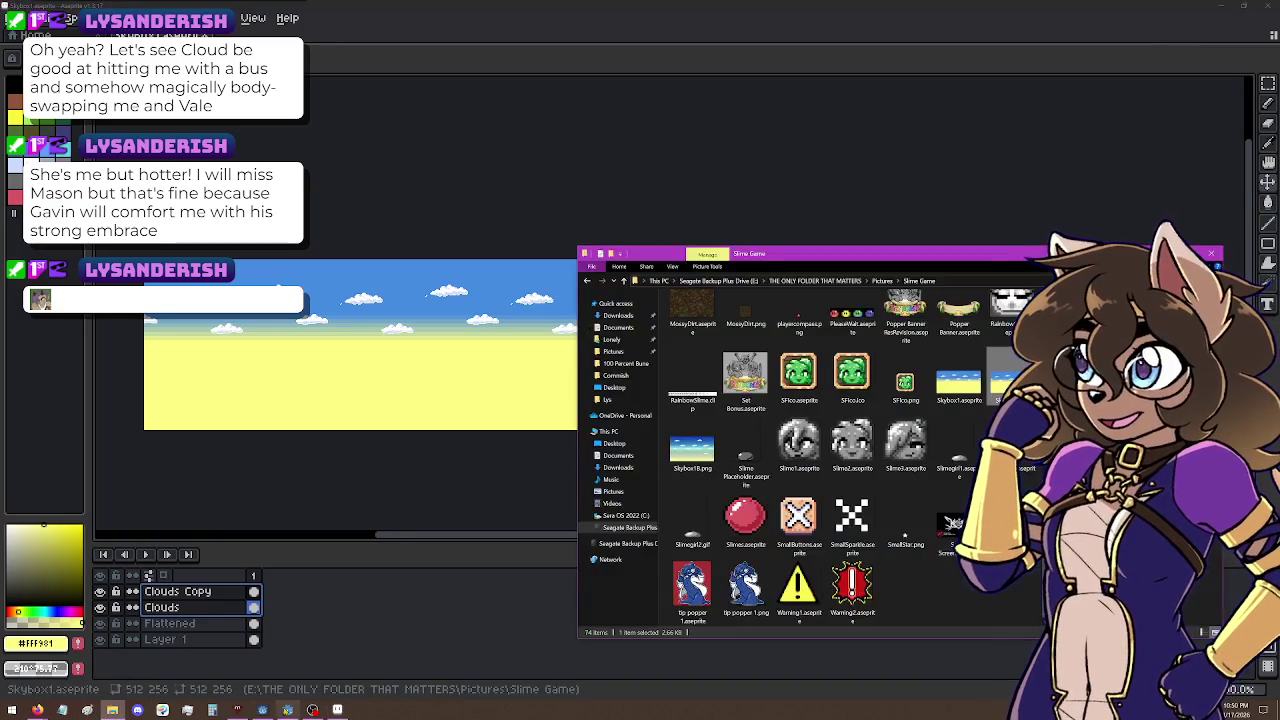
Step: Drag the re-exported sky PNG from the Slime Game folder into Godot's textures folder and run the scene
click(287, 710)
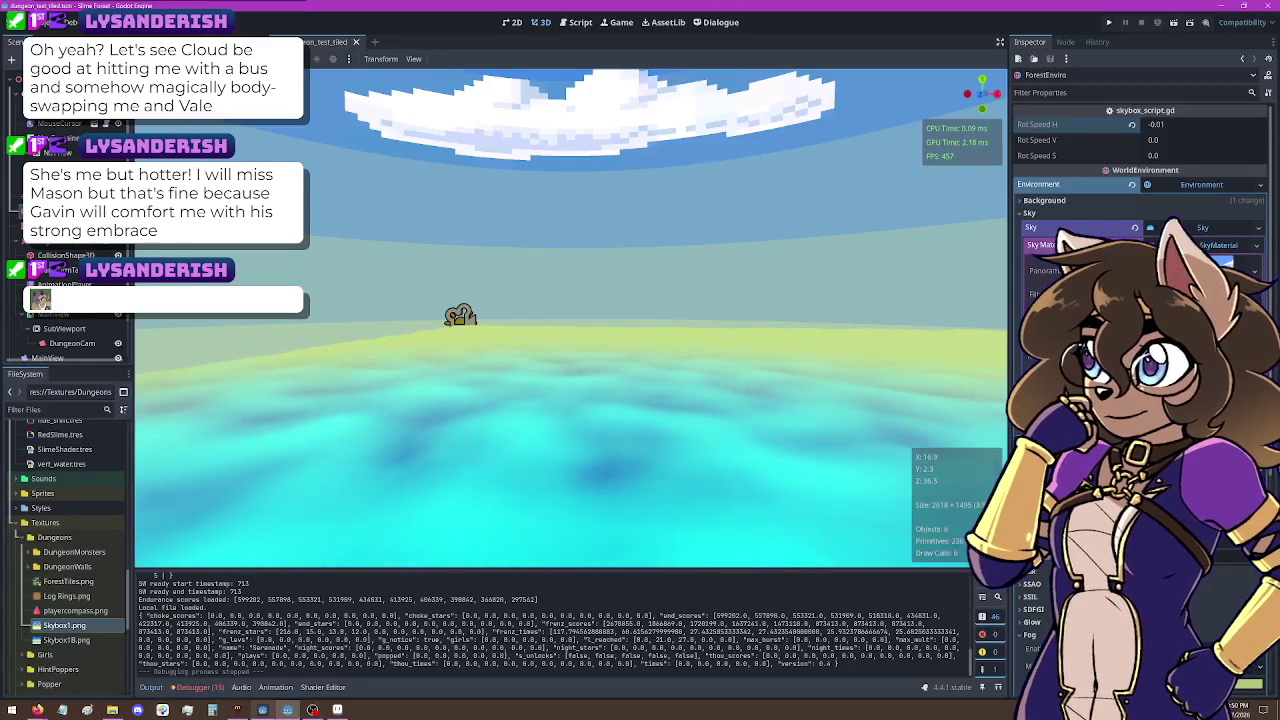
mouse_move(262, 708)
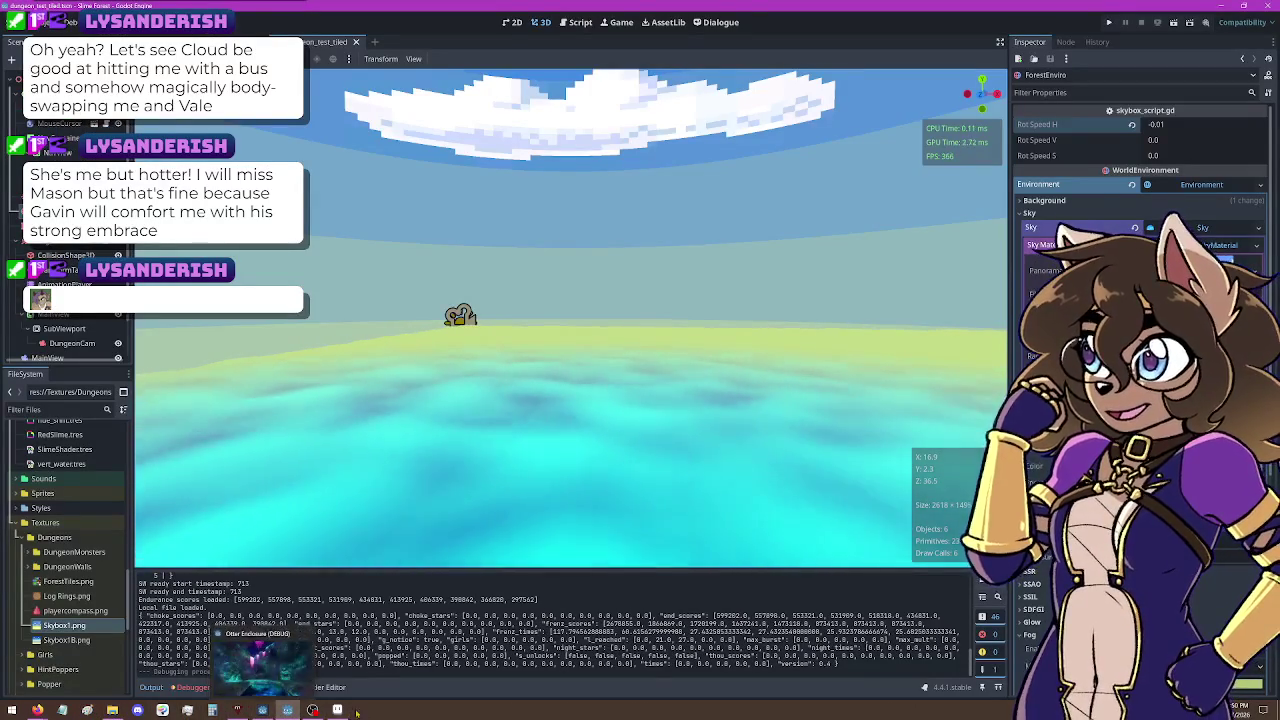
click(118, 662)
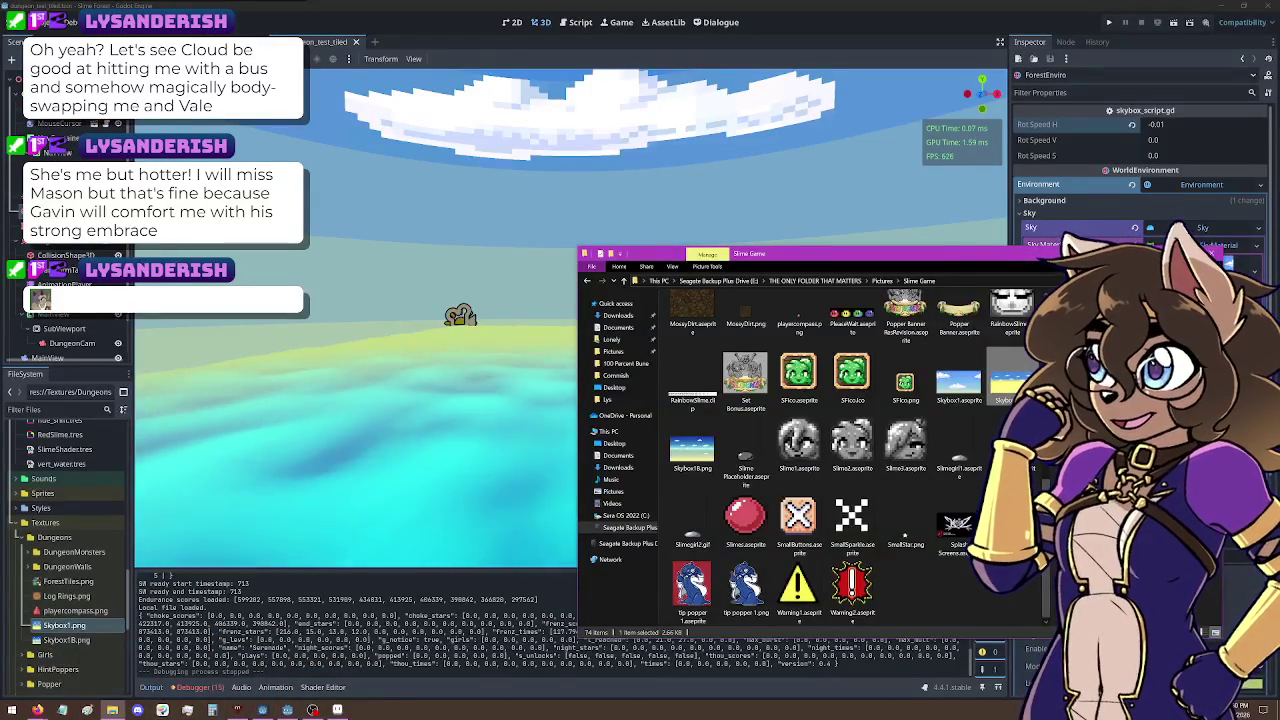
mouse_move(1000, 400)
mouse_down()
mouse_move(97, 642)
mouse_move(71, 628)
mouse_up()
click(75, 610)
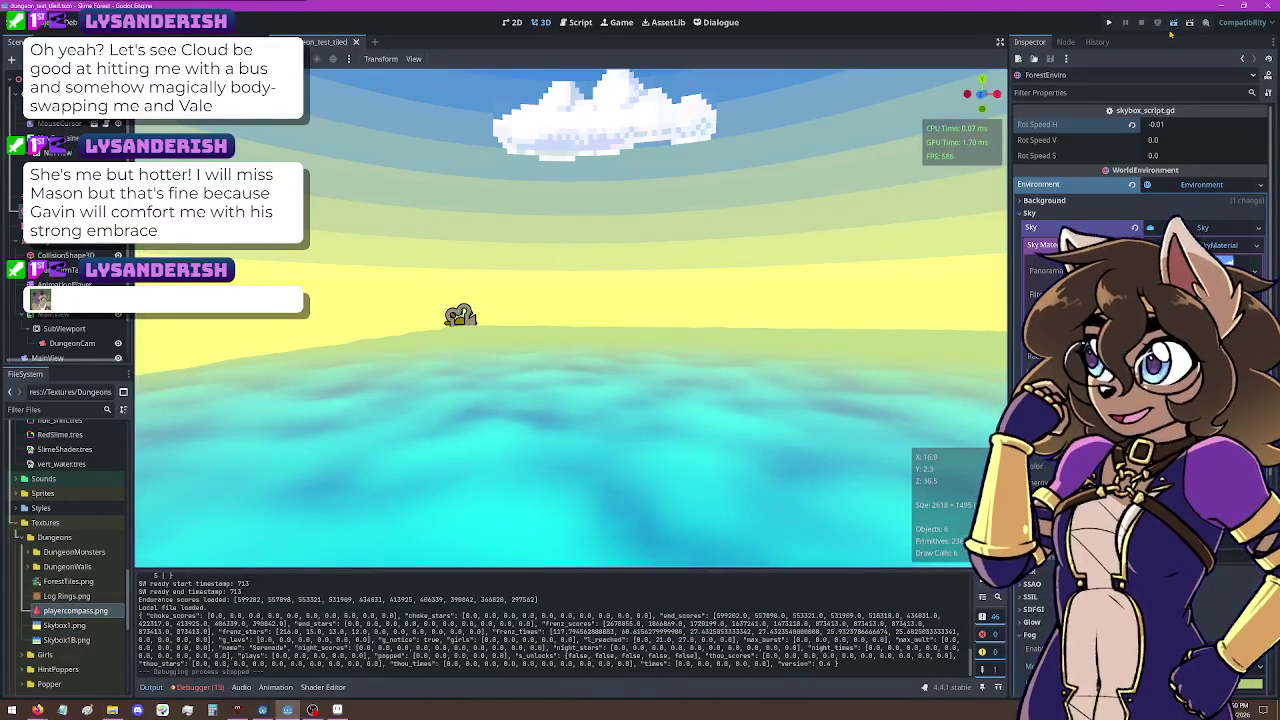
click(1170, 32)
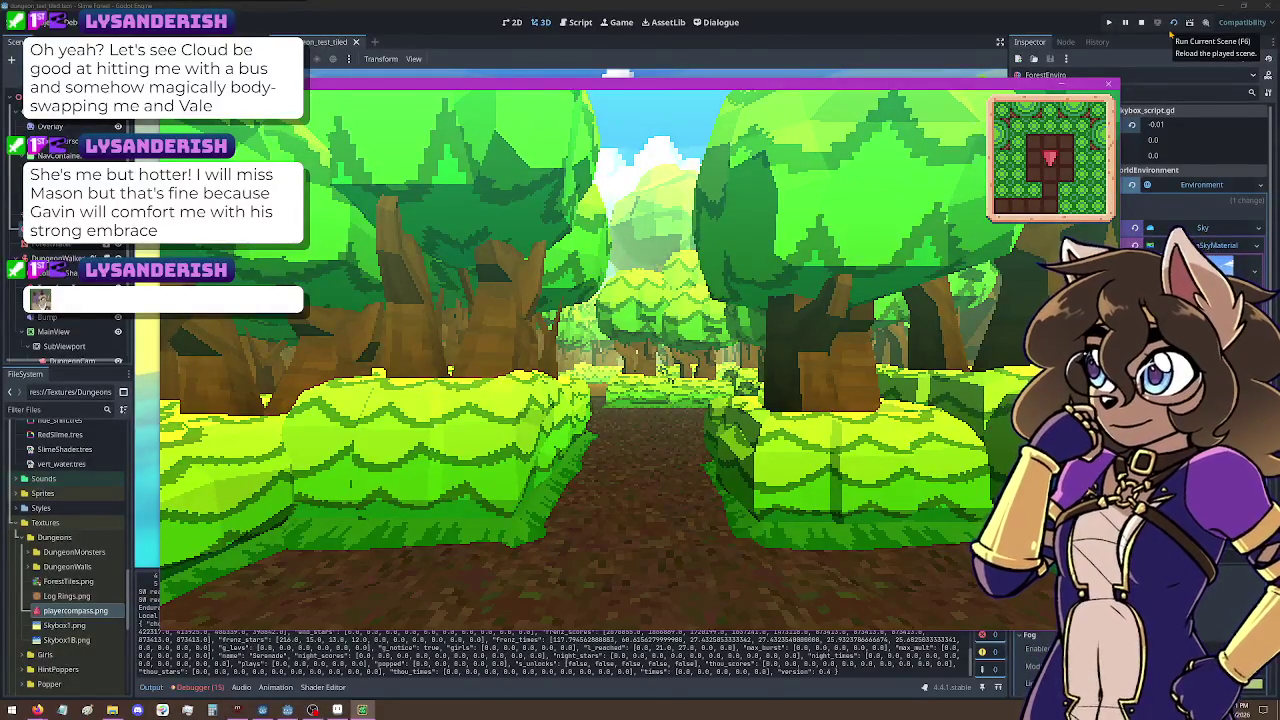
Step: Walk and turn along the forest path, looking at the hedges and trees
key(Left)
key(Up)
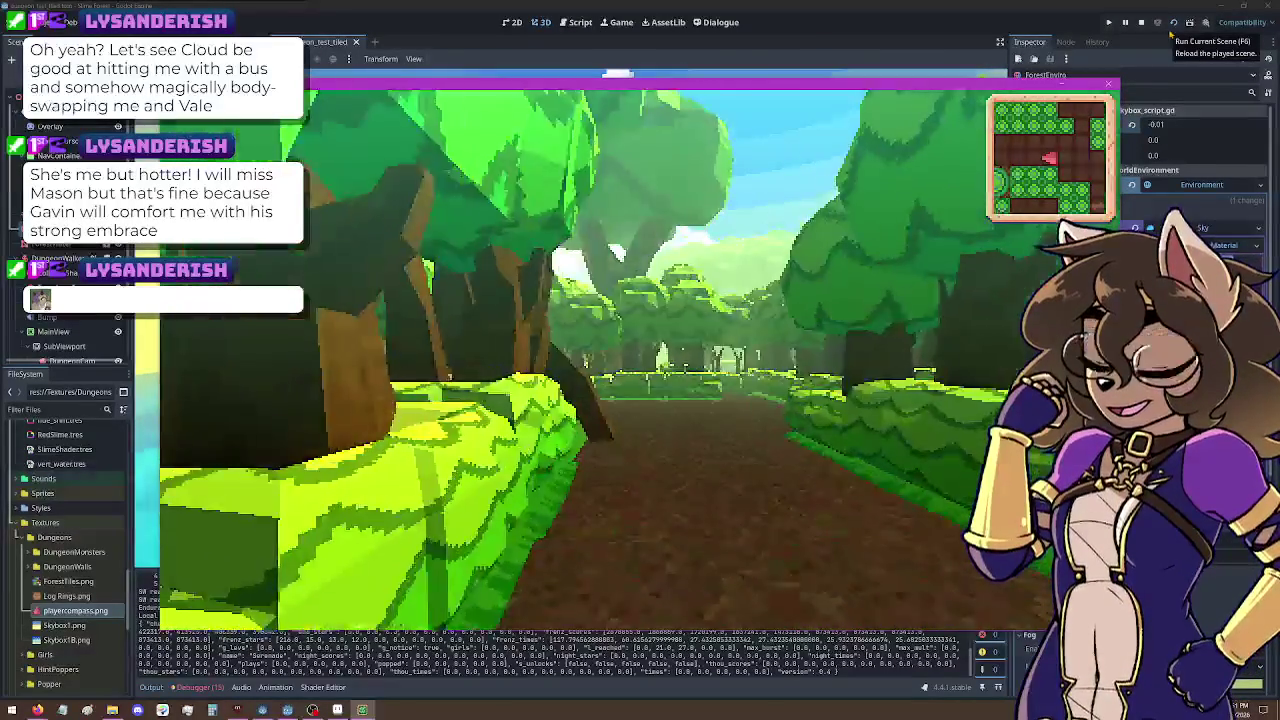
key(Left)
key(Left)
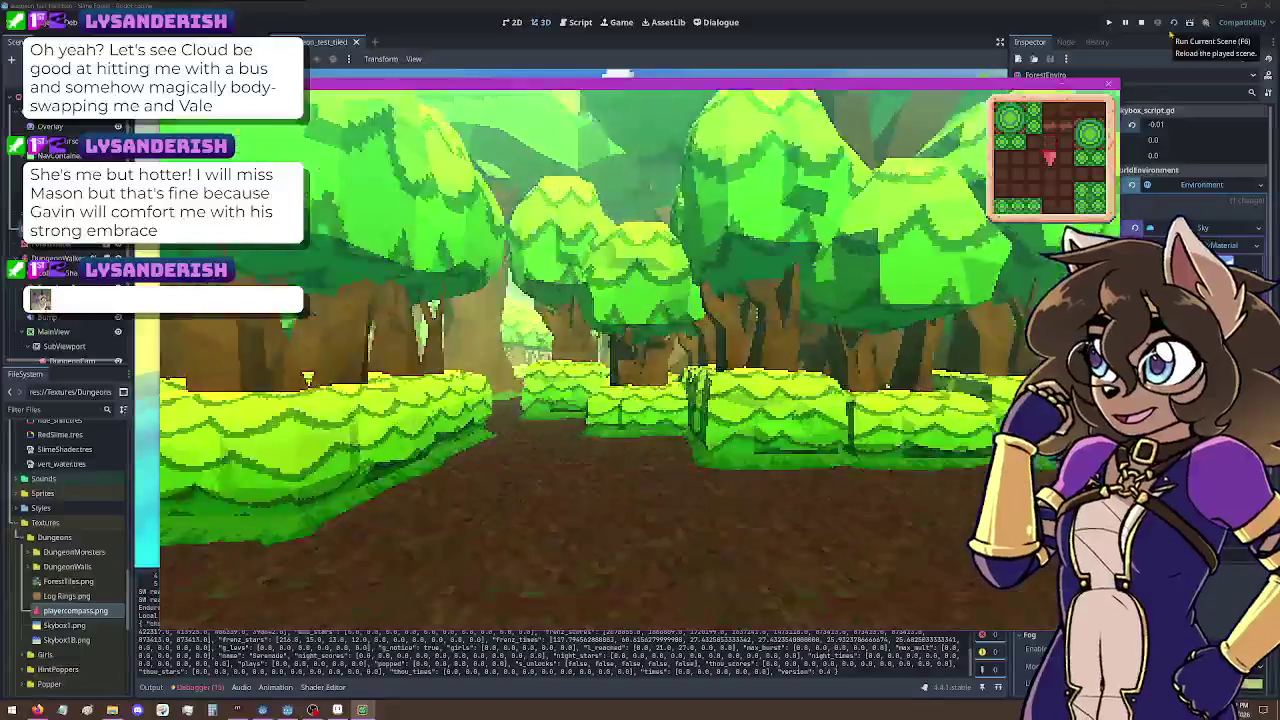
key(Right)
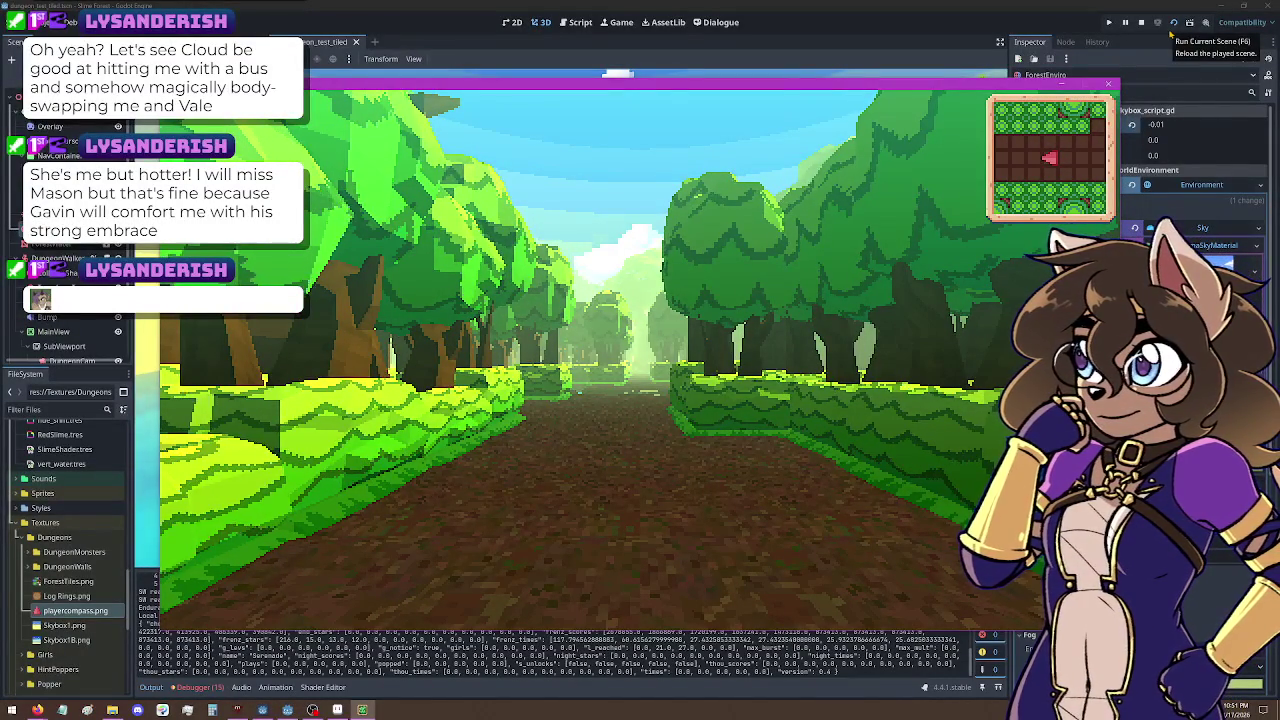
key(Up)
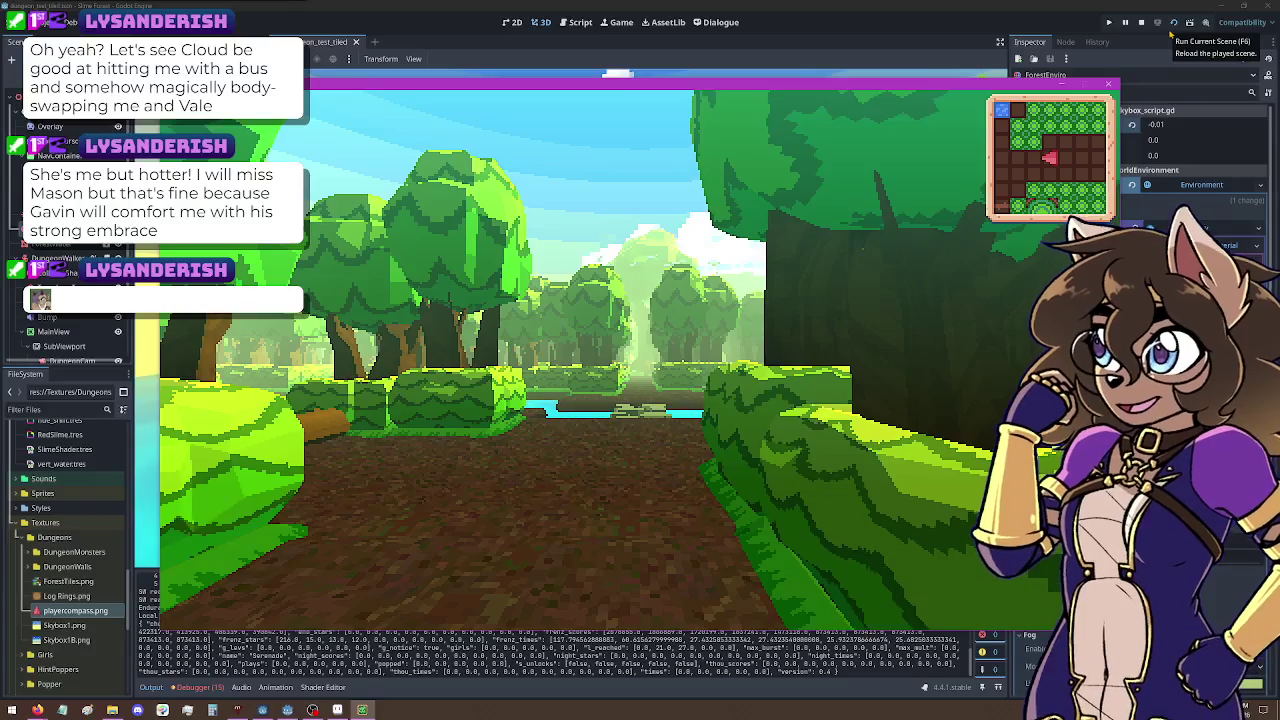
Step: Head through the trees to the river, walk along it toward the stream, then close the game
key(Right)
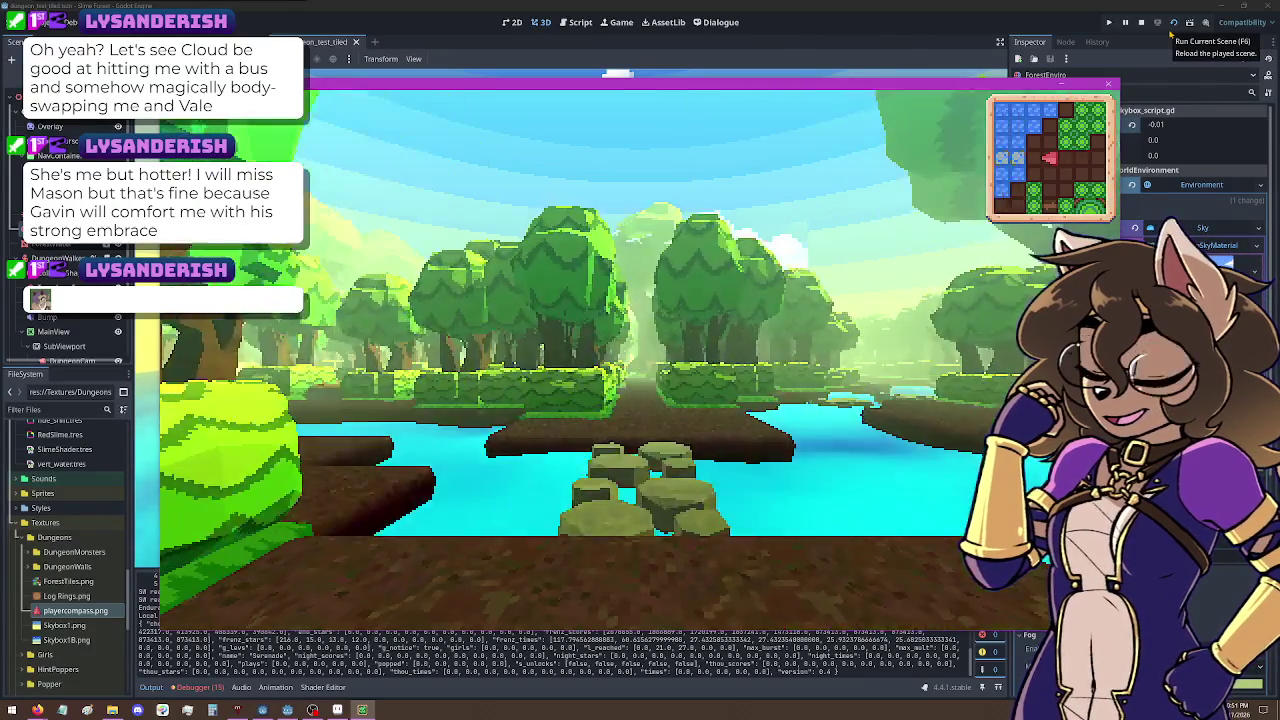
key(Up)
key(Right)
key(Up)
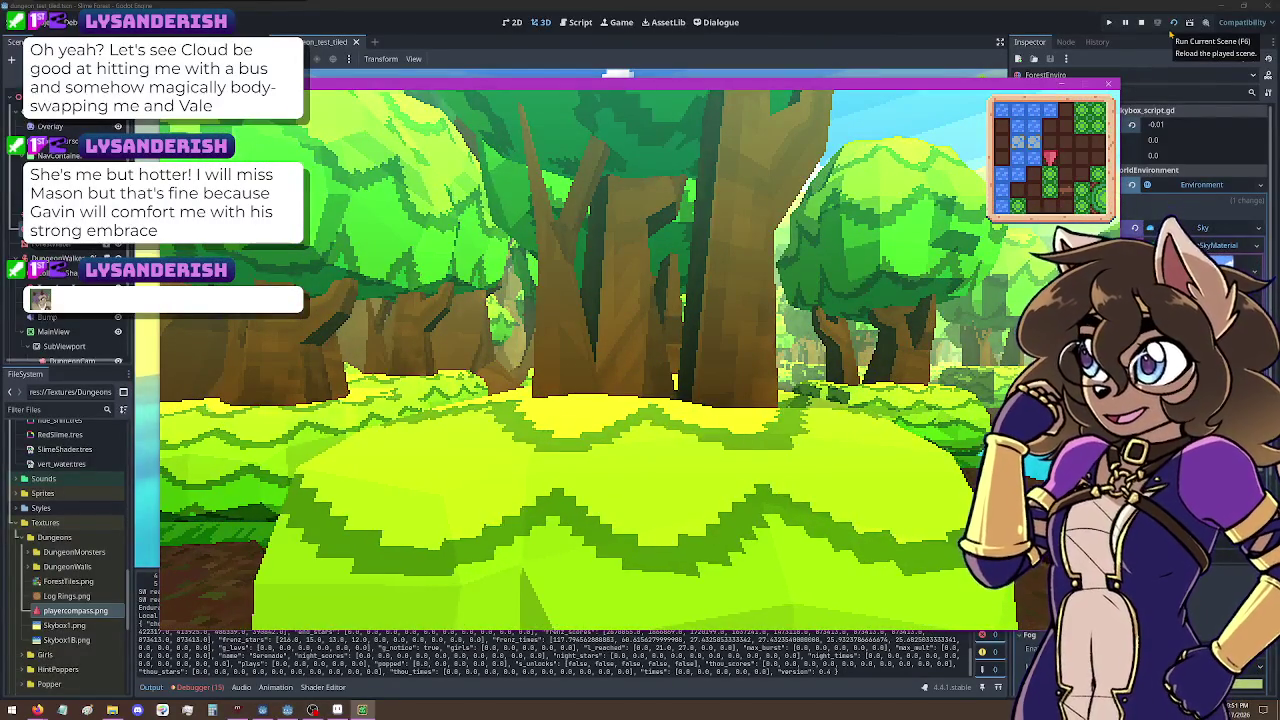
key(Right)
key(Right)
key(Right)
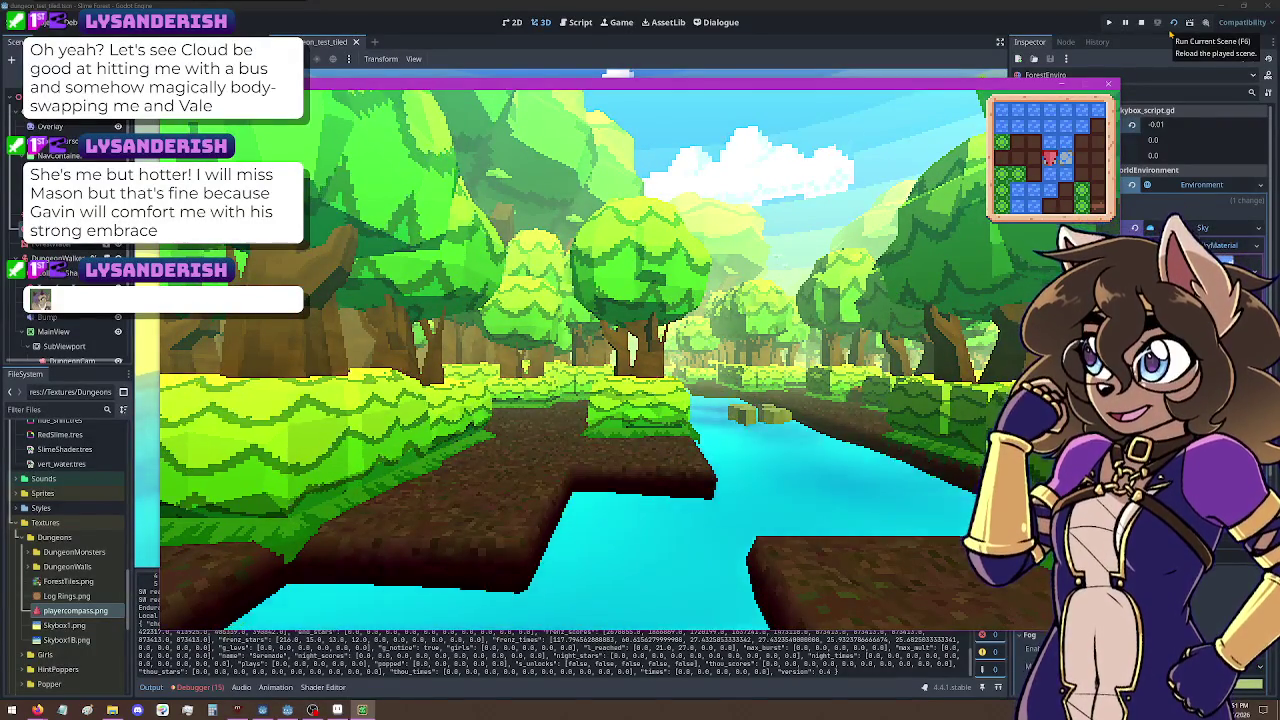
key(Up)
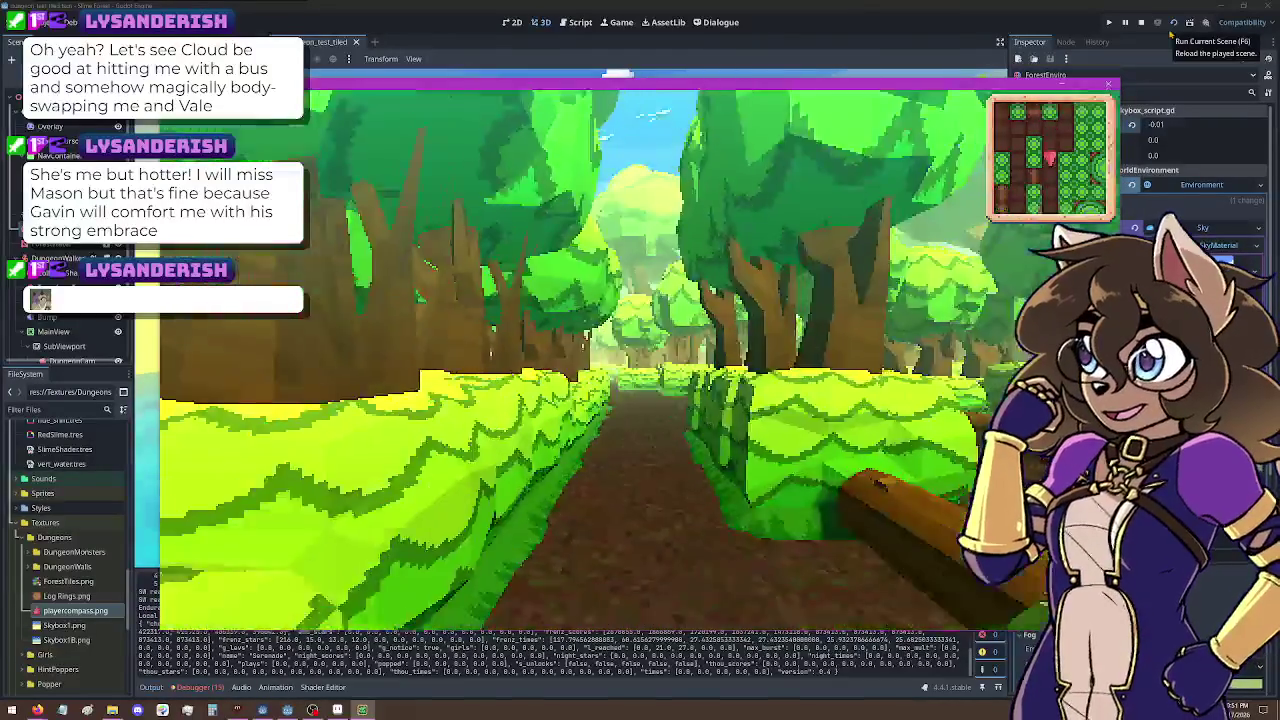
key(w)
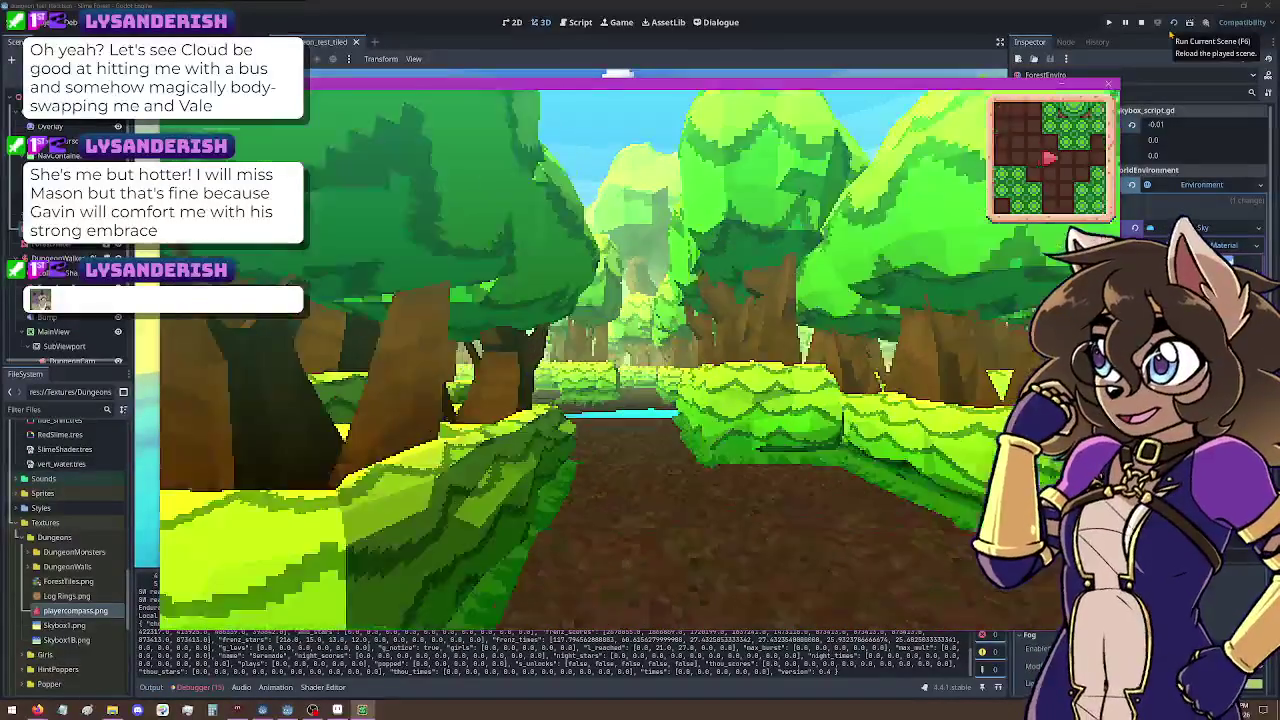
key(w)
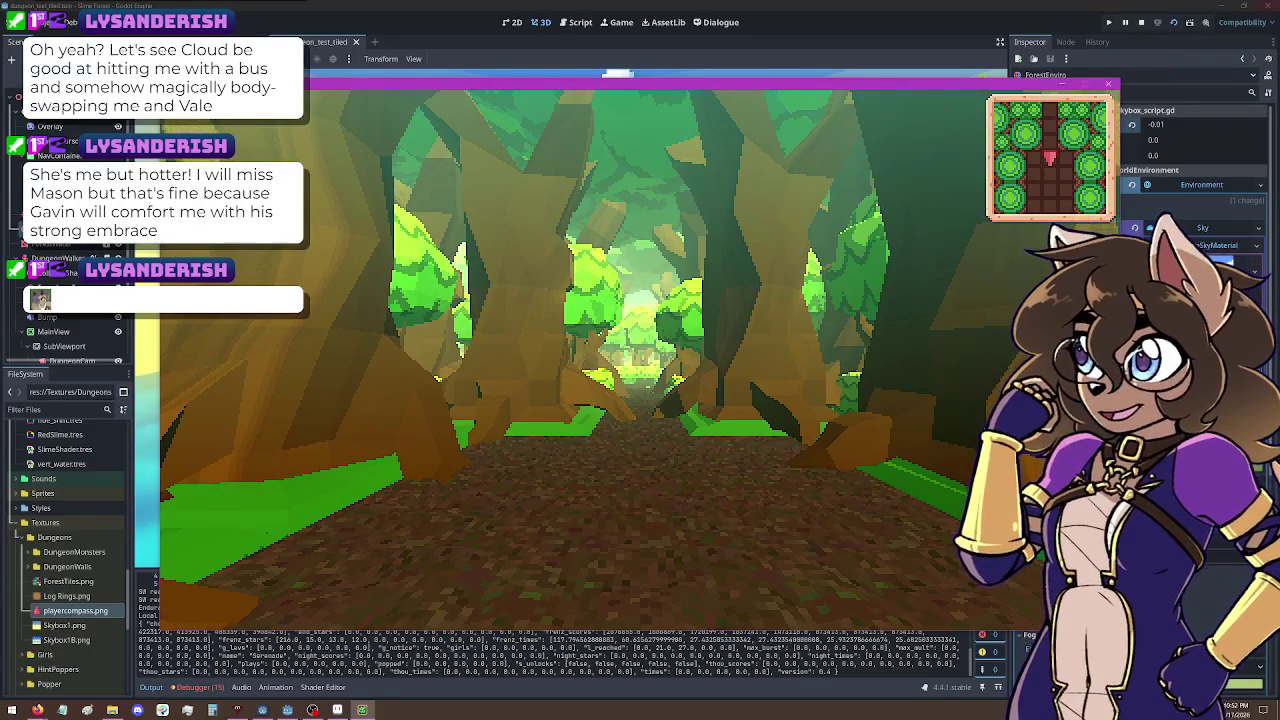
click(1108, 83)
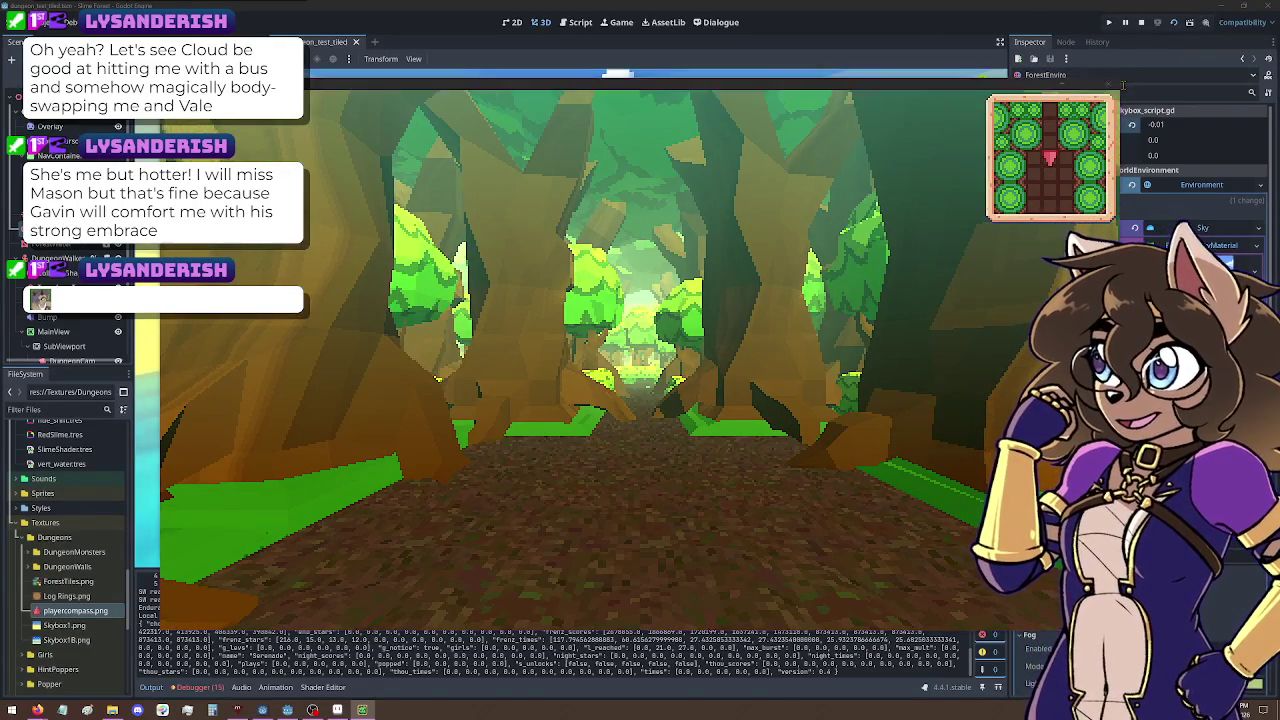
Step: Tilt the editor view toward the sky, relaunch the game with F5, and walk toward the river
mouse_move(723, 243)
mouse_down()
mouse_move(723, 153)
mouse_move(716, 233)
mouse_move(745, 236)
mouse_up()
mouse_move(640, 412)
mouse_down()
mouse_move(669, 374)
mouse_move(650, 405)
mouse_move(681, 379)
mouse_up()
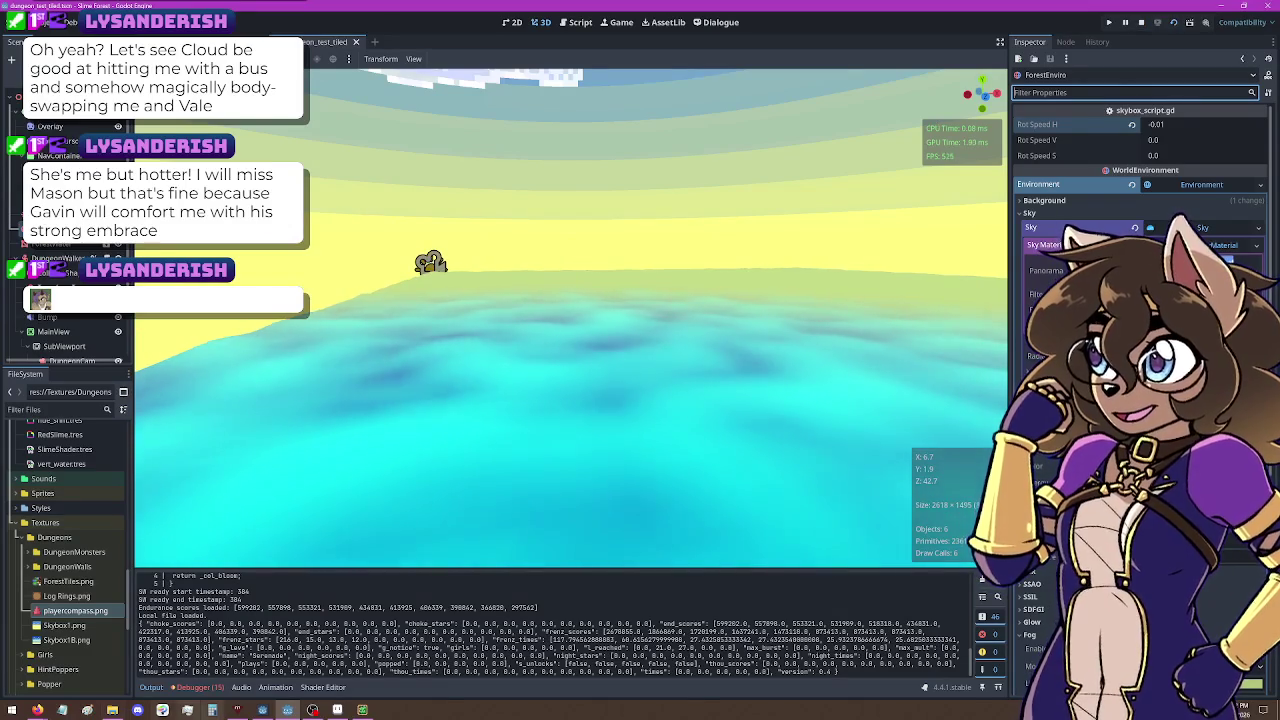
key(F5)
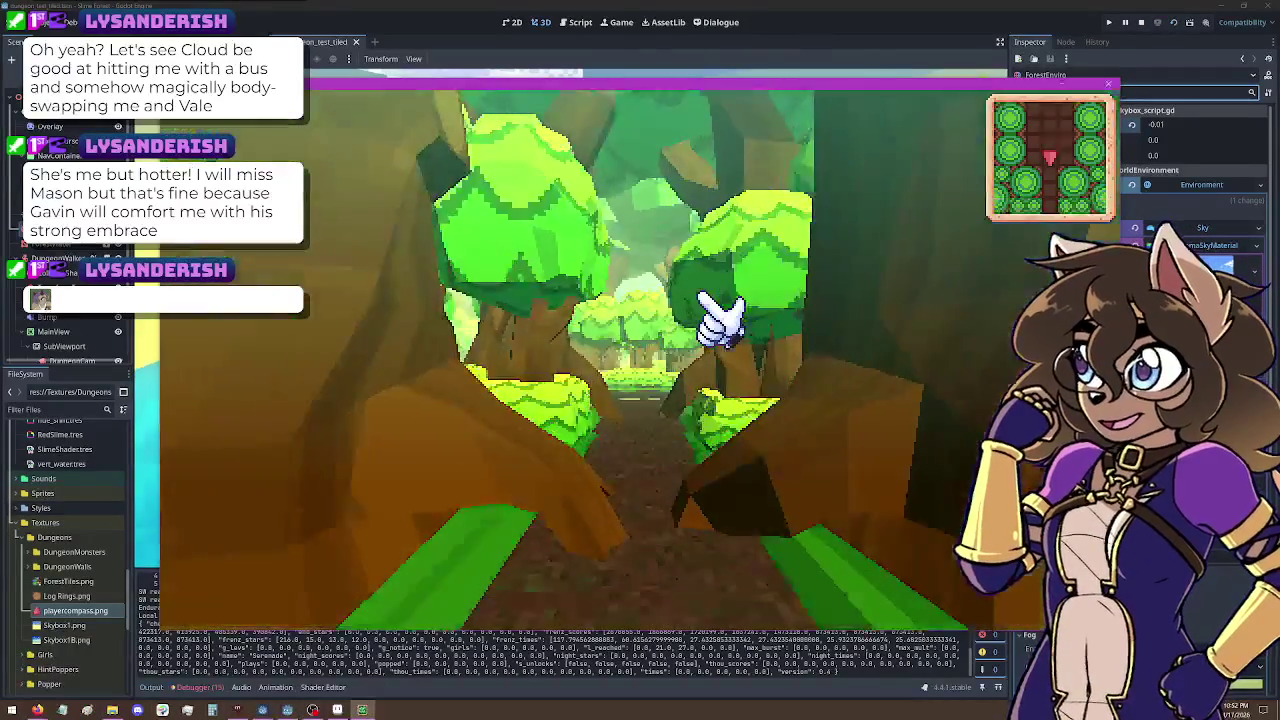
key(w)
key(w)
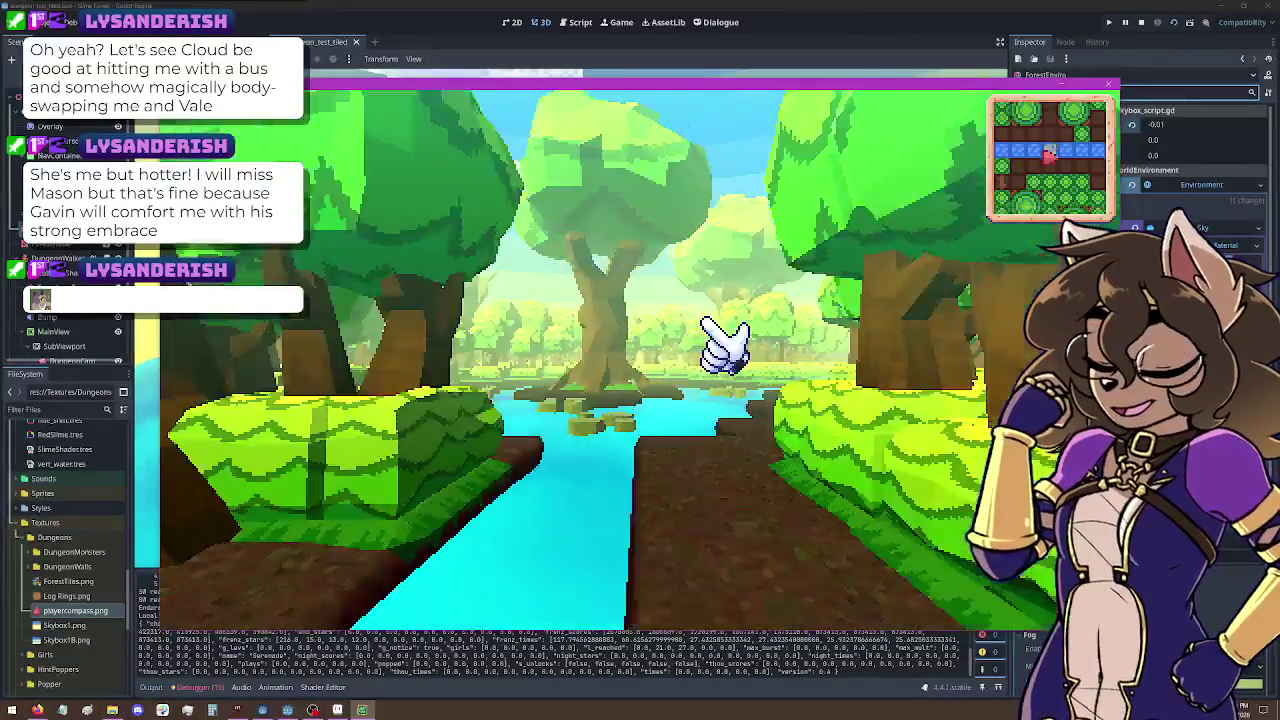
key(d)
key(w)
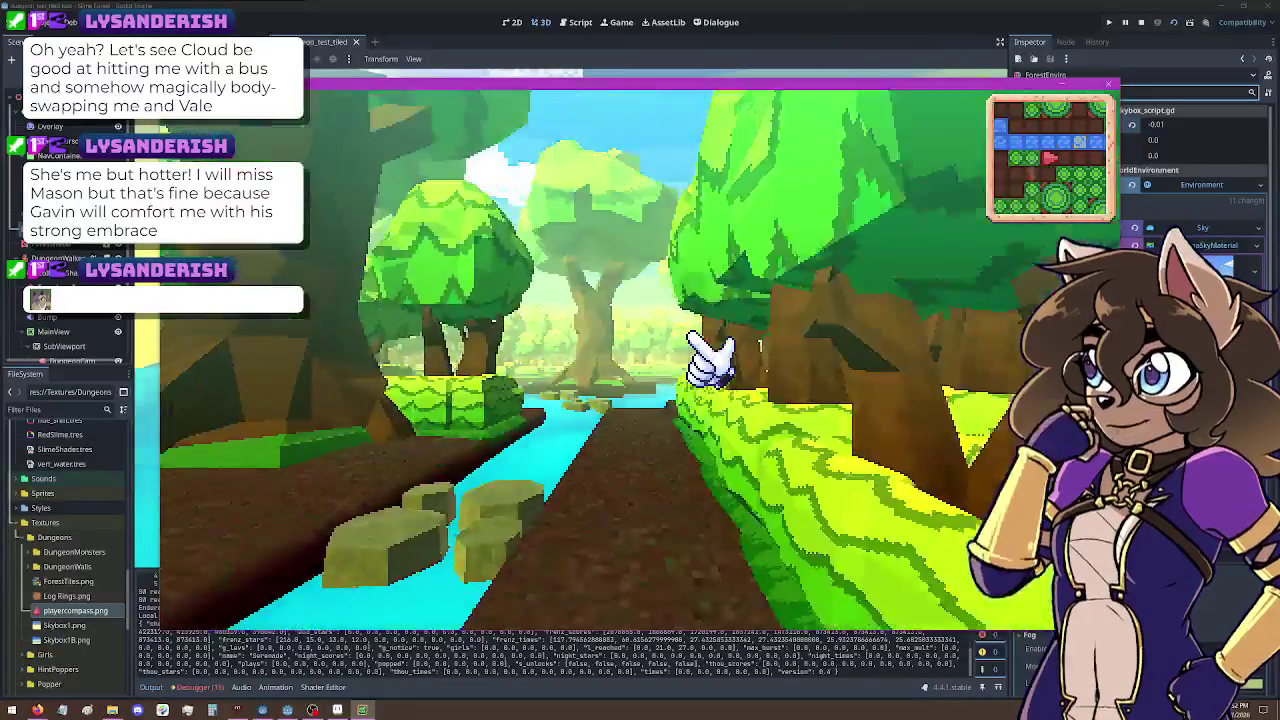
Step: Walk the hedged corridors and cross the river stones, then close the running game
key(w)
key(w)
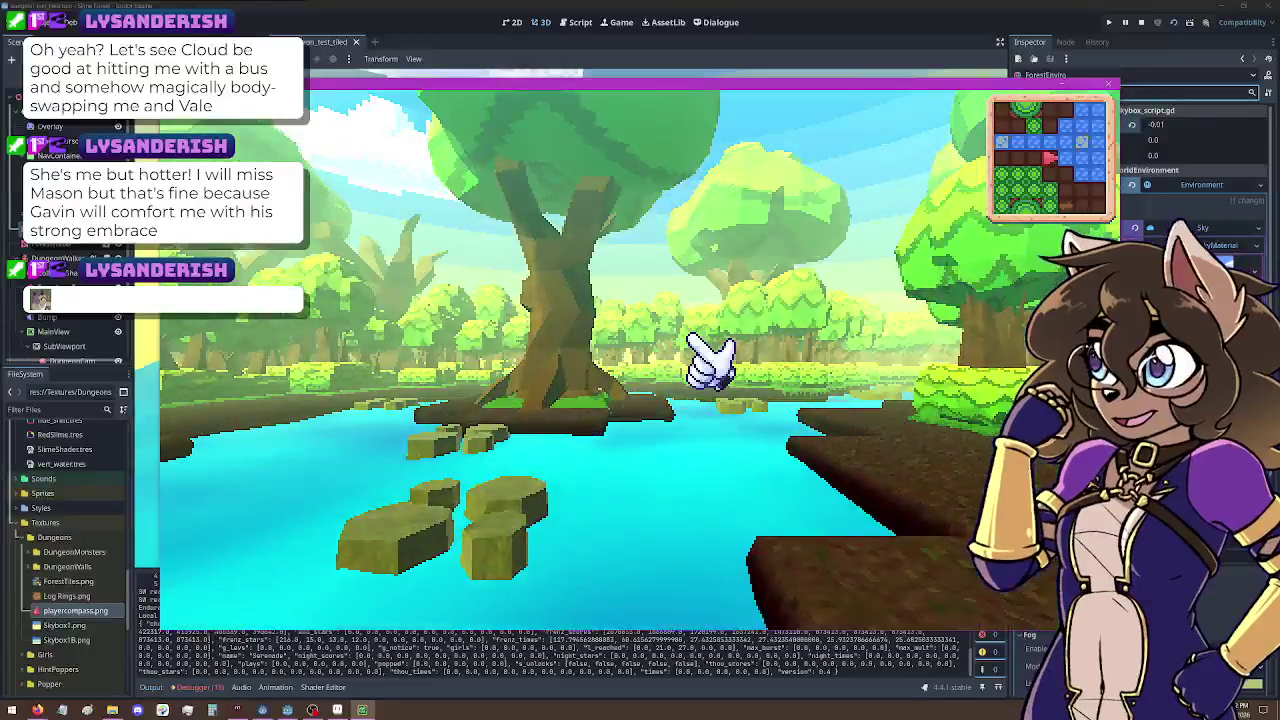
key(d)
key(w)
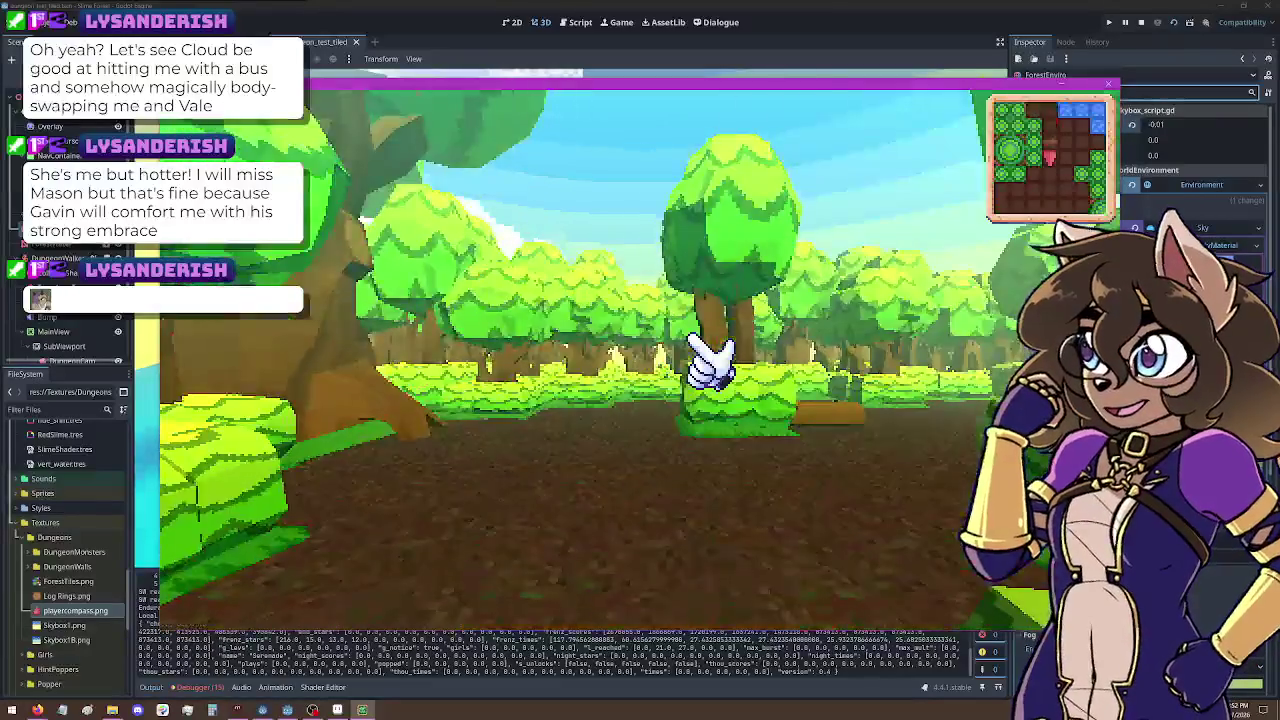
key(a)
key(w)
key(d)
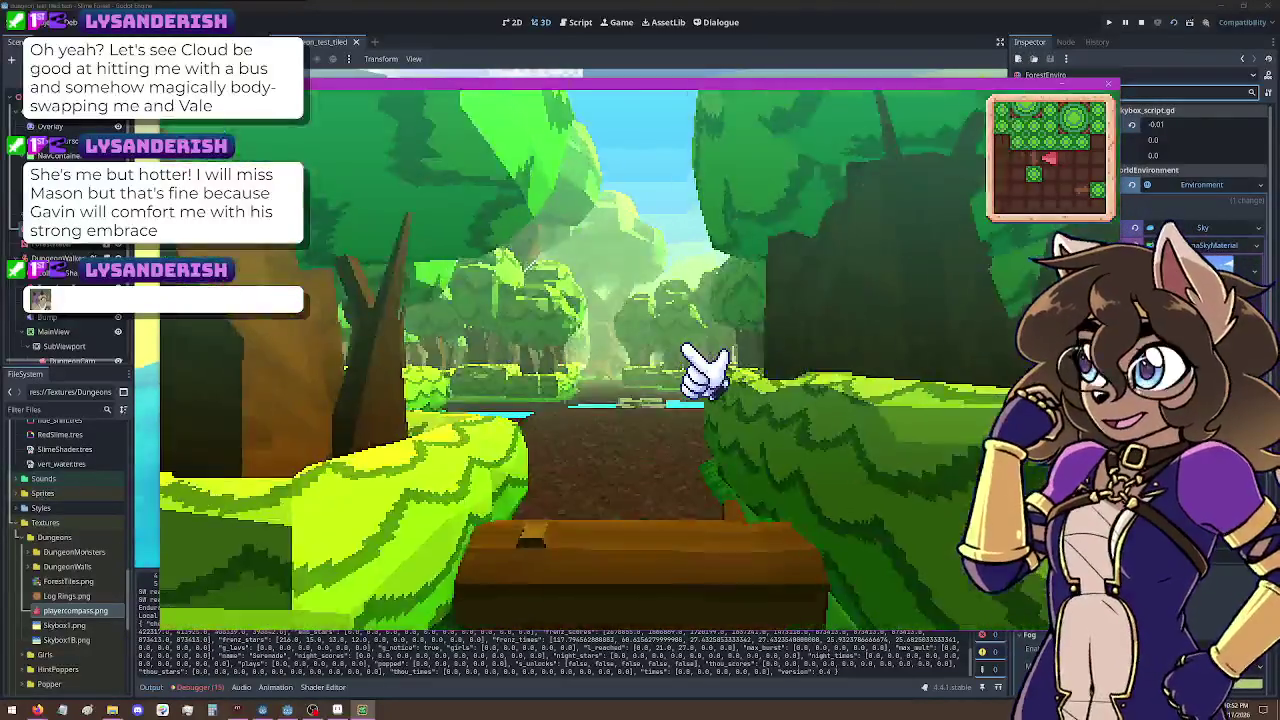
key(w)
key(w)
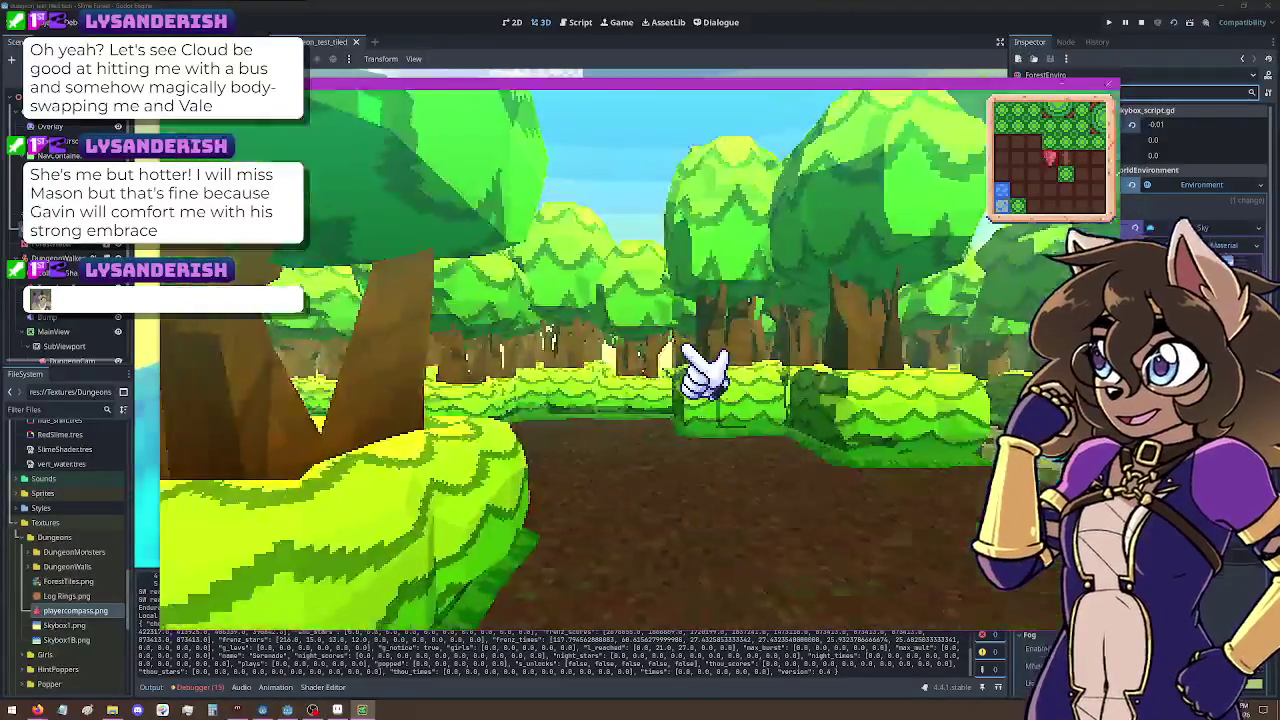
key(w)
key(w)
key(a)
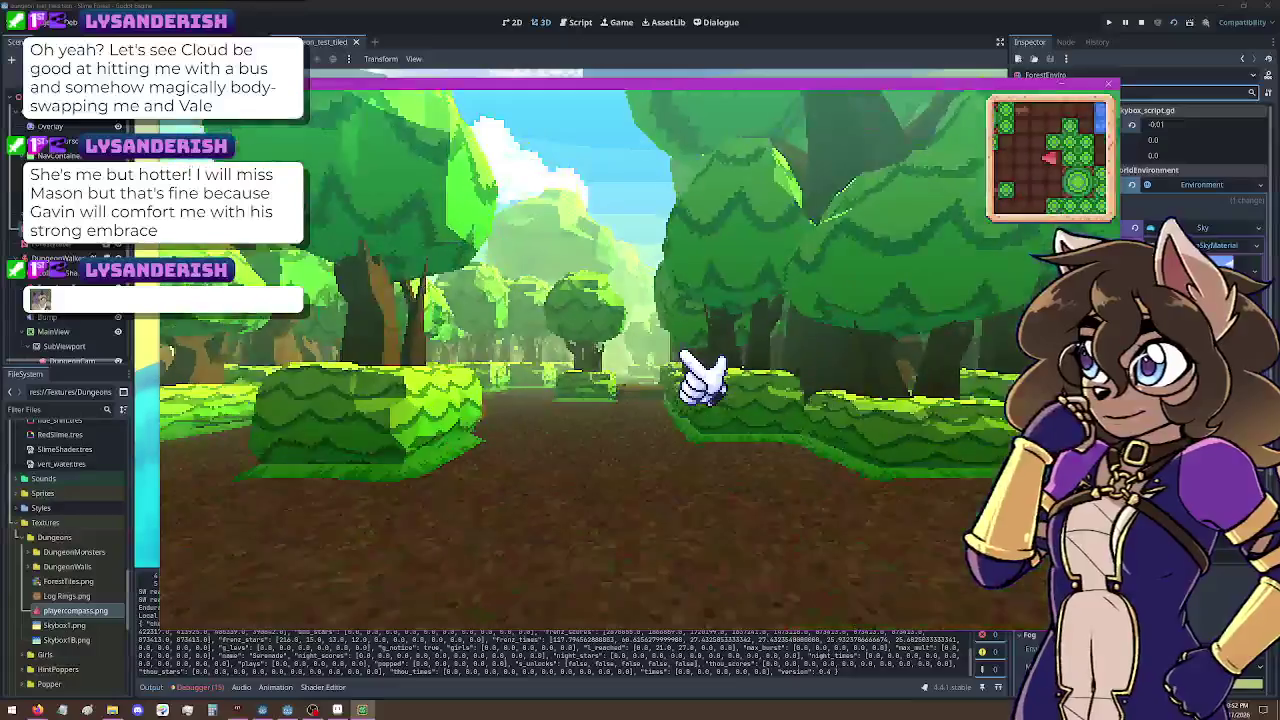
key(w)
key(w)
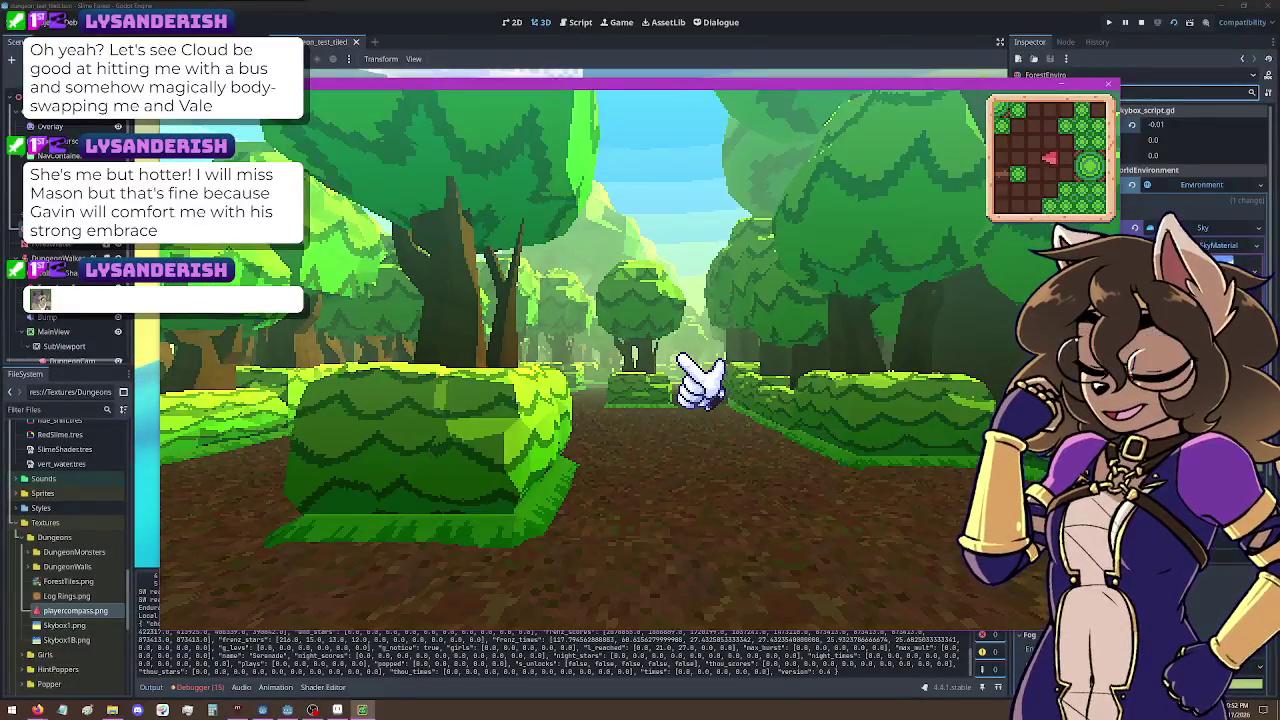
key(d)
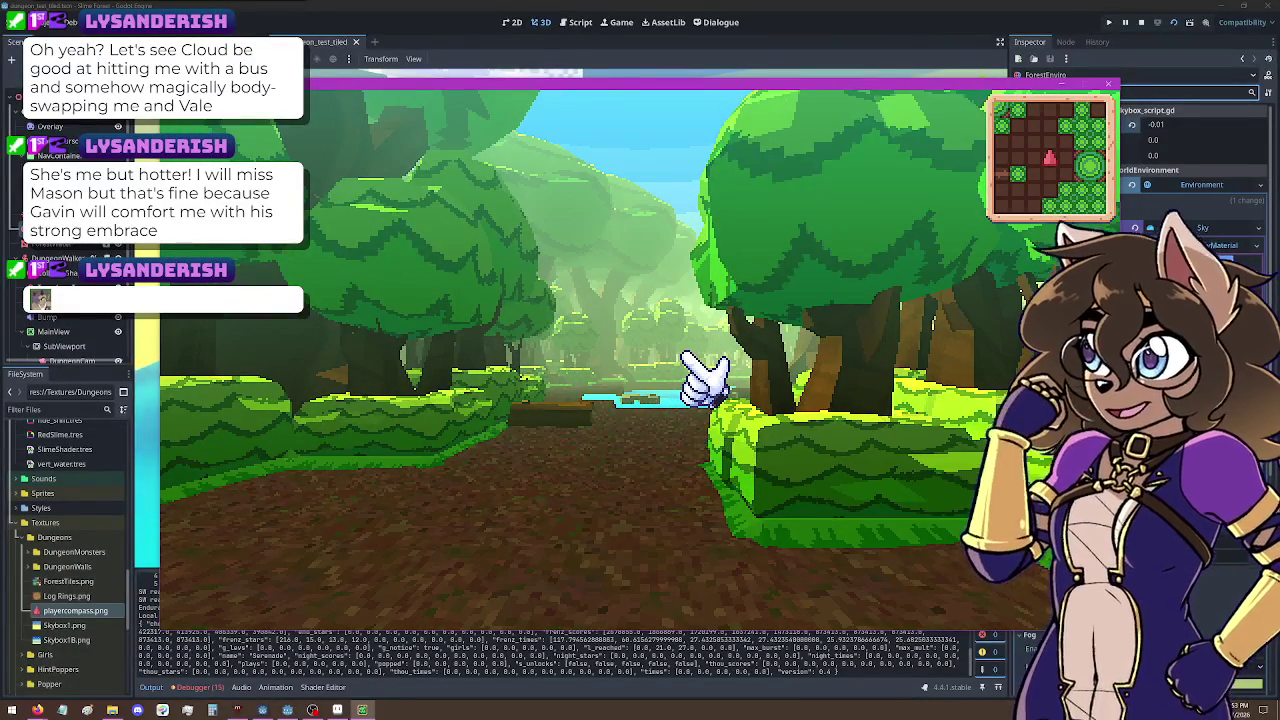
click(1108, 85)
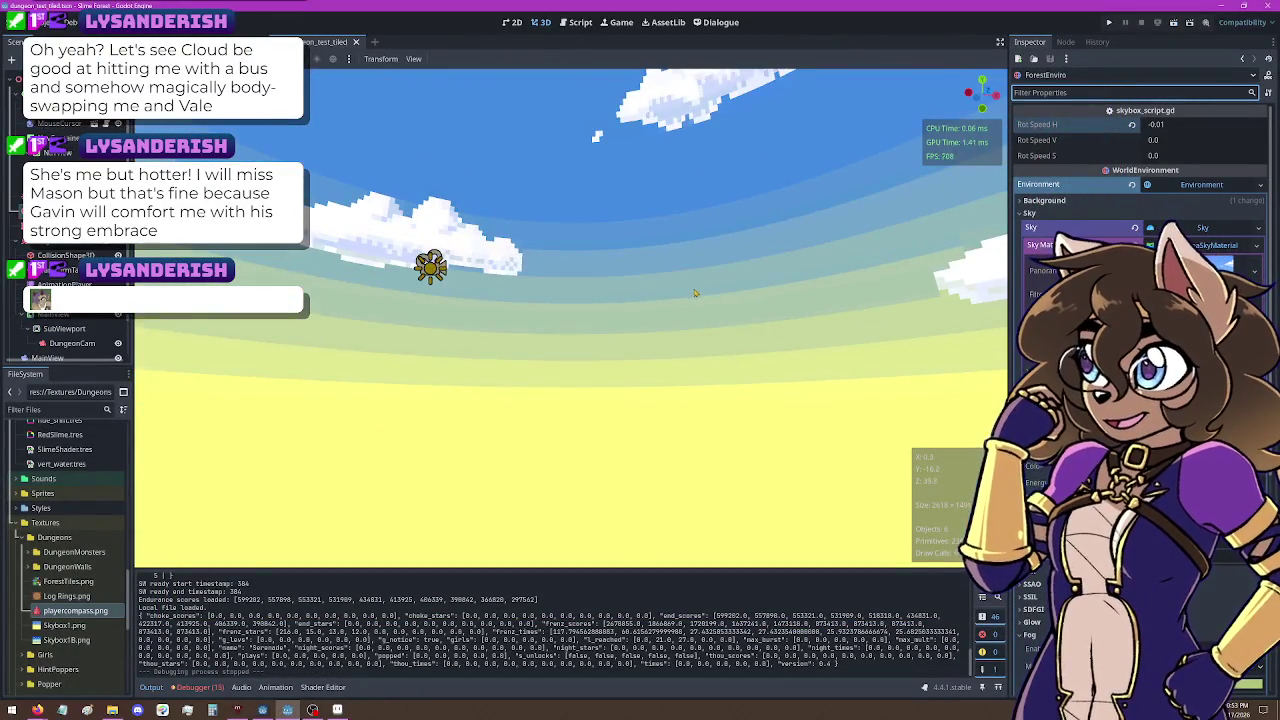
Step: Save the tiled dungeon scene, then collapse the Dungeons and Textures folders in the FileSystem dock
mouse_move(695, 293)
mouse_down()
mouse_move(680, 323)
mouse_move(690, 390)
mouse_up()
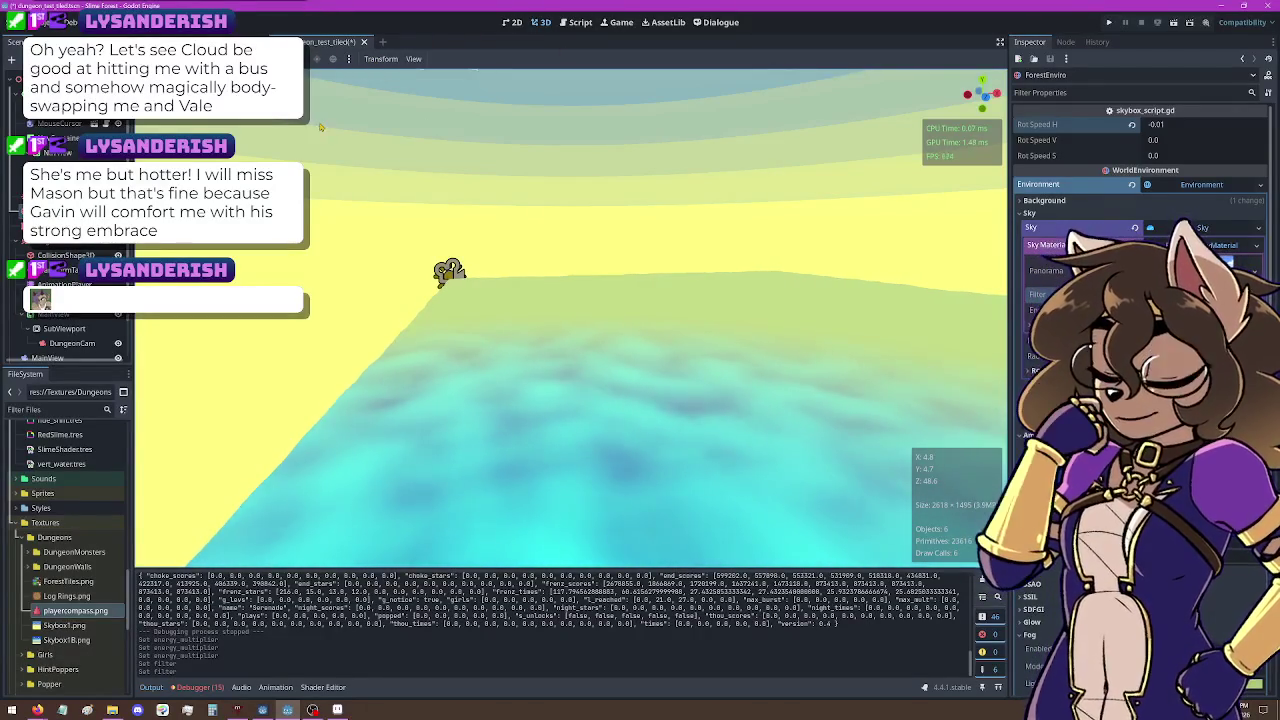
key(ctrl+s)
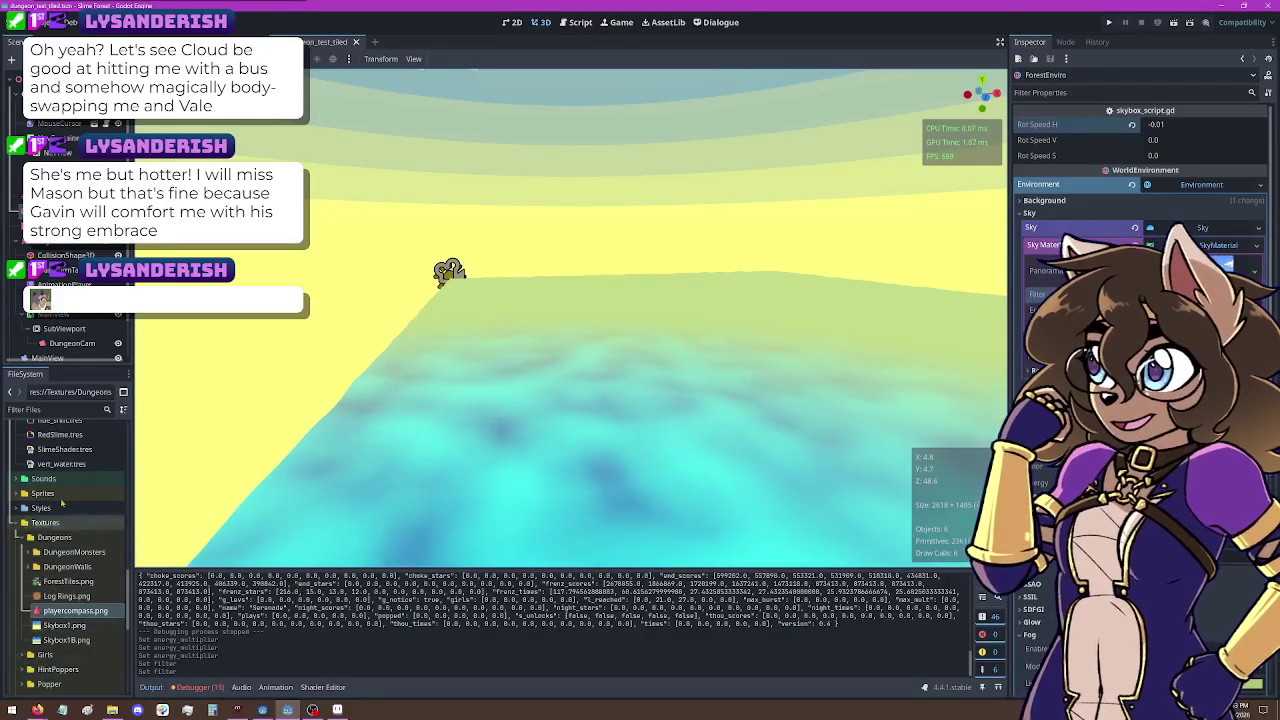
scroll(60, 540, down, 5)
scroll(21, 547, up, 4)
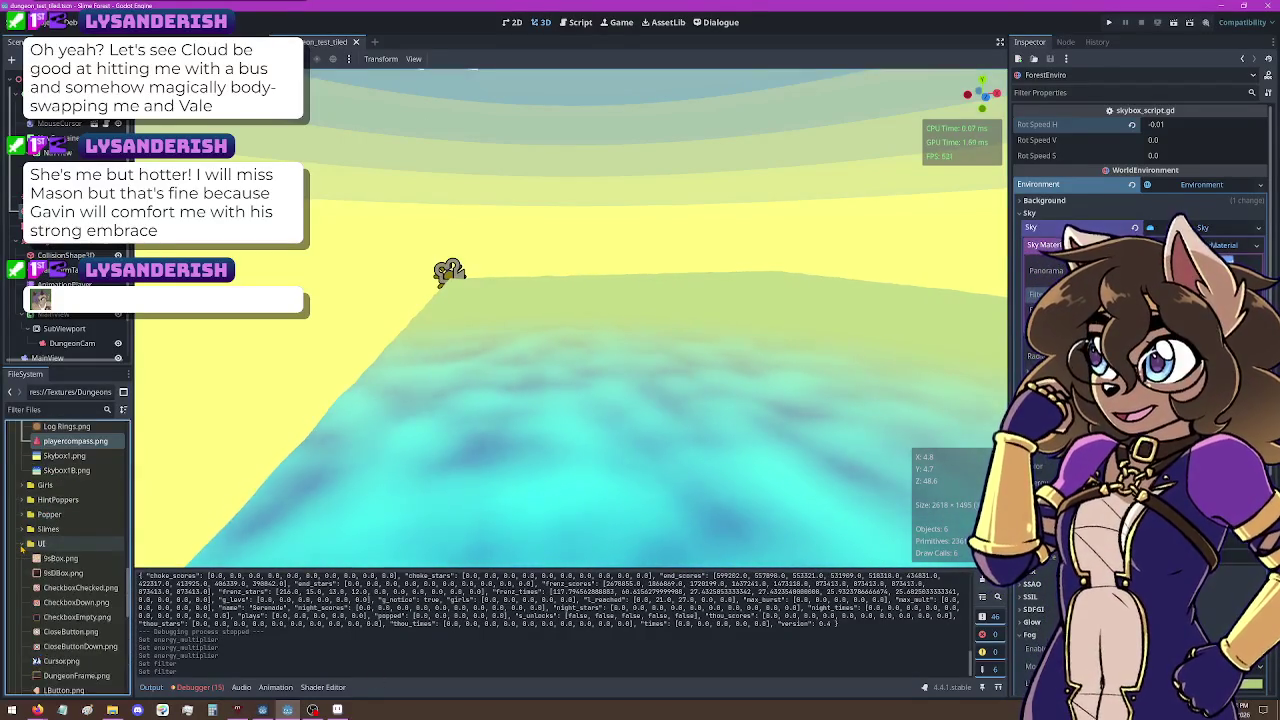
click(40, 532)
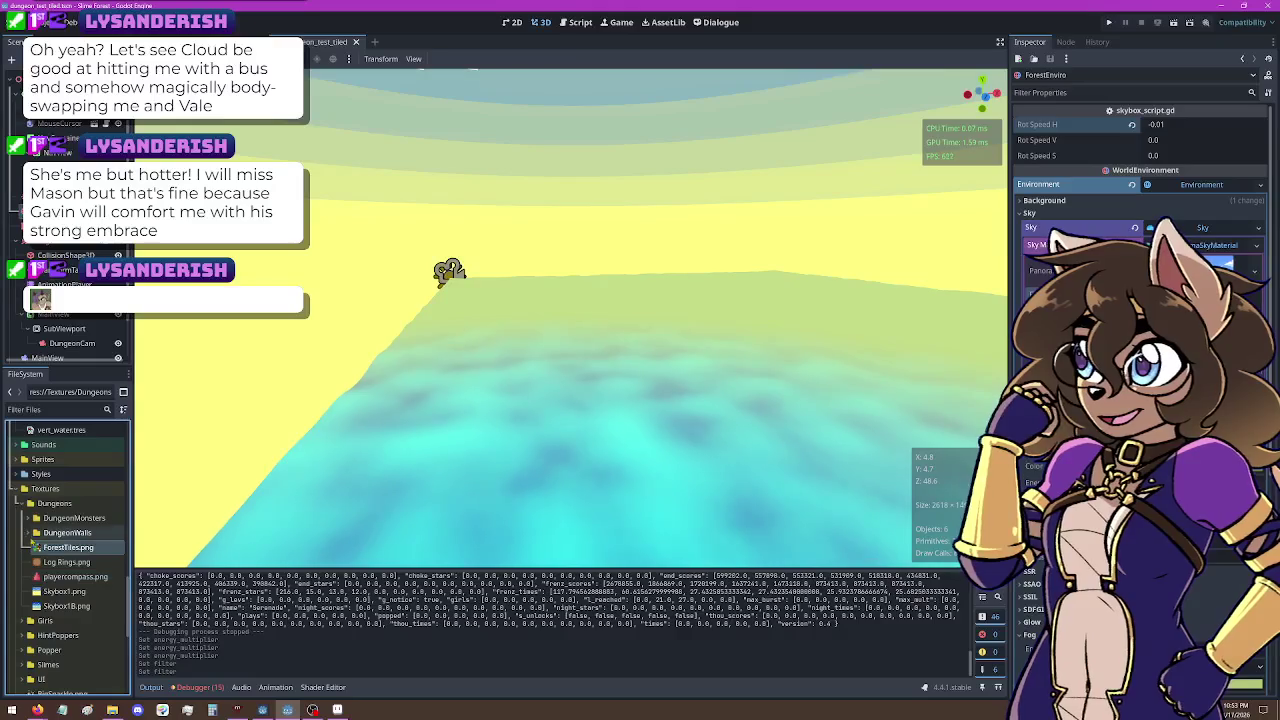
click(30, 532)
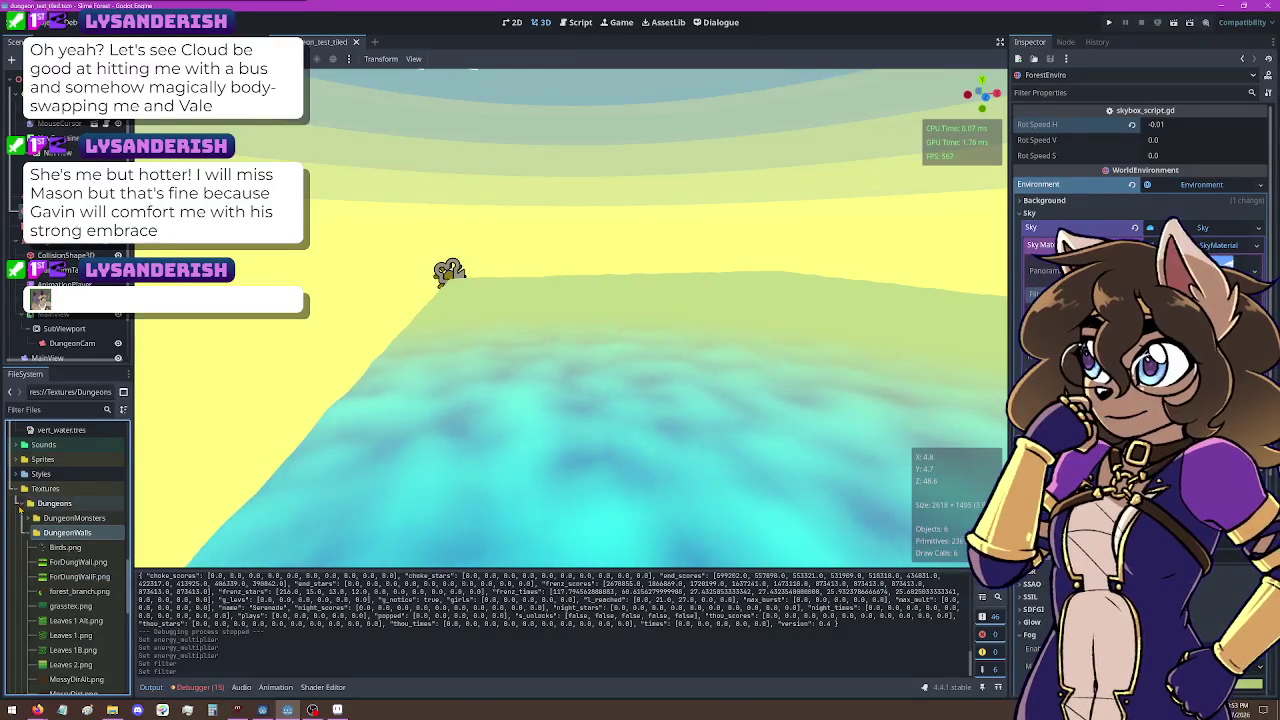
click(24, 503)
click(22, 489)
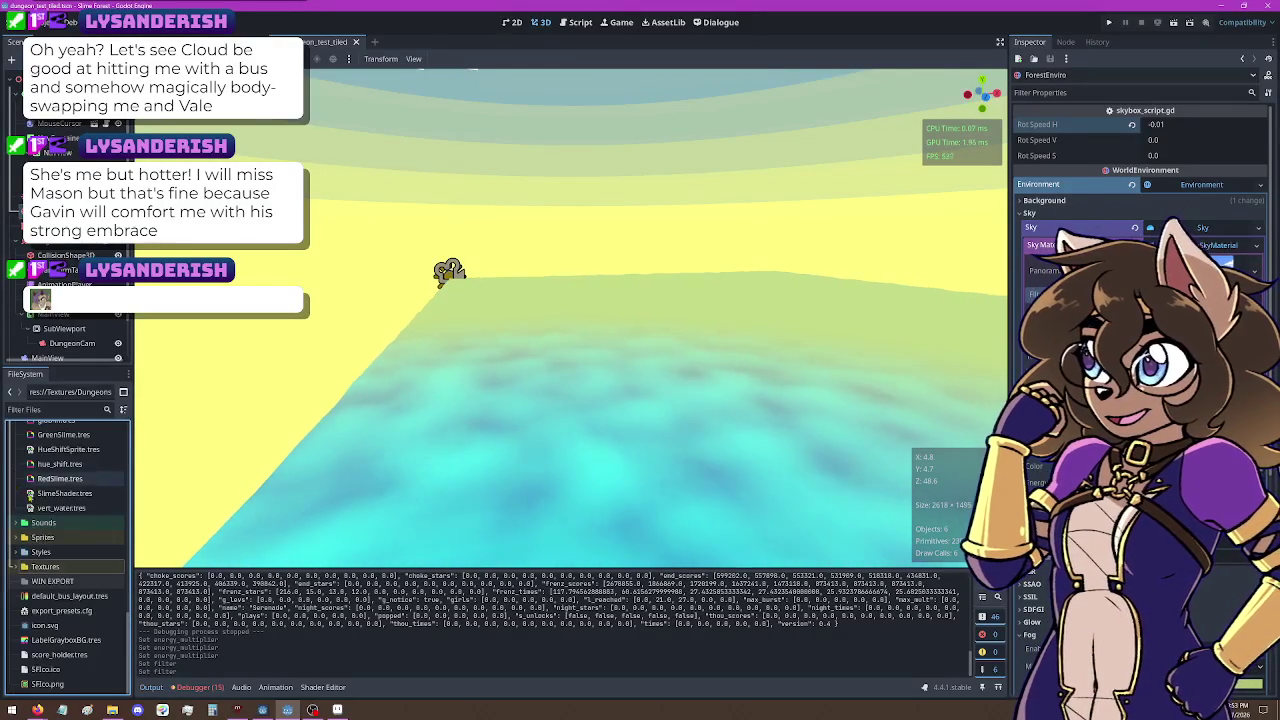
Step: Scroll the FileSystem dock to the Objects folder and select dungeon_monster.tscn
scroll(40, 575, up, 5)
scroll(40, 585, up, 5)
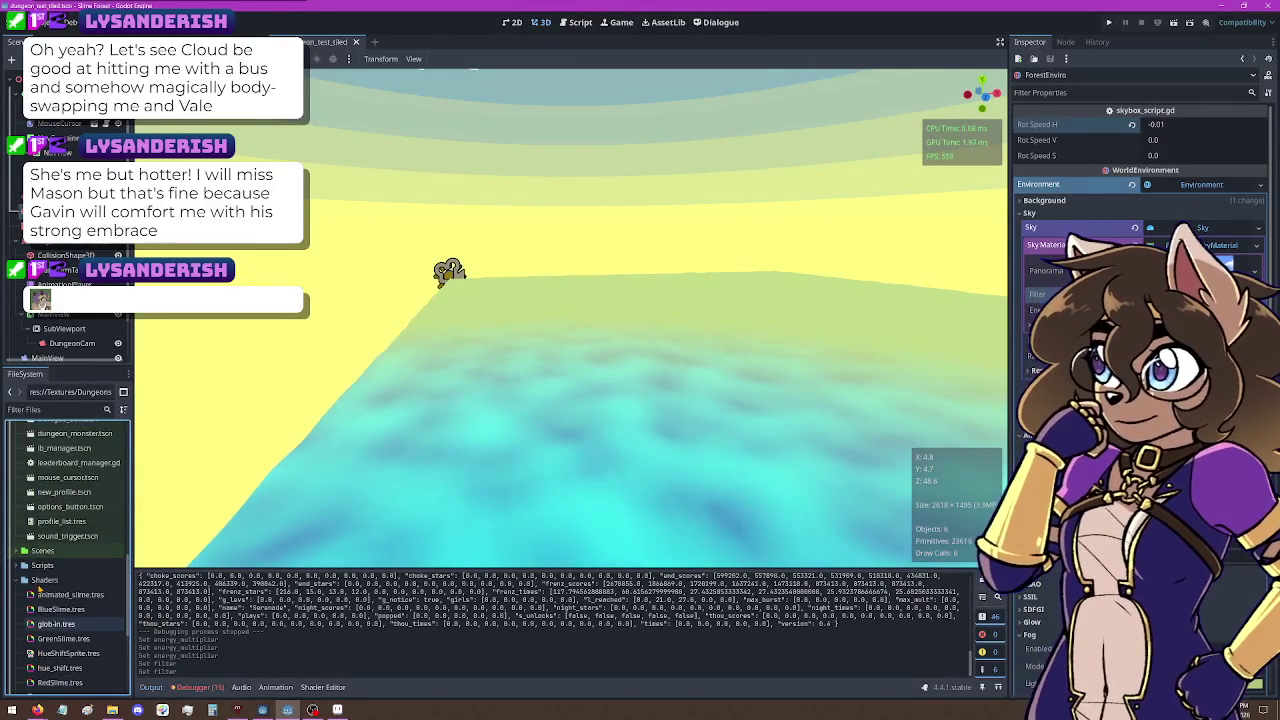
scroll(36, 587, up, 5)
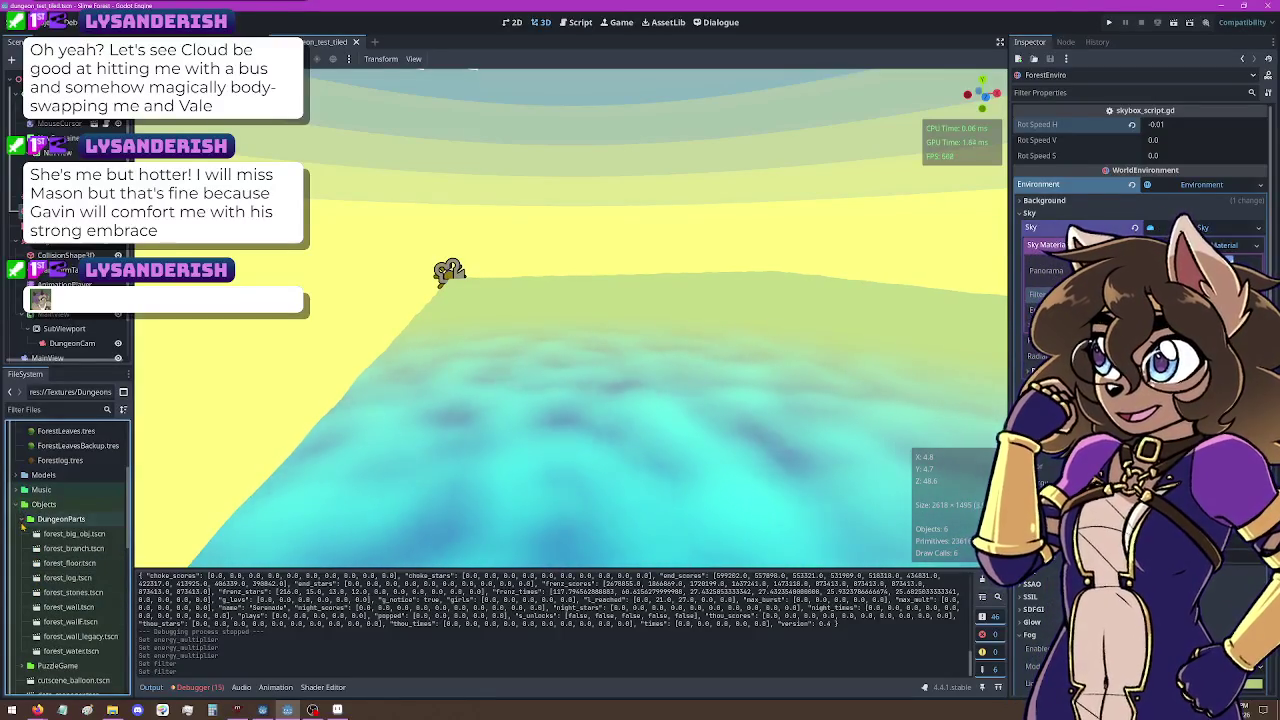
scroll(85, 630, down, 2)
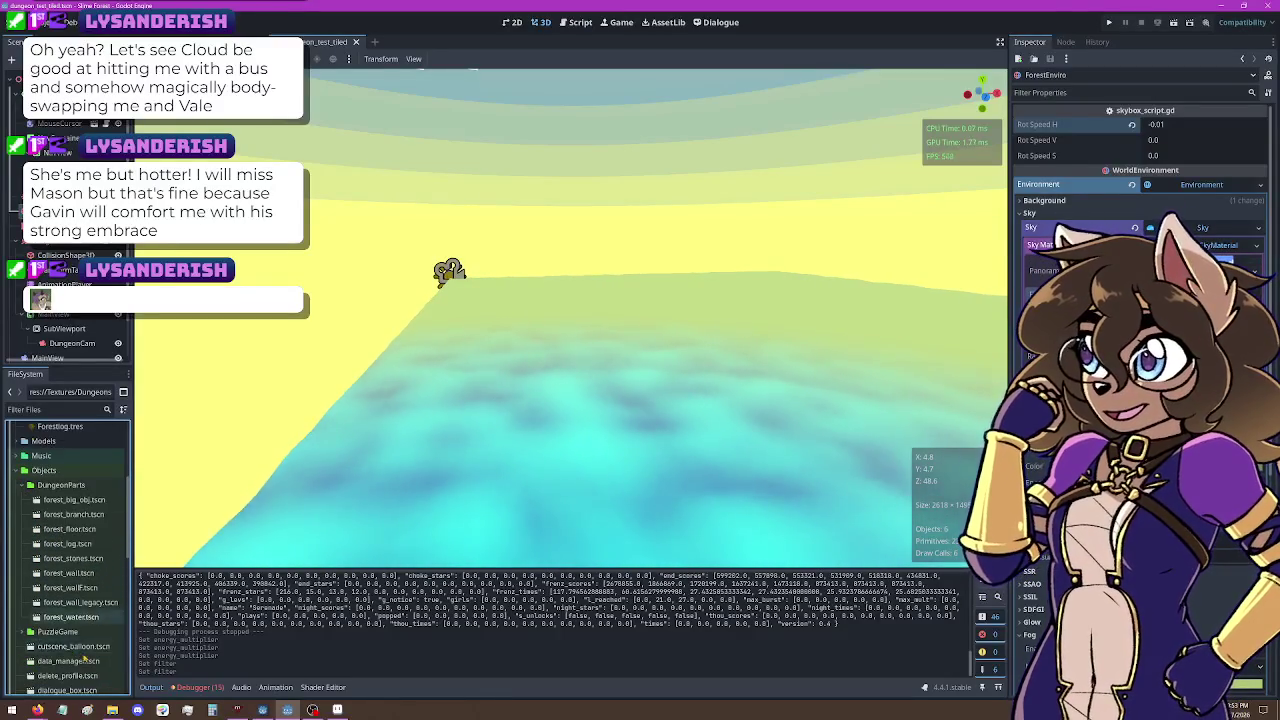
scroll(60, 610, down, 2)
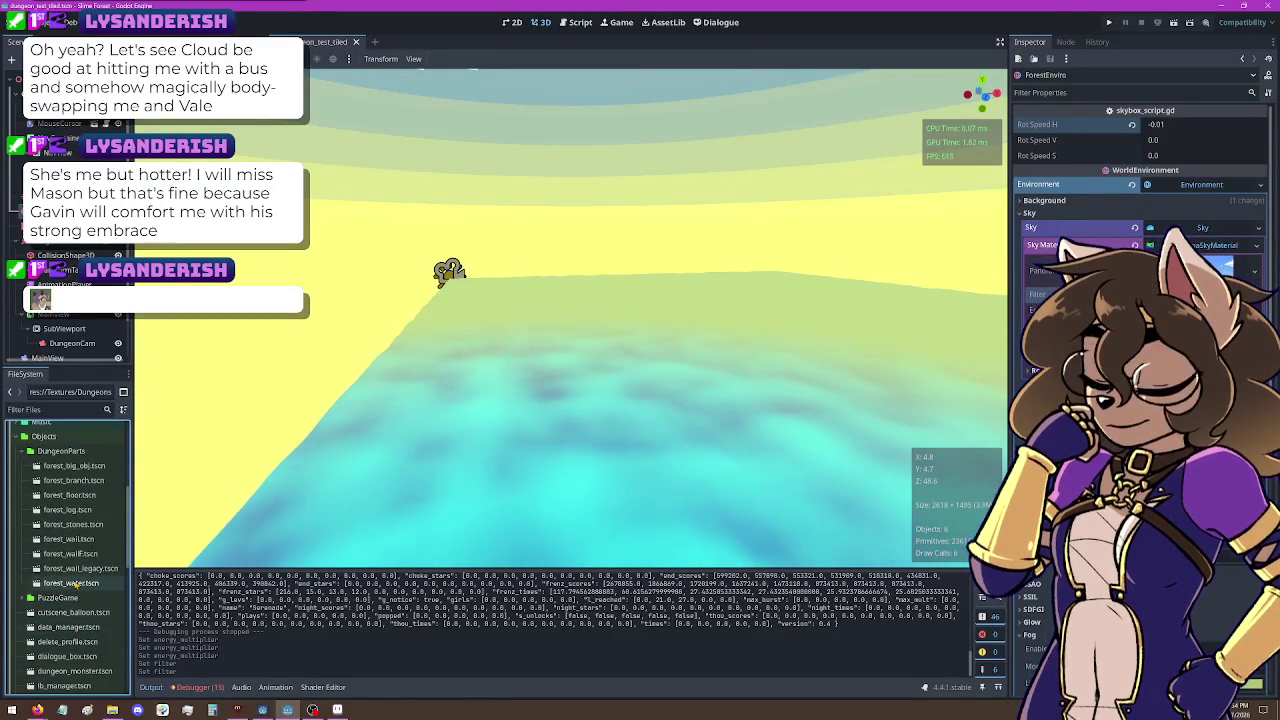
scroll(87, 634, down, 2)
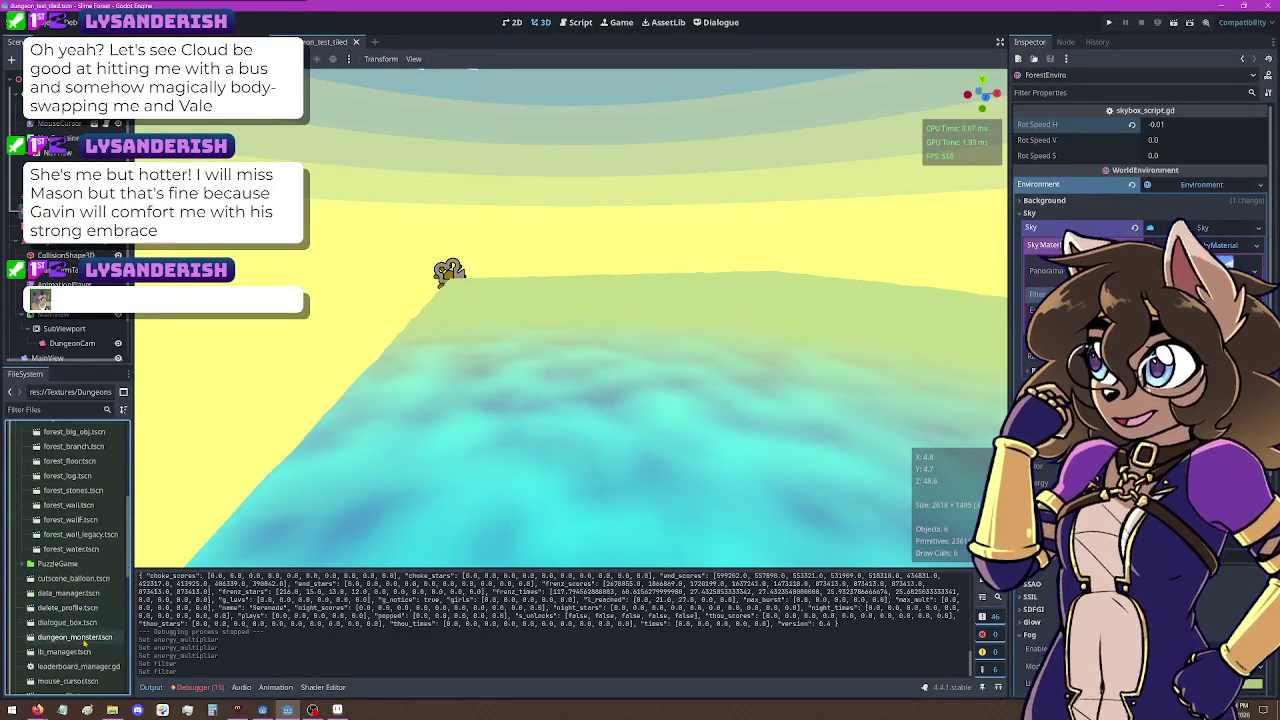
scroll(85, 630, down, 2)
click(75, 603)
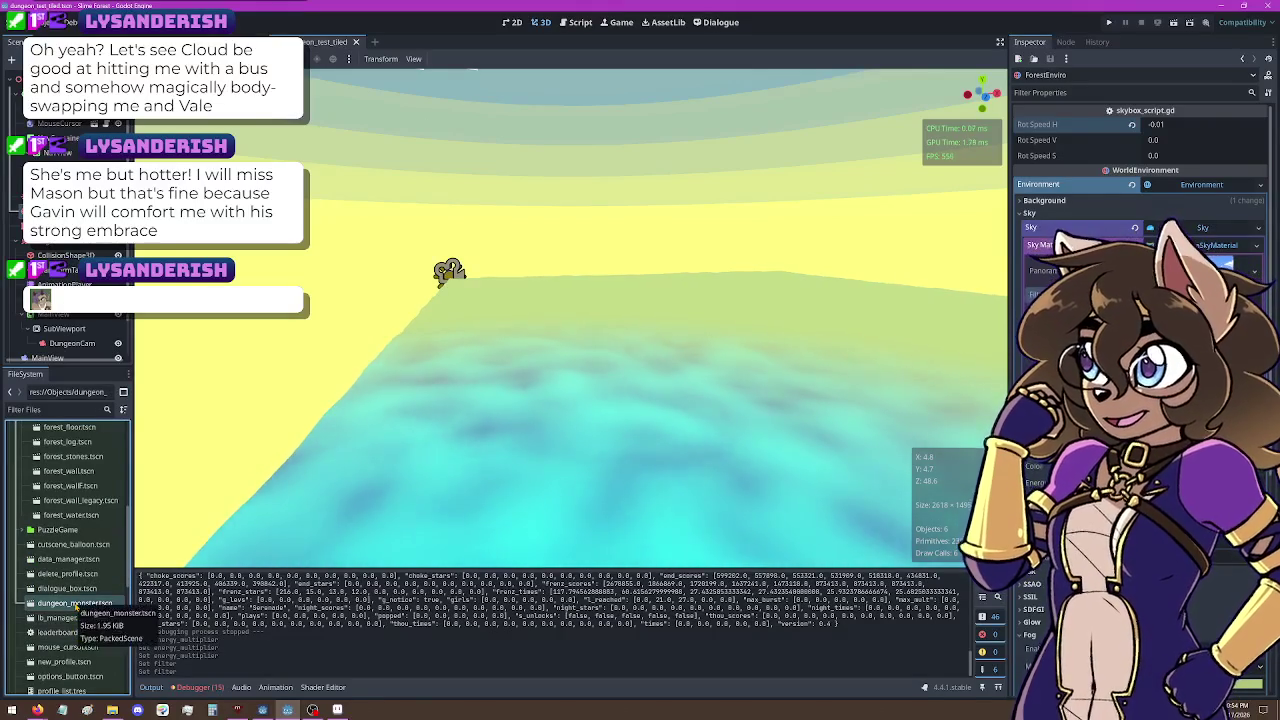
Step: Open dungeon_monster.tscn, show the yellow, red horned and olive models in turn, then open dungeon_monster.gd
double_click(75, 603)
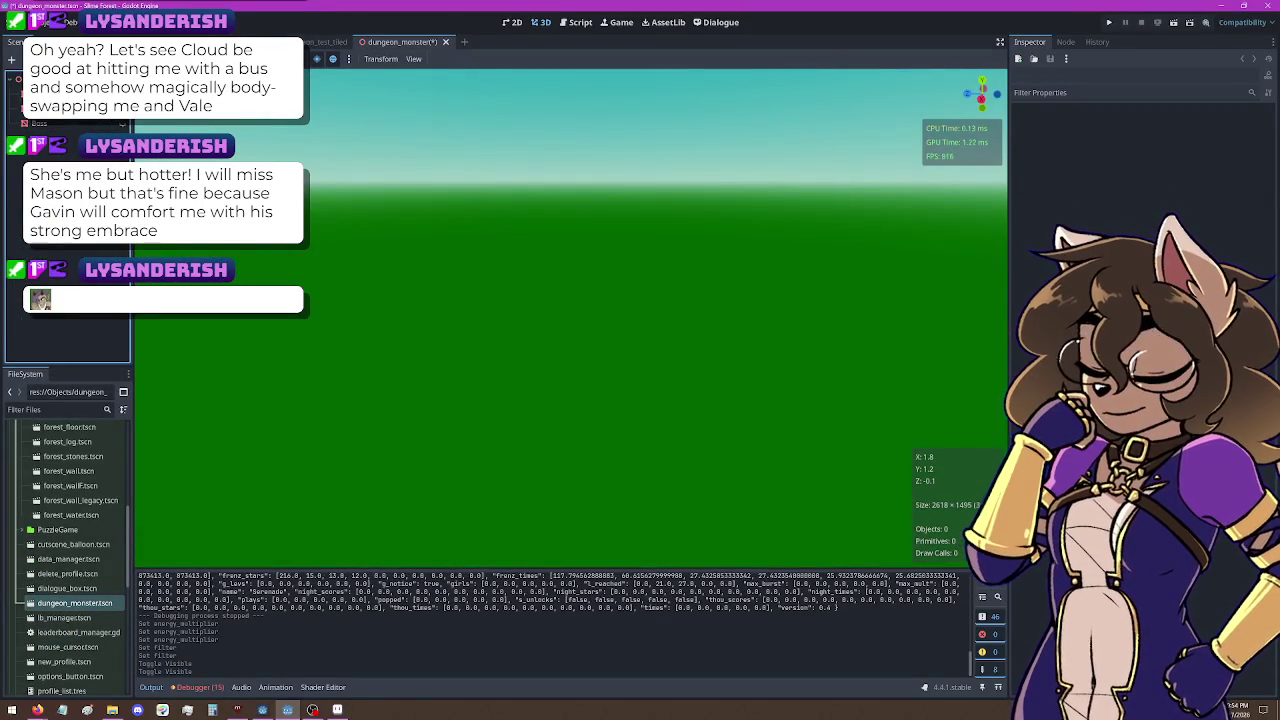
click(118, 108)
drag(449, 389, 445, 340)
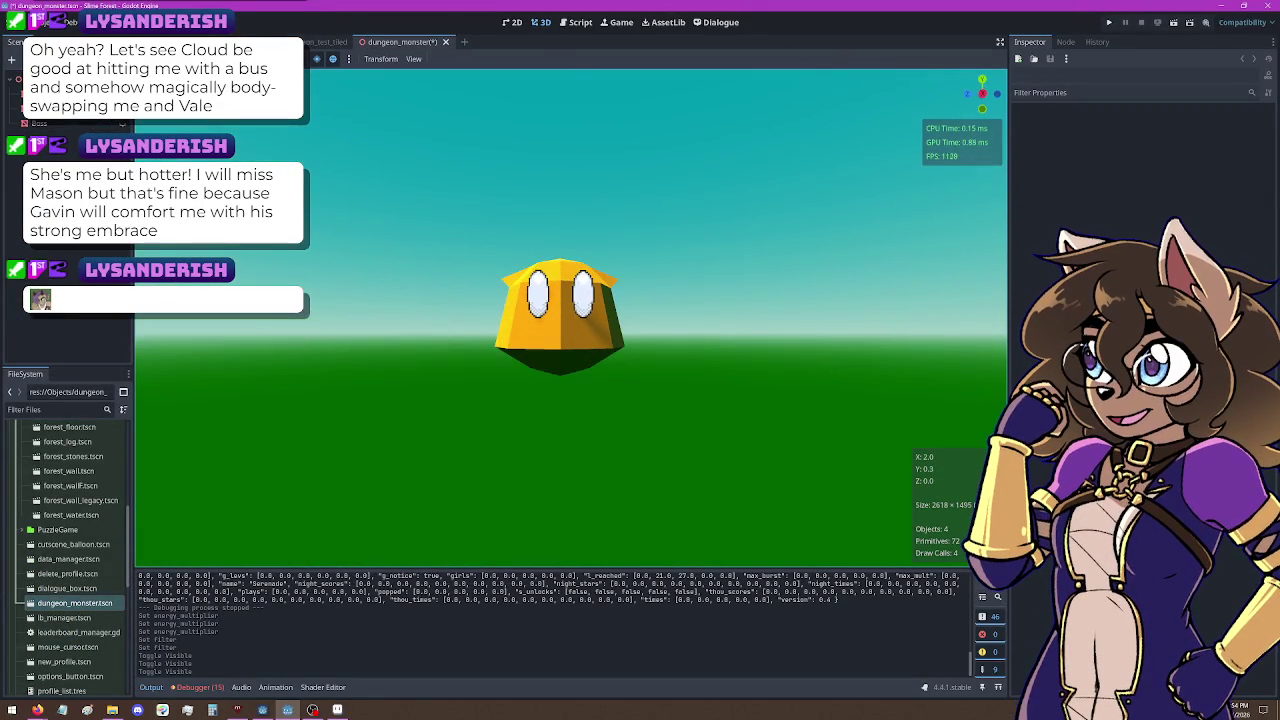
click(118, 108)
click(122, 125)
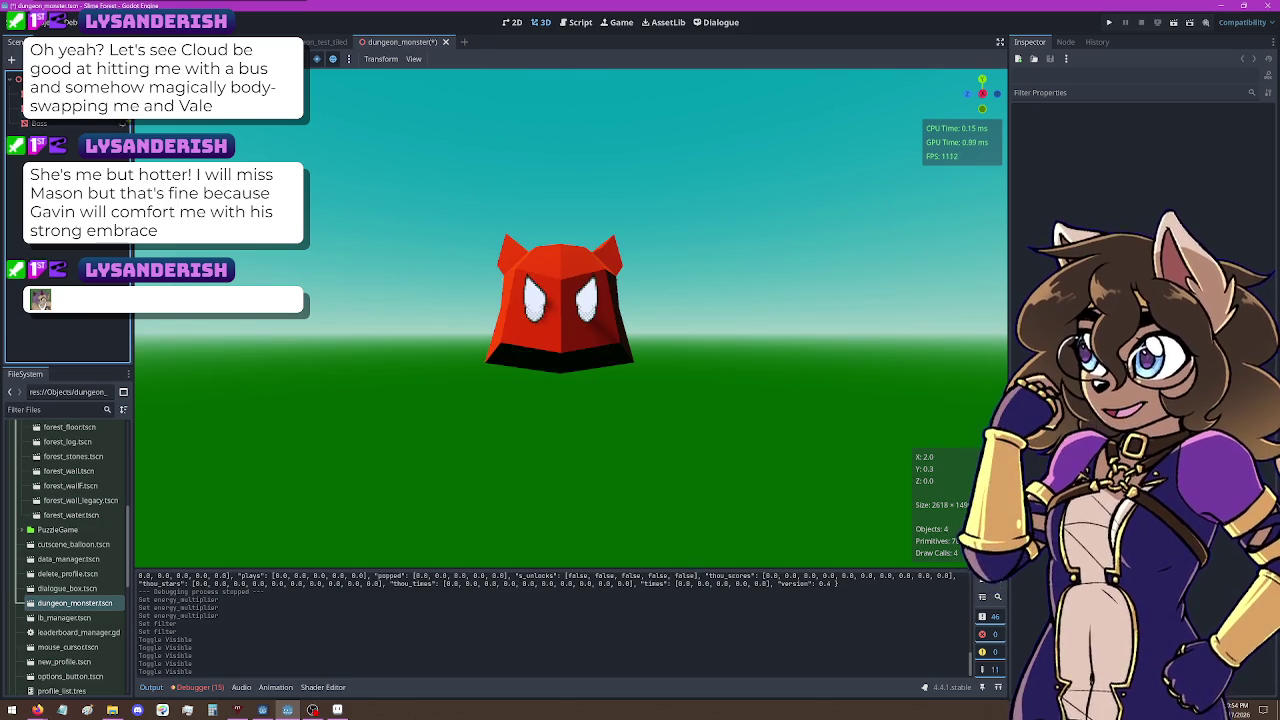
click(118, 108)
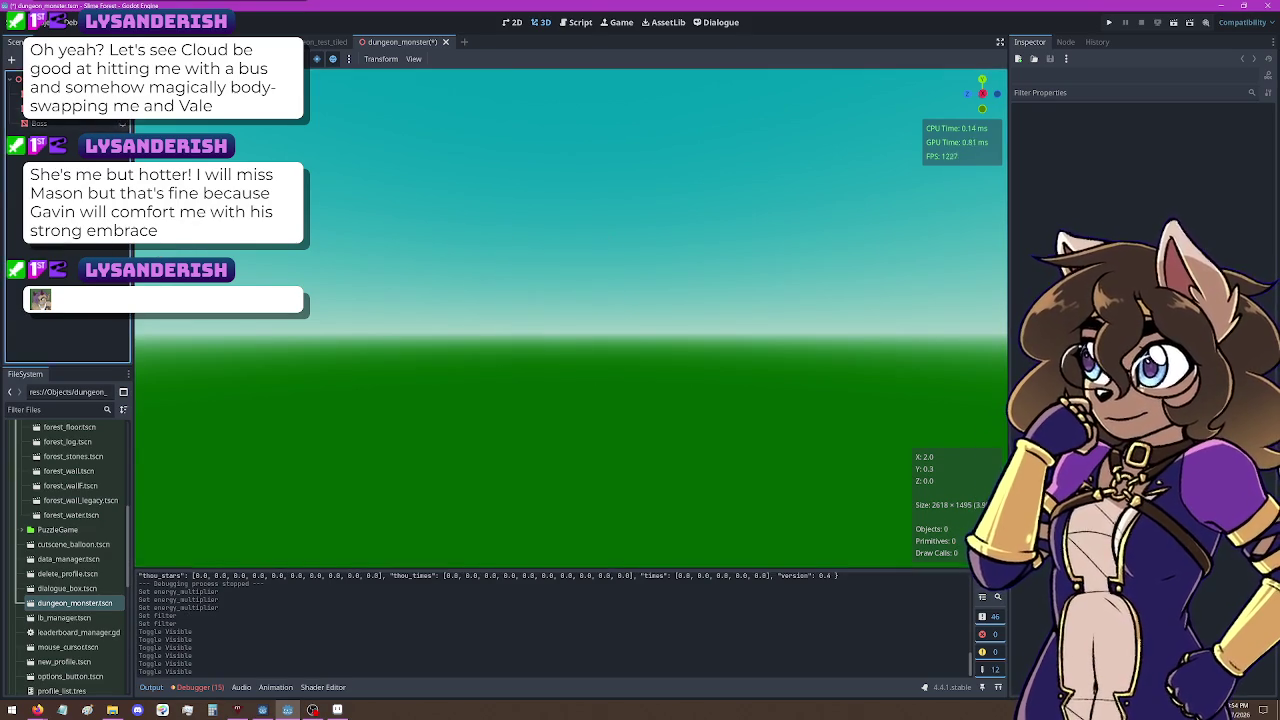
click(122, 125)
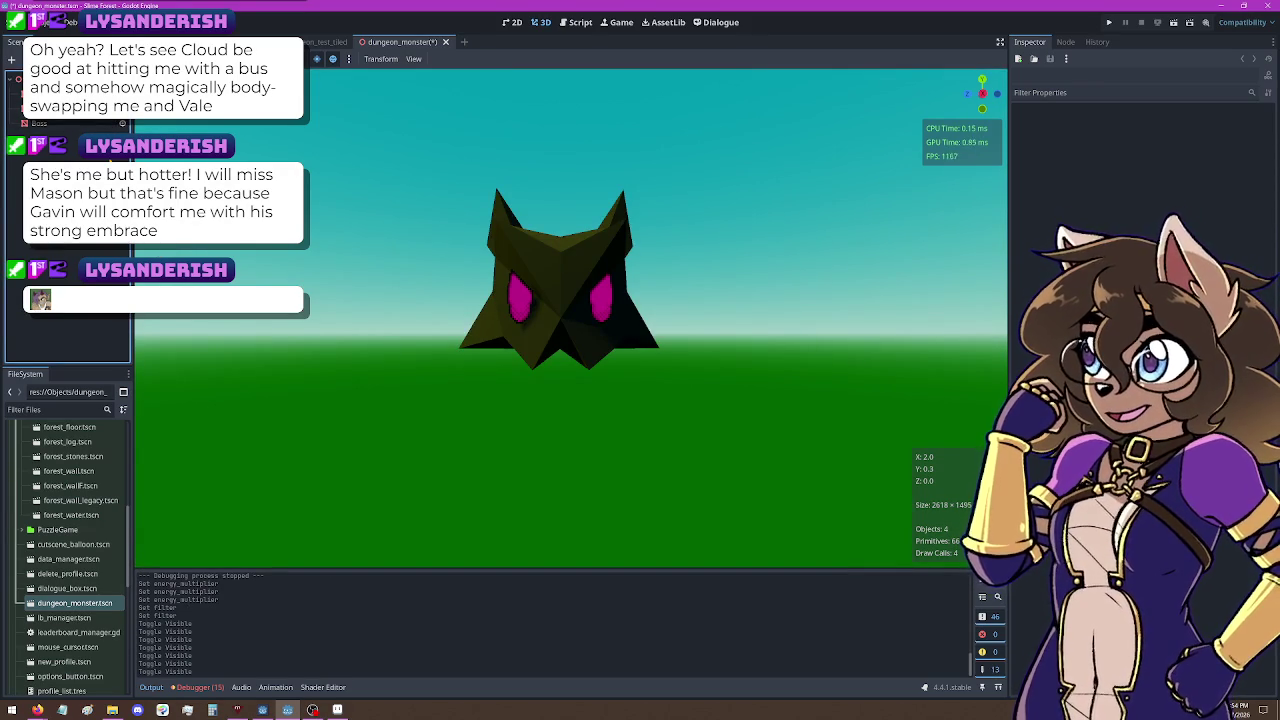
click(122, 125)
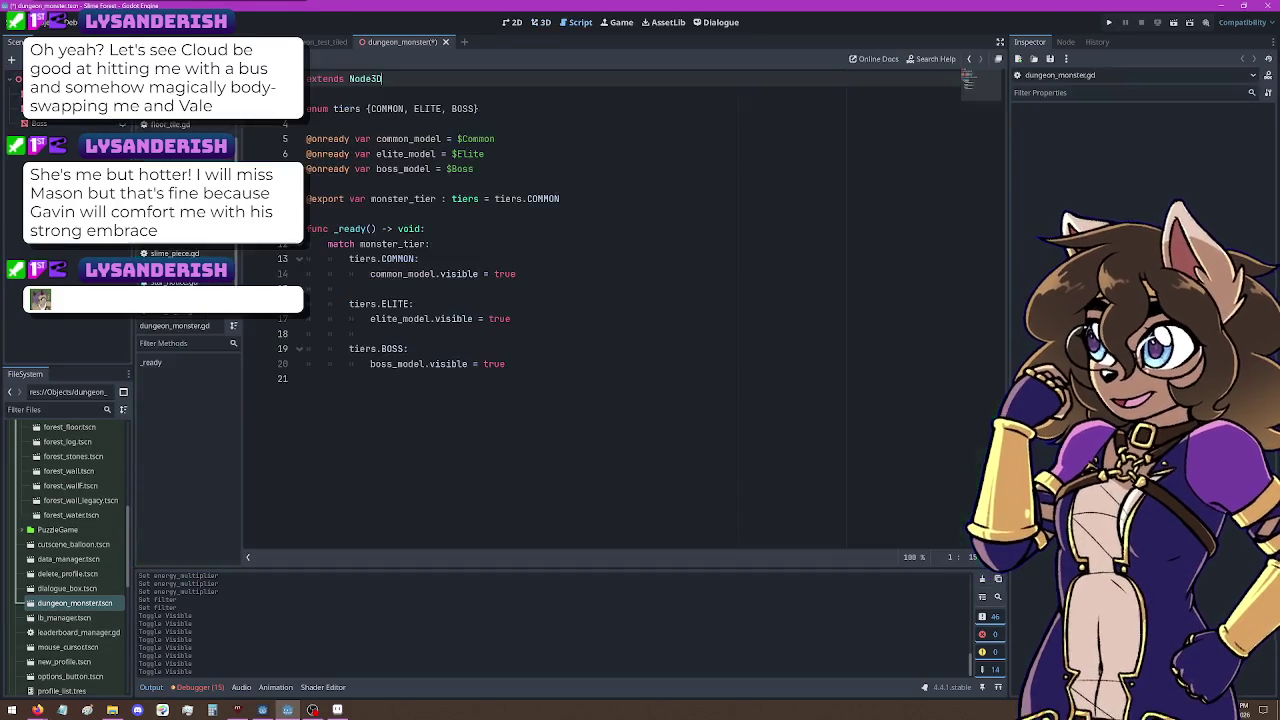
click(105, 79)
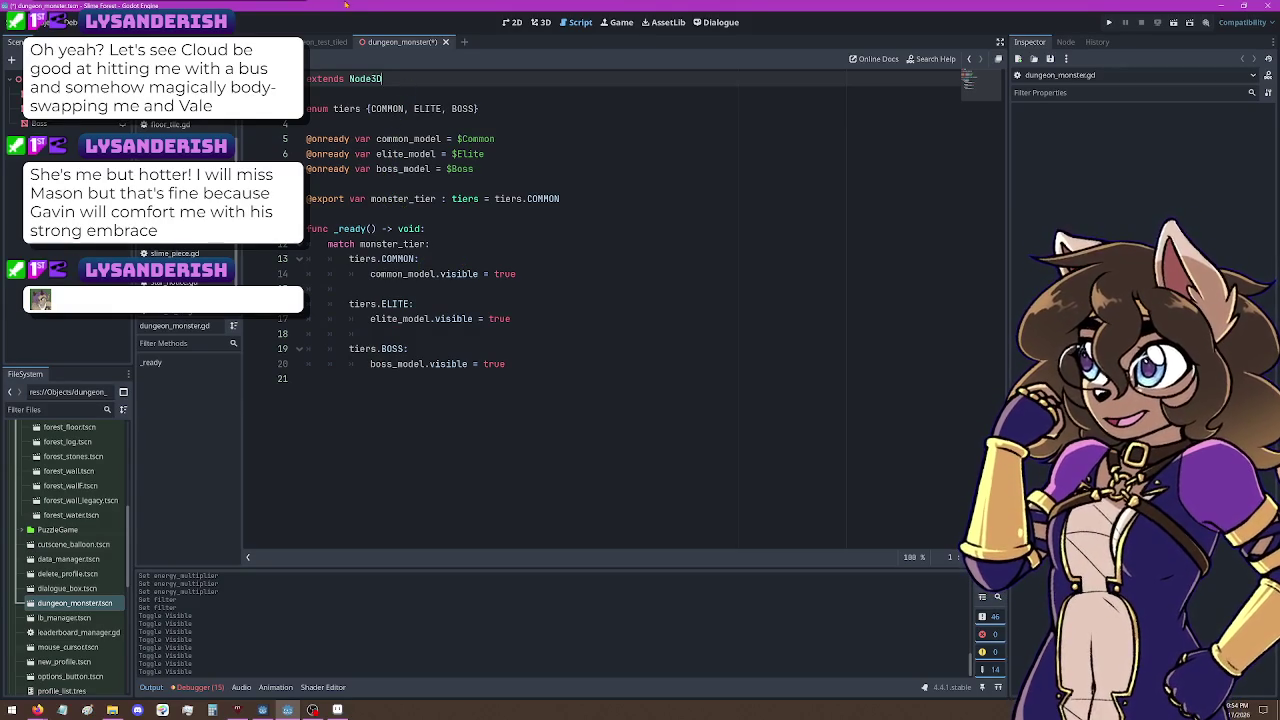
click(446, 42)
click(588, 389)
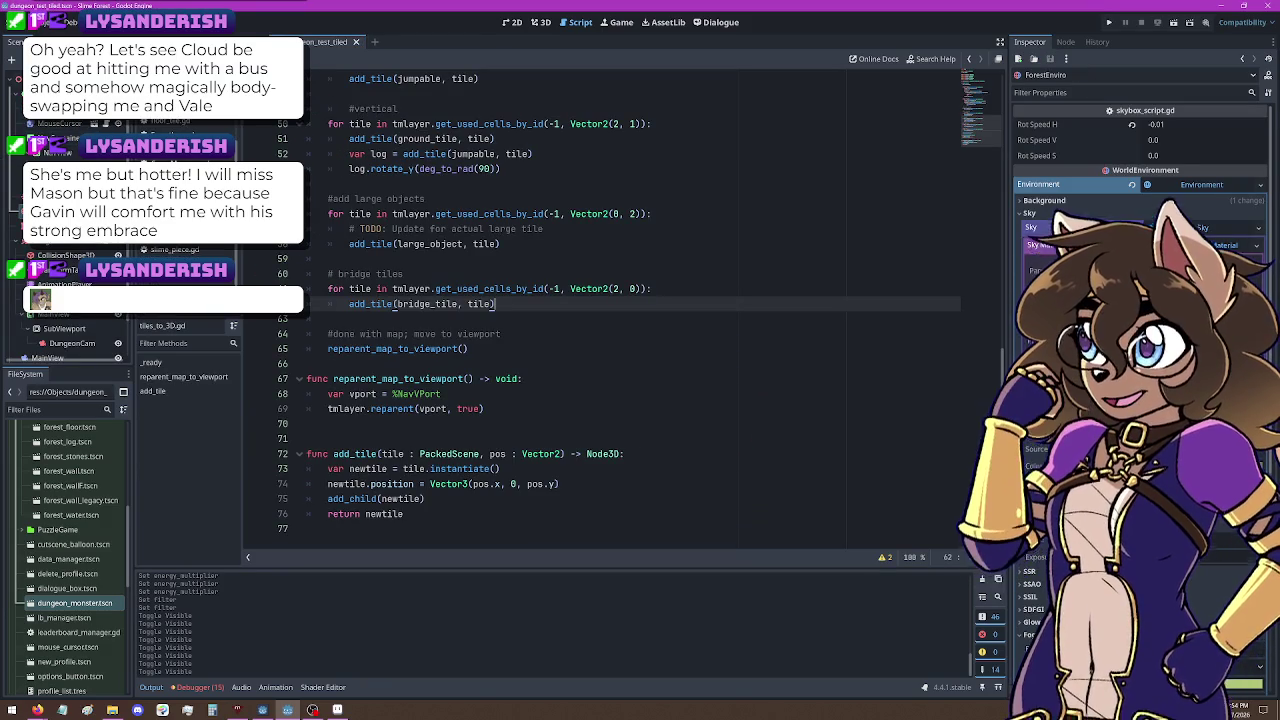
scroll(528, 151, up, 15)
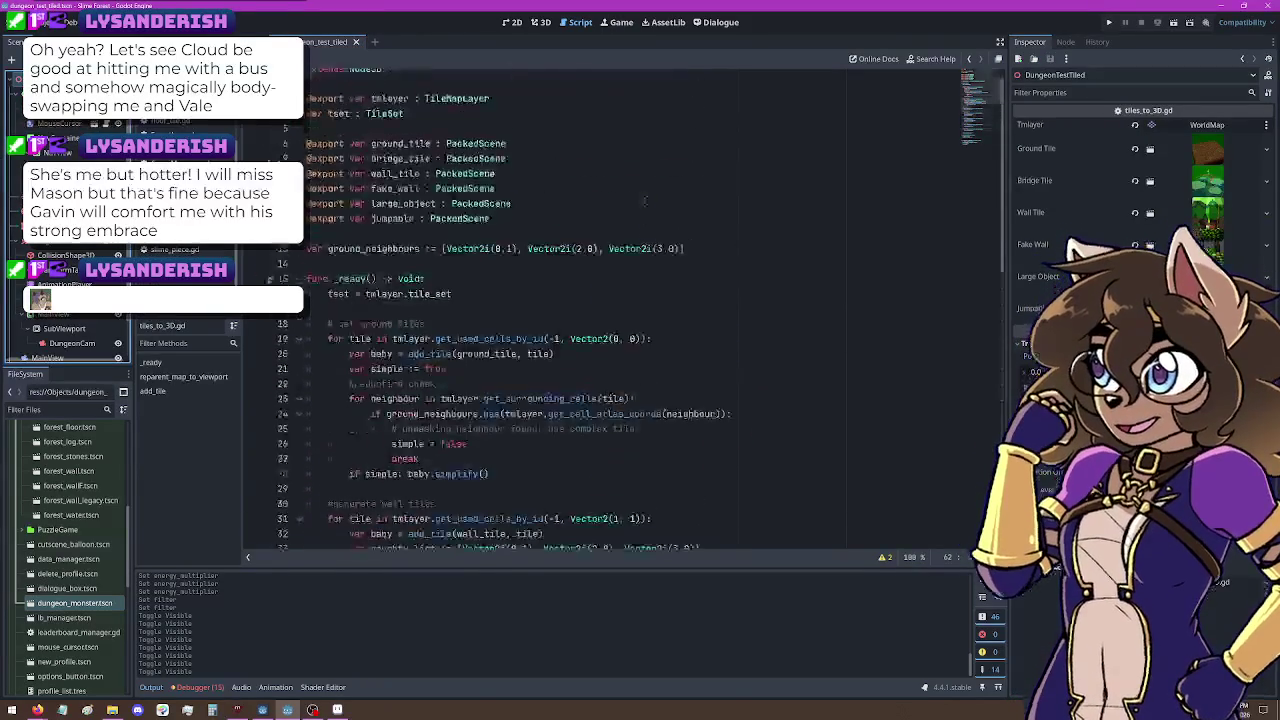
click(528, 151)
key(Down)
key(Down)
key(Down)
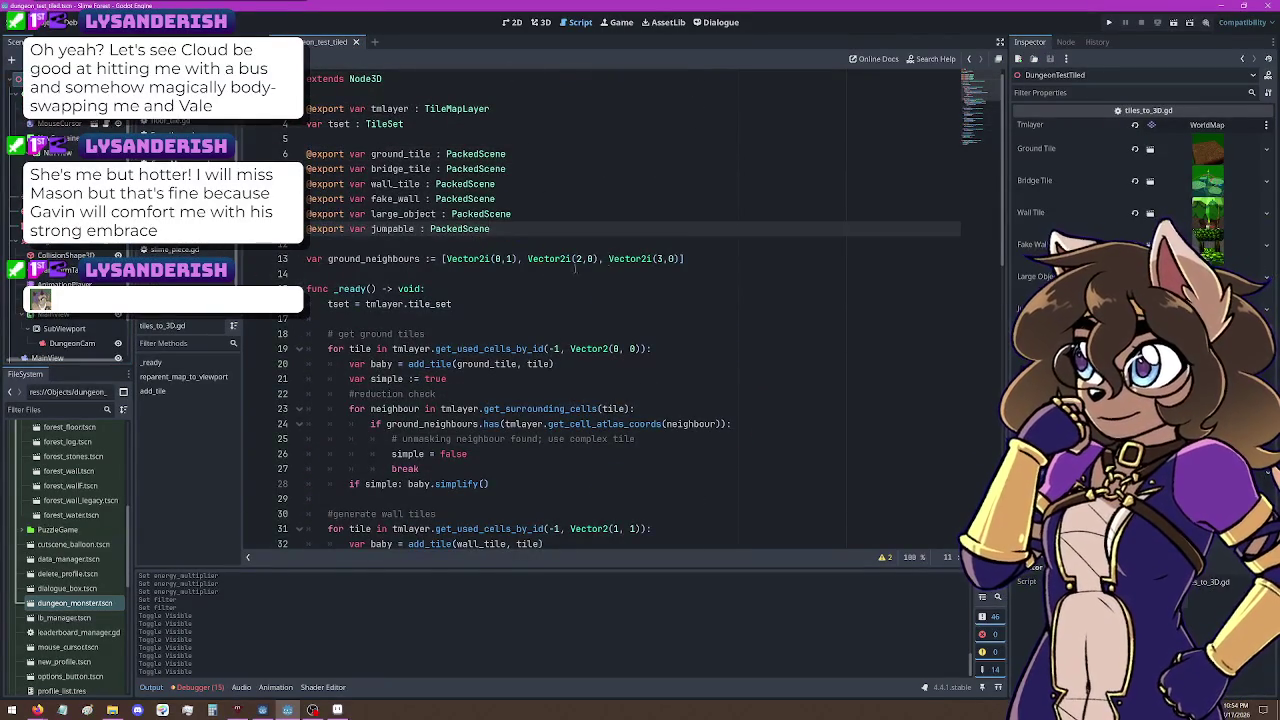
key(Down)
key(Down)
key(Down)
click(712, 256)
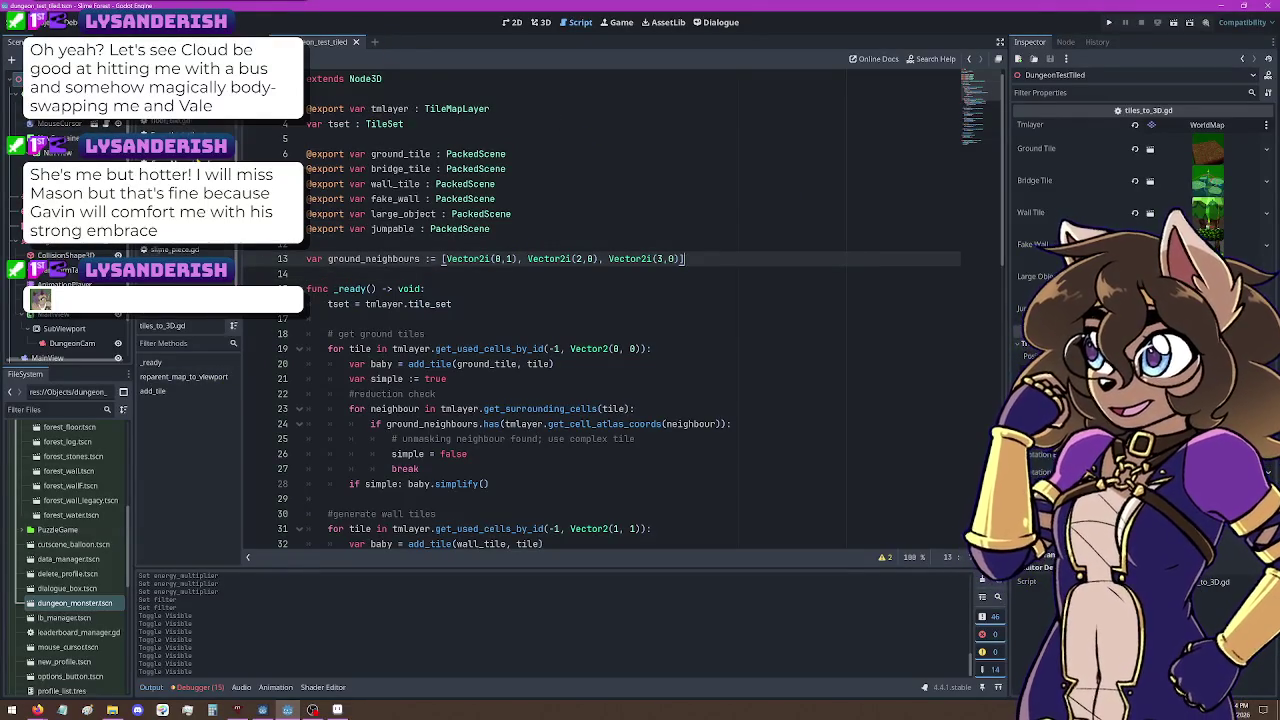
scroll(197, 160, up, 3)
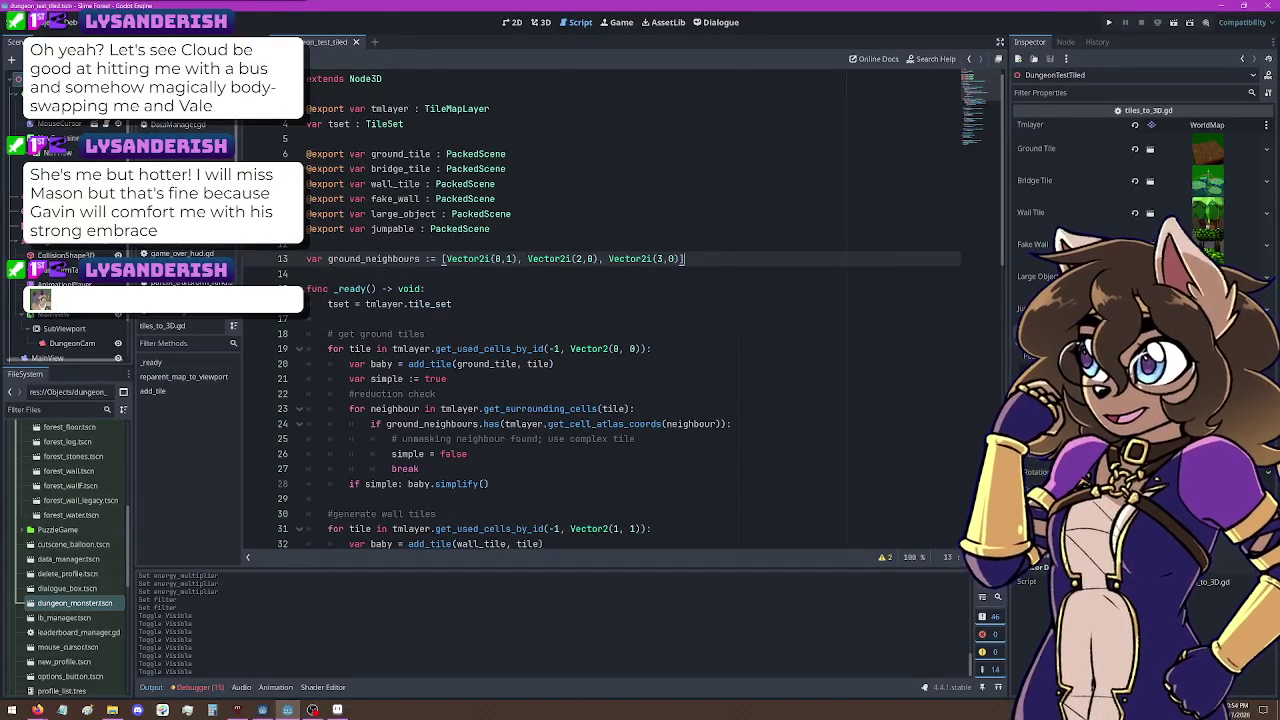
click(190, 145)
click(200, 160)
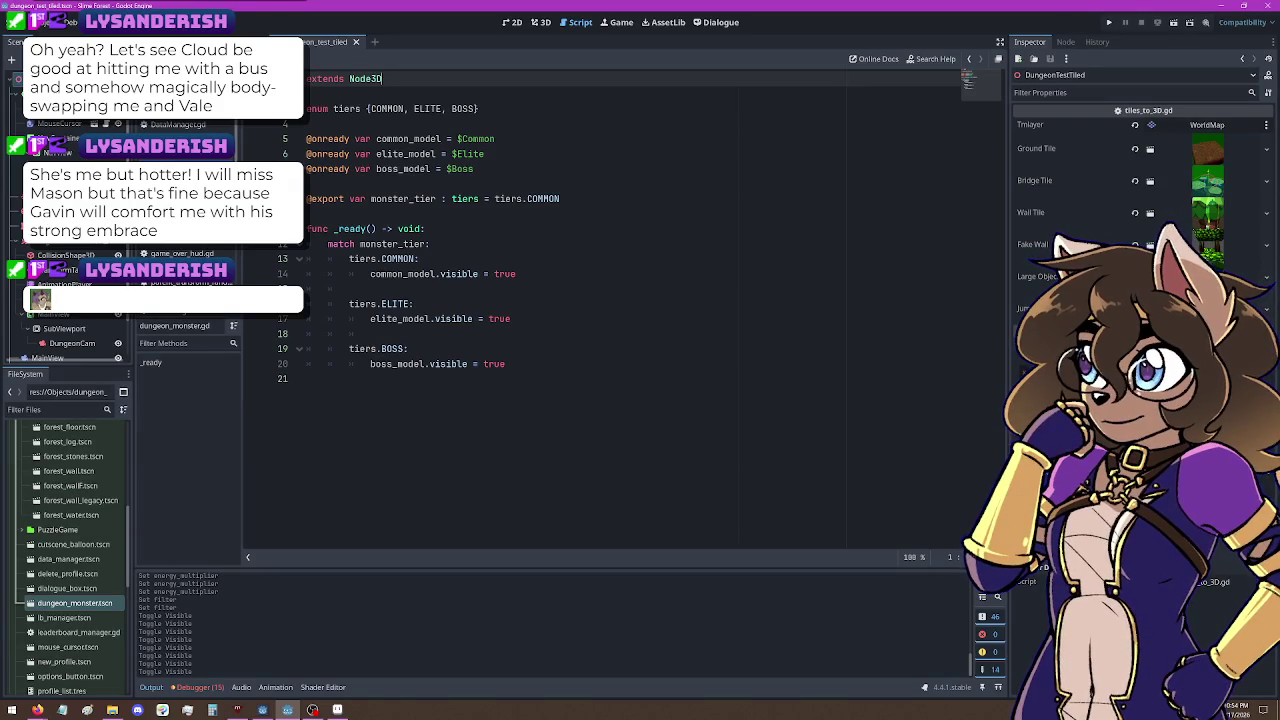
click(180, 243)
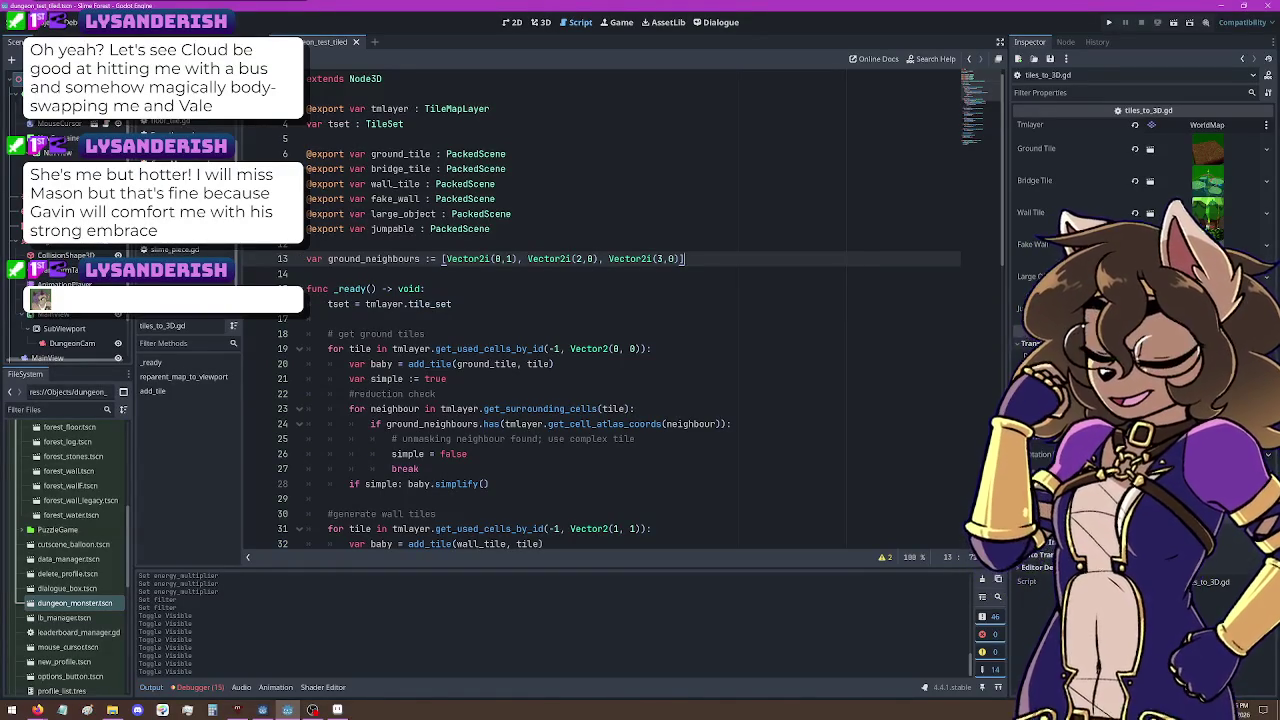
click(298, 288)
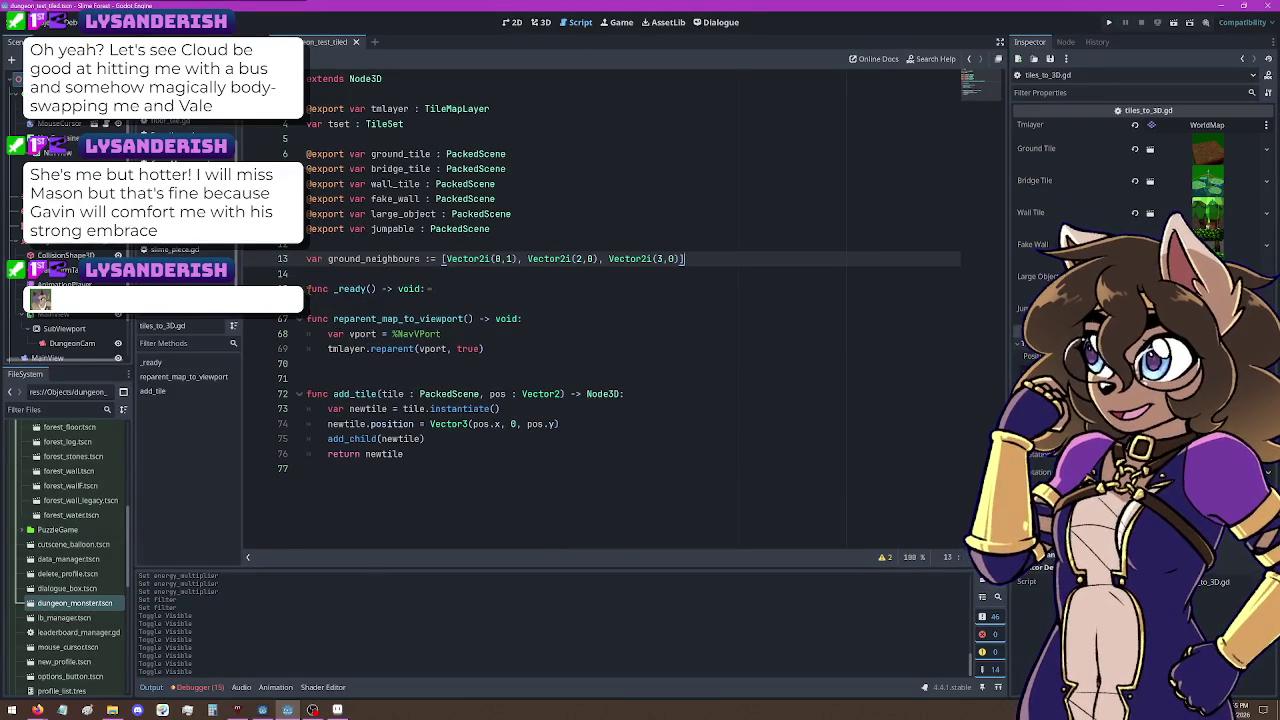
click(298, 288)
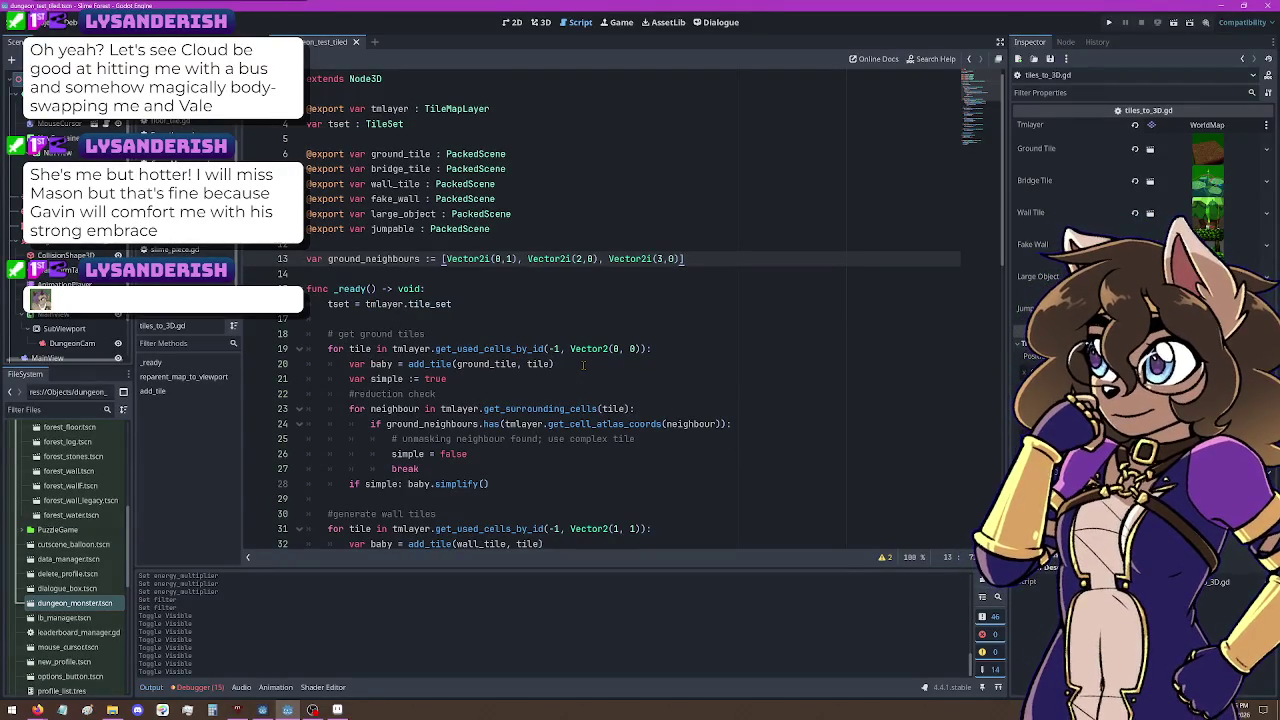
click(519, 483)
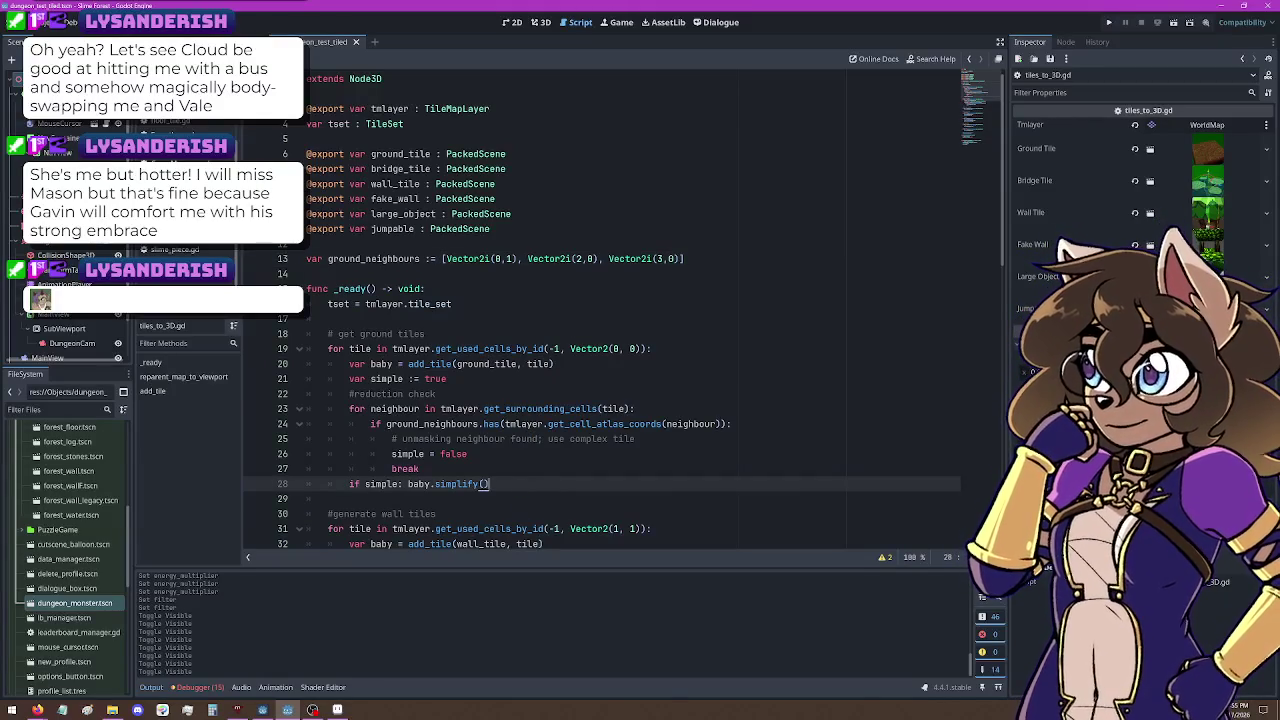
key(Return)
key(Return)
text(#)
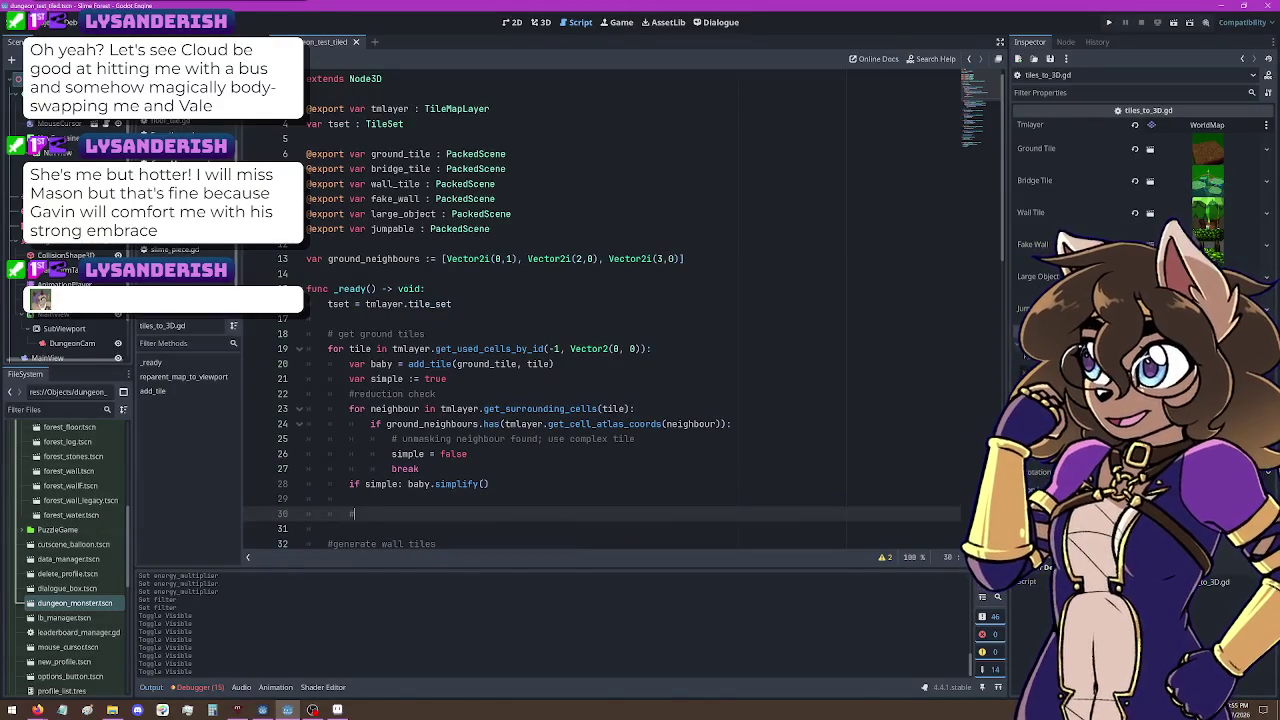
text(TEMP:)
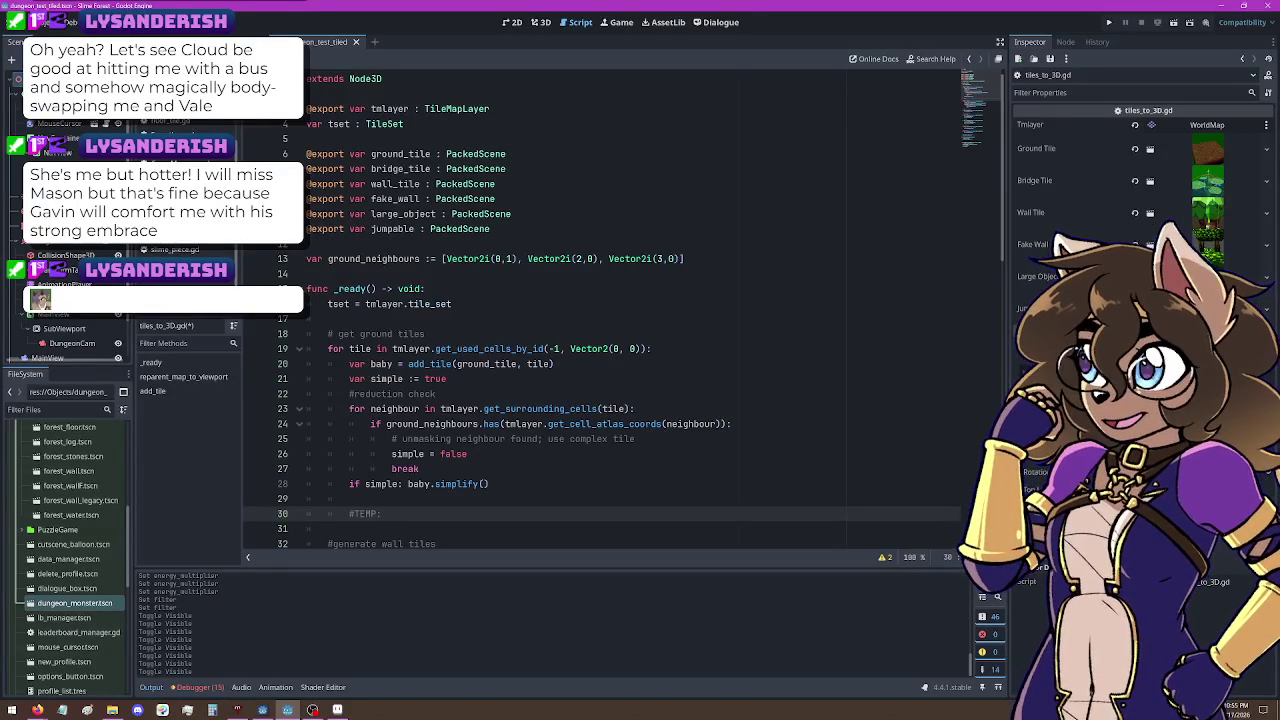
text( g)
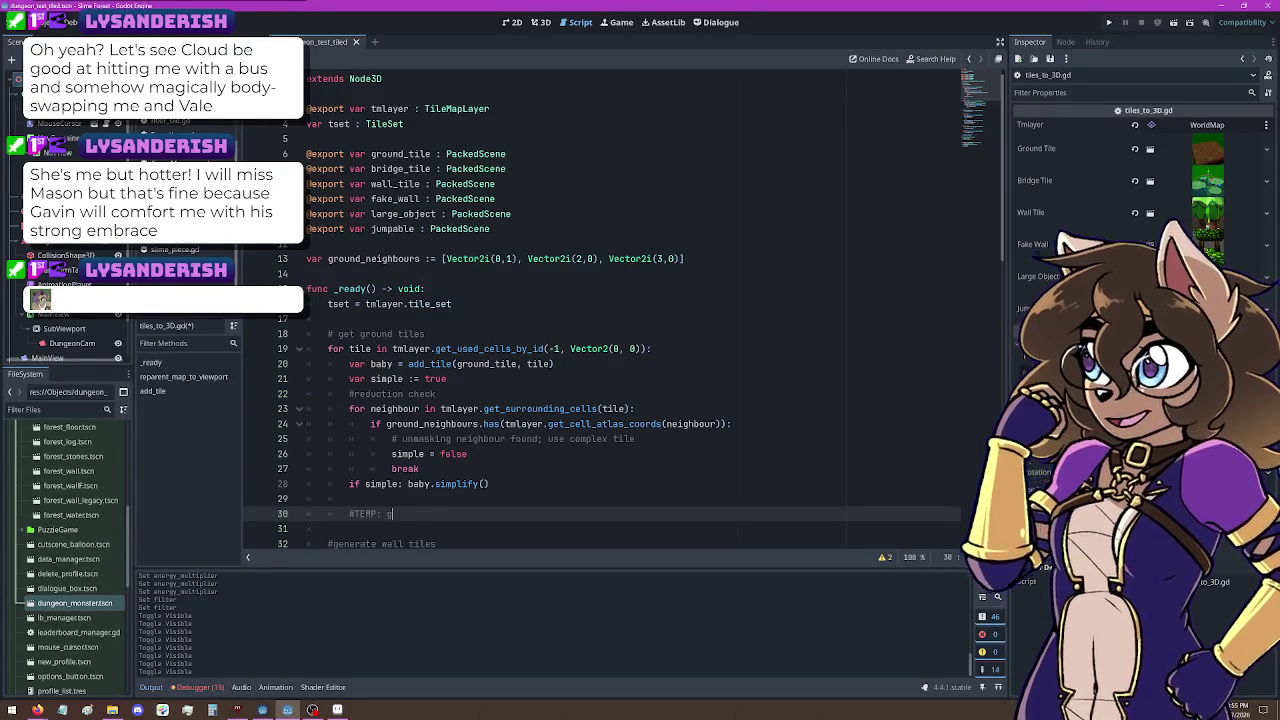
text(enerate test beasts)
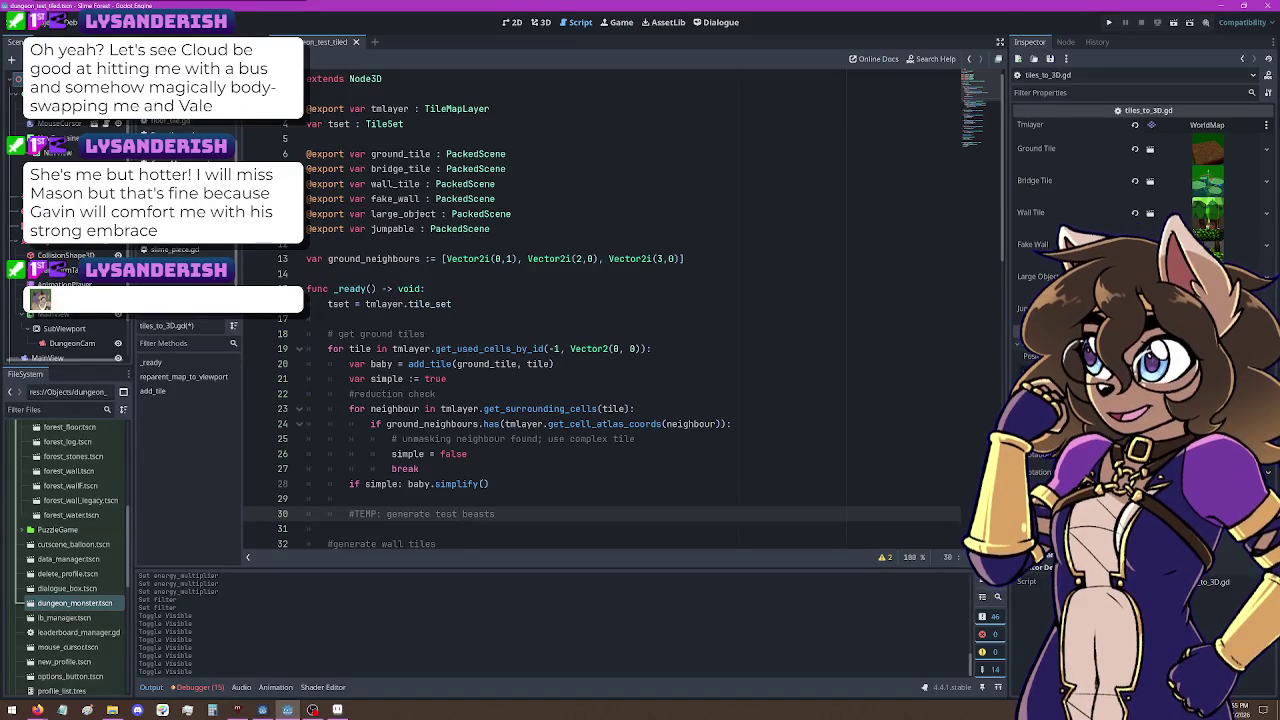
key(Return)
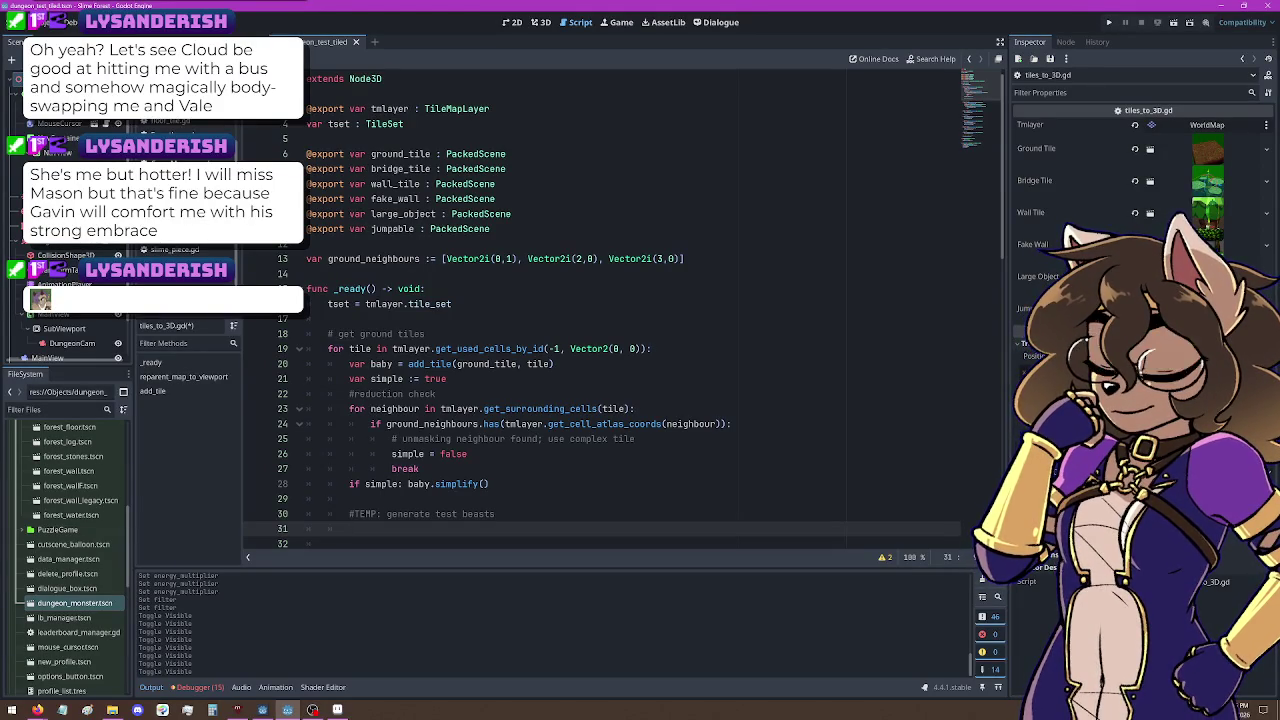
key(shift+Up)
key(BackSpace)
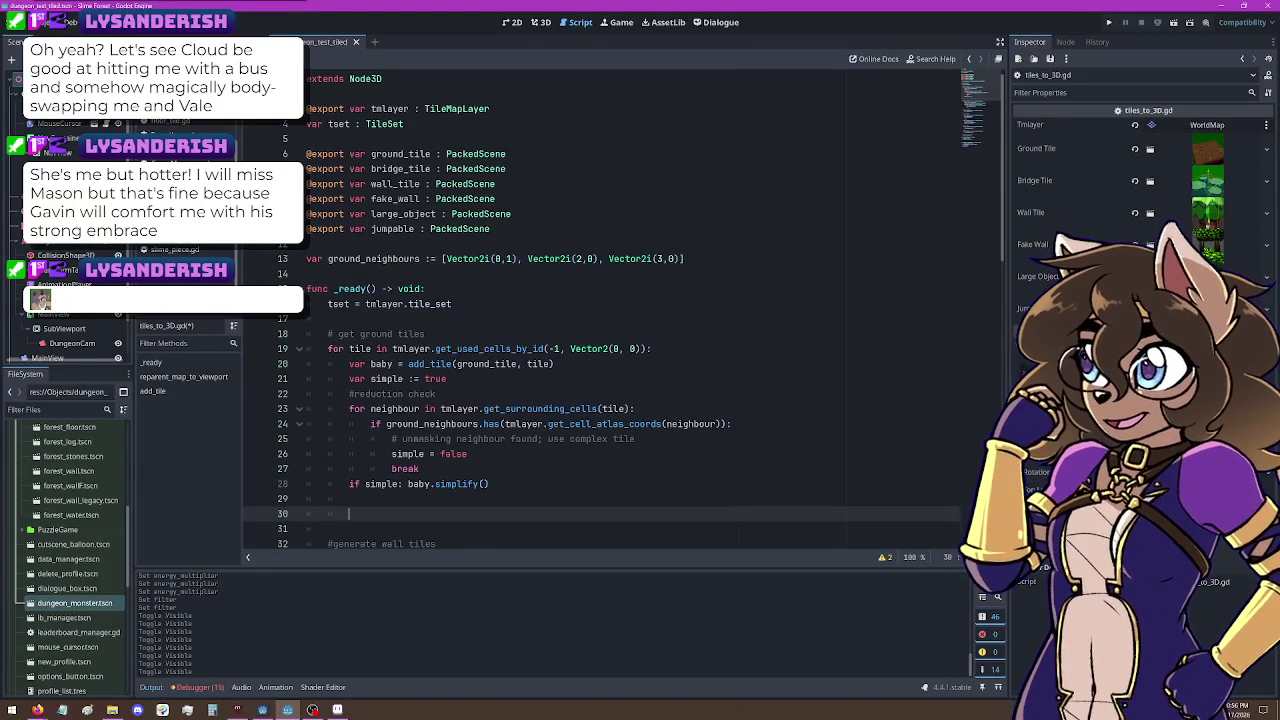
key(BackSpace)
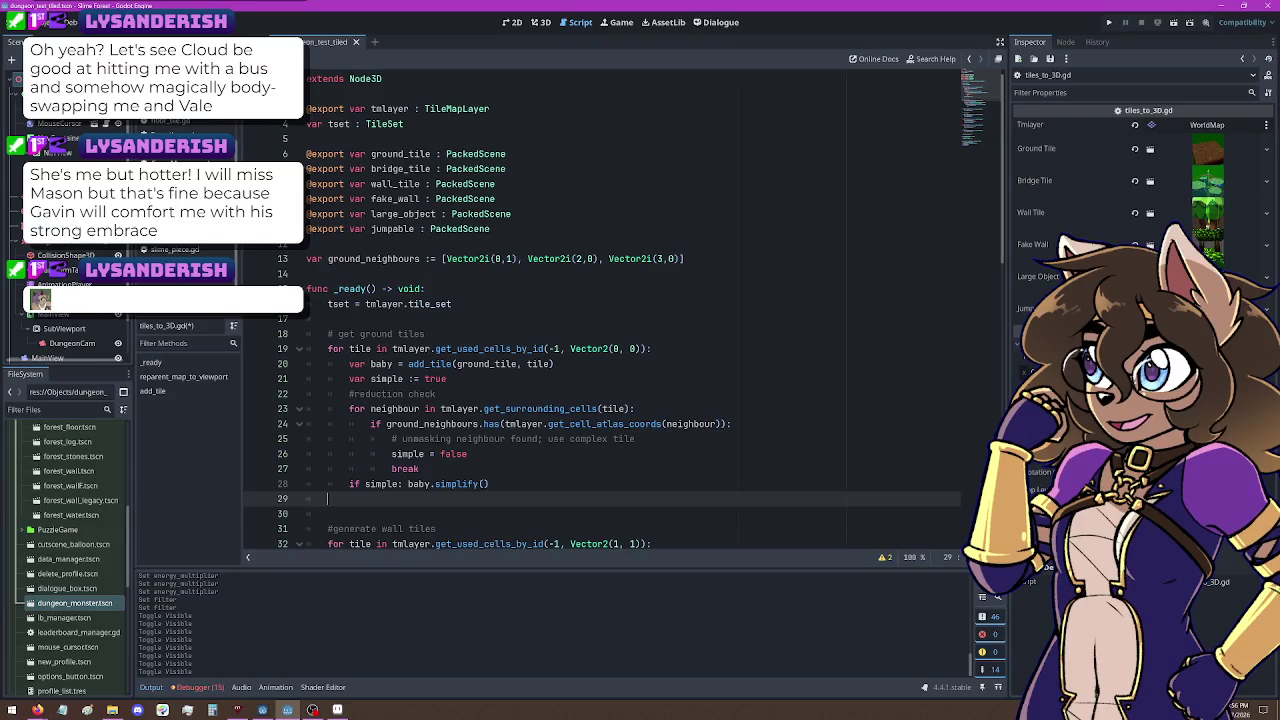
Step: Add 'var plain_grounds :=' below ground_neighbours and open the get_used_cells_by_id documentation
key(BackSpace)
key(BackSpace)
key(Up)
key(Up)
key(Up)
key(Up)
key(Up)
key(Up)
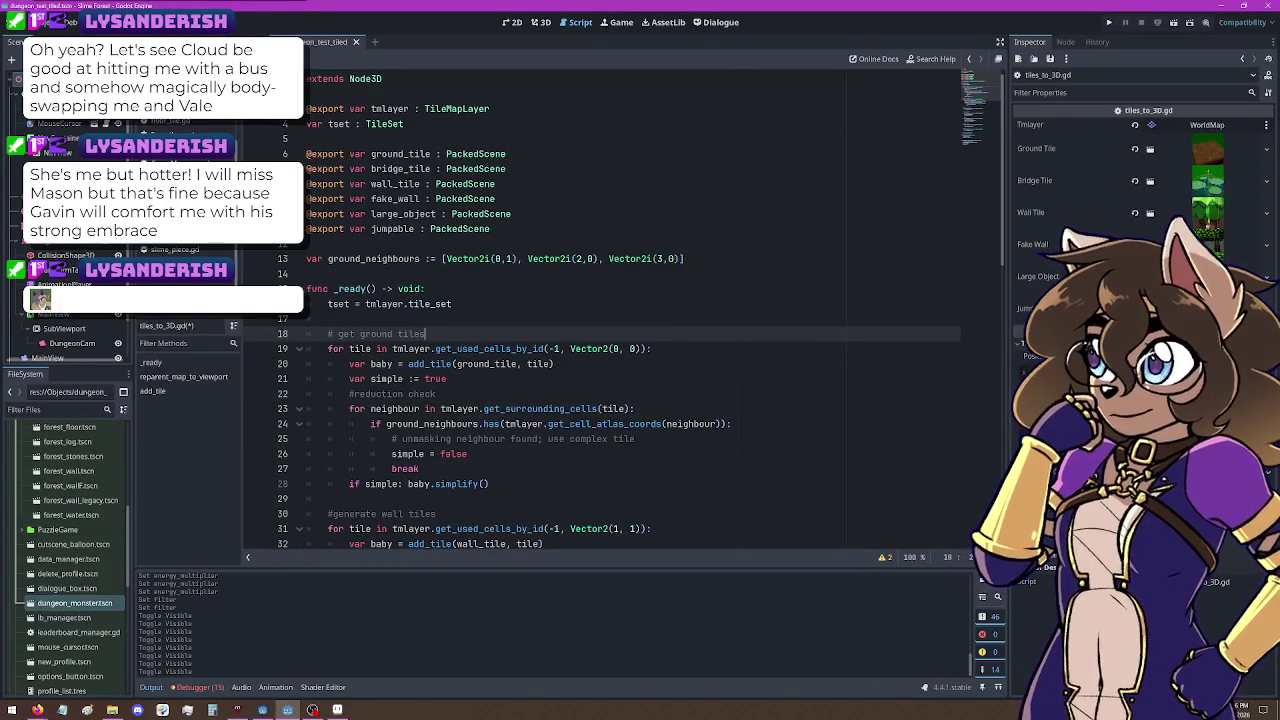
key(Up)
key(Up)
key(Up)
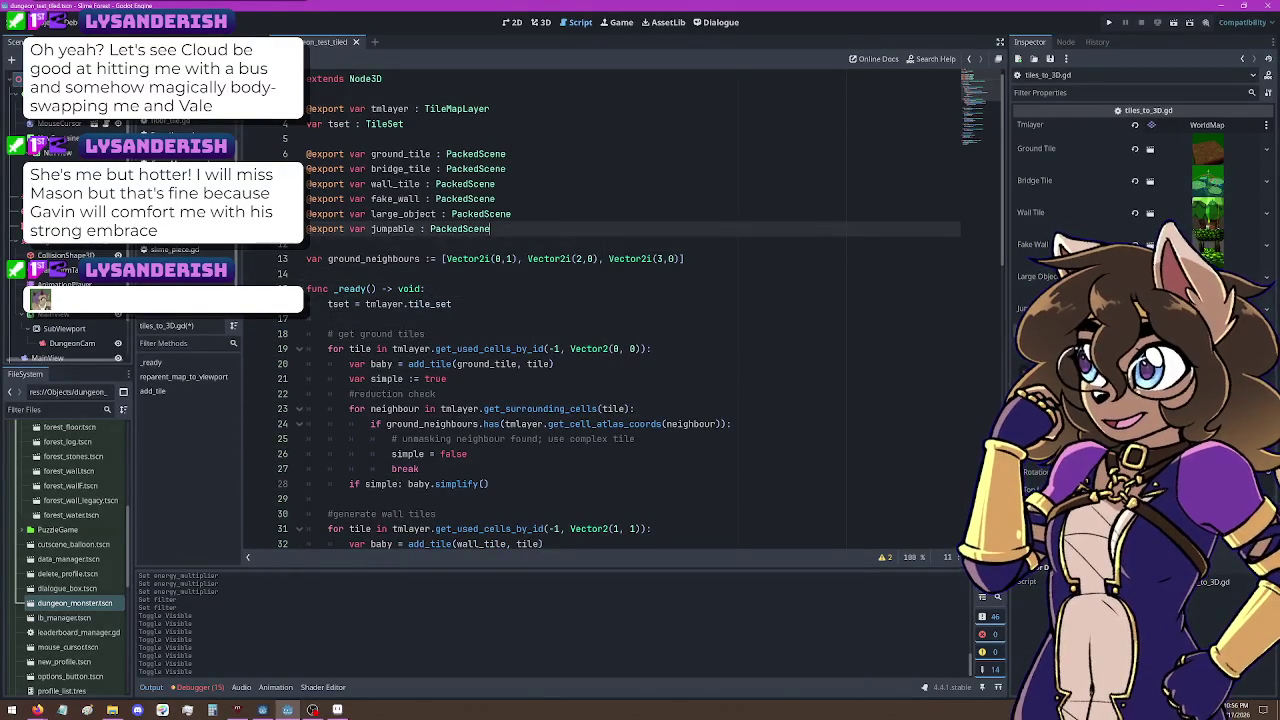
key(End)
key(Return)
text(v)
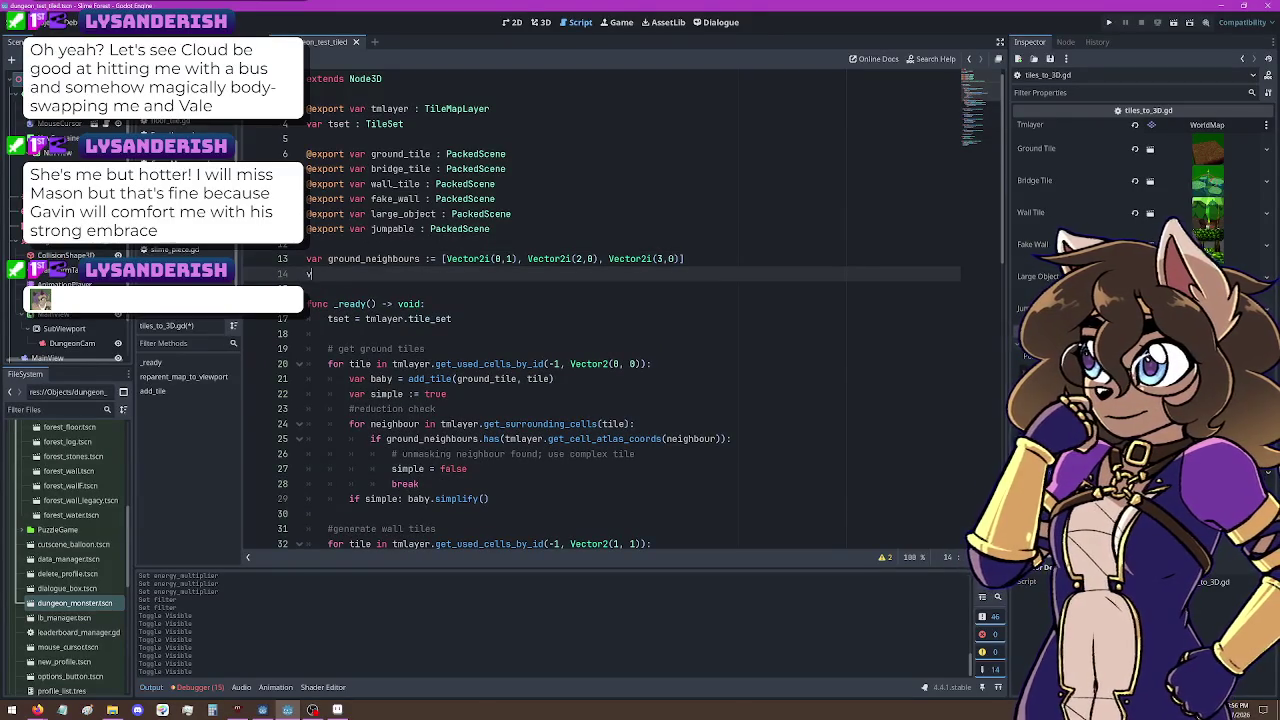
text(ar plain_grounds )
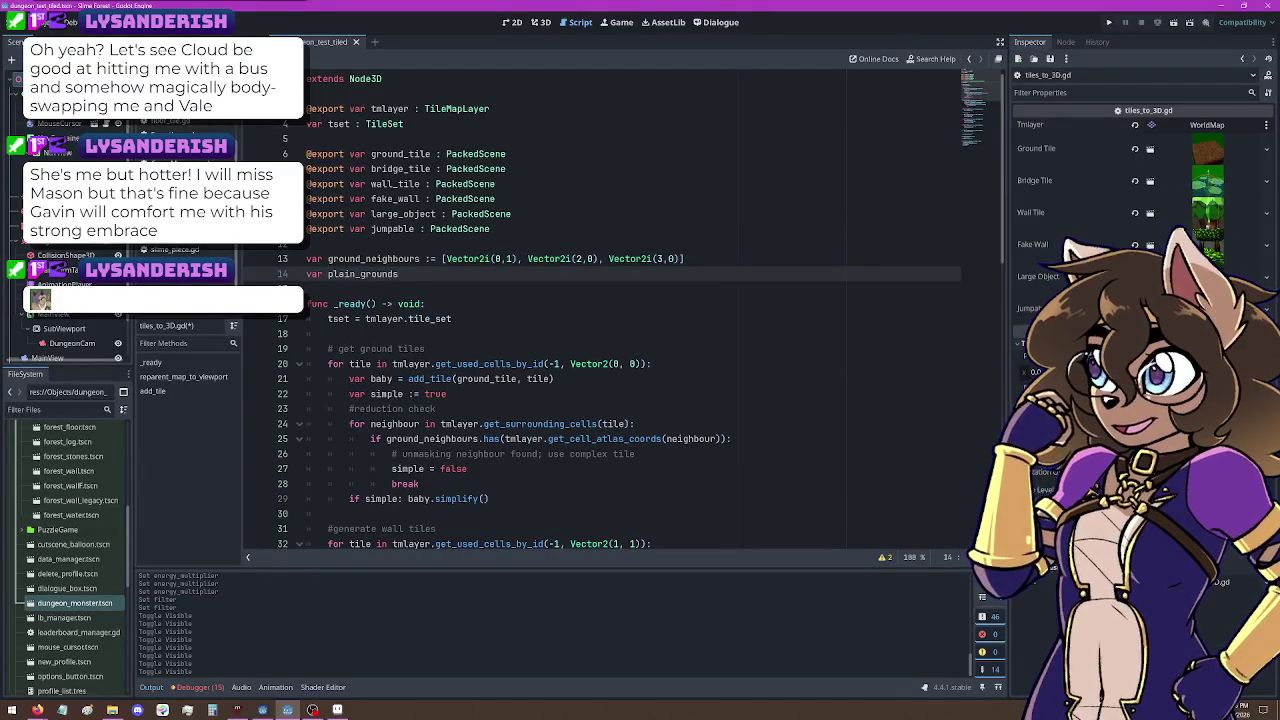
text(:)
key(BackSpace)
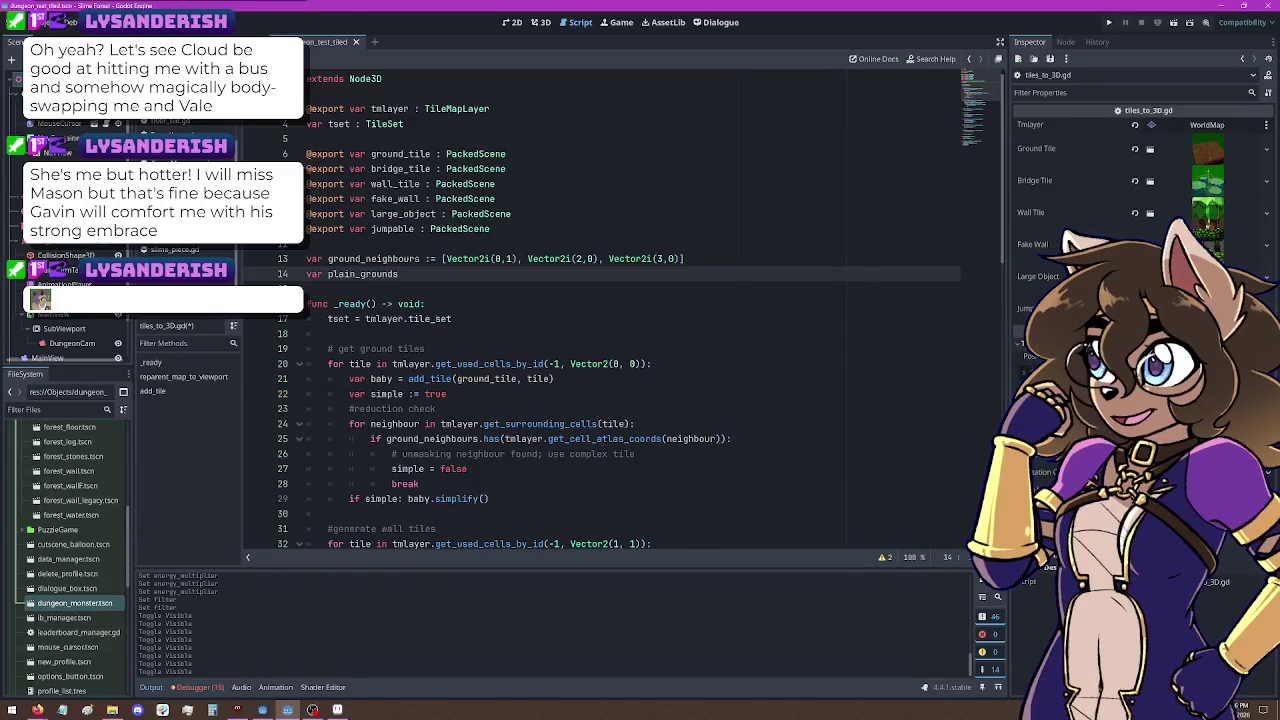
text(:=)
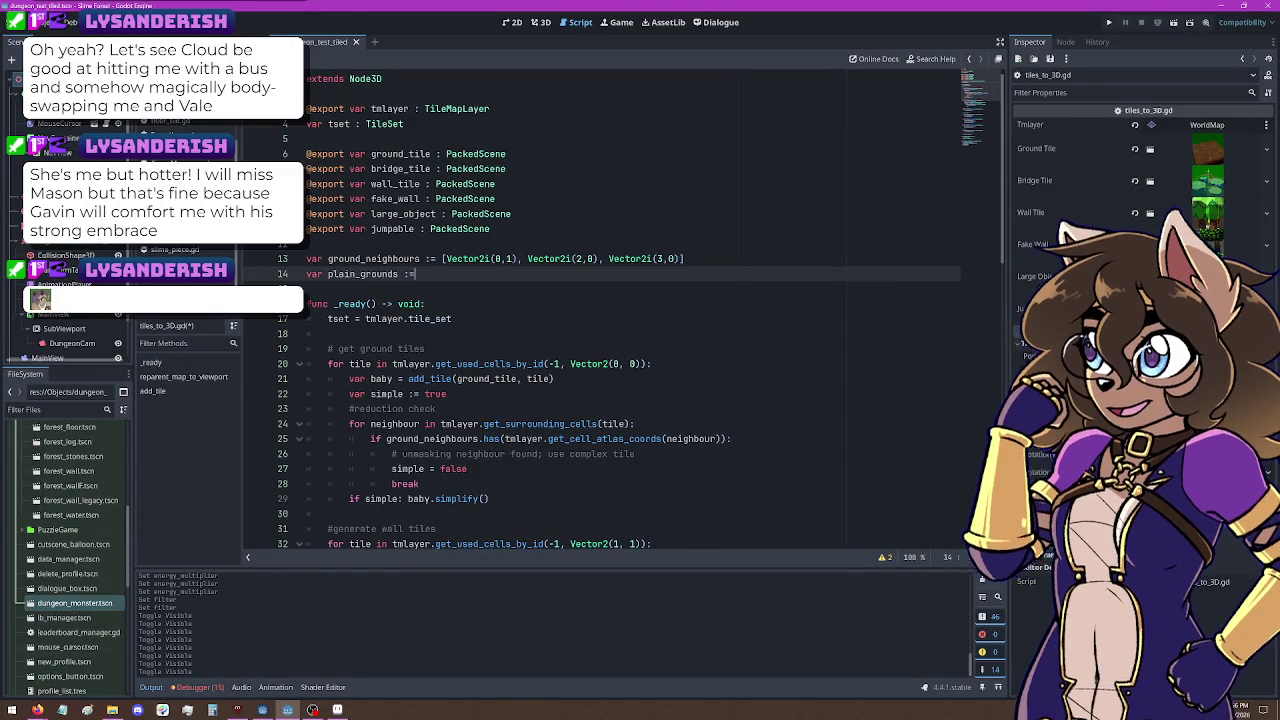
click(782, 220)
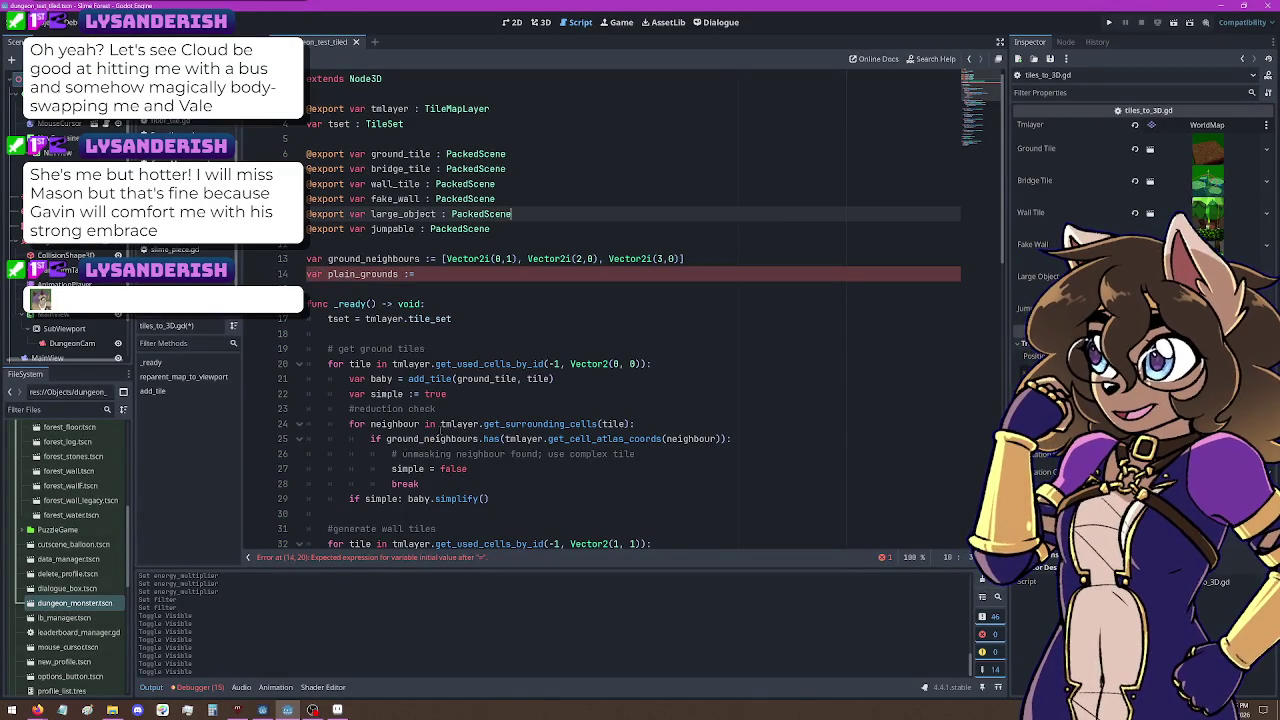
ctrl+click(503, 366)
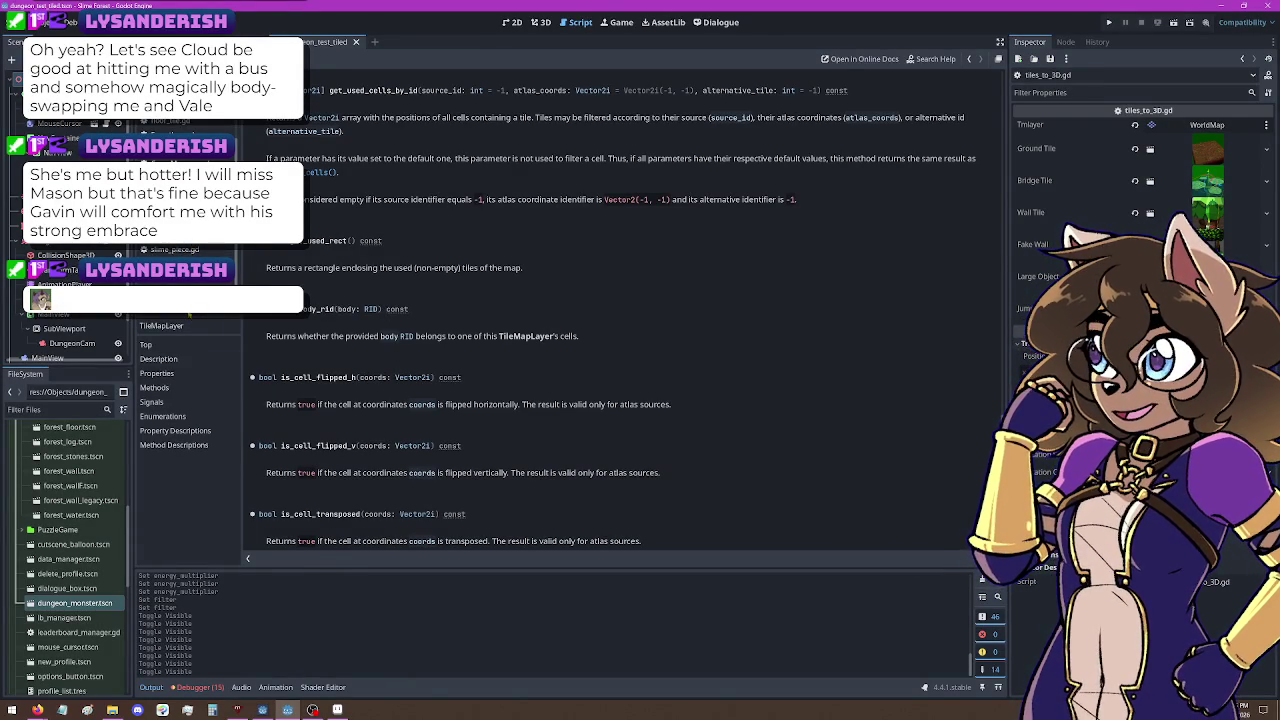
Step: Close the slime_piece, SoundManager and star_notice scripts
click(170, 235)
right_click(185, 248)
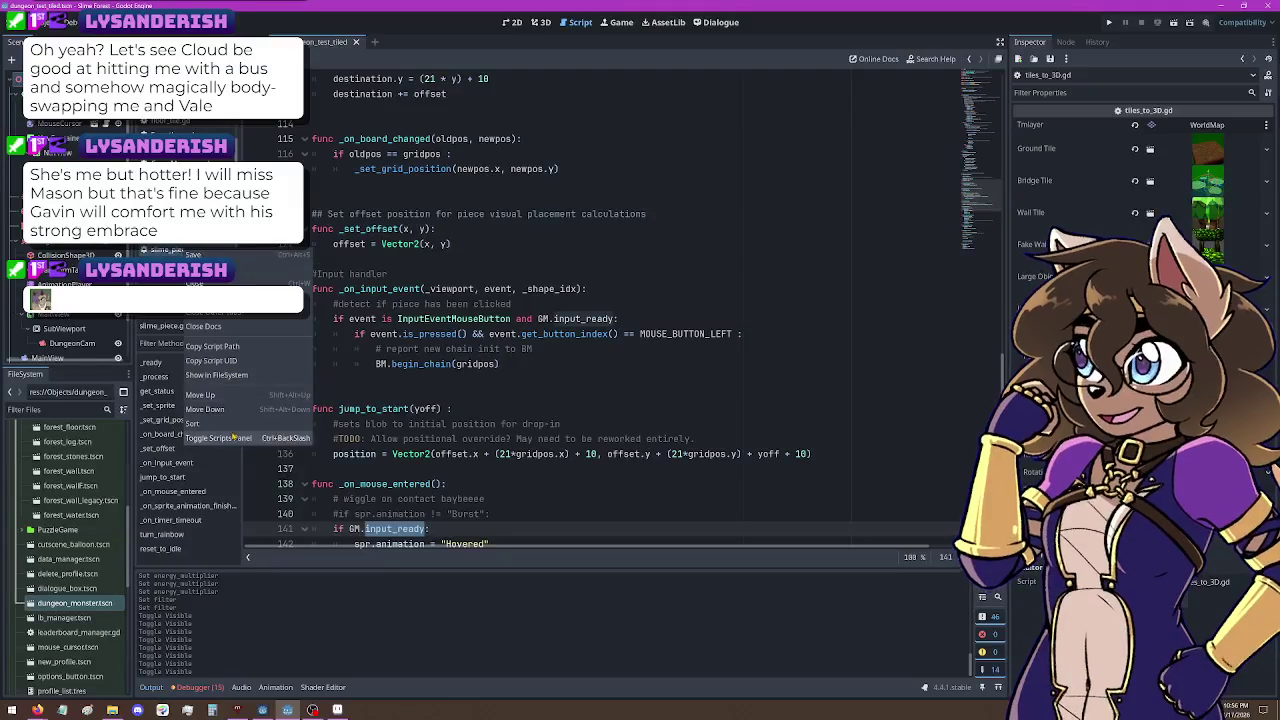
click(230, 284)
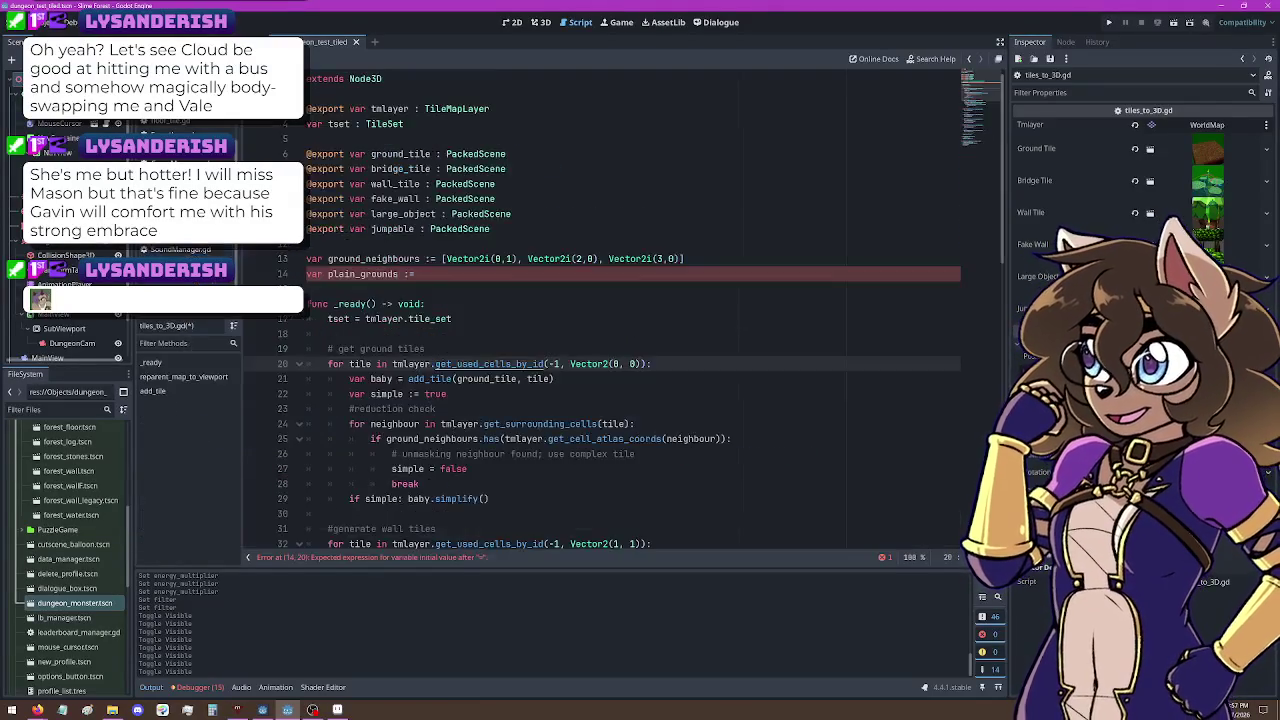
click(185, 251)
right_click(193, 244)
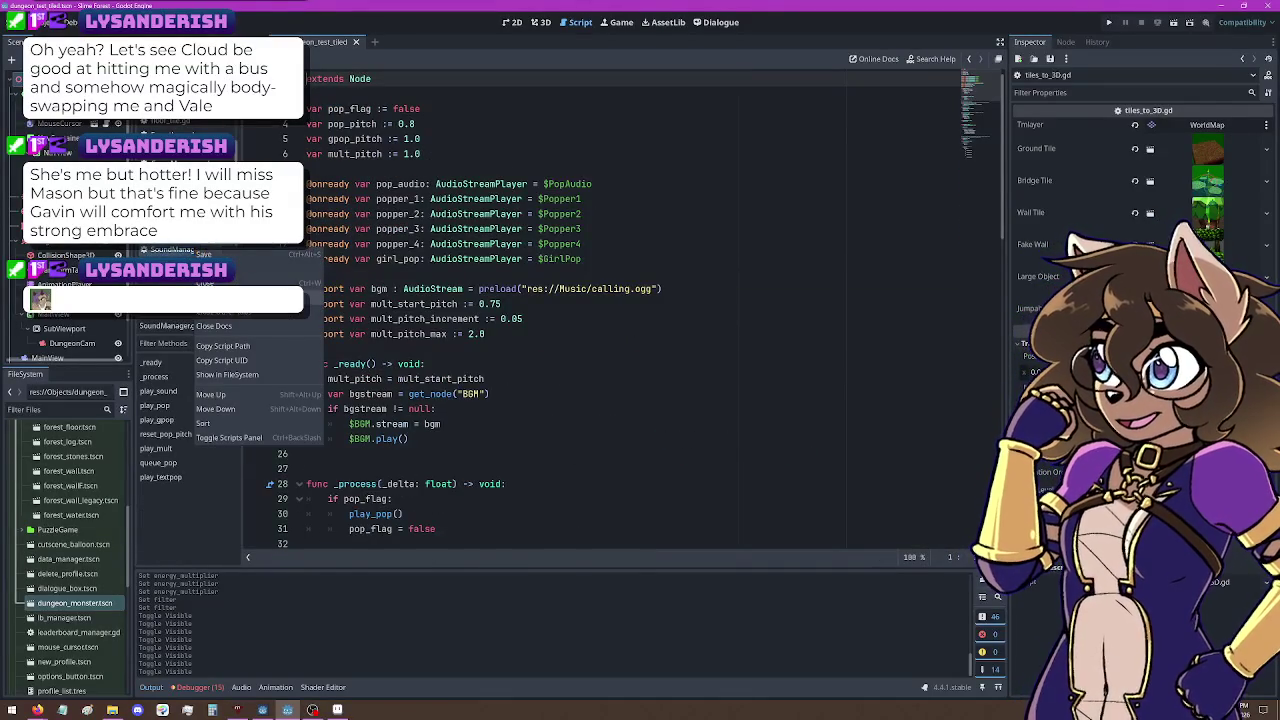
click(230, 284)
click(175, 250)
right_click(198, 252)
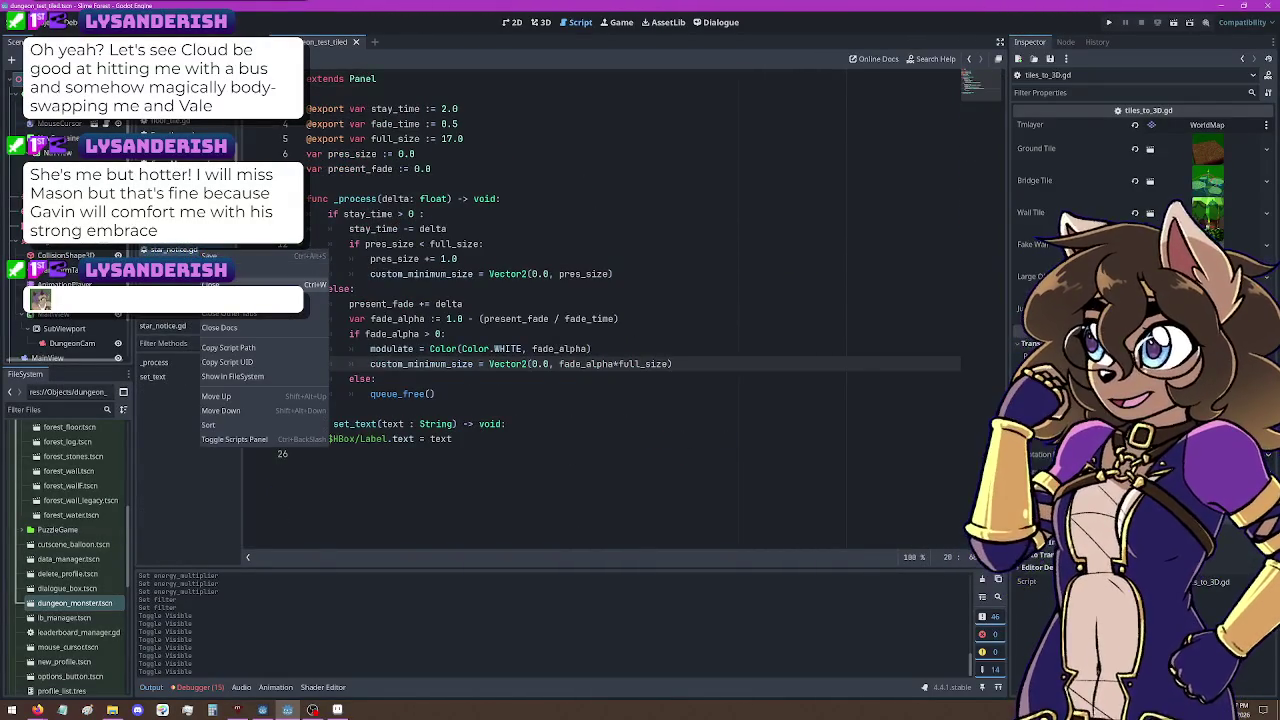
click(230, 284)
Step: Close the star tally script, another unneeded script, and leaderboard_manager.gd
click(180, 250)
right_click(209, 246)
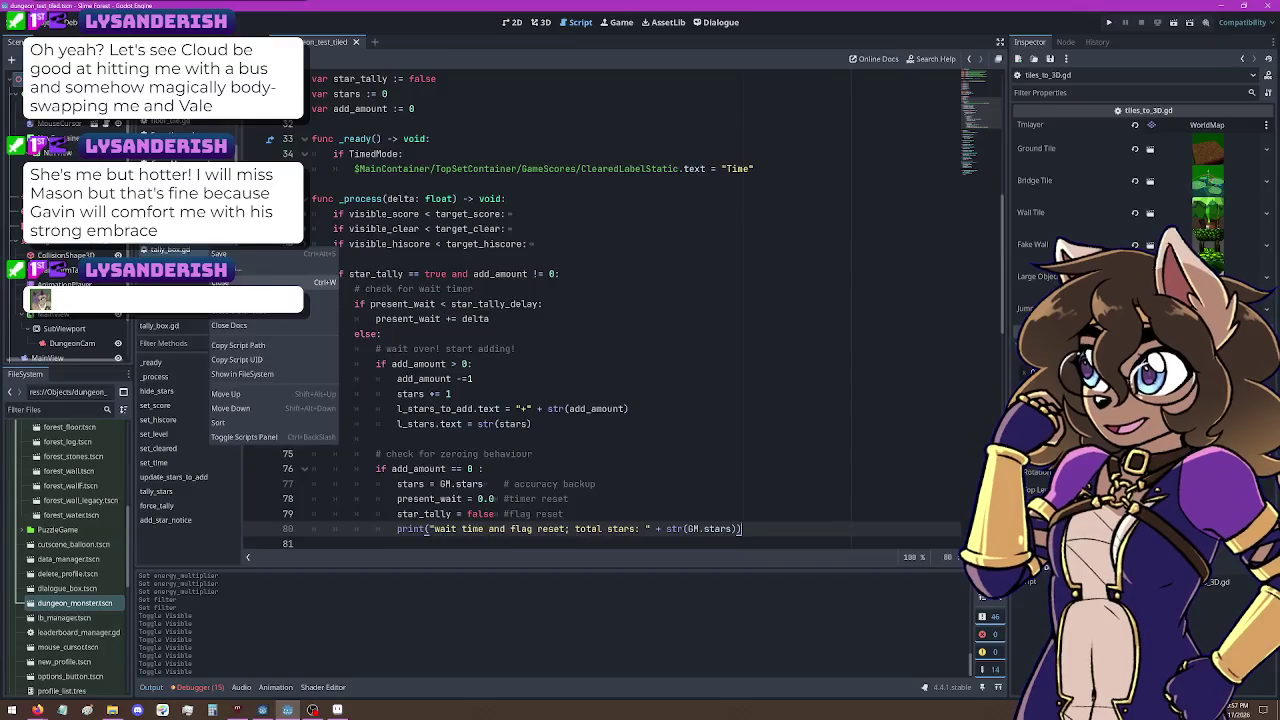
click(230, 283)
click(180, 282)
right_click(196, 282)
click(230, 314)
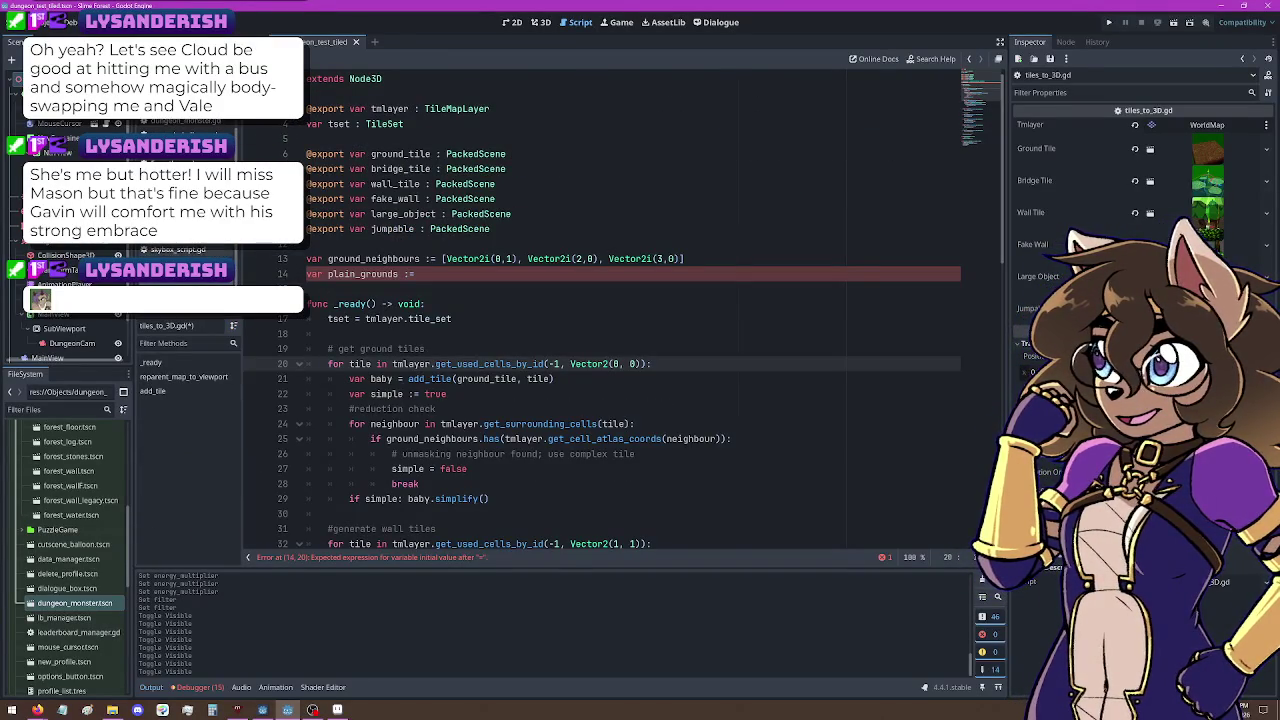
key(ctrl+period)
key(ctrl+period)
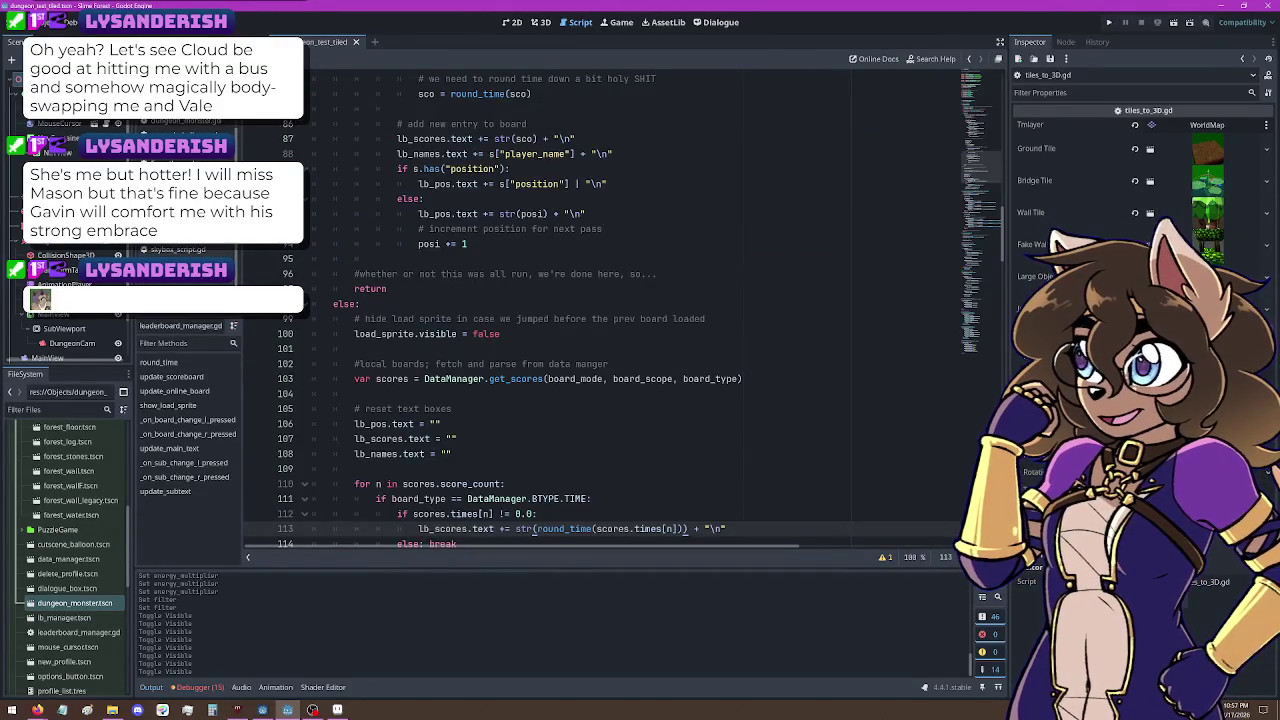
right_click(193, 230)
click(215, 257)
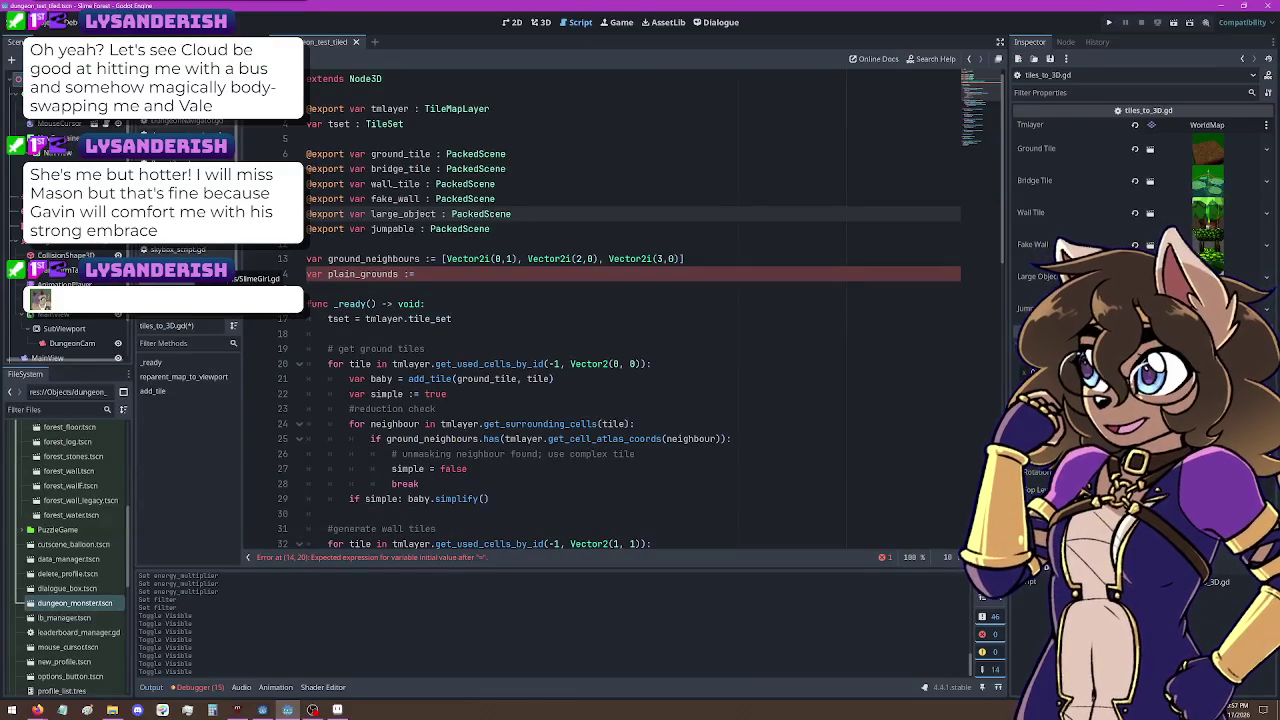
Step: Close several more unneeded scripts, including forest_big.gd
click(180, 251)
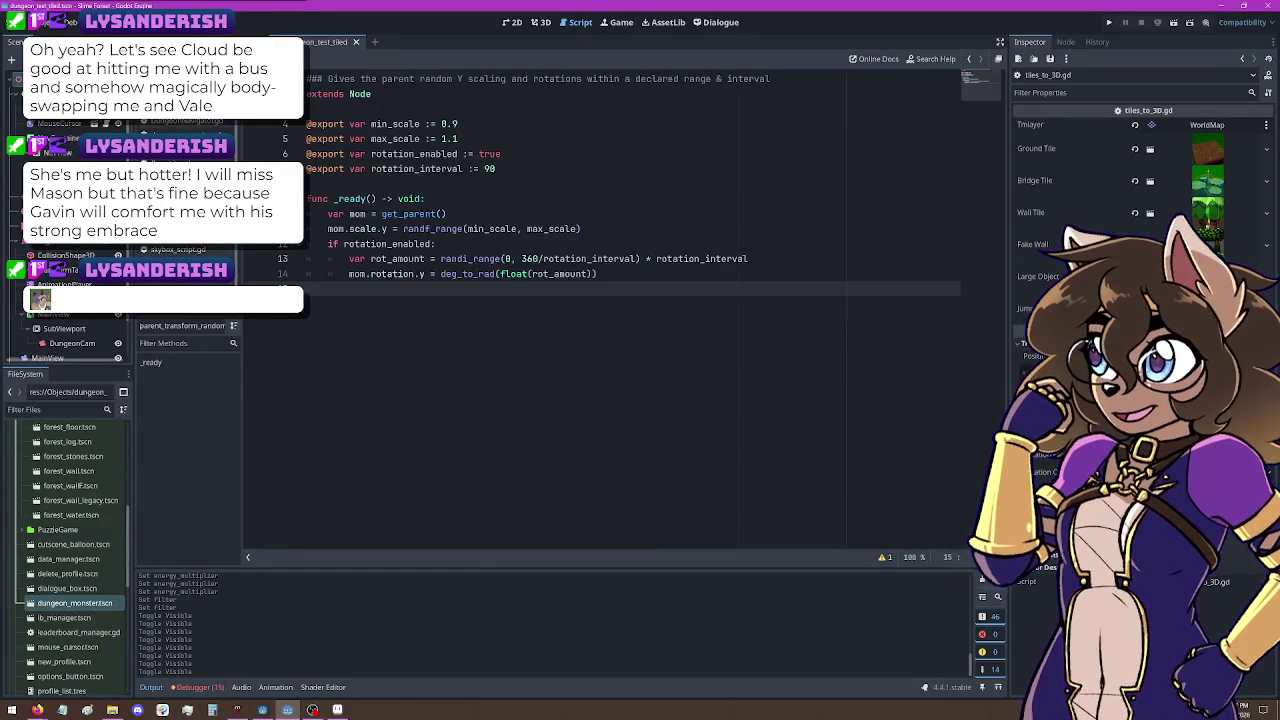
click(180, 308)
right_click(172, 312)
click(200, 333)
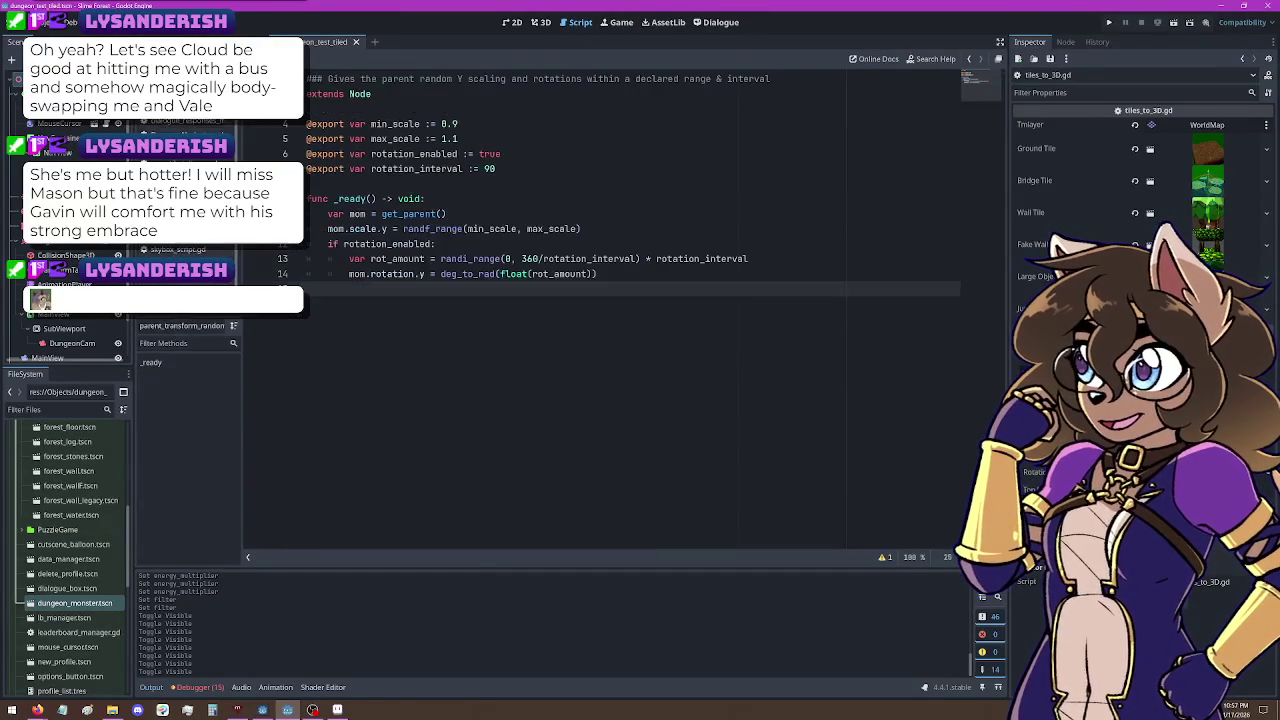
click(206, 226)
right_click(206, 226)
click(266, 262)
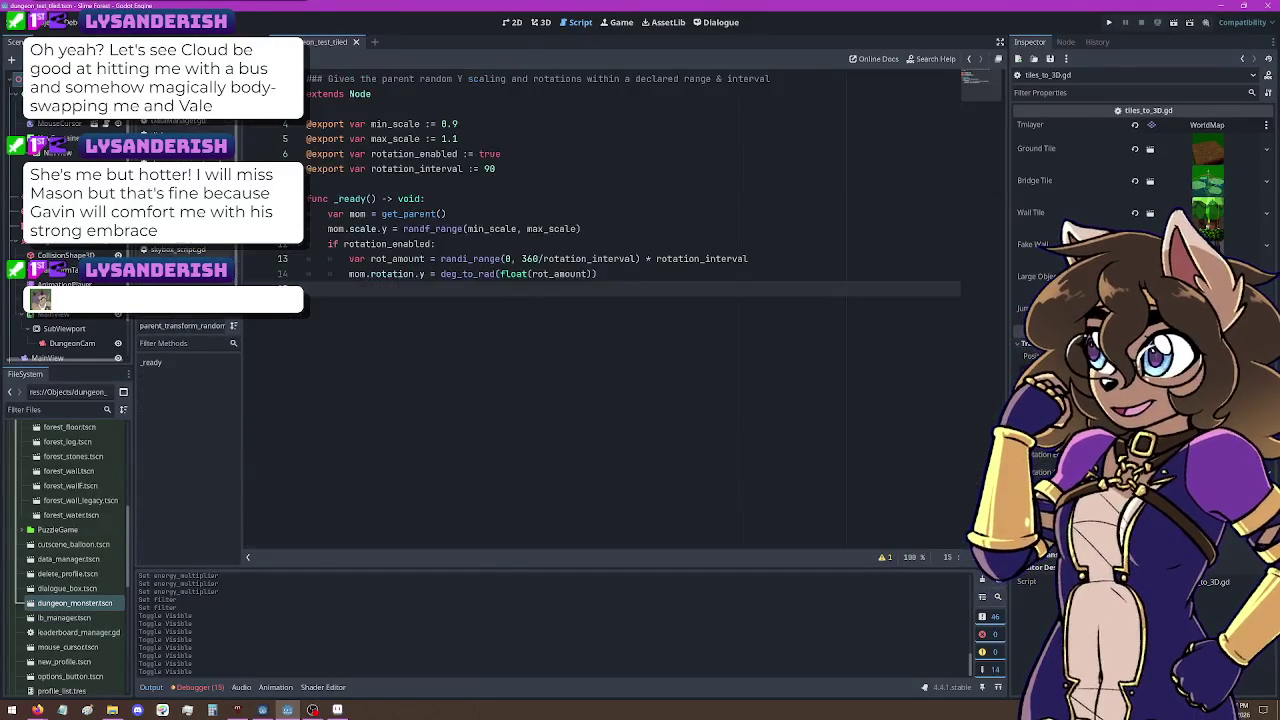
click(180, 270)
key(ctrl+w)
key(ctrl+w)
key(ctrl+w)
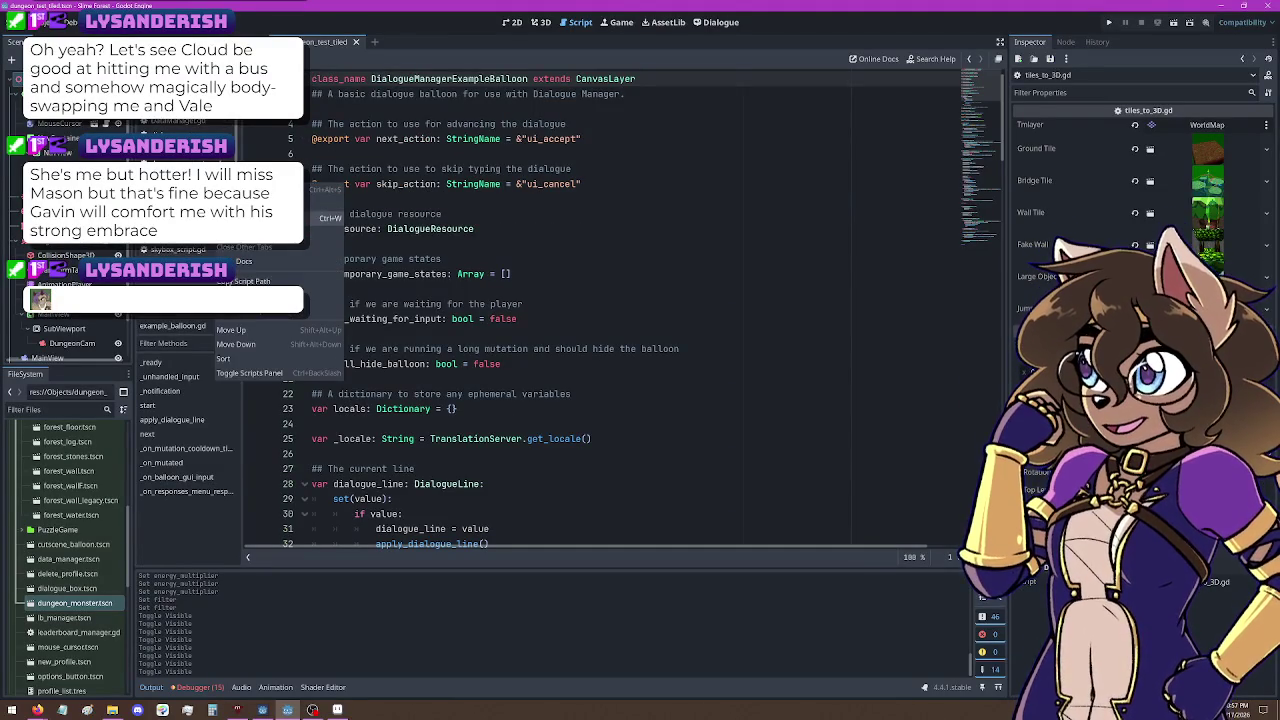
click(341, 245)
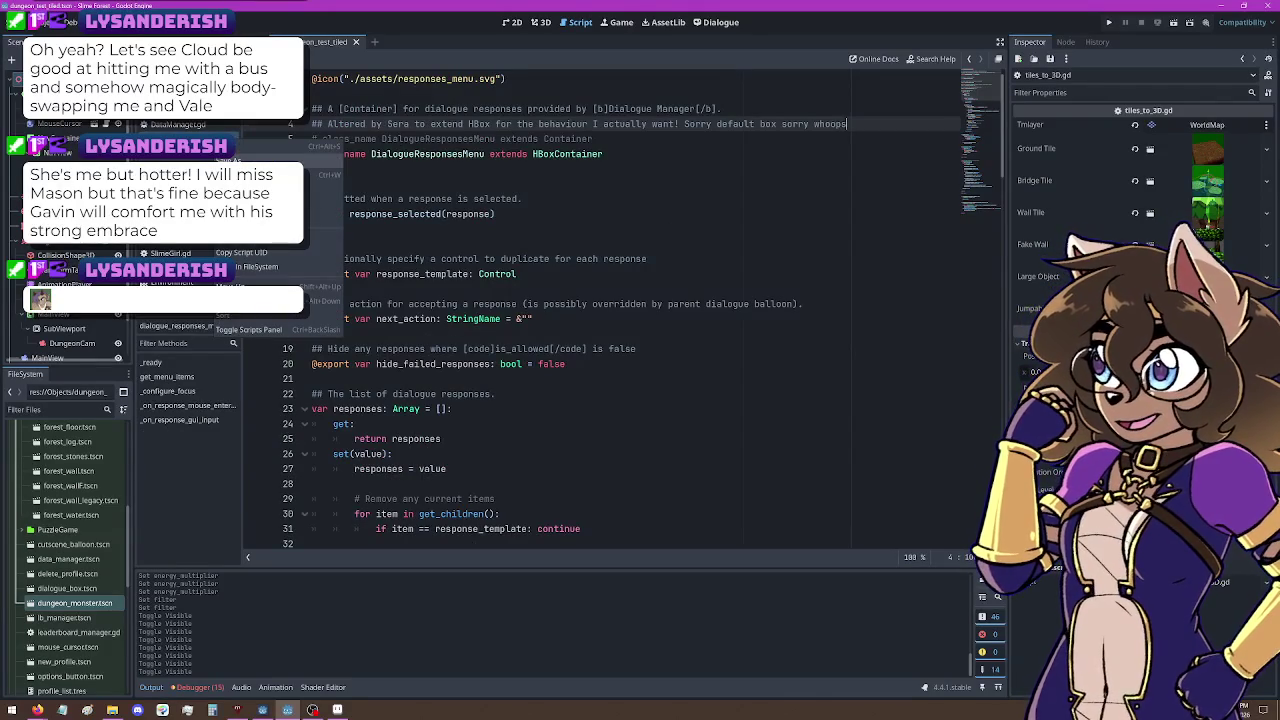
Step: Look through DataManager.gd, cutscene_manager.gd and ForestLog.gd, then step back to tiles_to_3D.gd
click(205, 126)
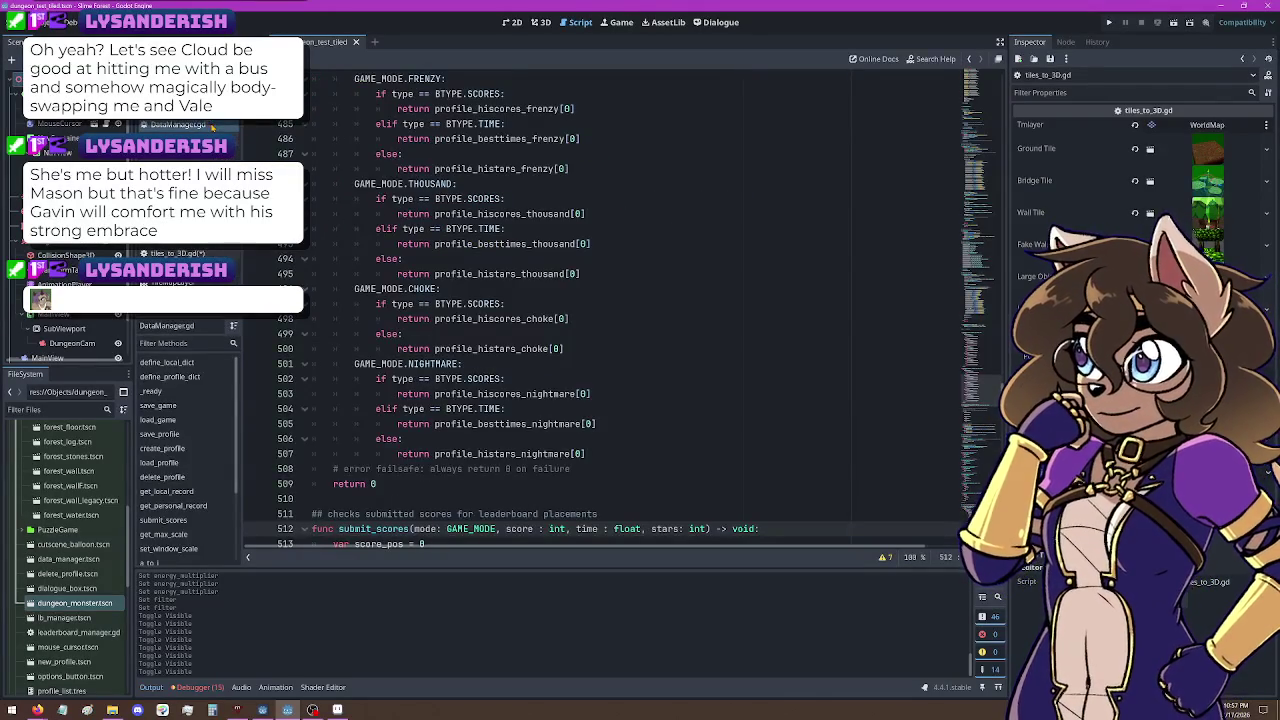
click(210, 111)
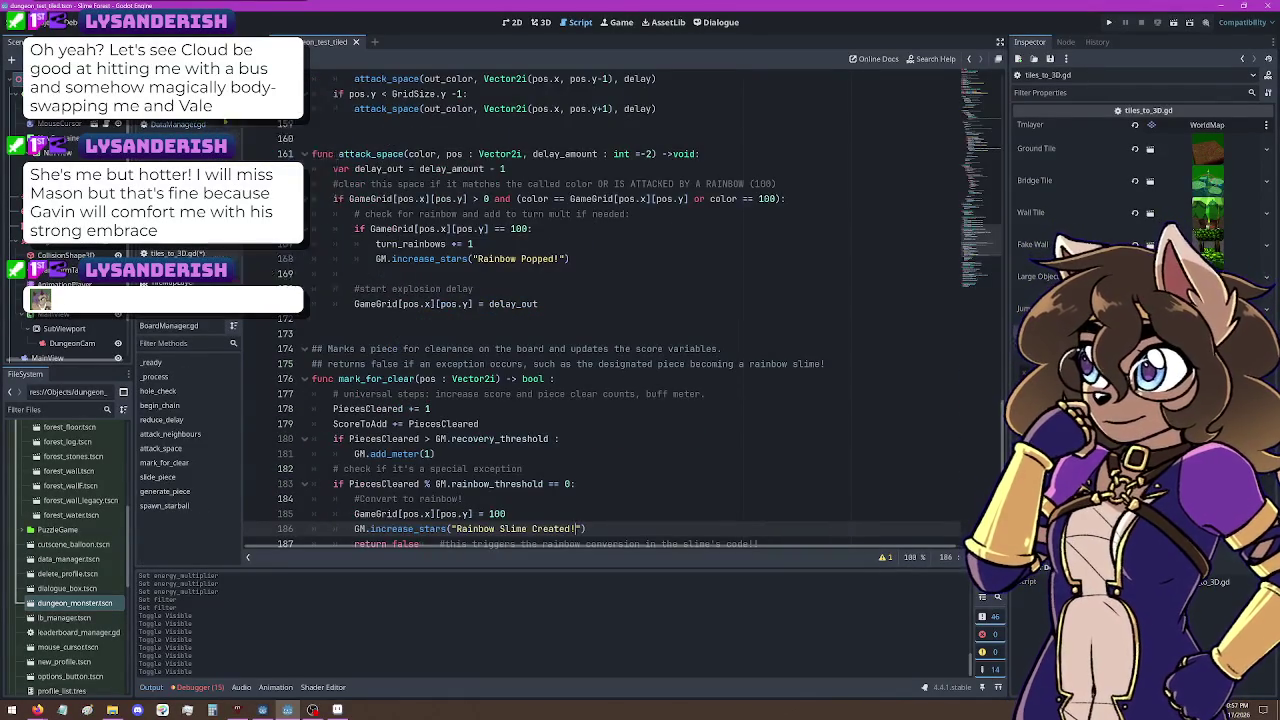
click(184, 287)
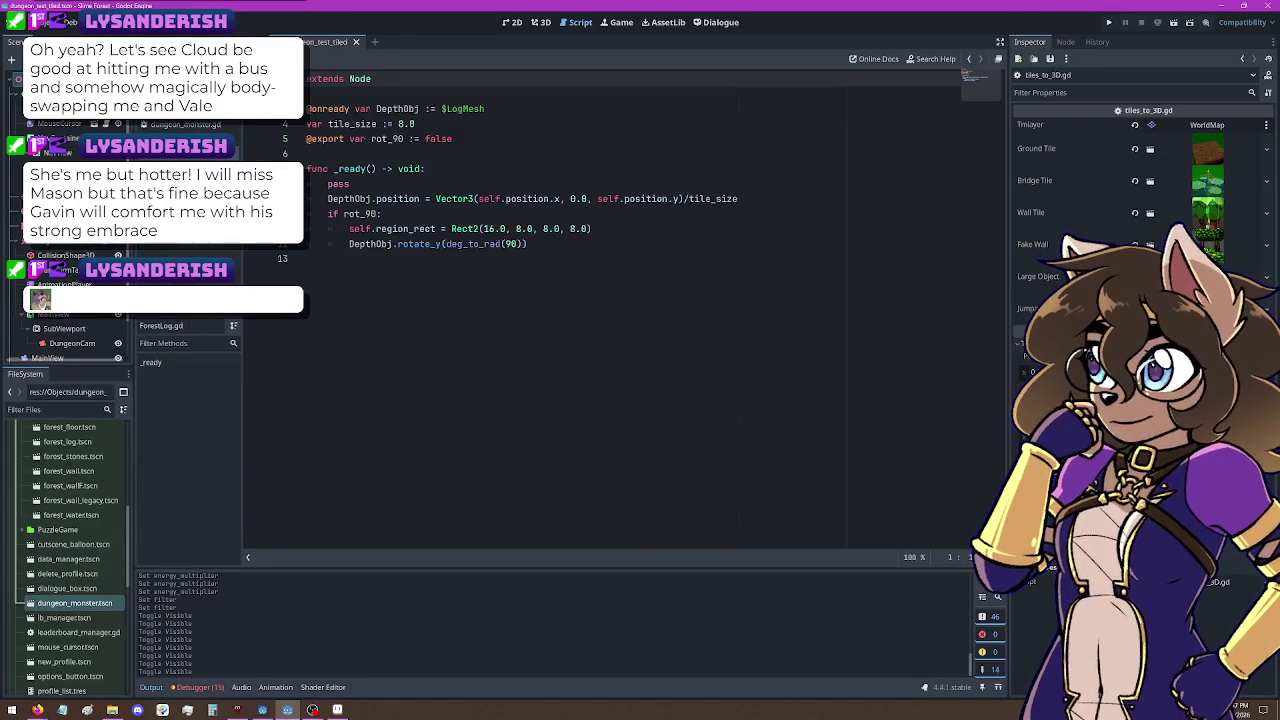
key(alt+Left)
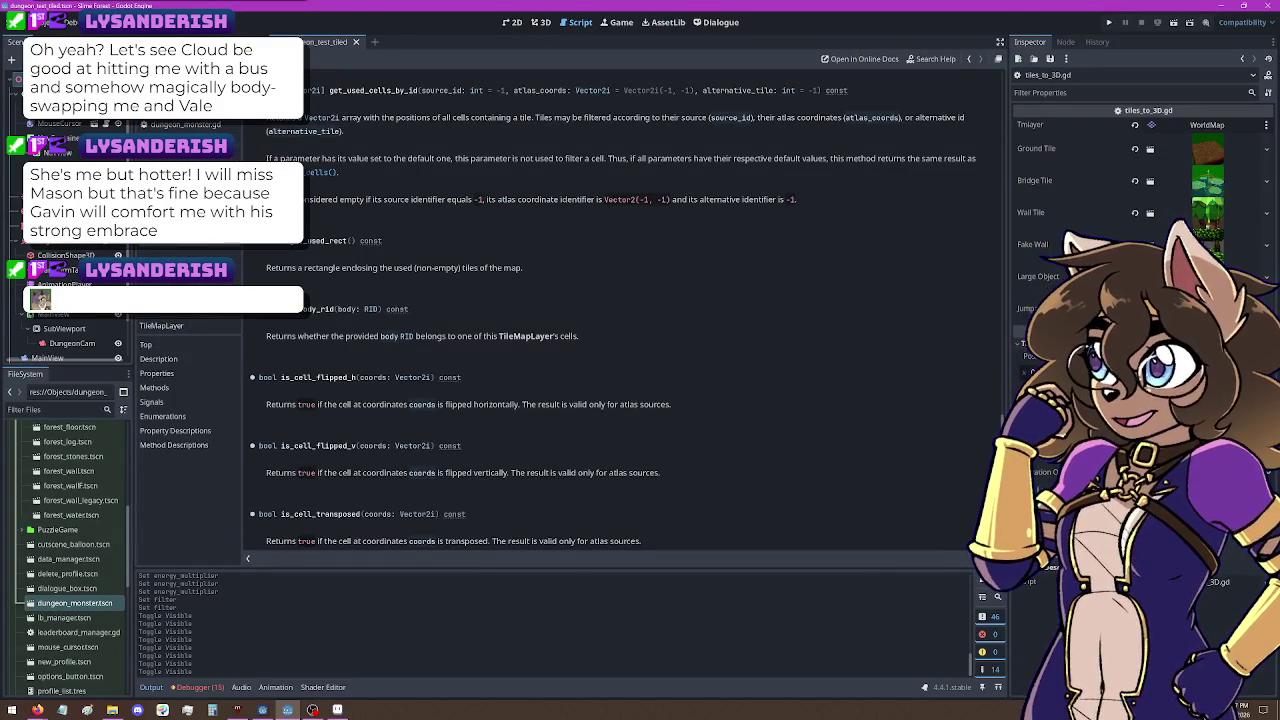
key(alt+Left)
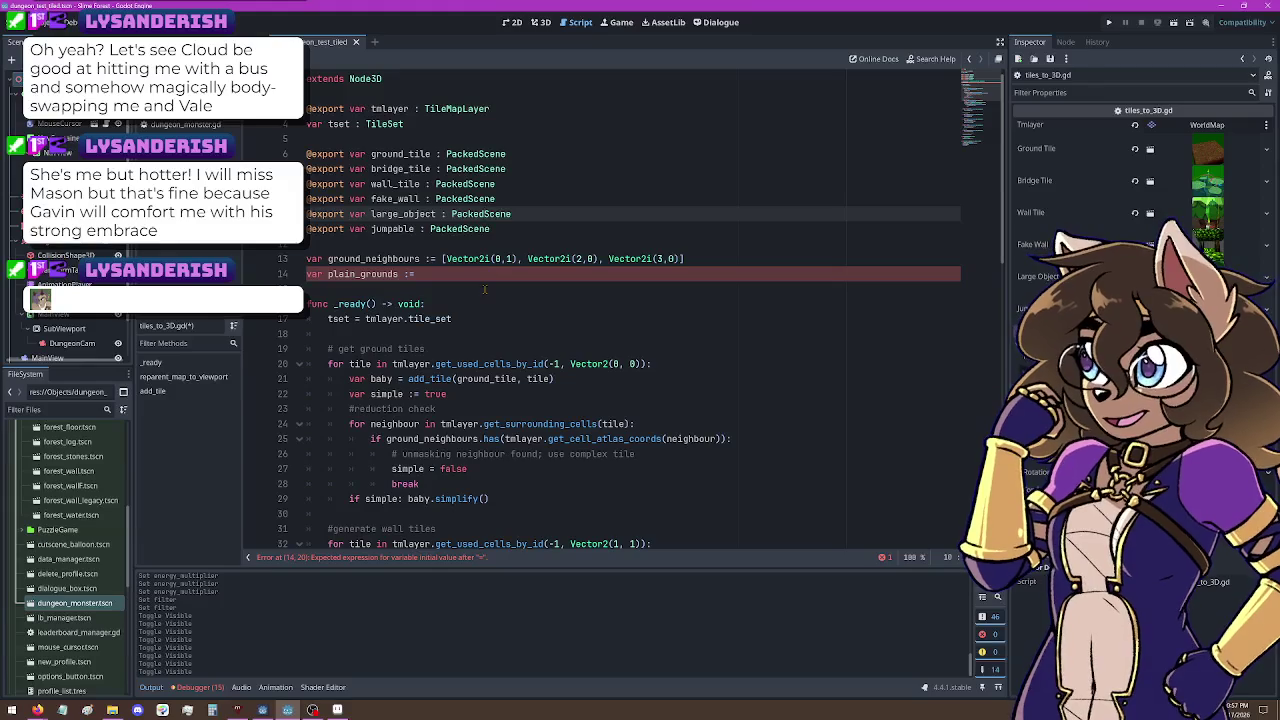
Step: Replace the '=' after plain_grounds on line 14 with an Array2i type annotation
click(459, 274)
key(ctrl+space)
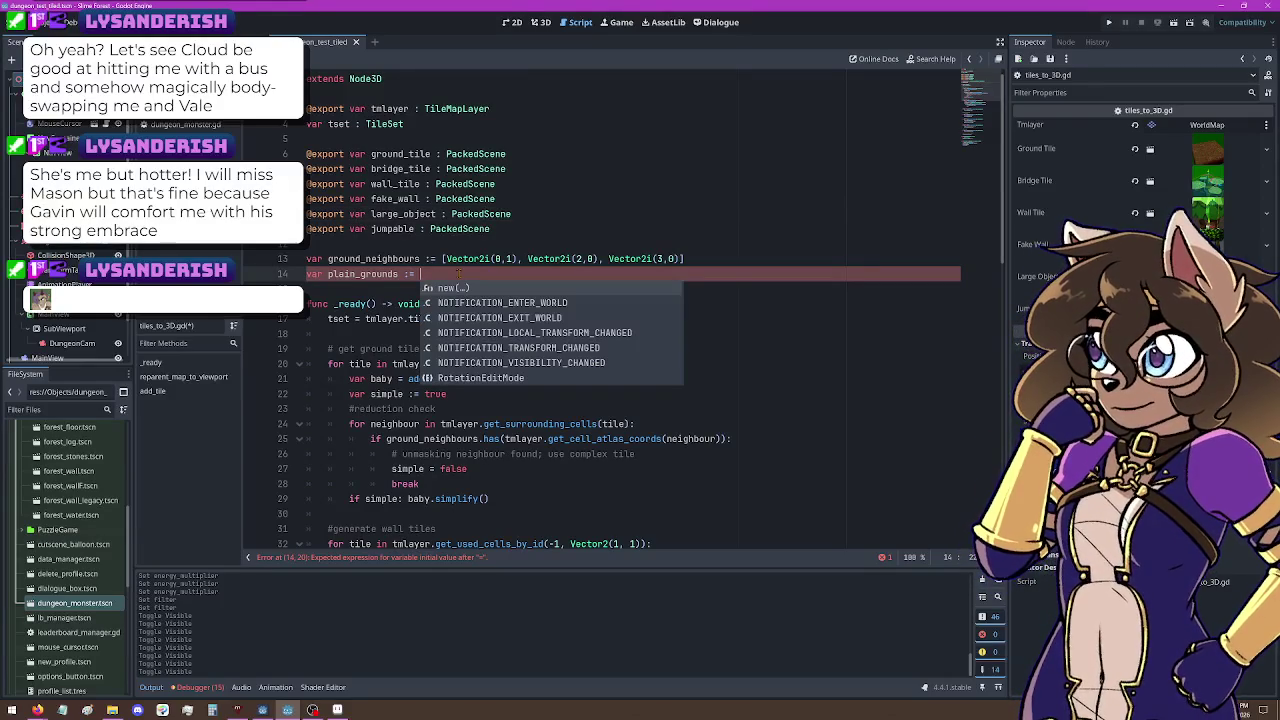
key(BackSpace)
key(BackSpace)
text(Srrsy[)
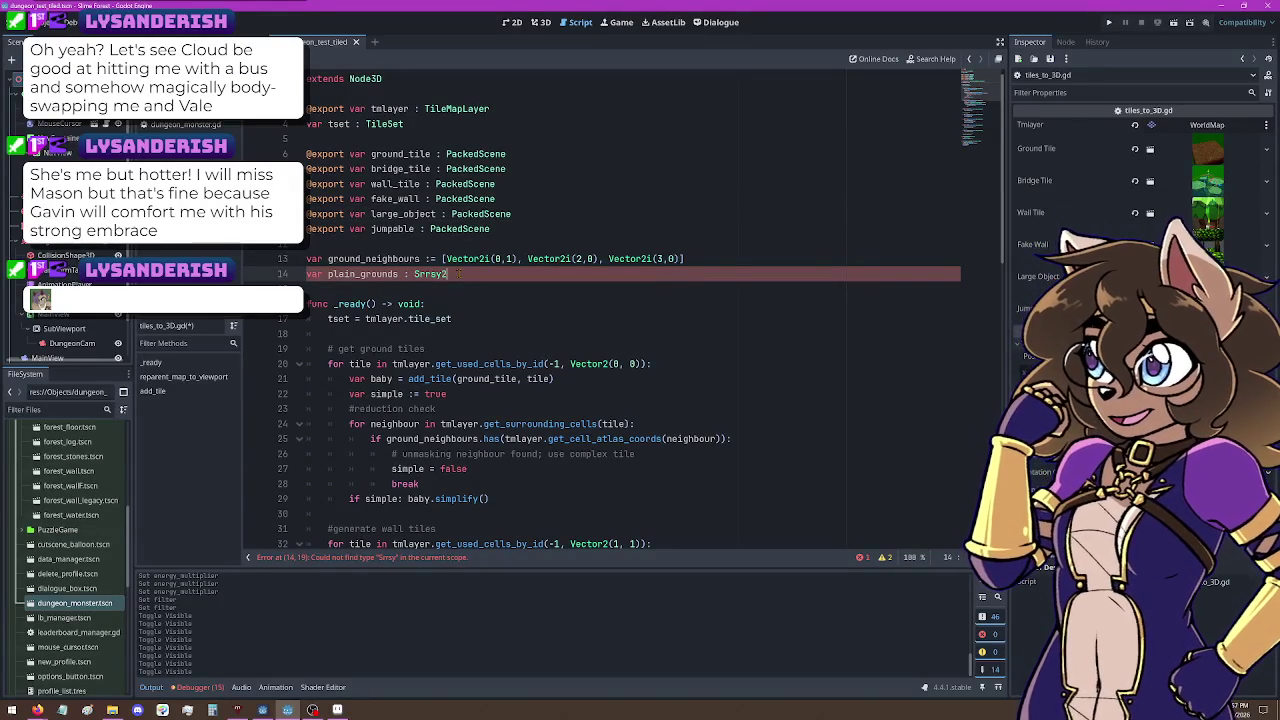
key(BackSpace)
key(BackSpace)
key(BackSpace)
text(Array)
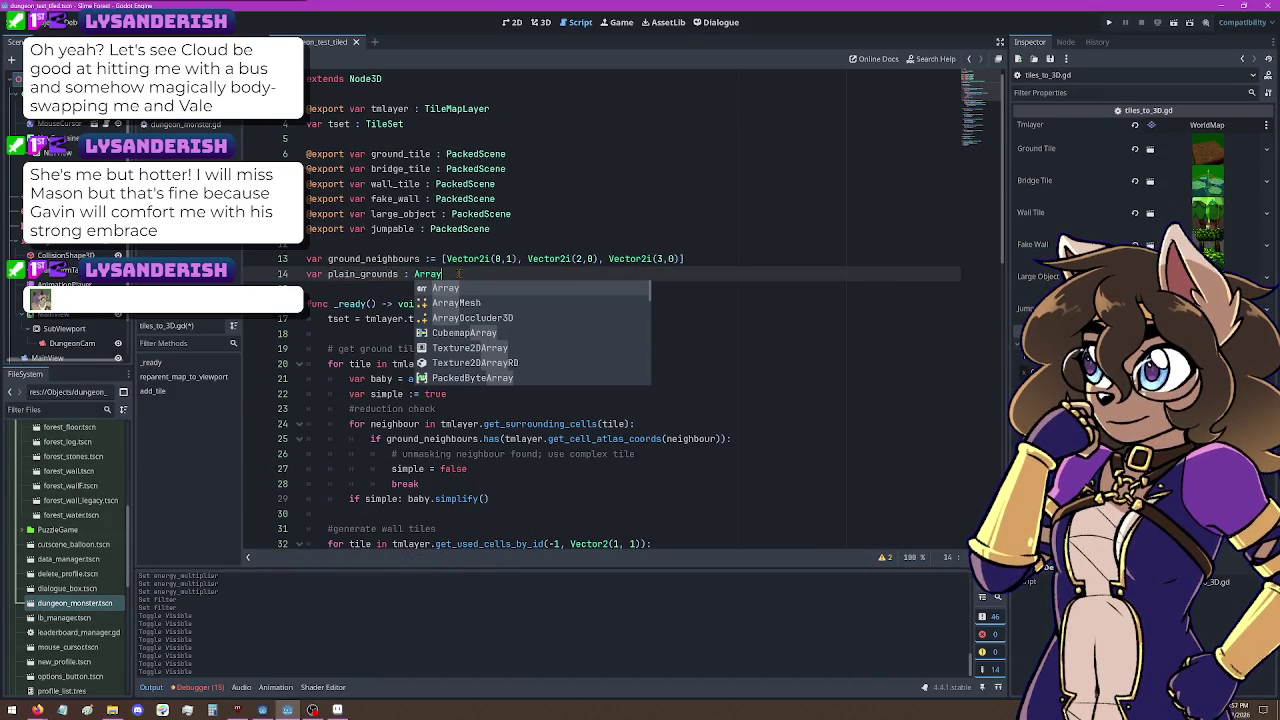
text([)
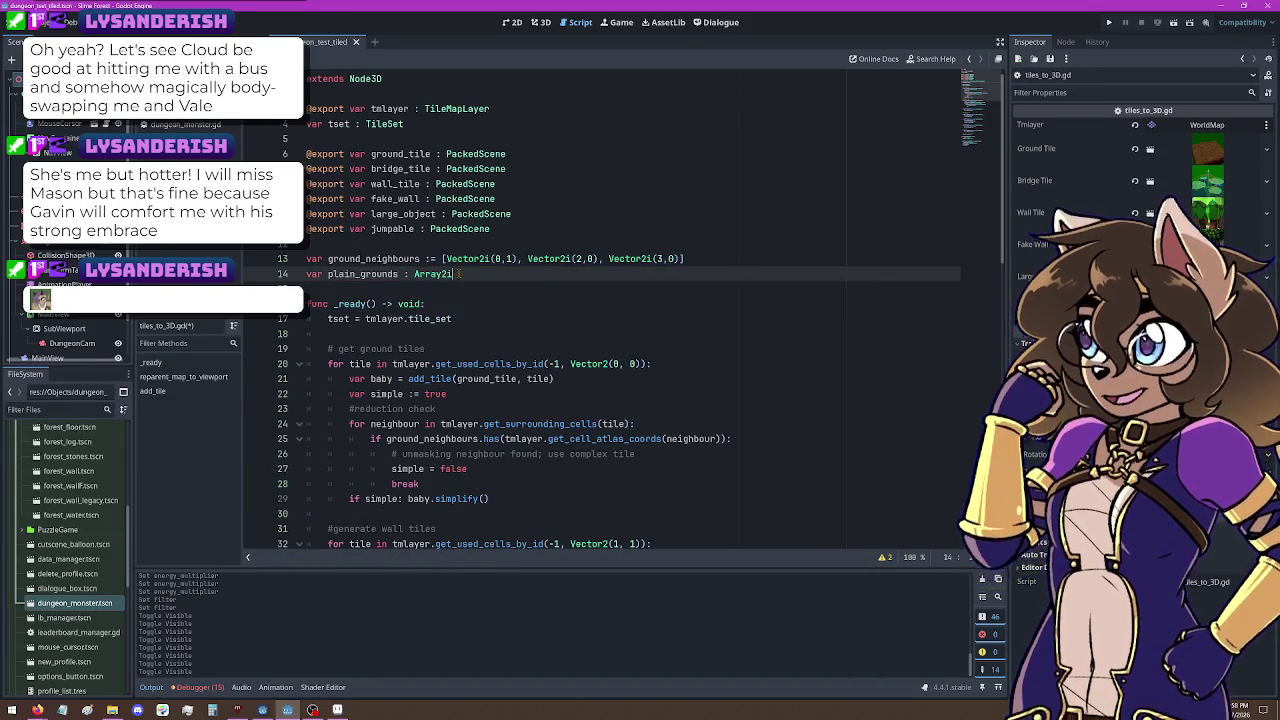
text(= [)
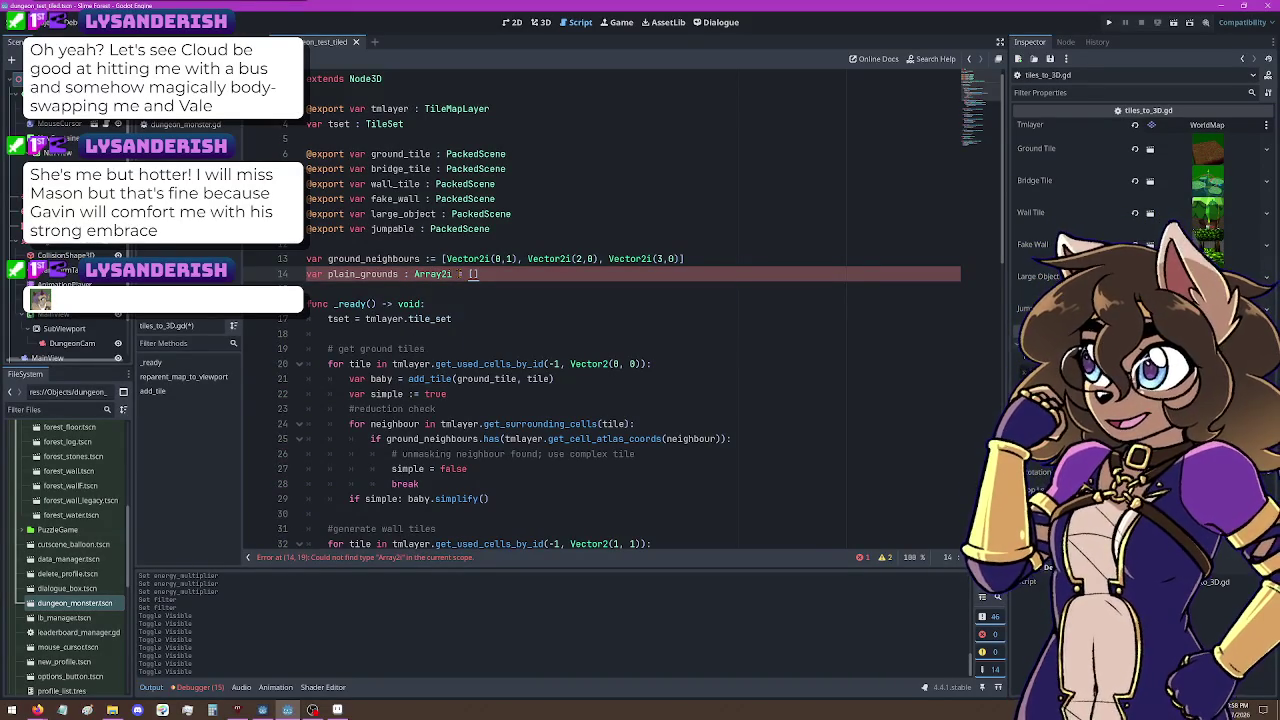
Step: Try bracket variants on the Array2i type, undo them, and switch to DataManager.gd
key(BackSpace)
key(BackSpace)
key(BackSpace)
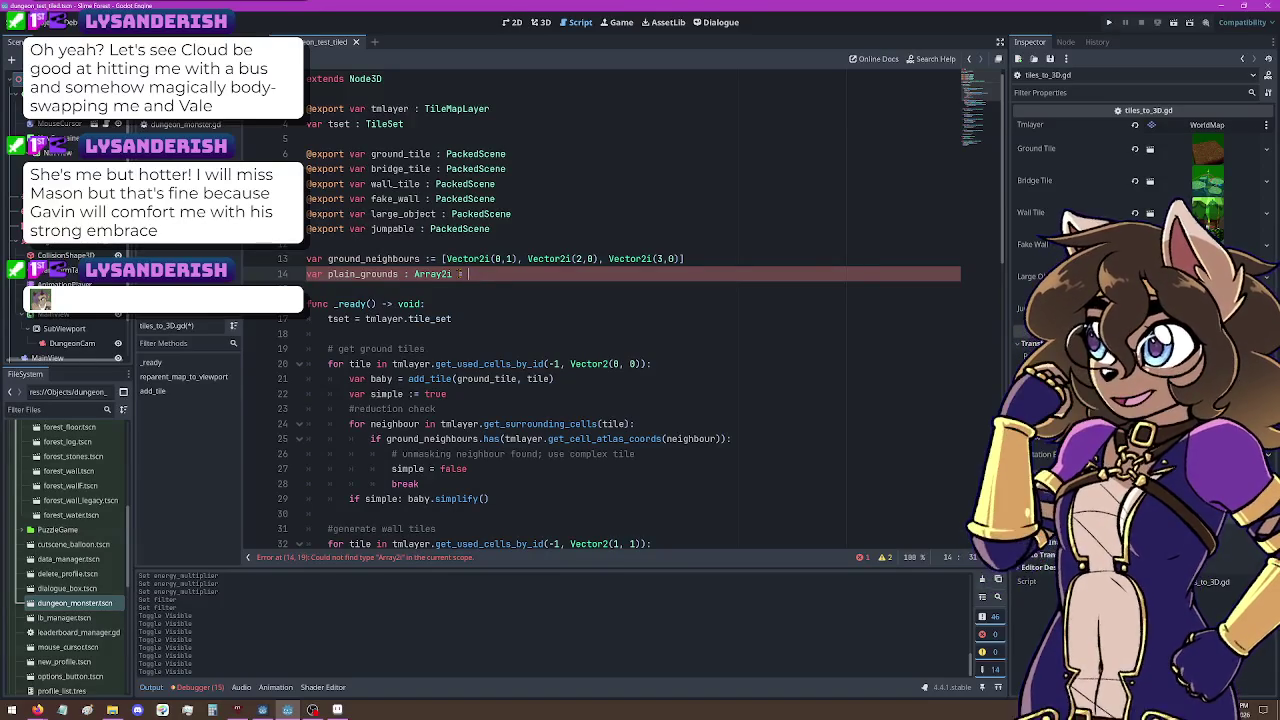
text([)
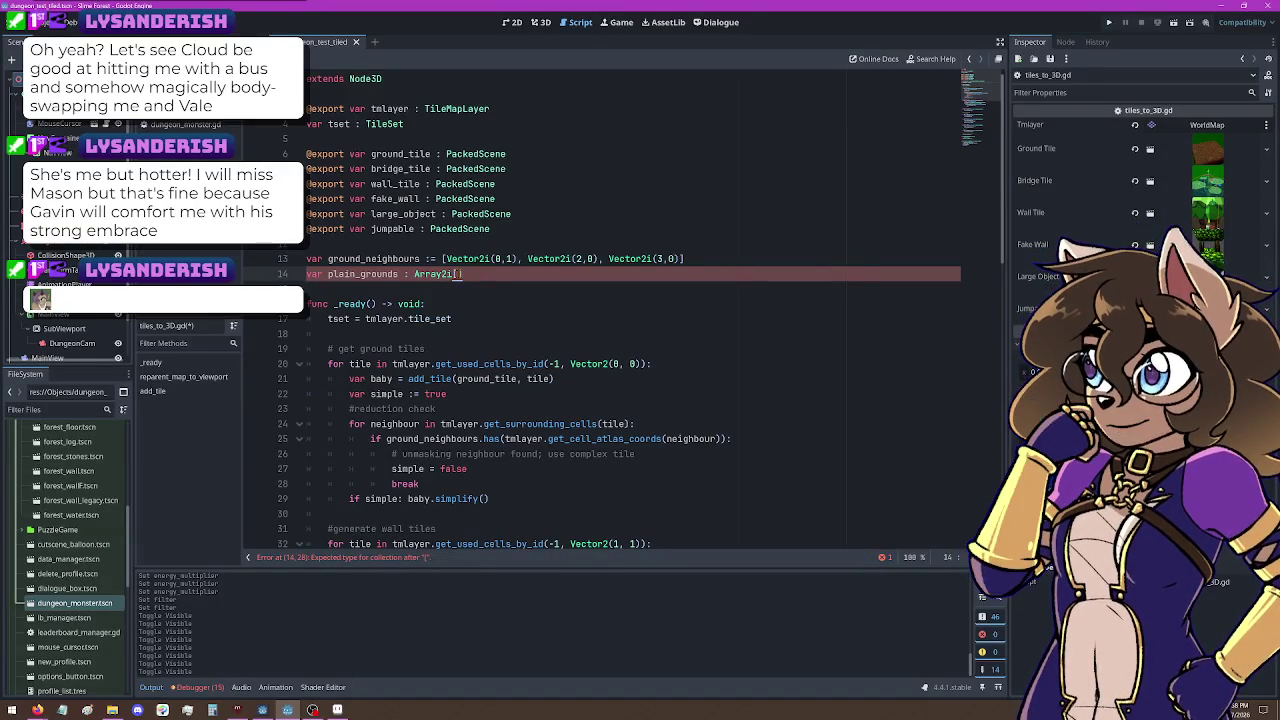
key(BackSpace)
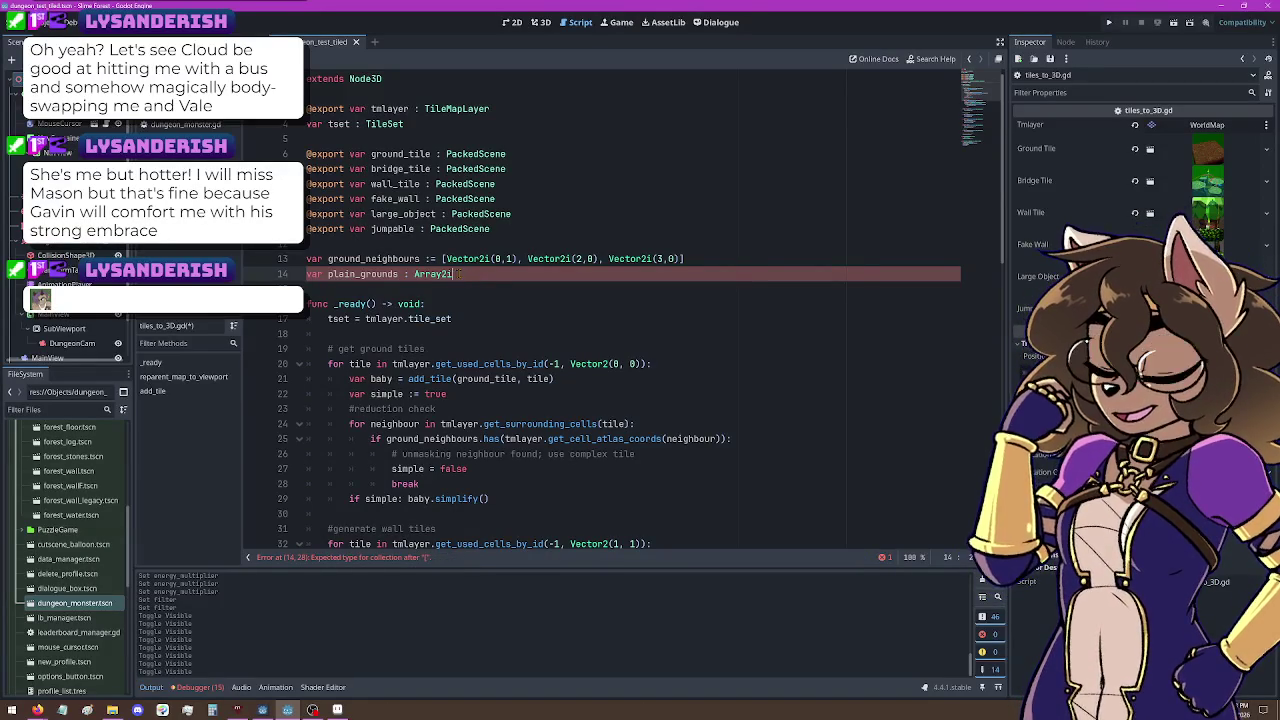
text(])
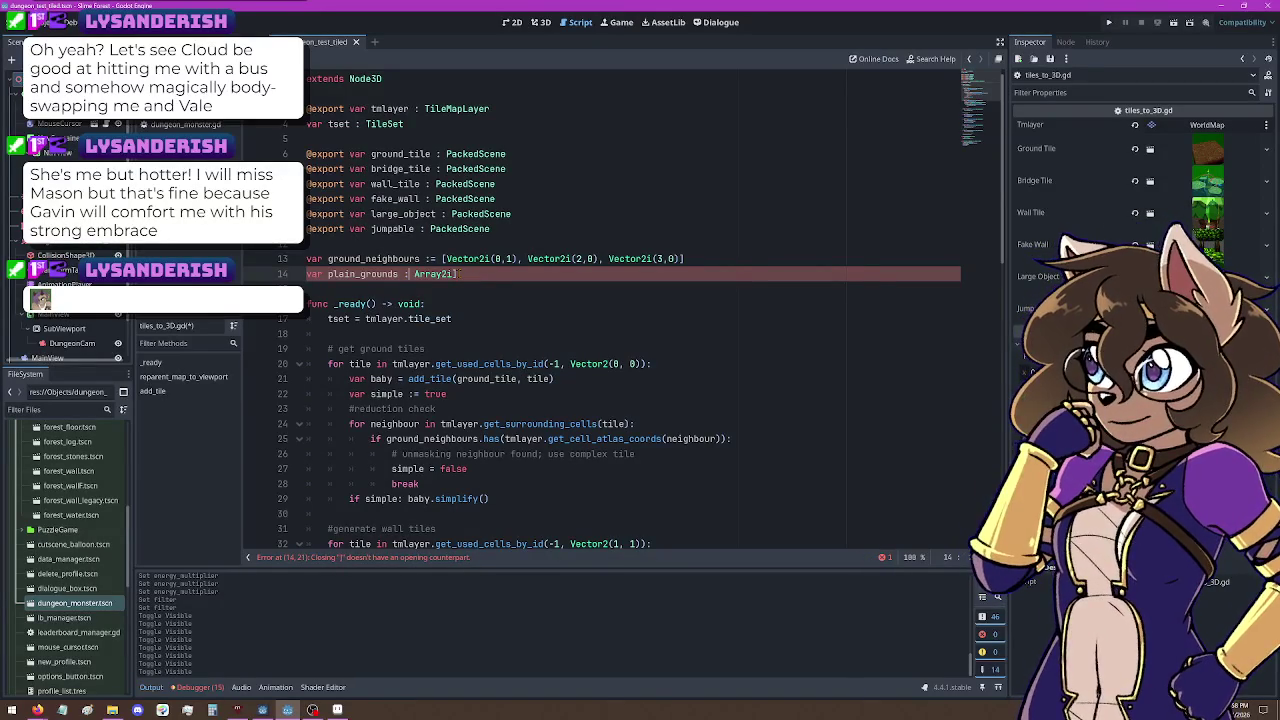
text([)
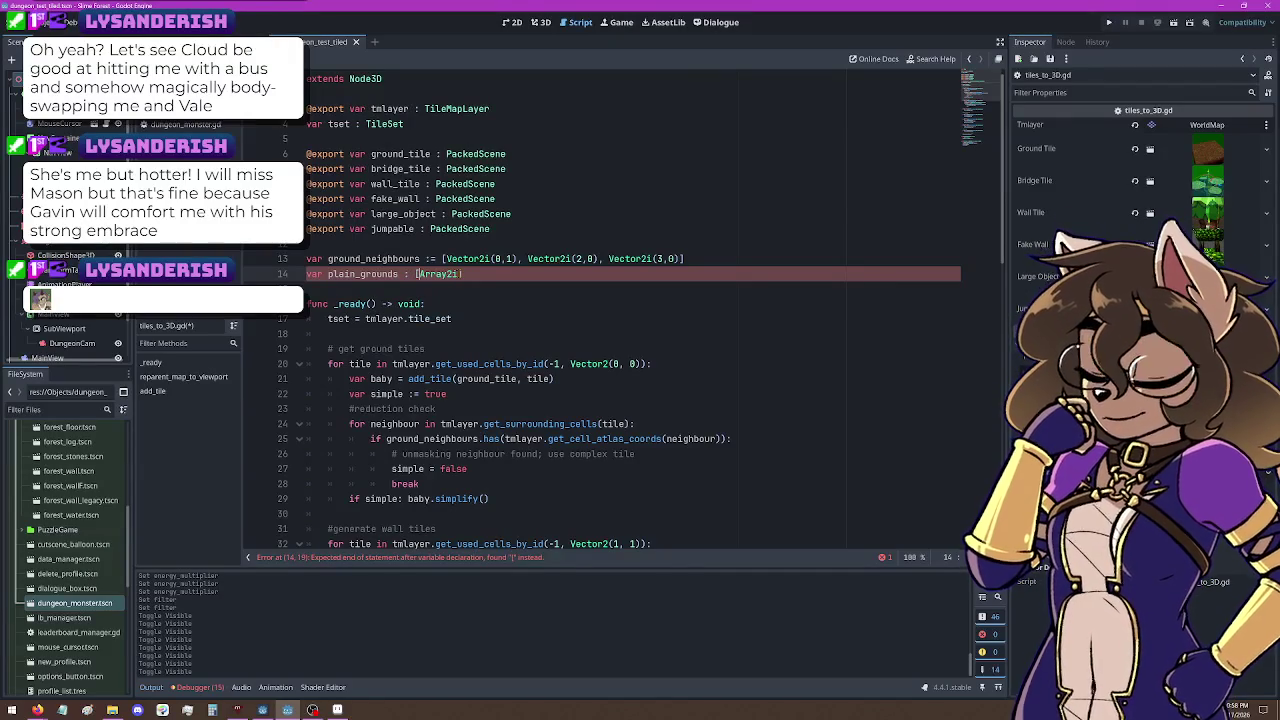
key(ctrl+z)
key(ctrl+z)
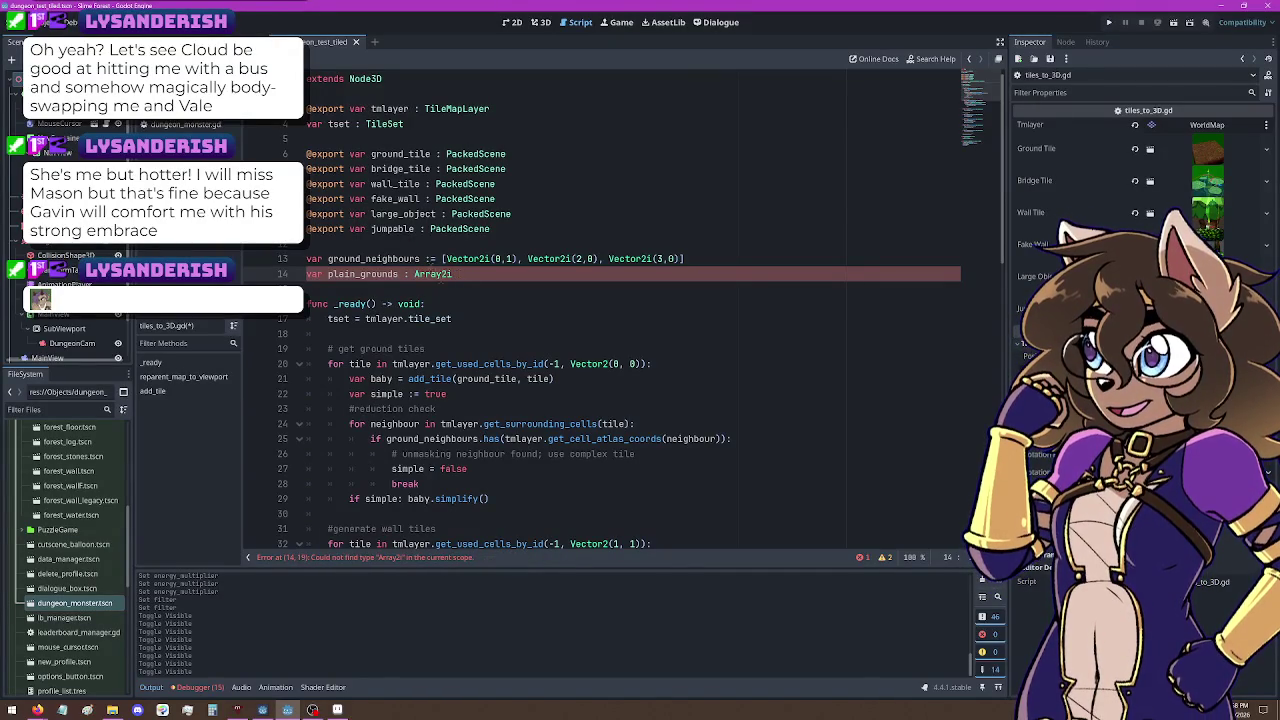
key(alt+Left)
scroll(620, 330, up, 10)
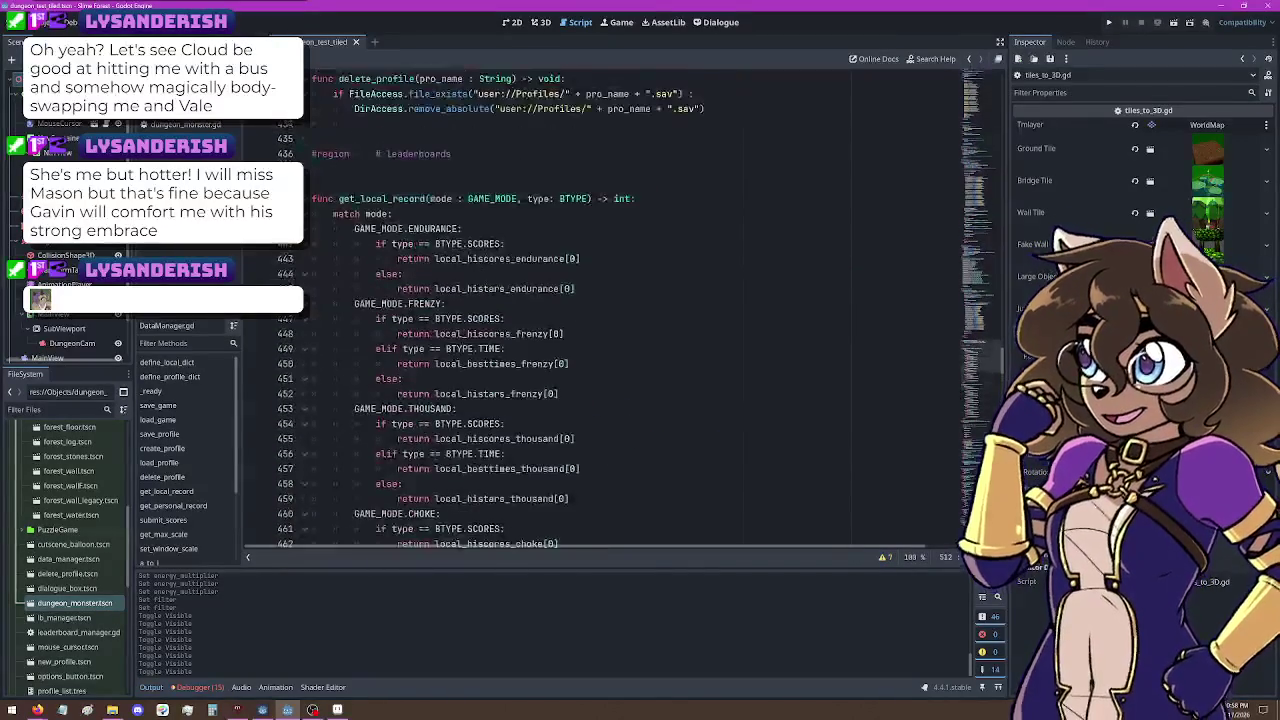
Step: Delete ': Array2i' so line 14 reads 'var plain_grounds', comparing DataManager.gd's typed arrays
scroll(988, 352, up, 20)
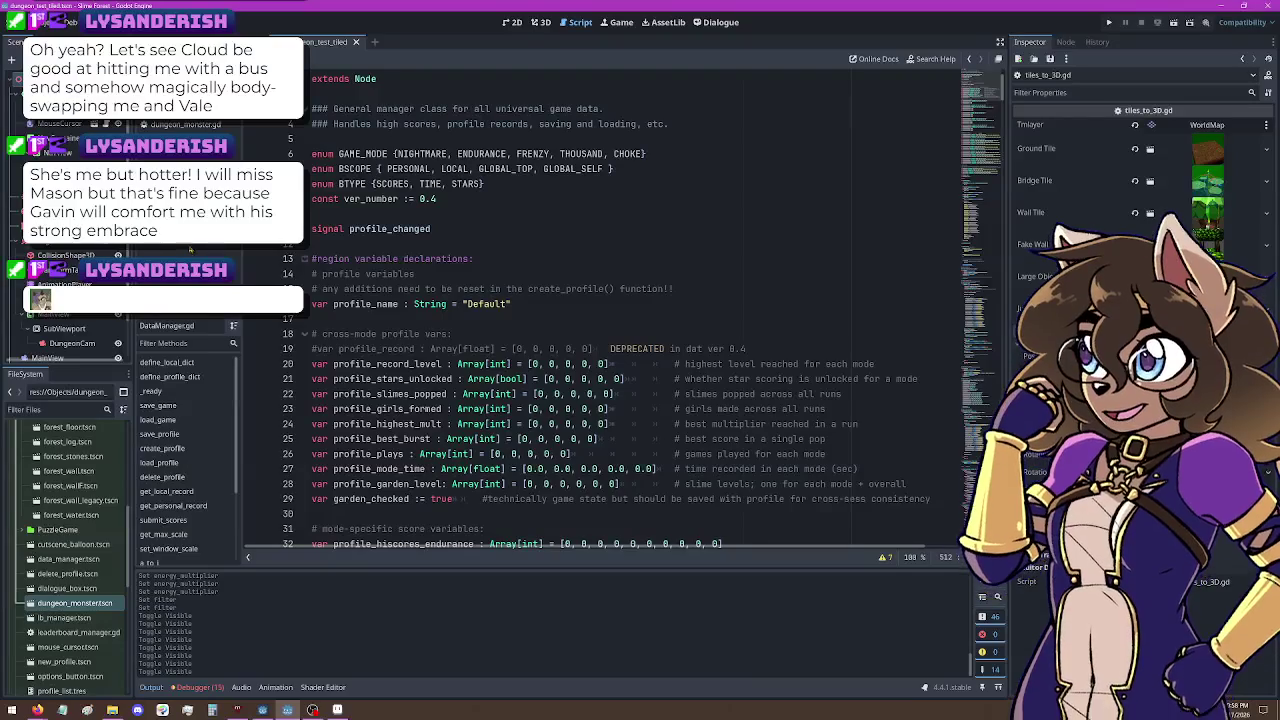
click(190, 125)
key(ctrl+Left)
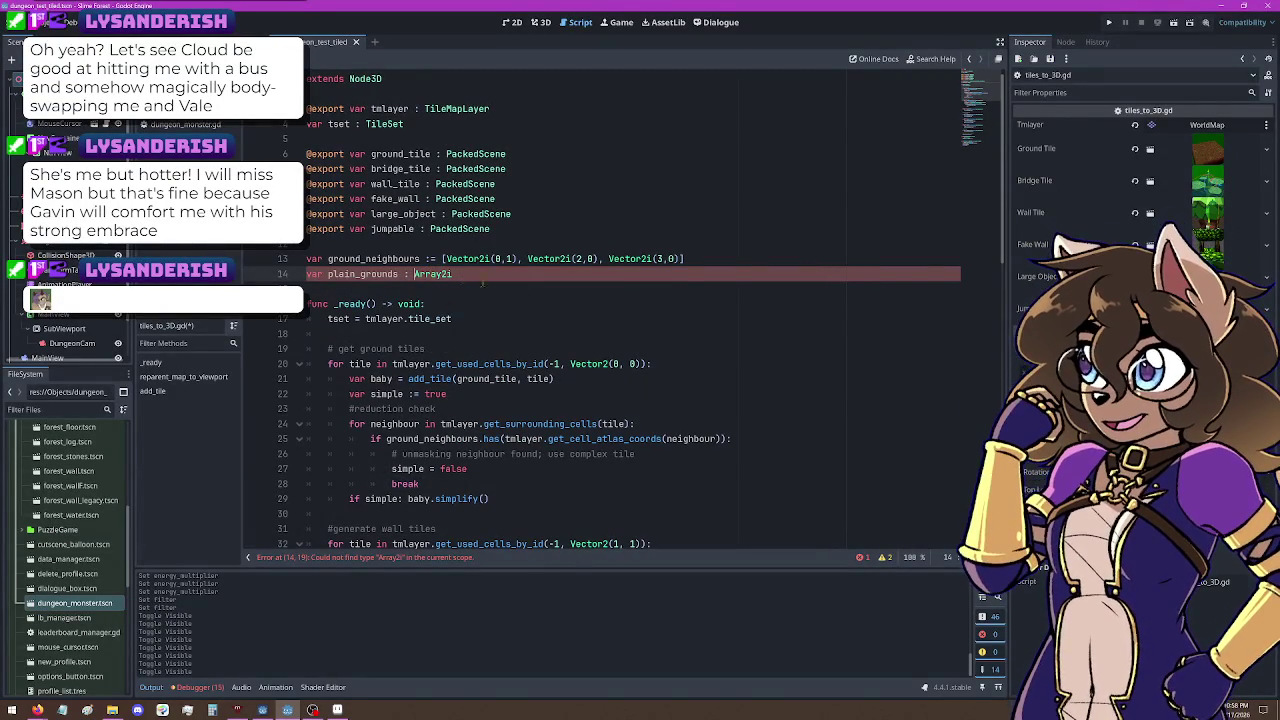
key(ctrl+shift+Right)
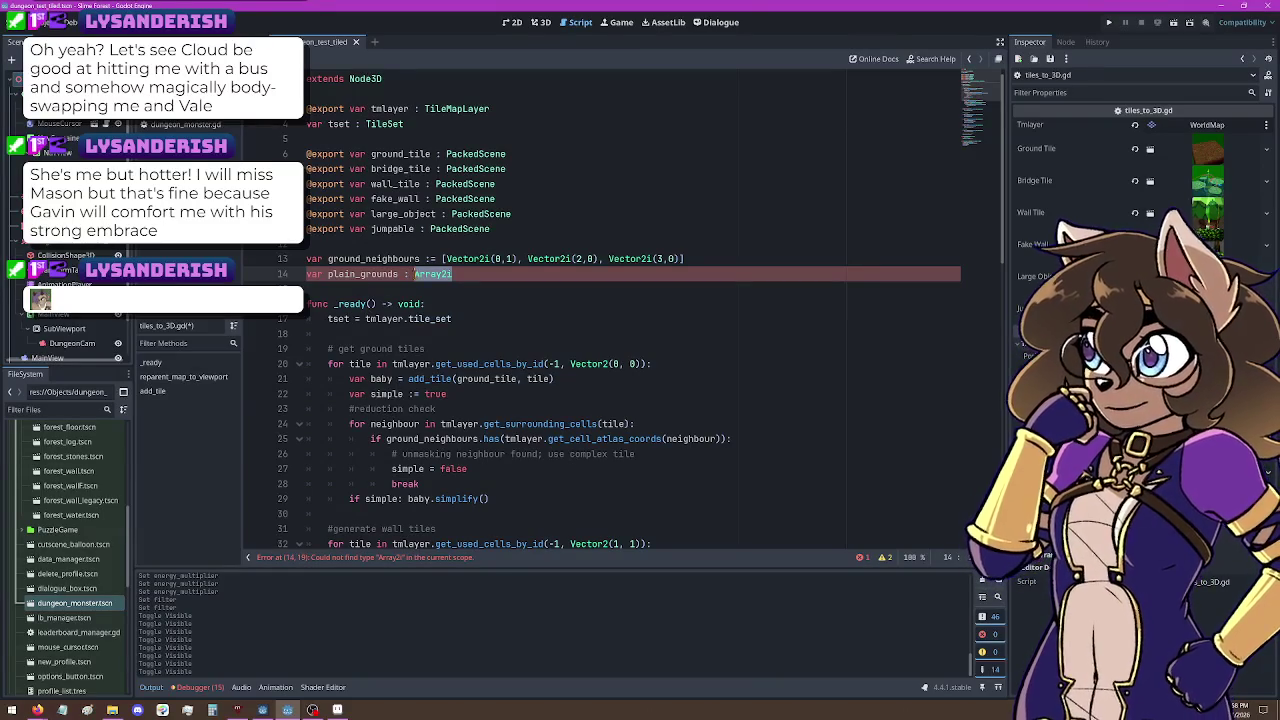
click(479, 279)
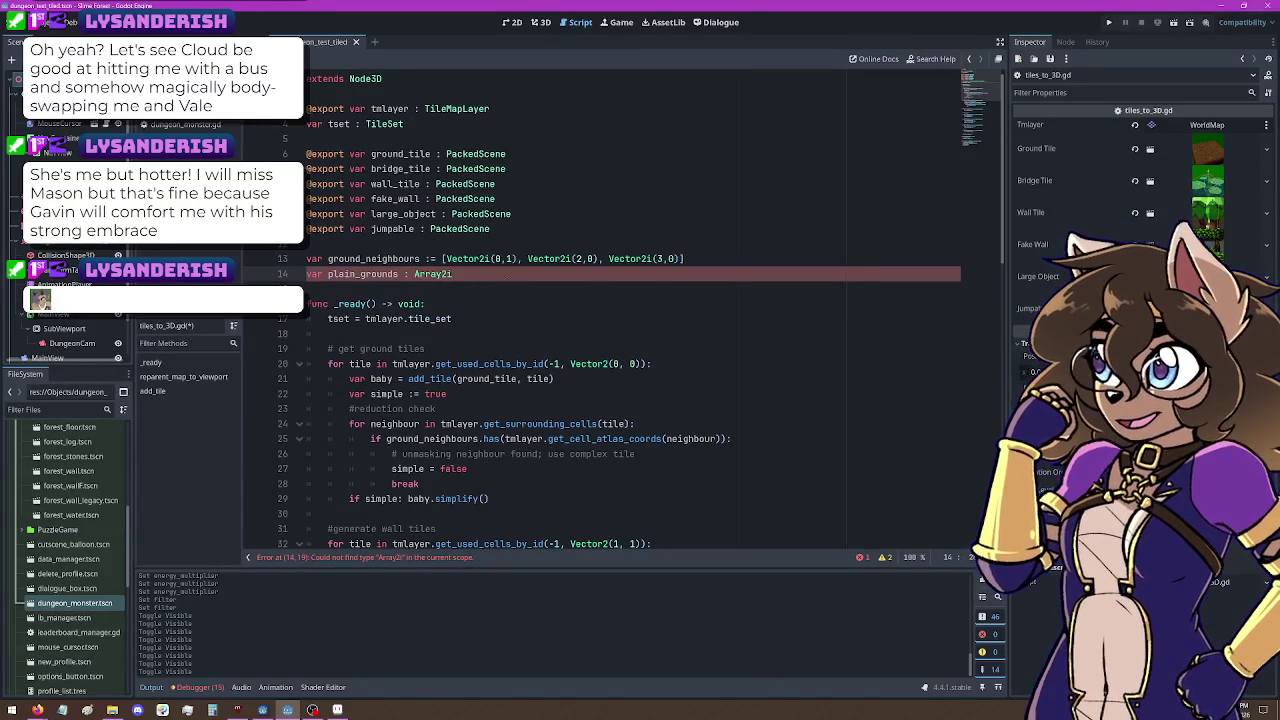
key(BackSpace)
key(BackSpace)
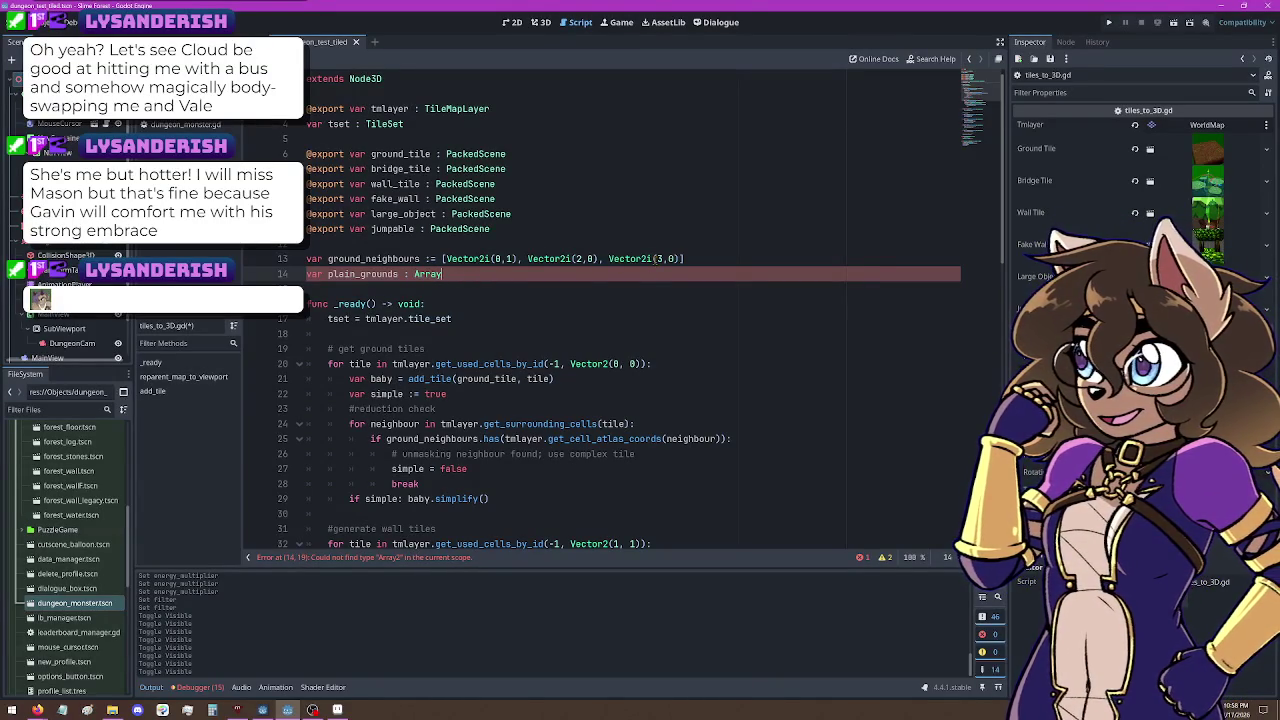
key(BackSpace)
key(BackSpace)
key(BackSpace)
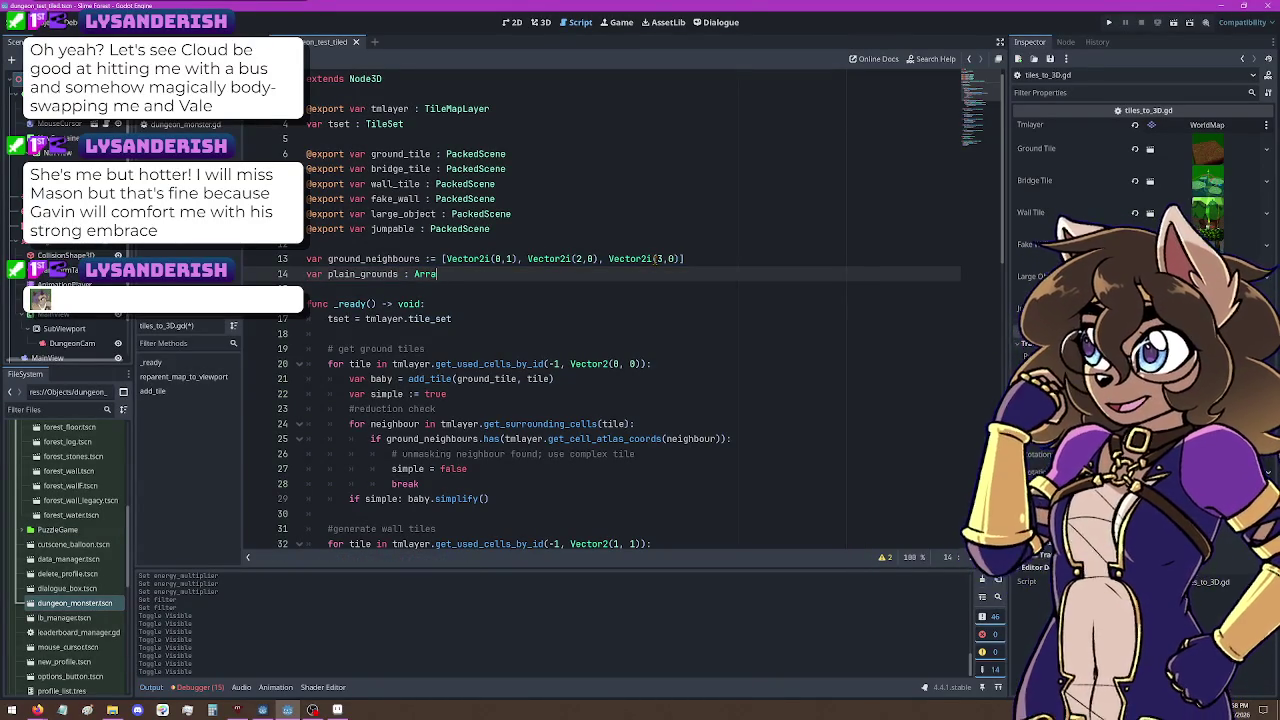
key(BackSpace)
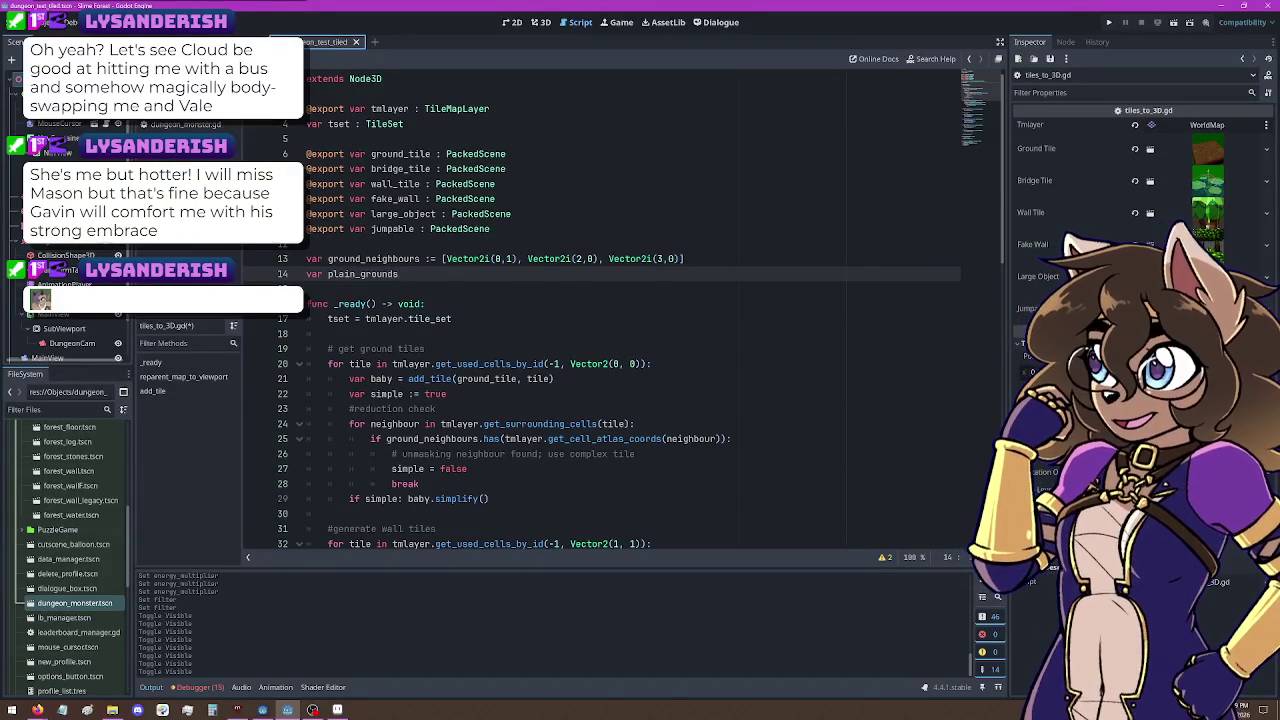
click(165, 245)
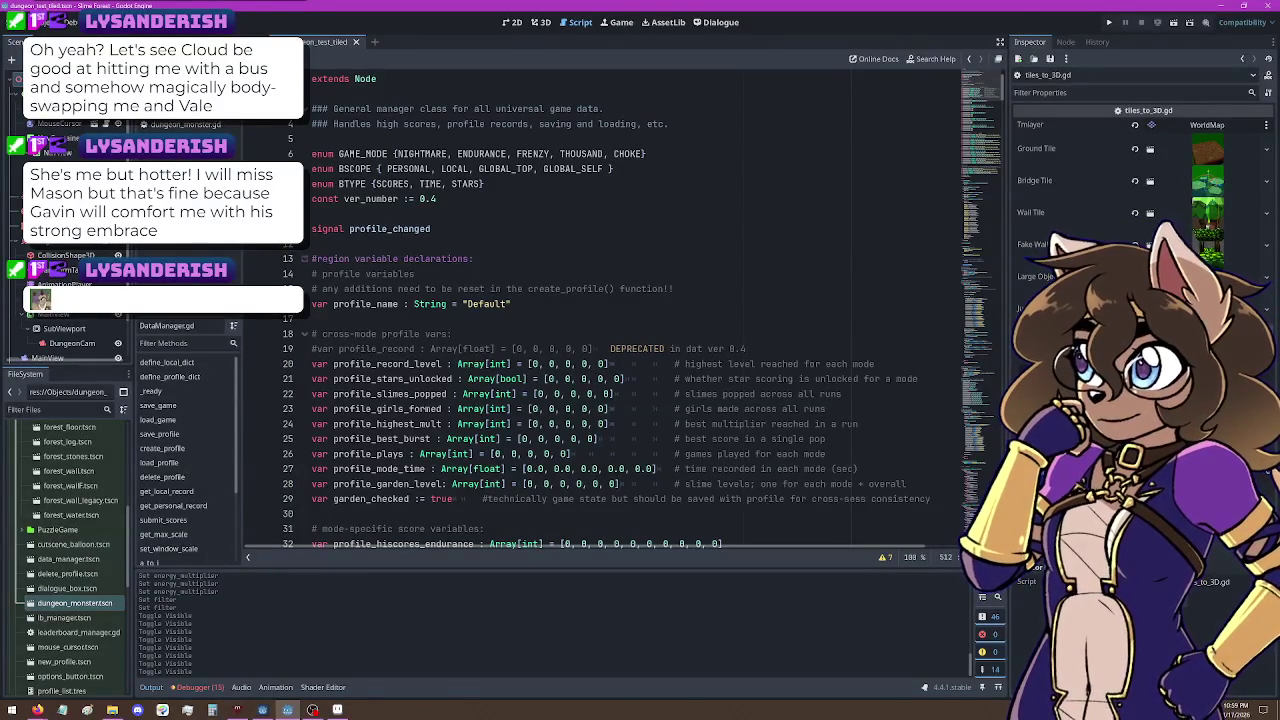
key(alt+Left)
key(alt+Left)
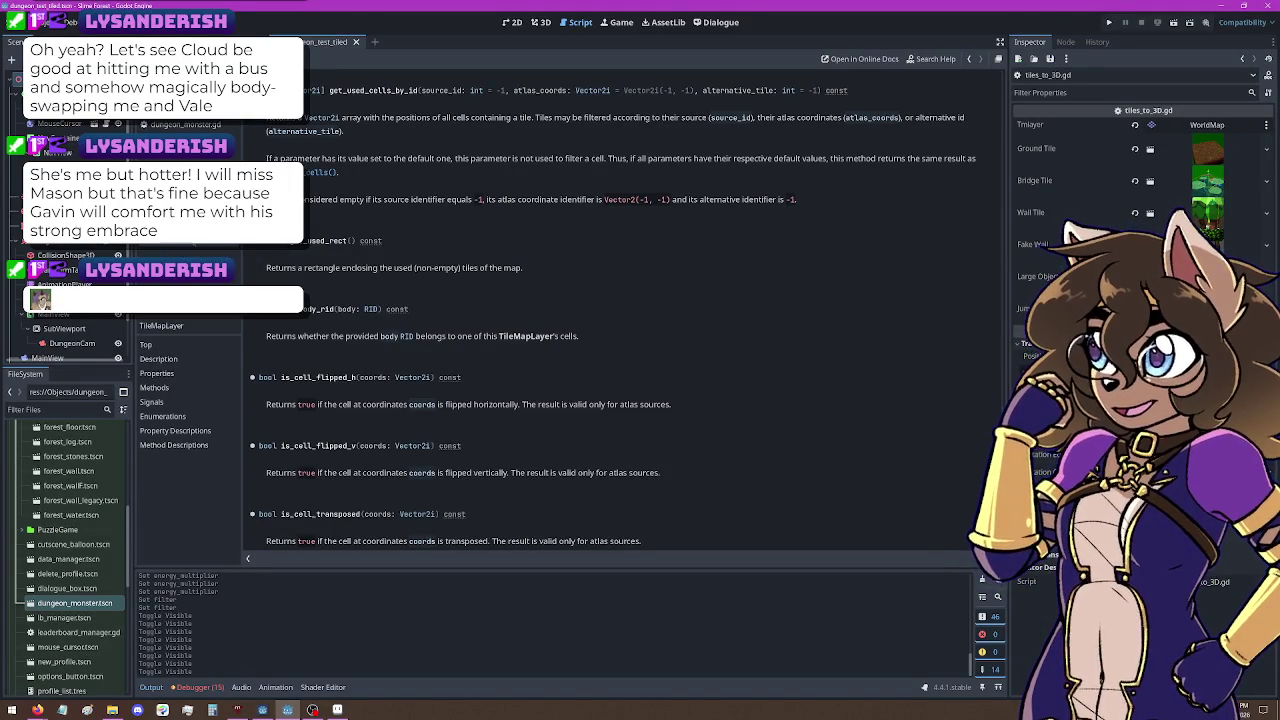
Step: Declare plain_grounds as Array[Vector2i] and begin a 'plain_grounds =' line under the ground-tiles comment
click(160, 243)
text(var plain_grounds)
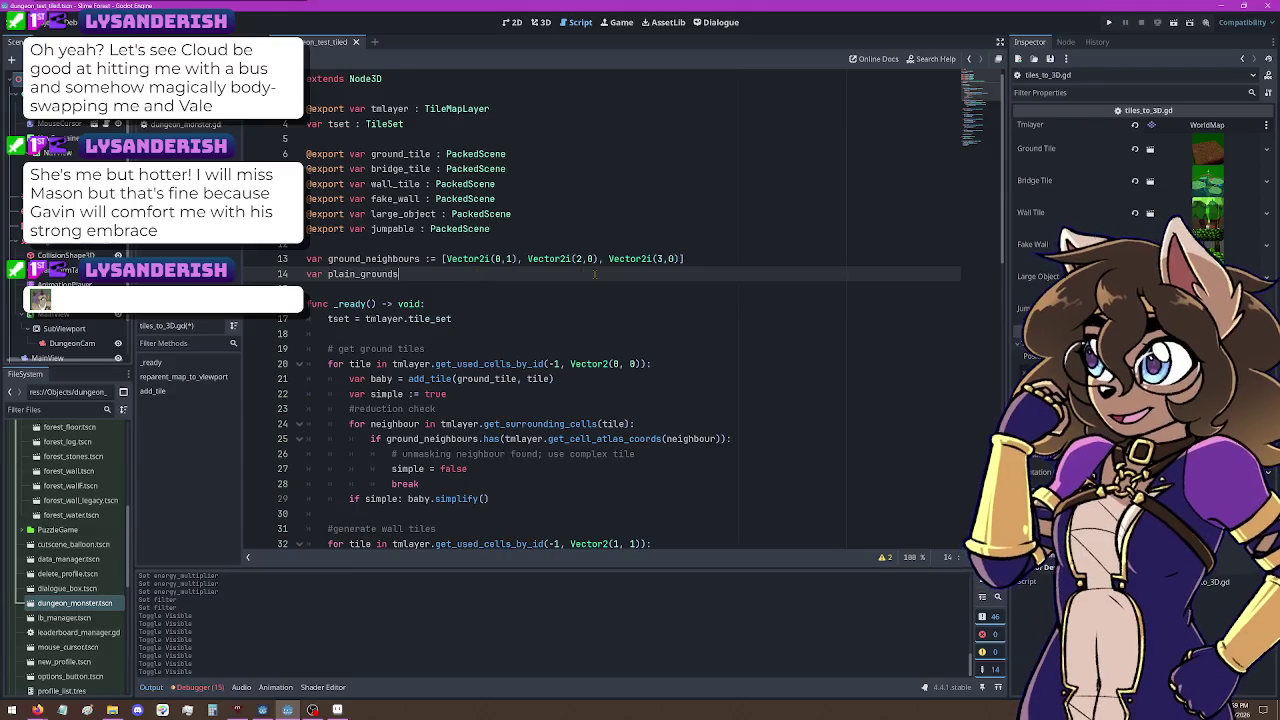
text( : Ar)
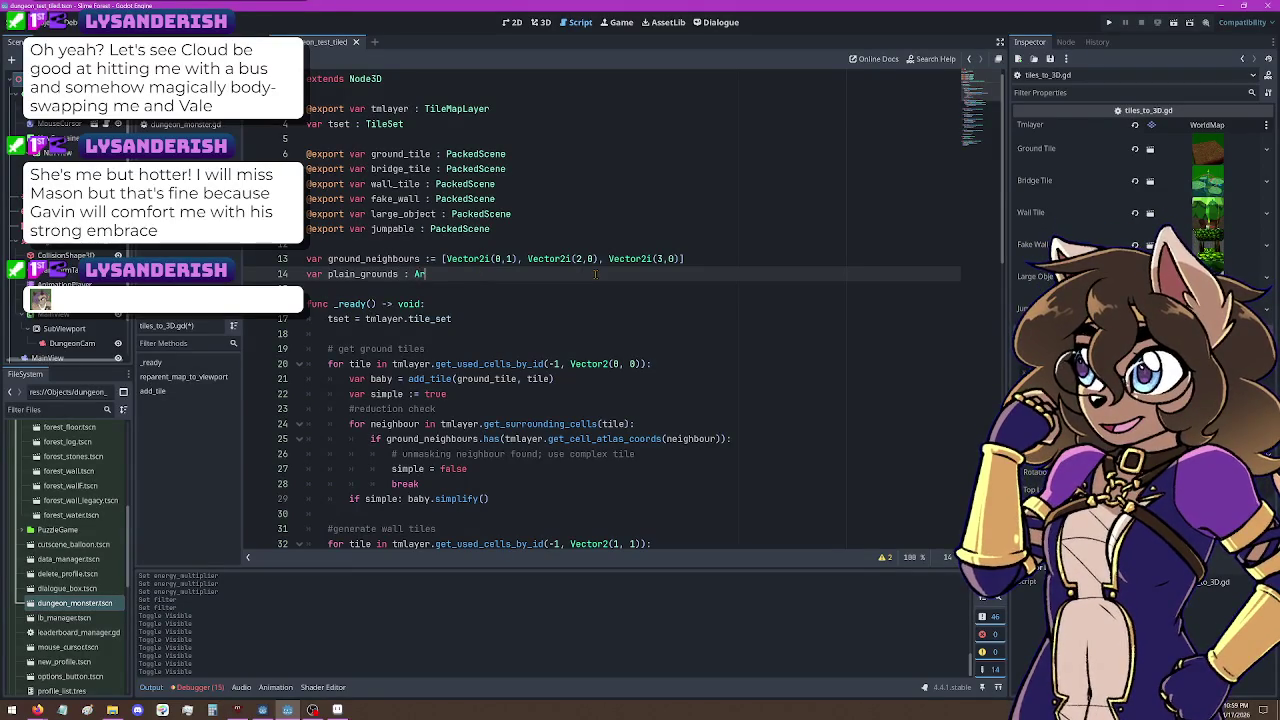
text(ray[Vector2)
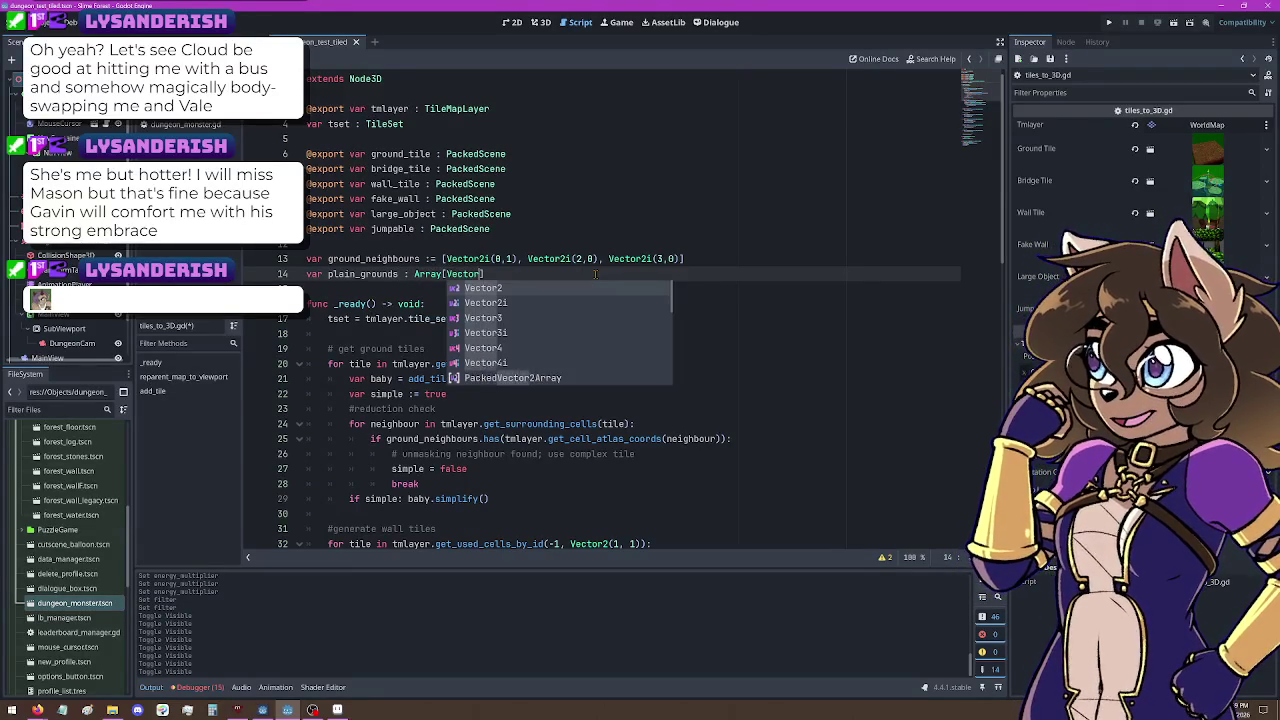
text(i)
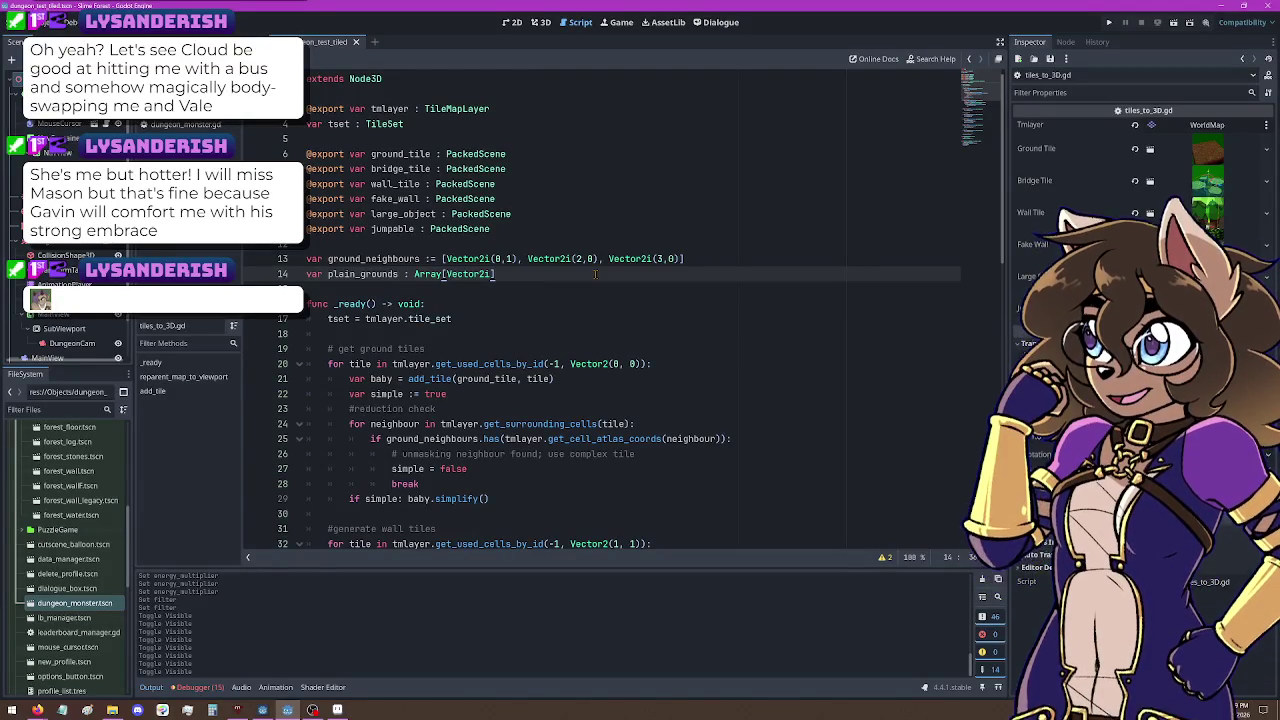
click(416, 484)
click(490, 498)
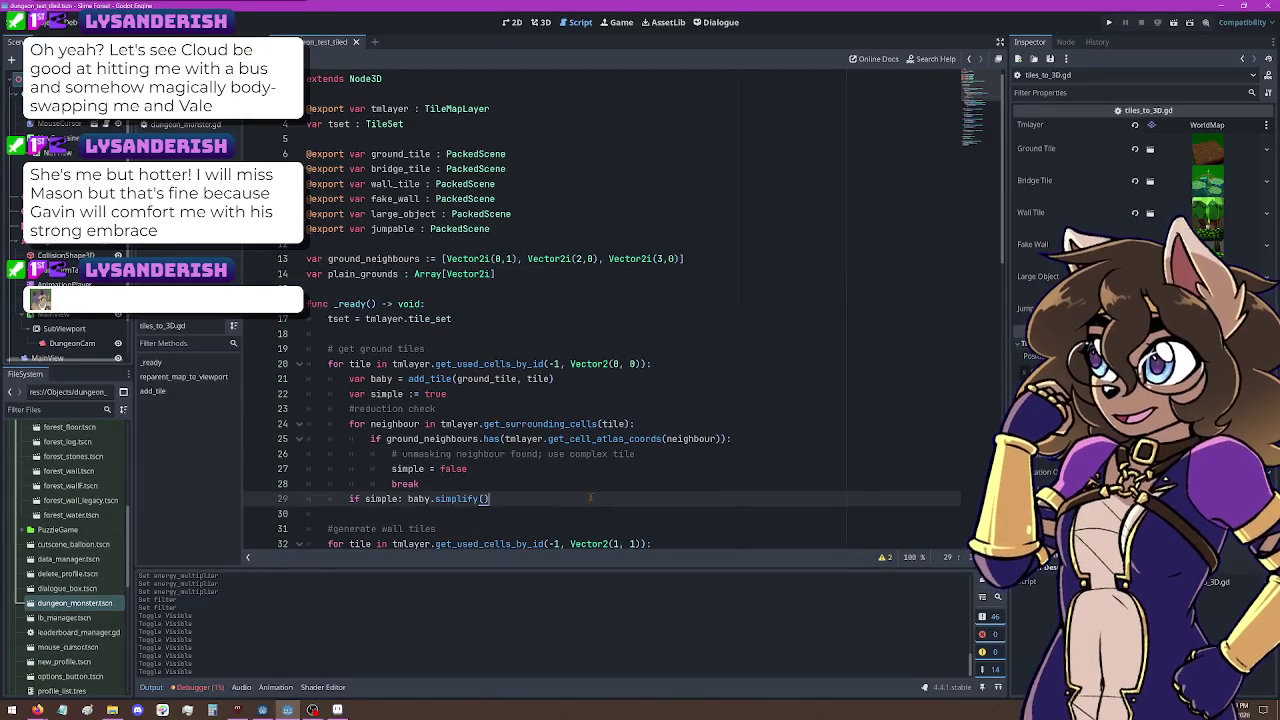
key(Up)
key(Up)
key(Up)
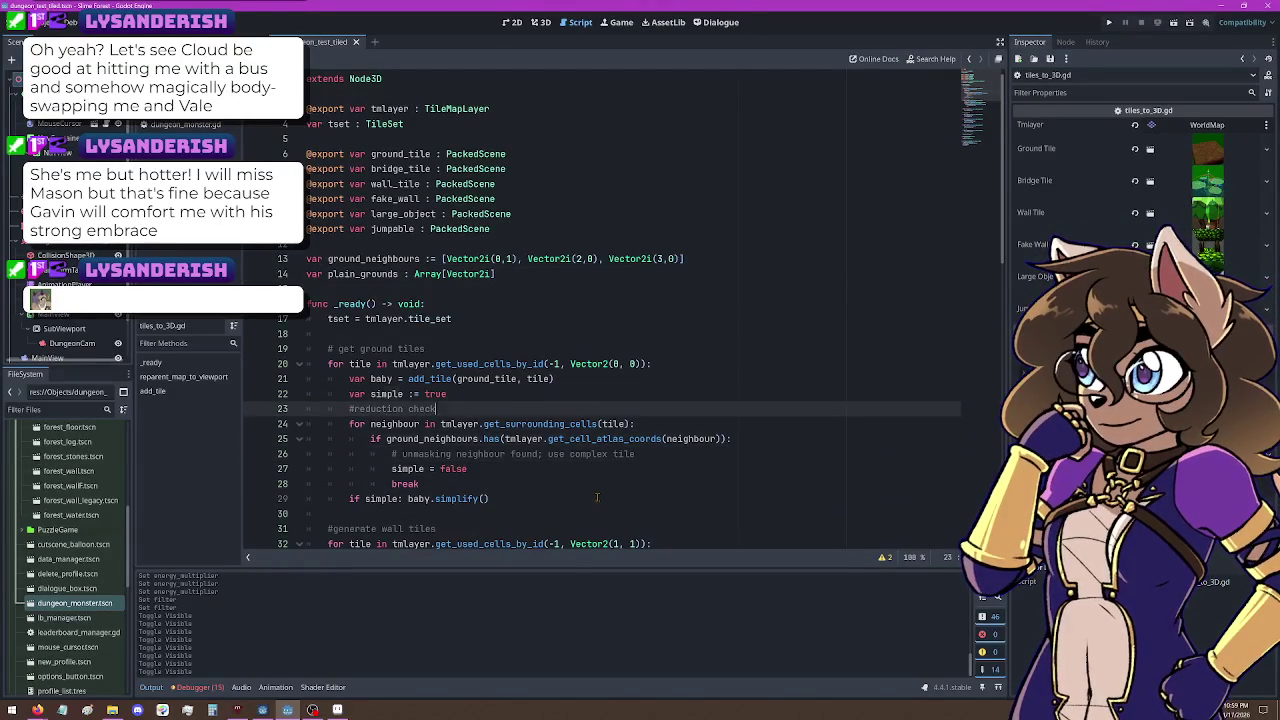
key(Return)
text(plain_grounds =)
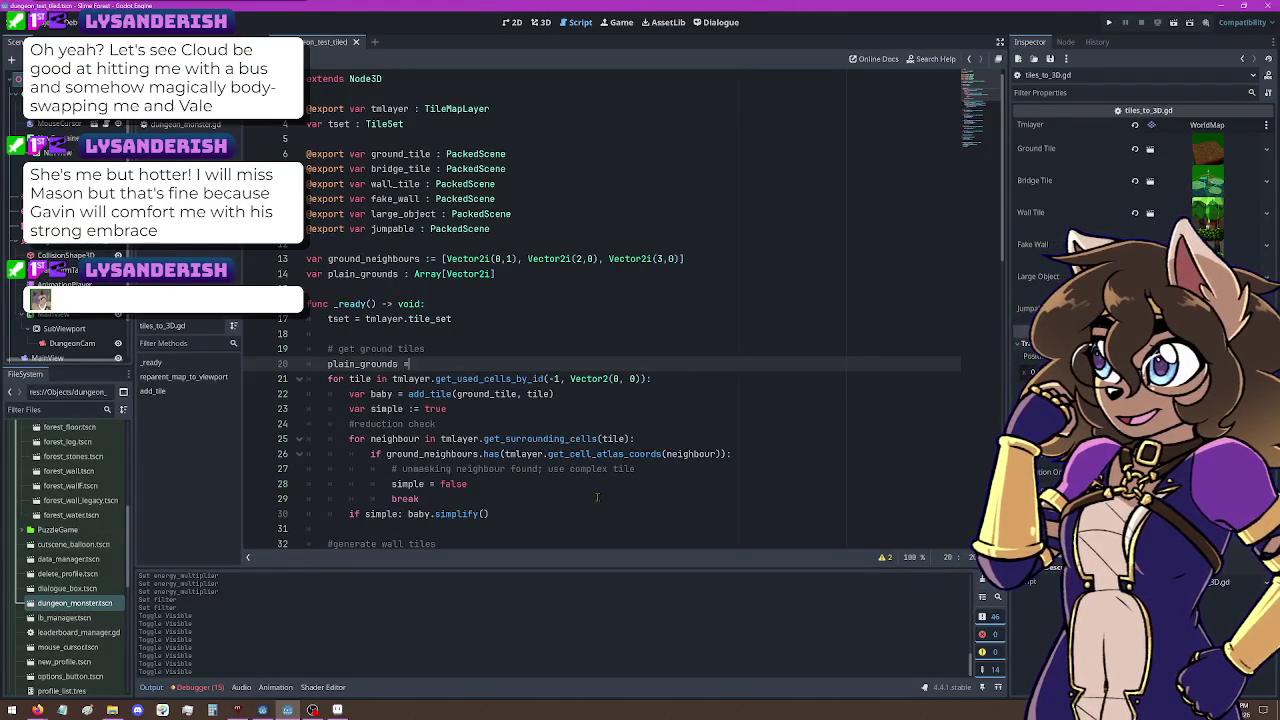
Step: Assign plain_grounds the get_used_cells_by_id call copied from the ground loop
key(Escape)
drag(392, 379, 649, 380)
key(ctrl+c)
click(412, 364)
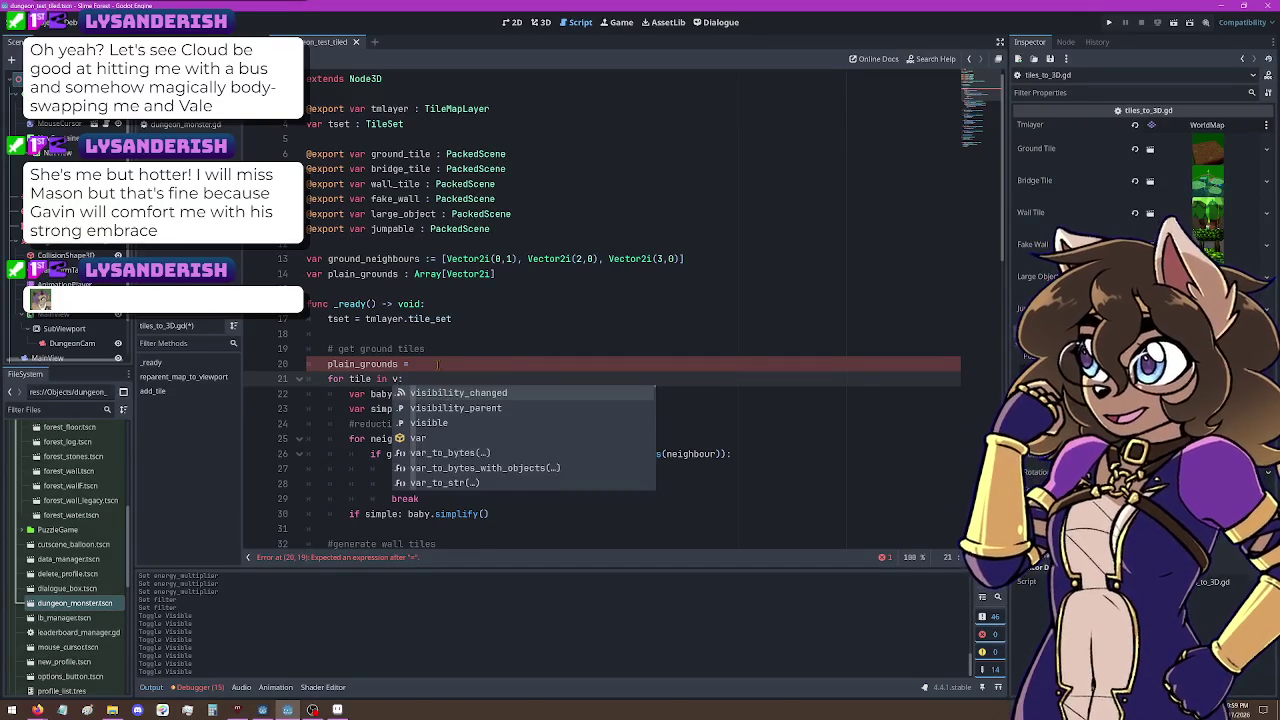
key(ctrl+v)
Step: Make the ground loop iterate over plain_grounds, save the script, and run the project
drag(392, 380, 651, 382)
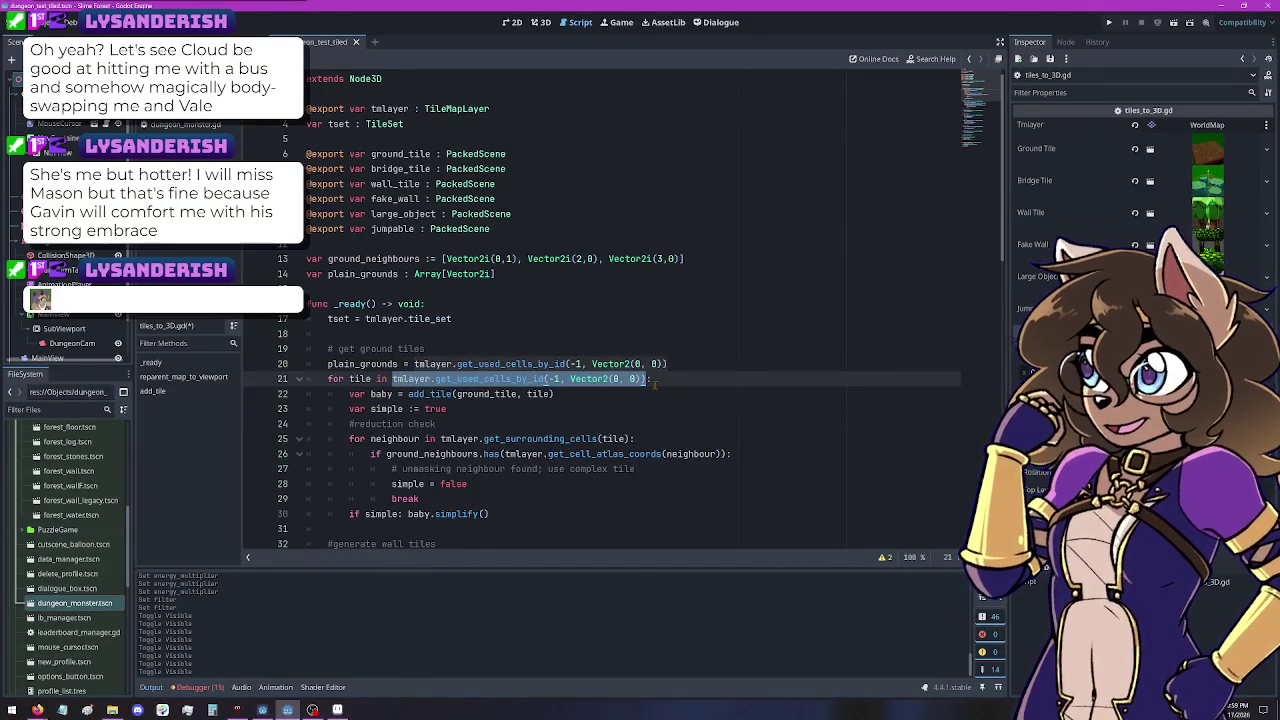
text(plain_grounds:)
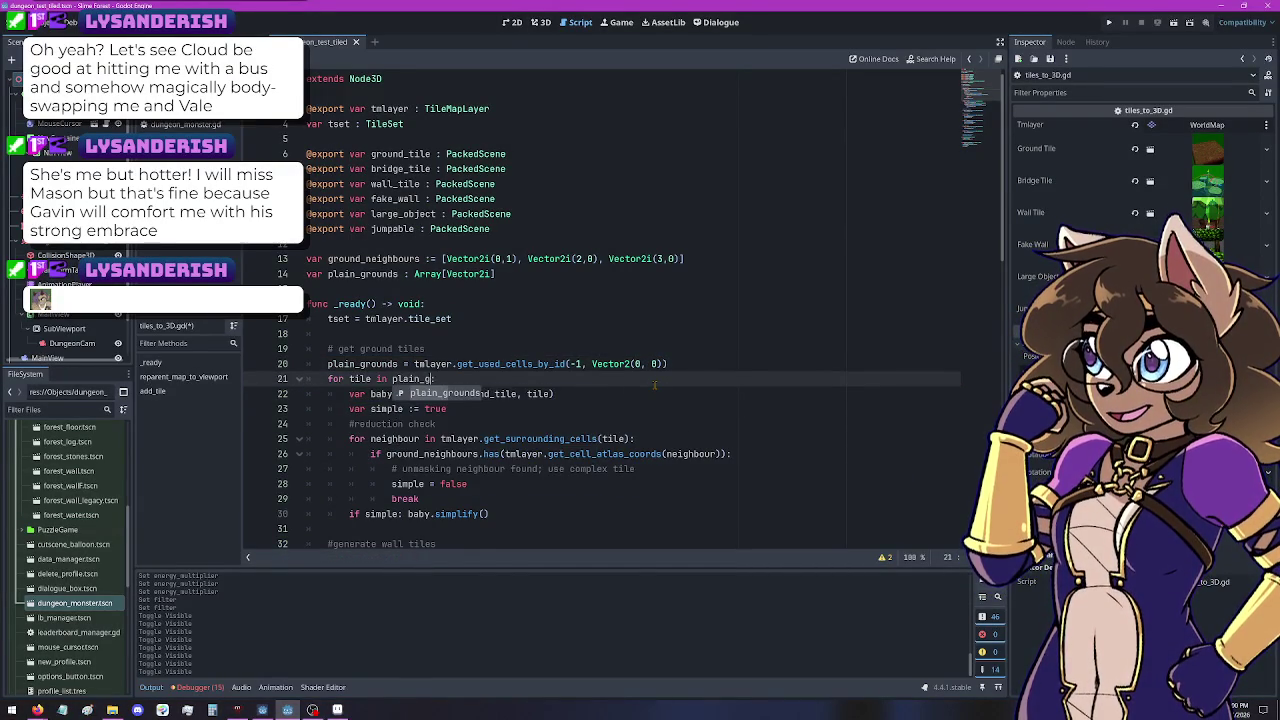
key(ctrl+s)
click(1173, 22)
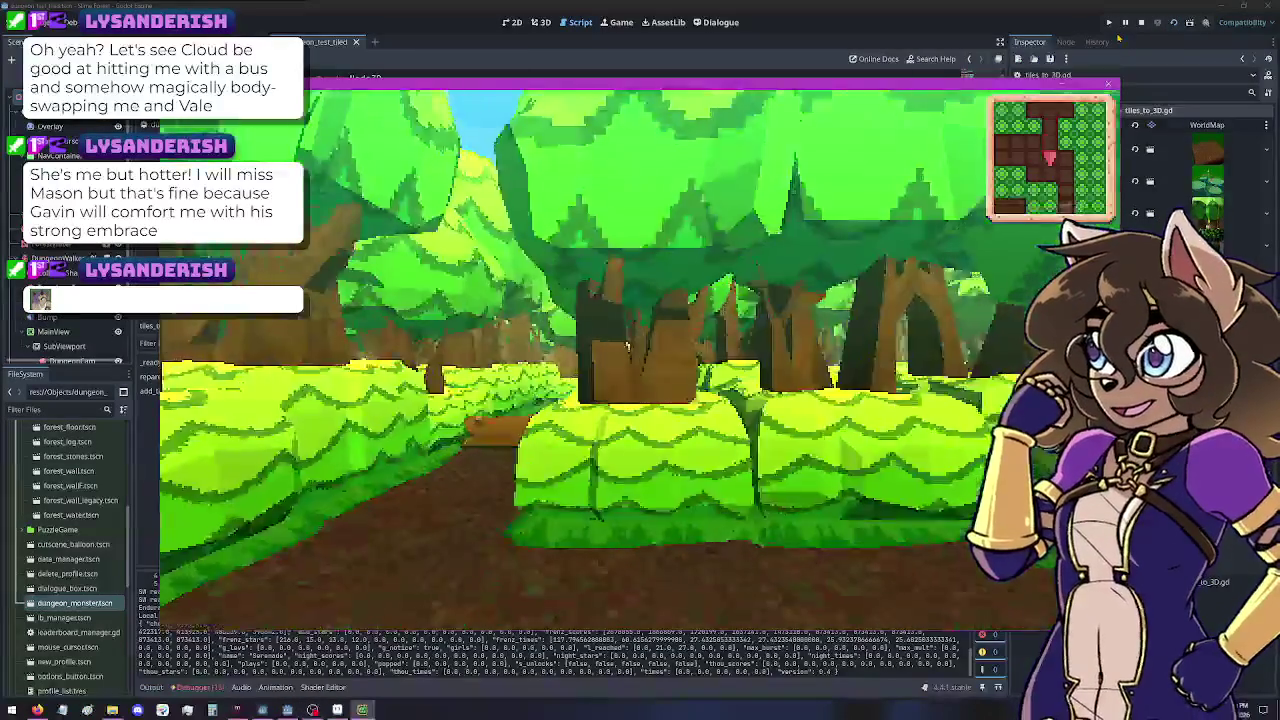
Step: Walk left and forward through the forest level toward the river, then close the game
key(Left)
key(Left)
key(Left)
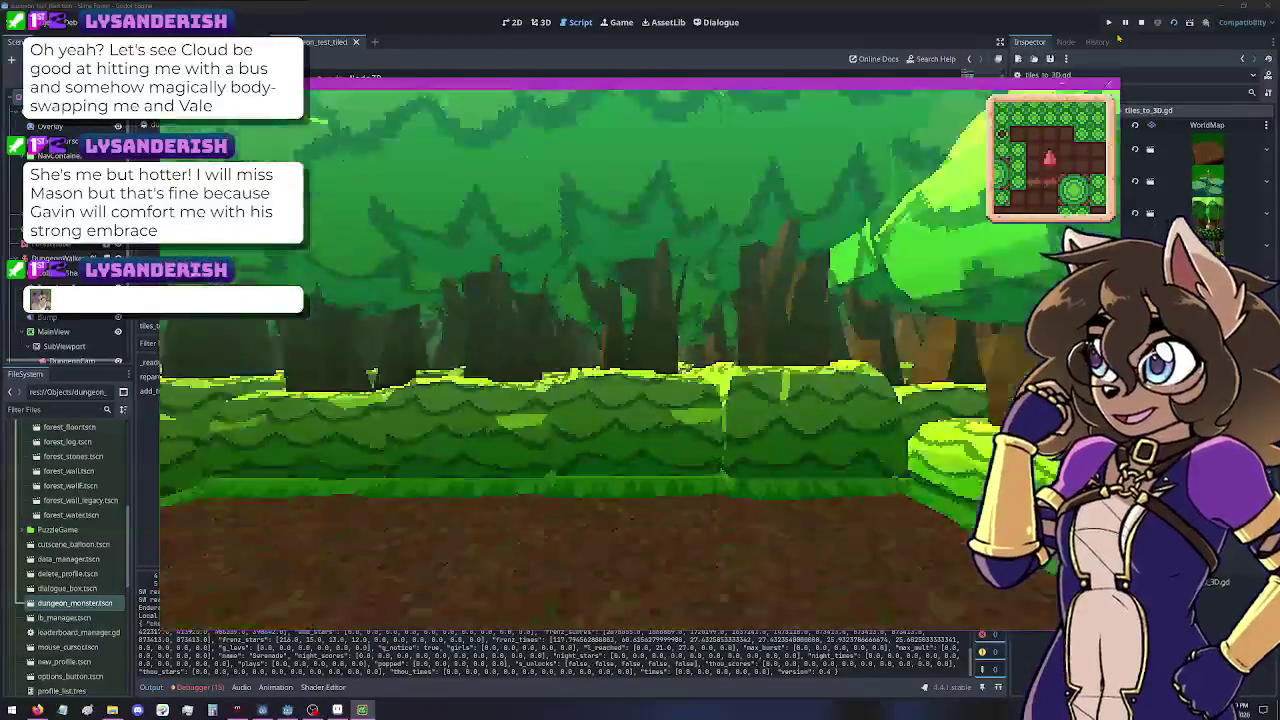
key(Left)
key(Left)
key(Up)
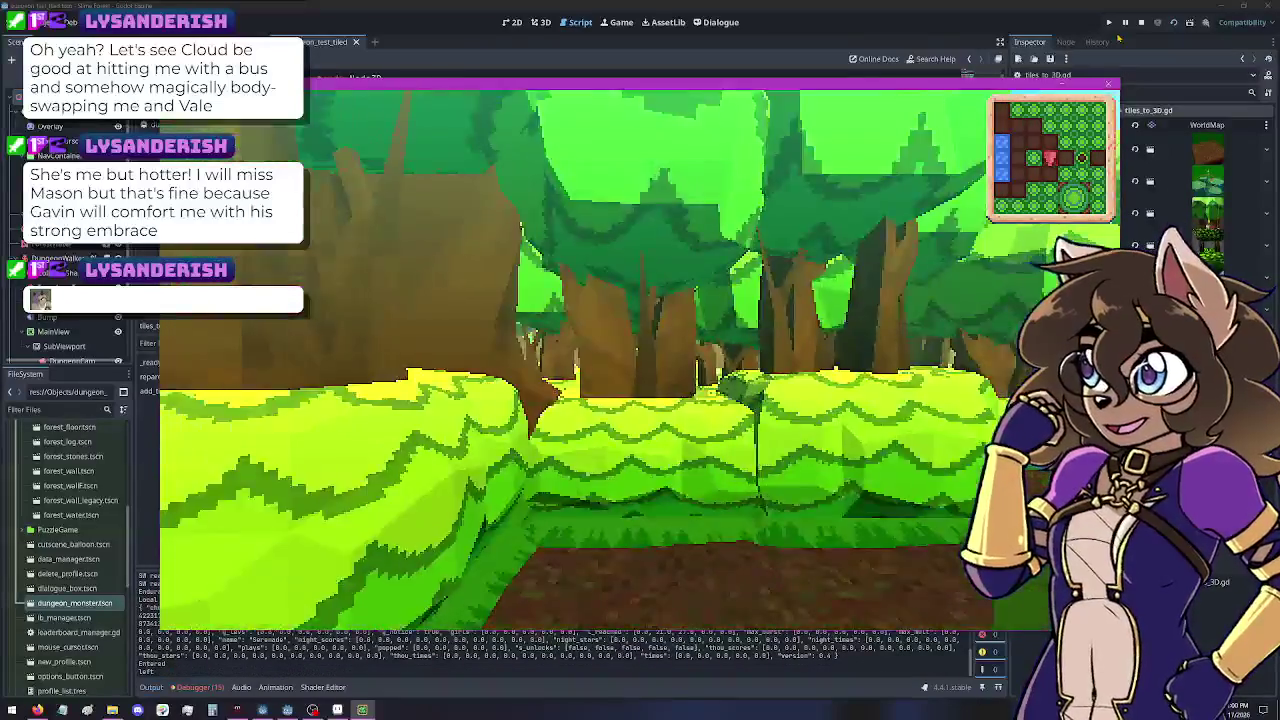
key(Left)
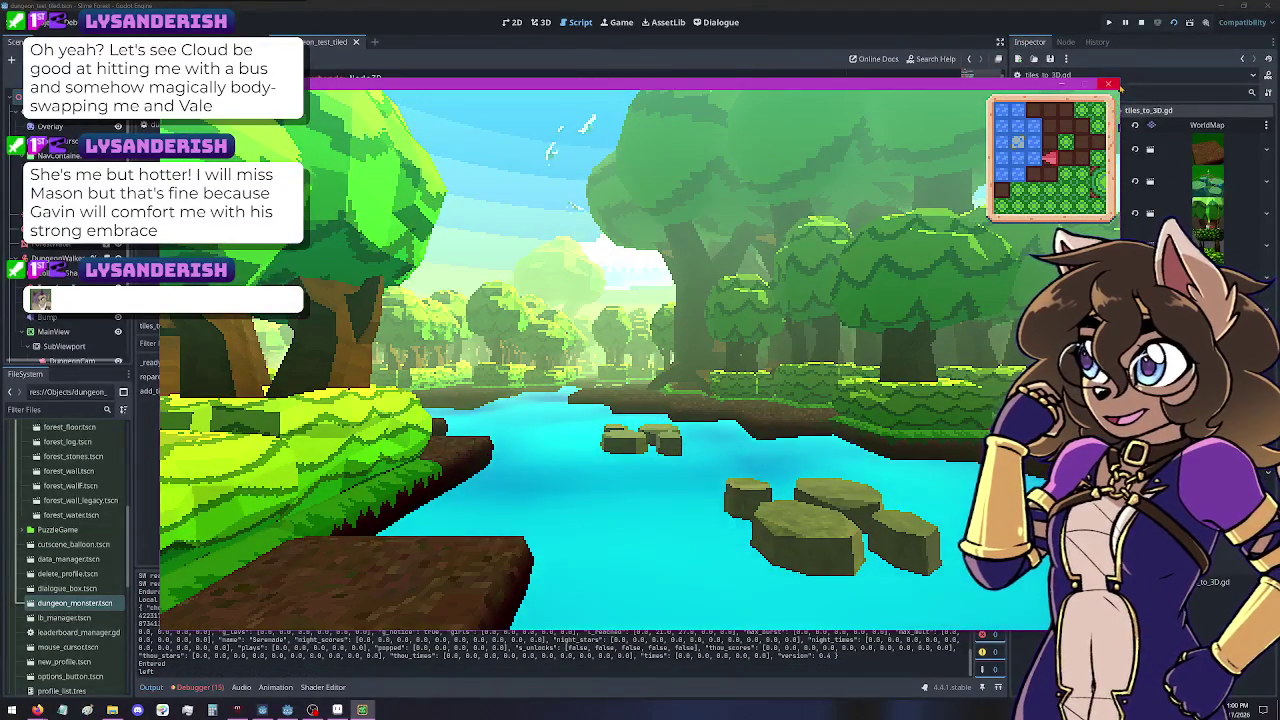
click(1108, 84)
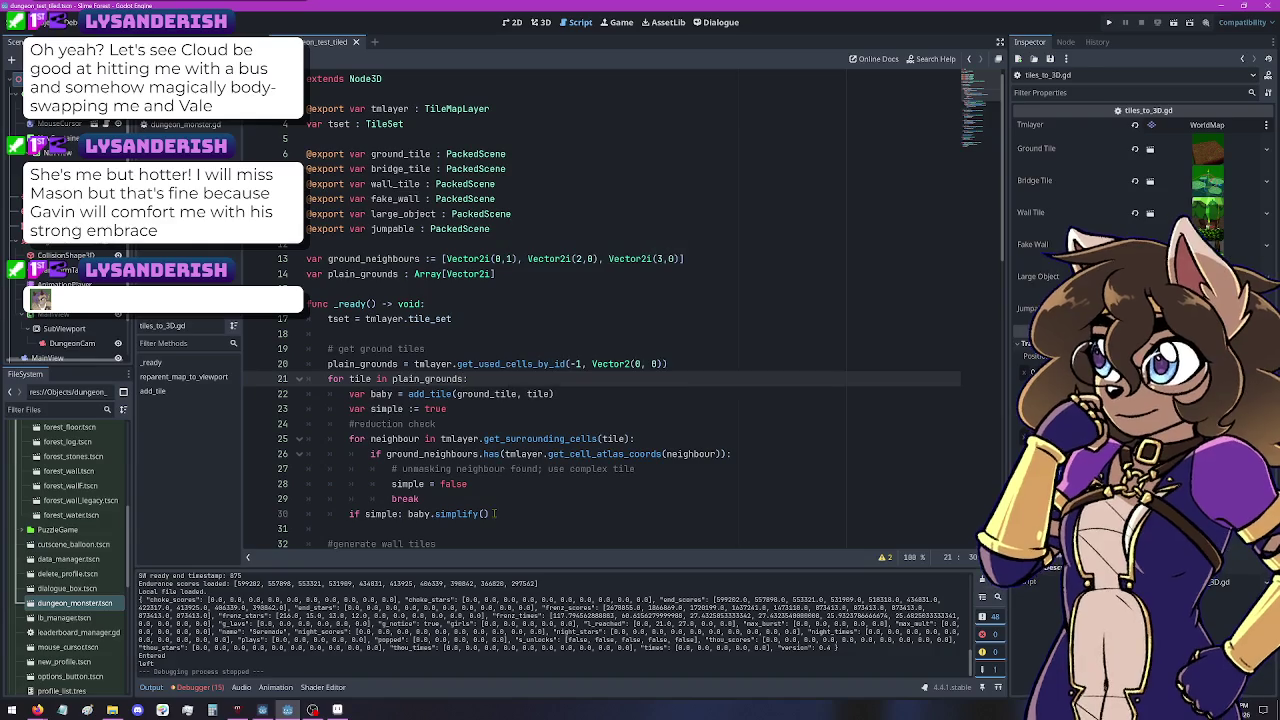
Step: Fold the ground, wall, fake wall, jumpables, large objects and bridge tile loops
click(461, 454)
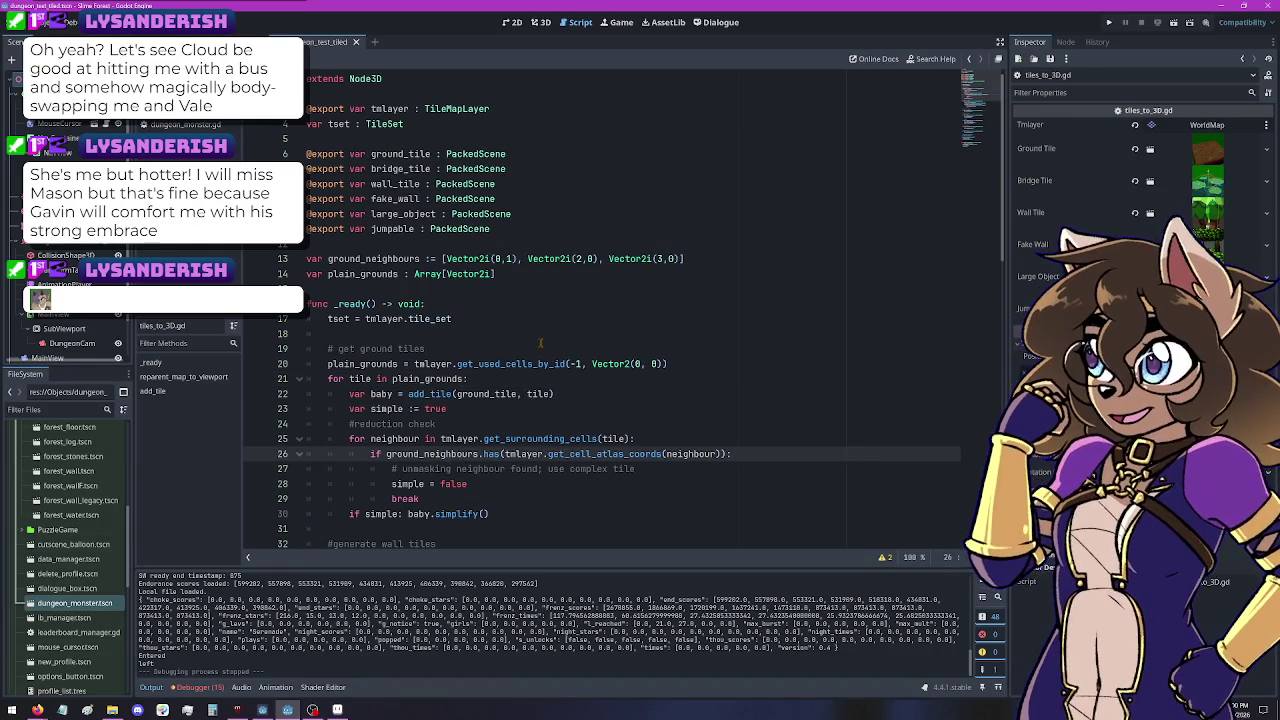
scroll(540, 343, down, 2)
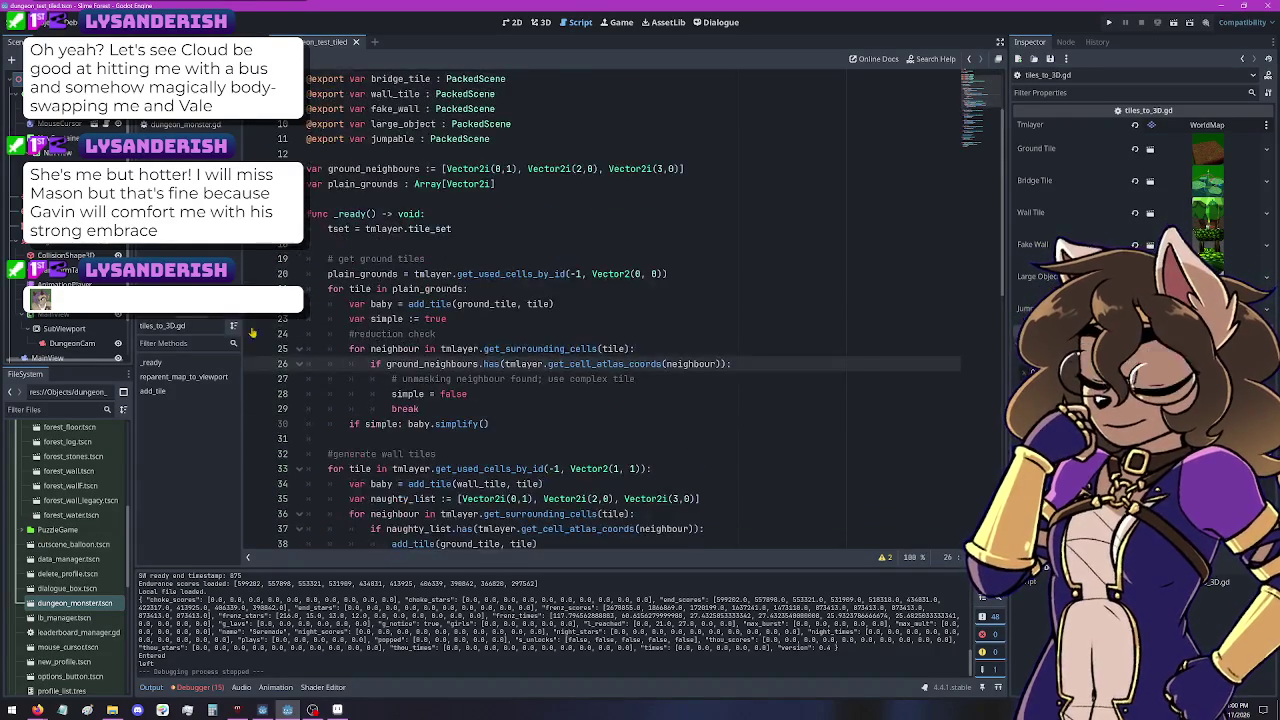
click(298, 288)
click(298, 333)
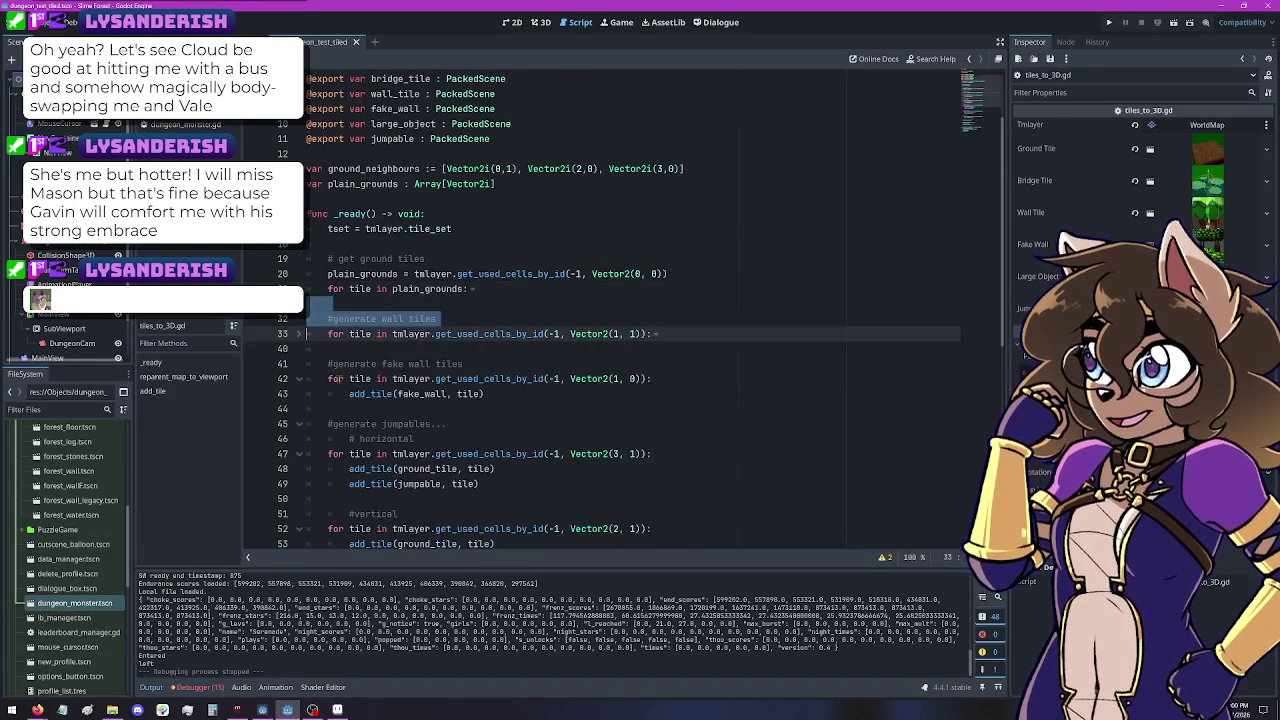
click(298, 378)
click(298, 393)
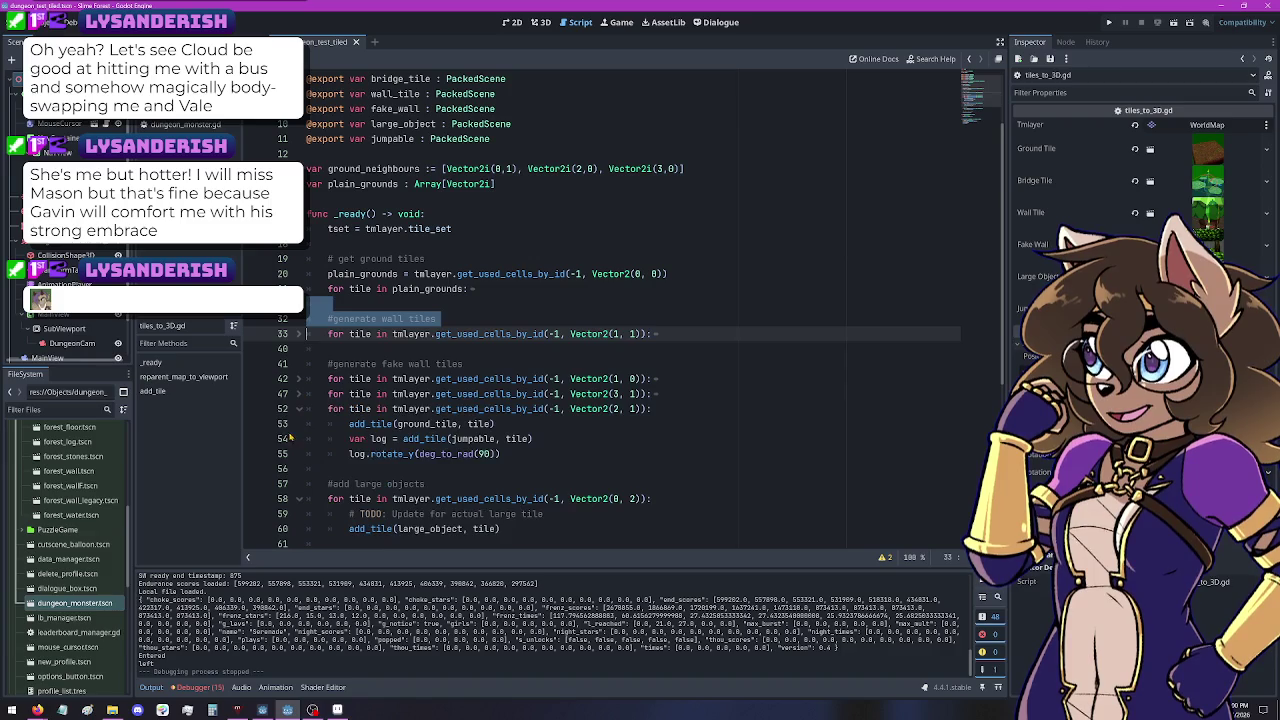
key(shift+Down)
key(shift+Down)
key(shift+Down)
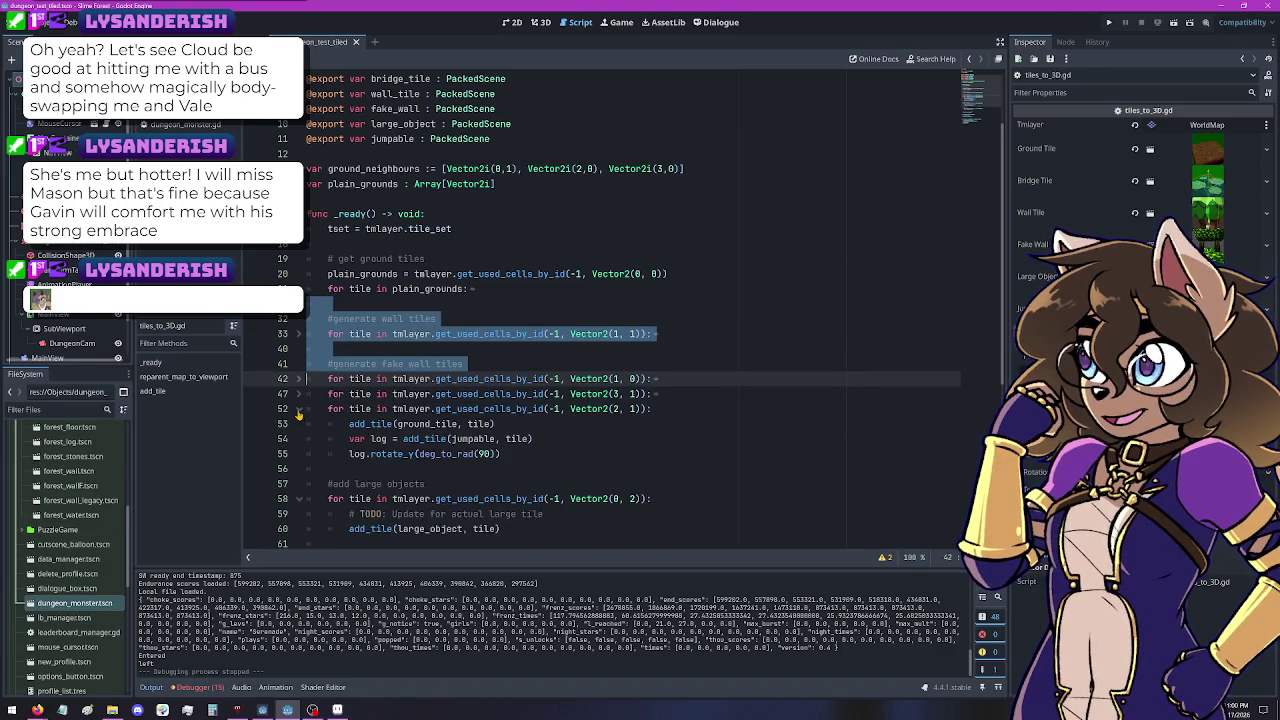
click(298, 409)
click(298, 454)
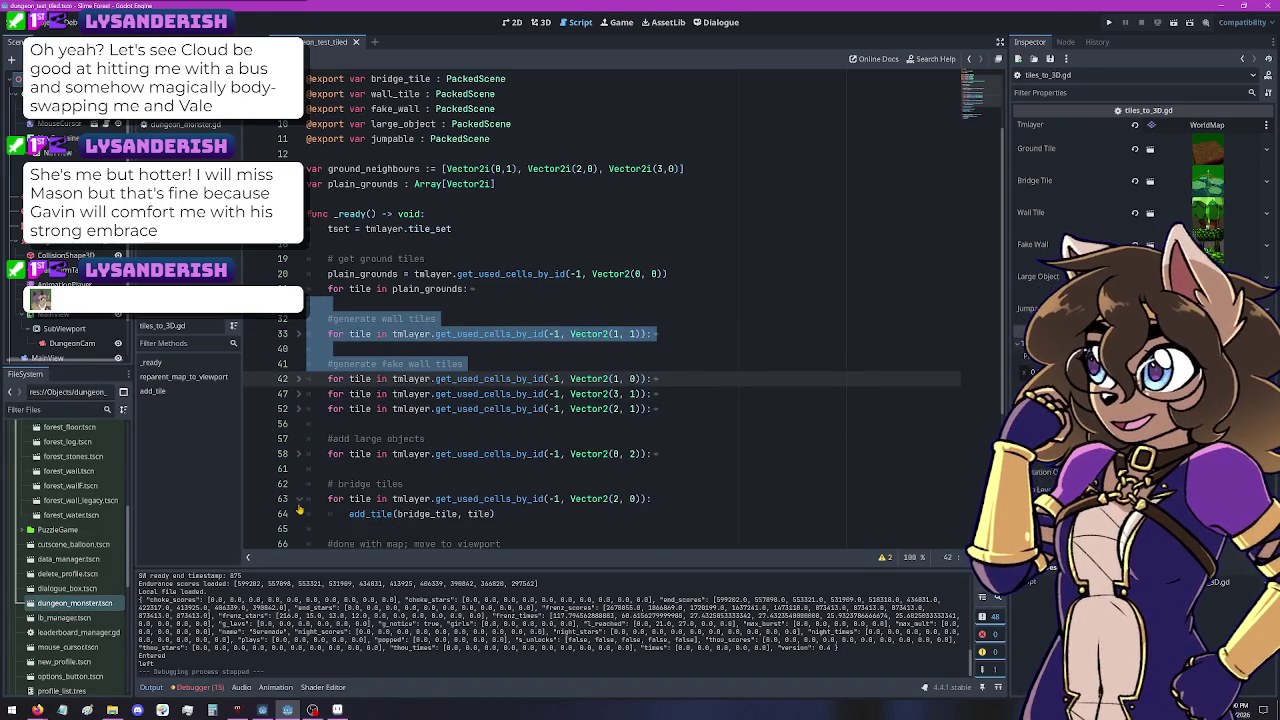
click(298, 500)
scroll(300, 505, down, 2)
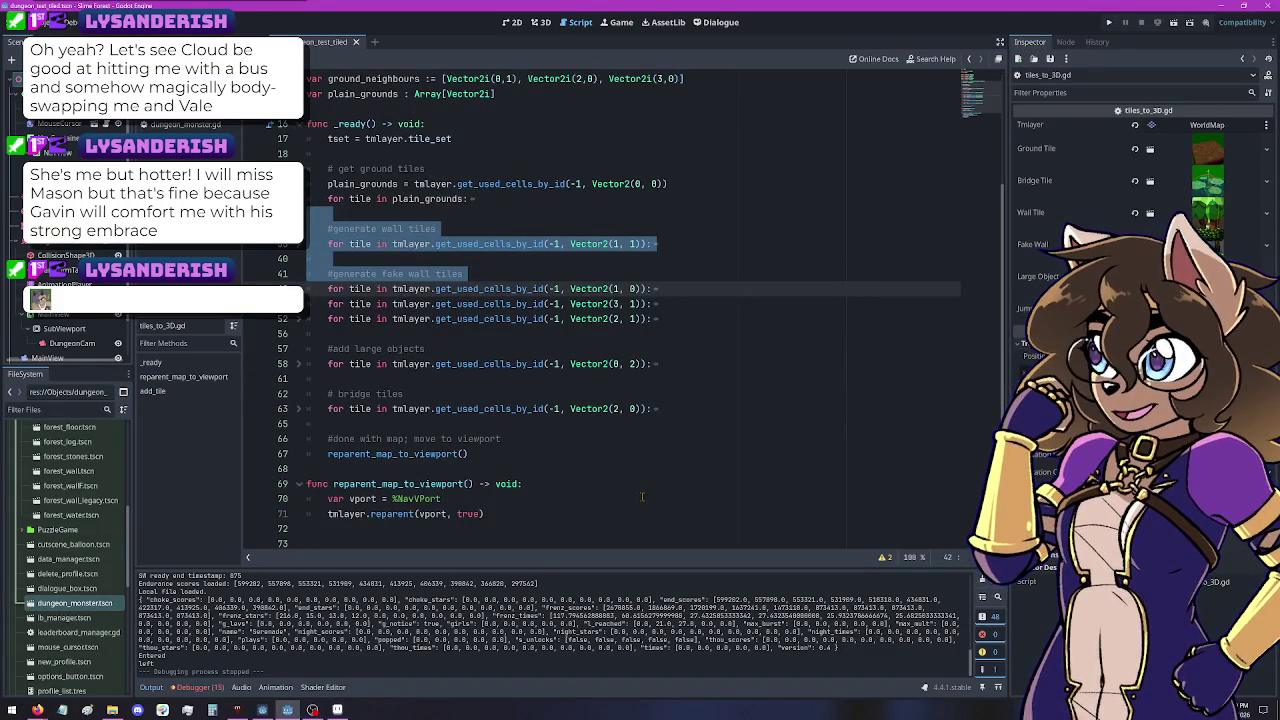
Step: Open the TileMapLayer help page for get_used_cells_by_id
click(549, 456)
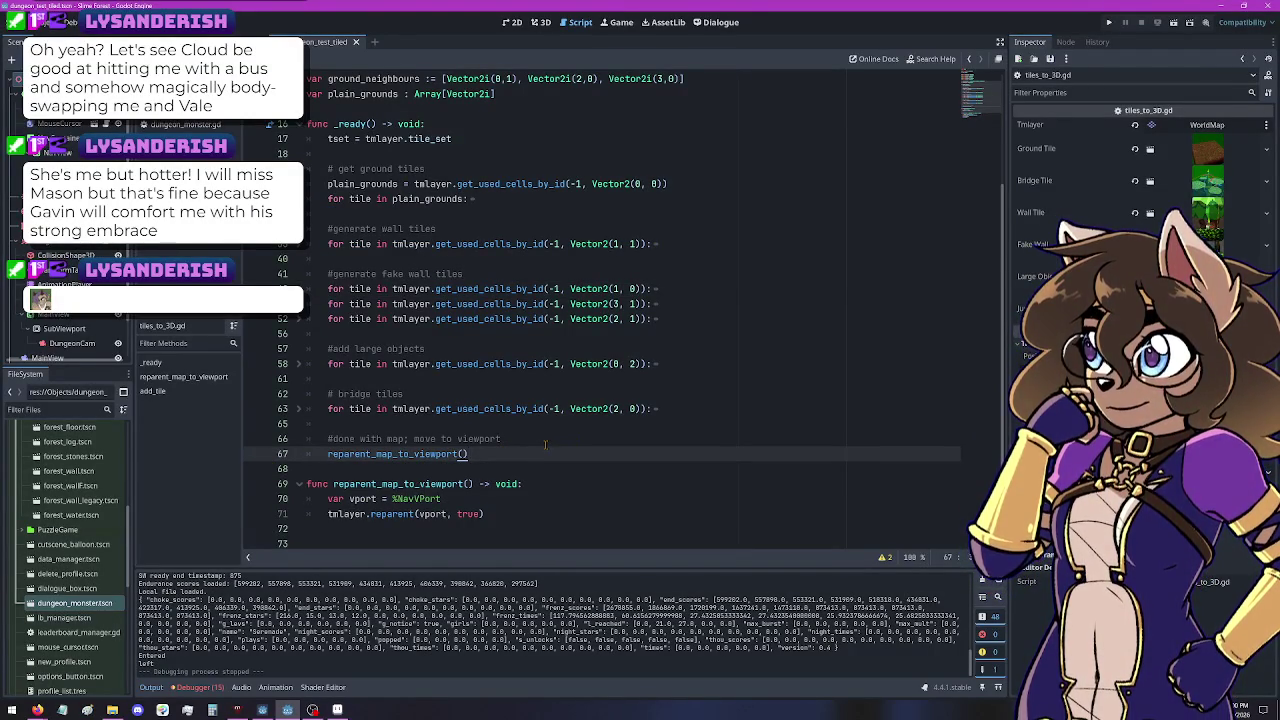
click(300, 470)
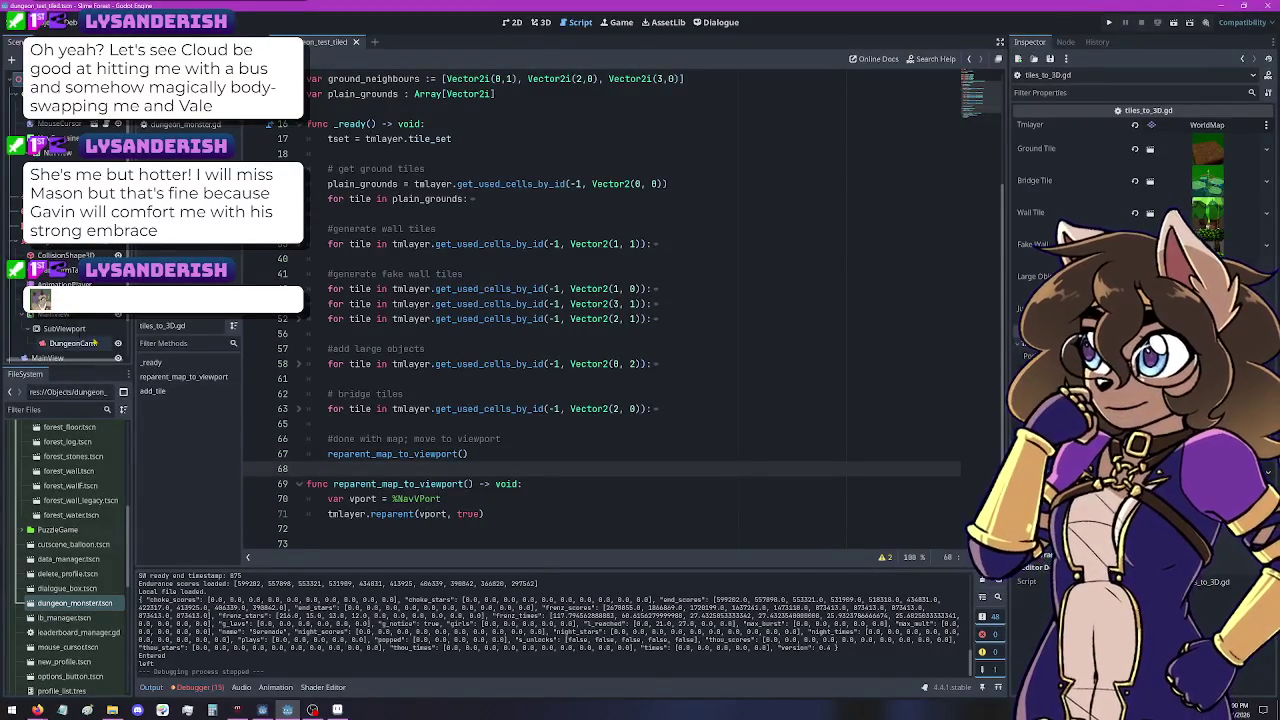
ctrl+click(497, 408)
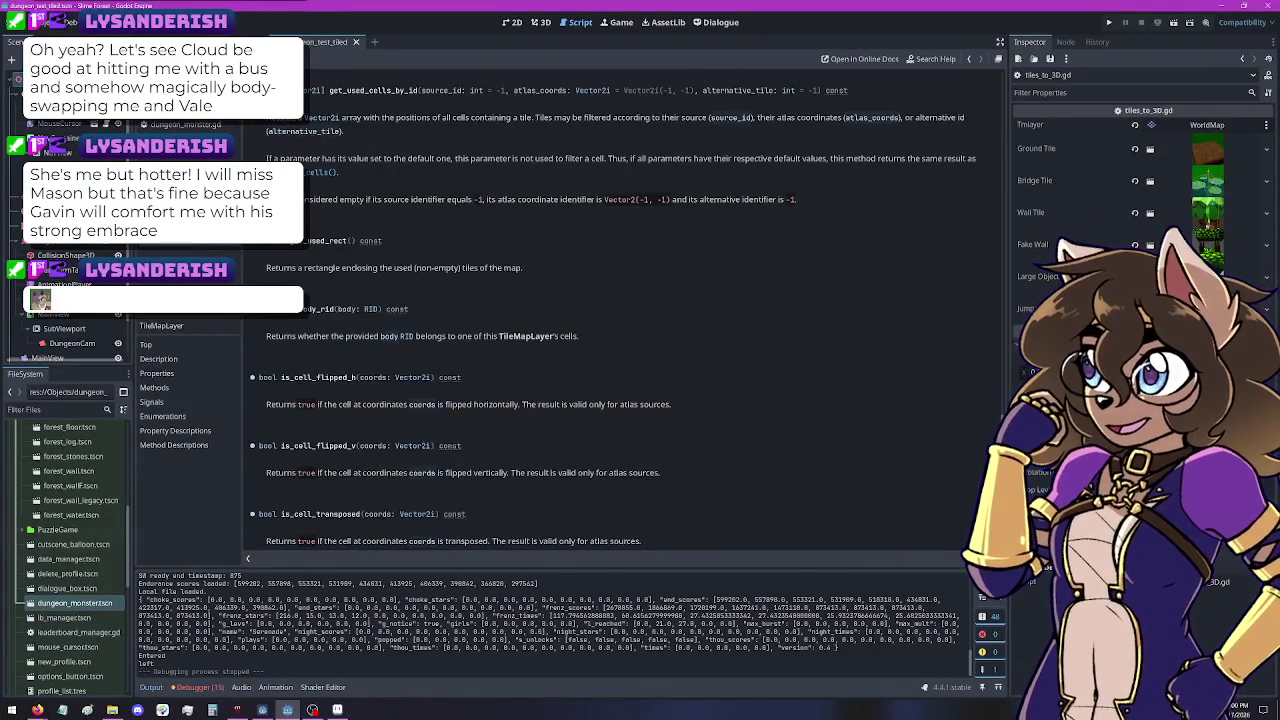
drag(1006, 436, 1003, 92)
scroll(524, 195, down, 3)
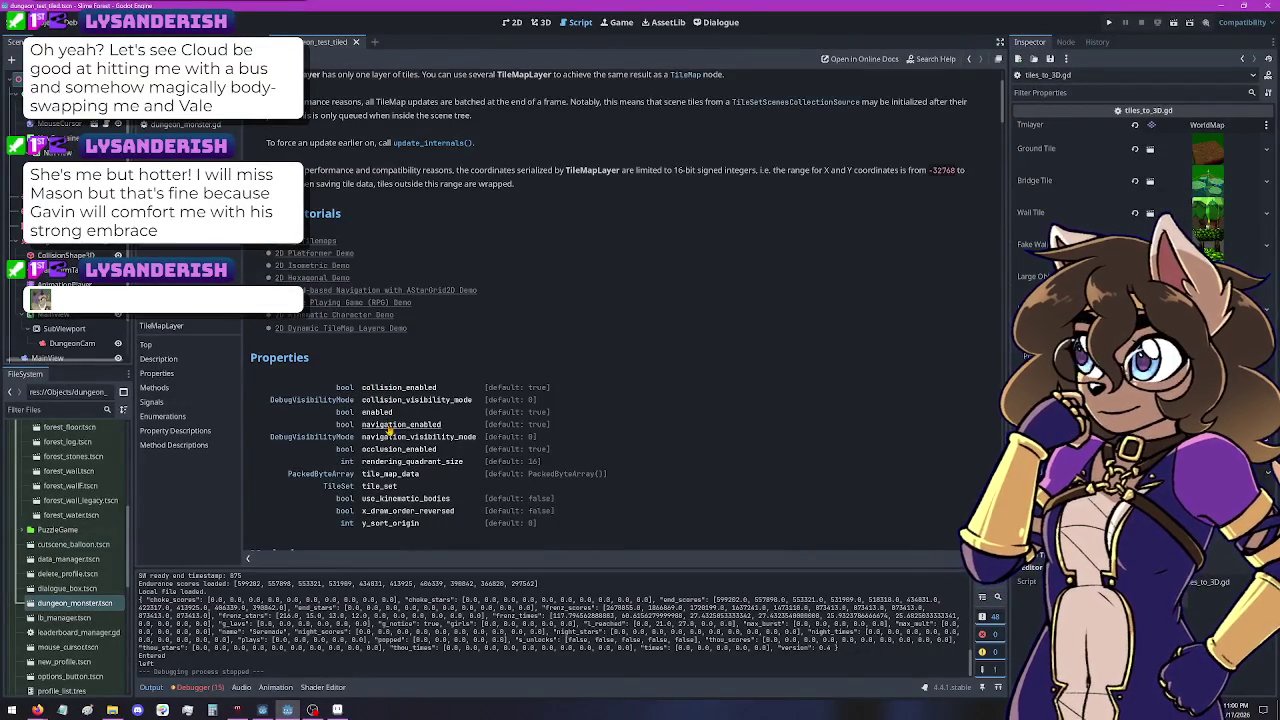
scroll(455, 515, down, 6)
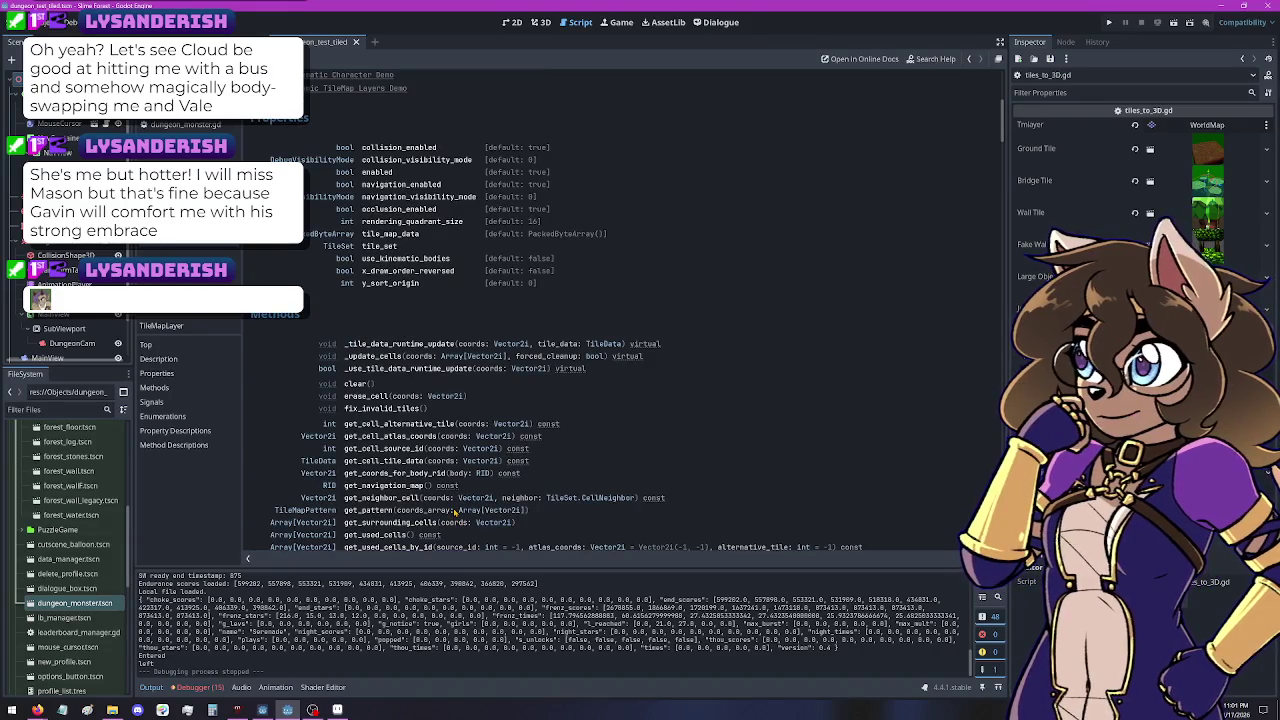
scroll(390, 445, down, 2)
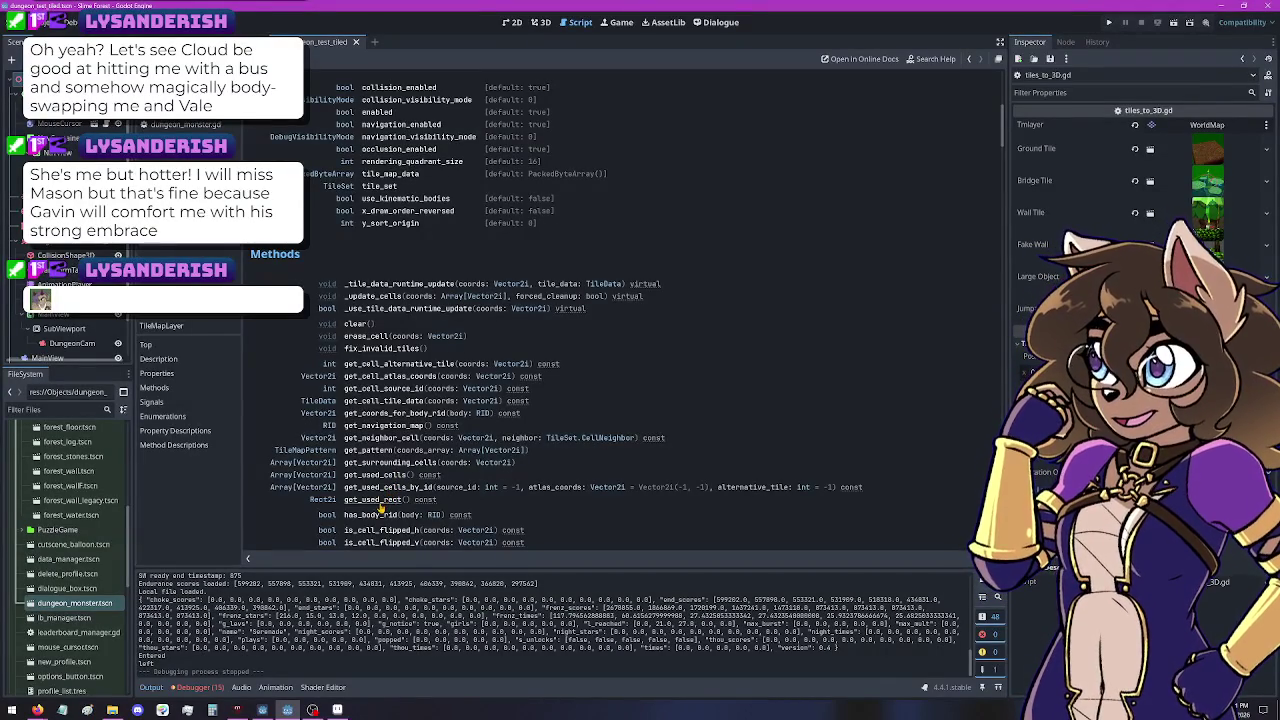
scroll(380, 508, down, 2)
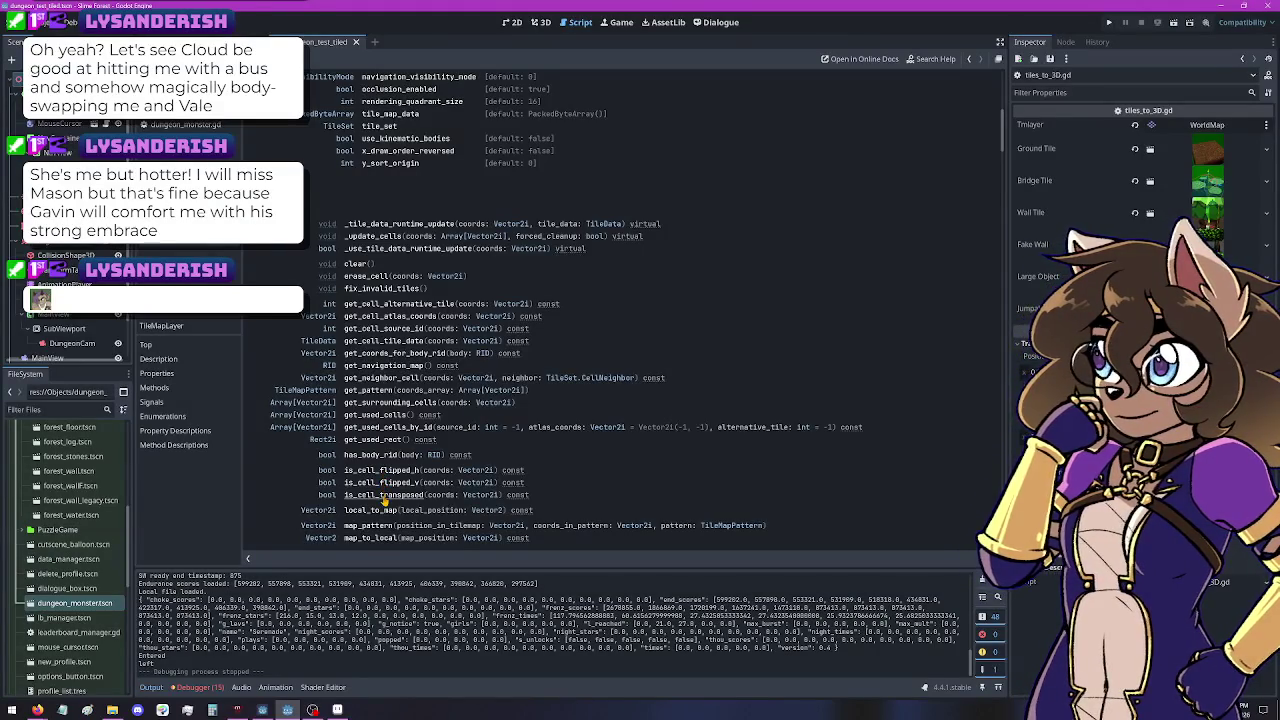
scroll(381, 497, down, 2)
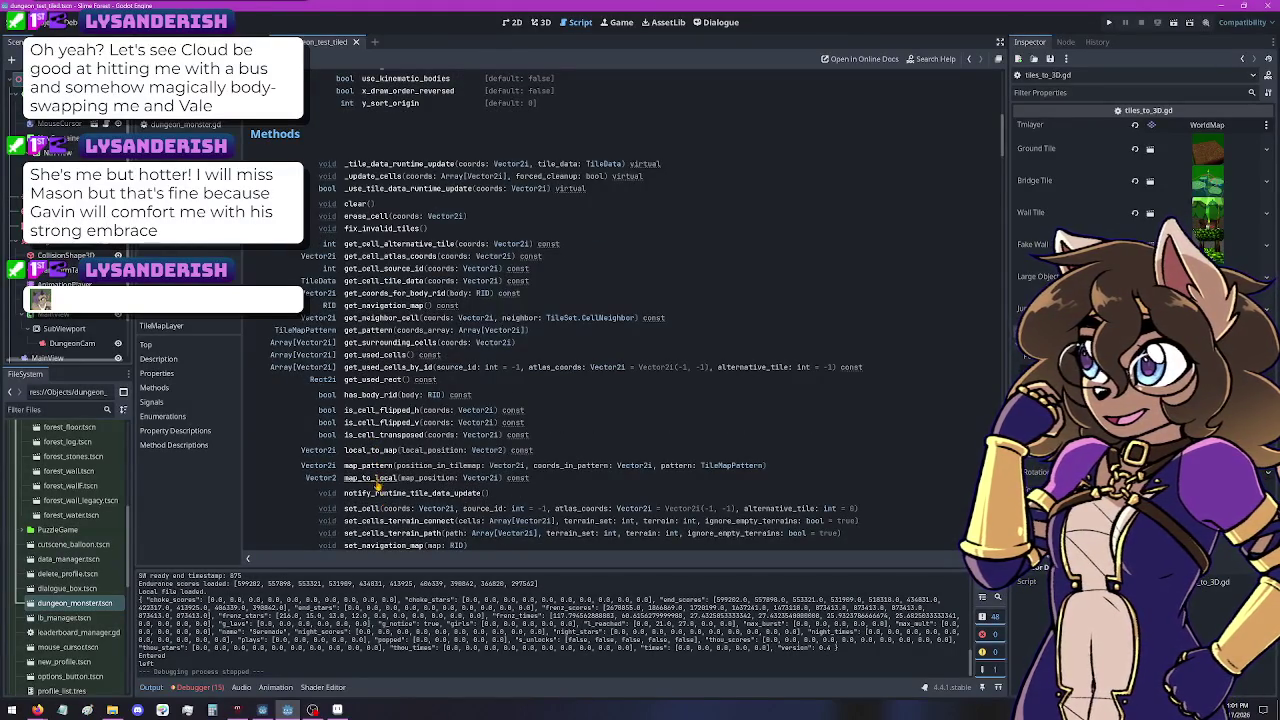
scroll(376, 496, down, 4)
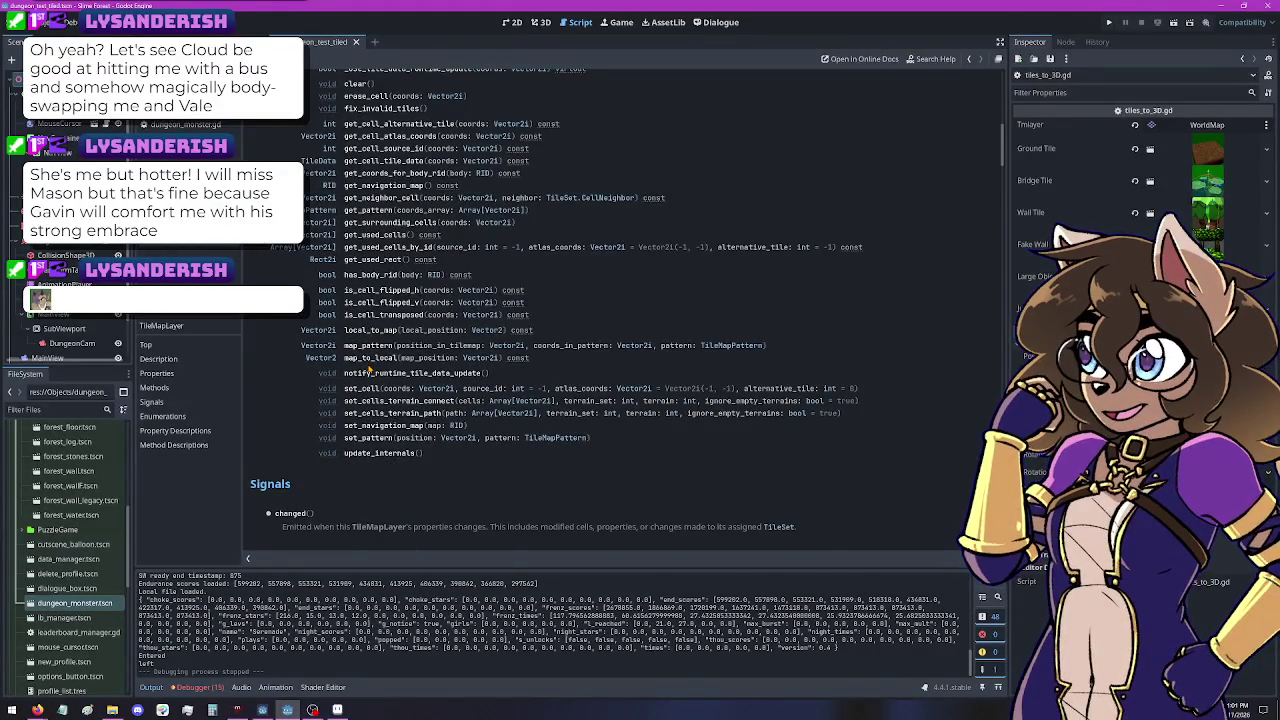
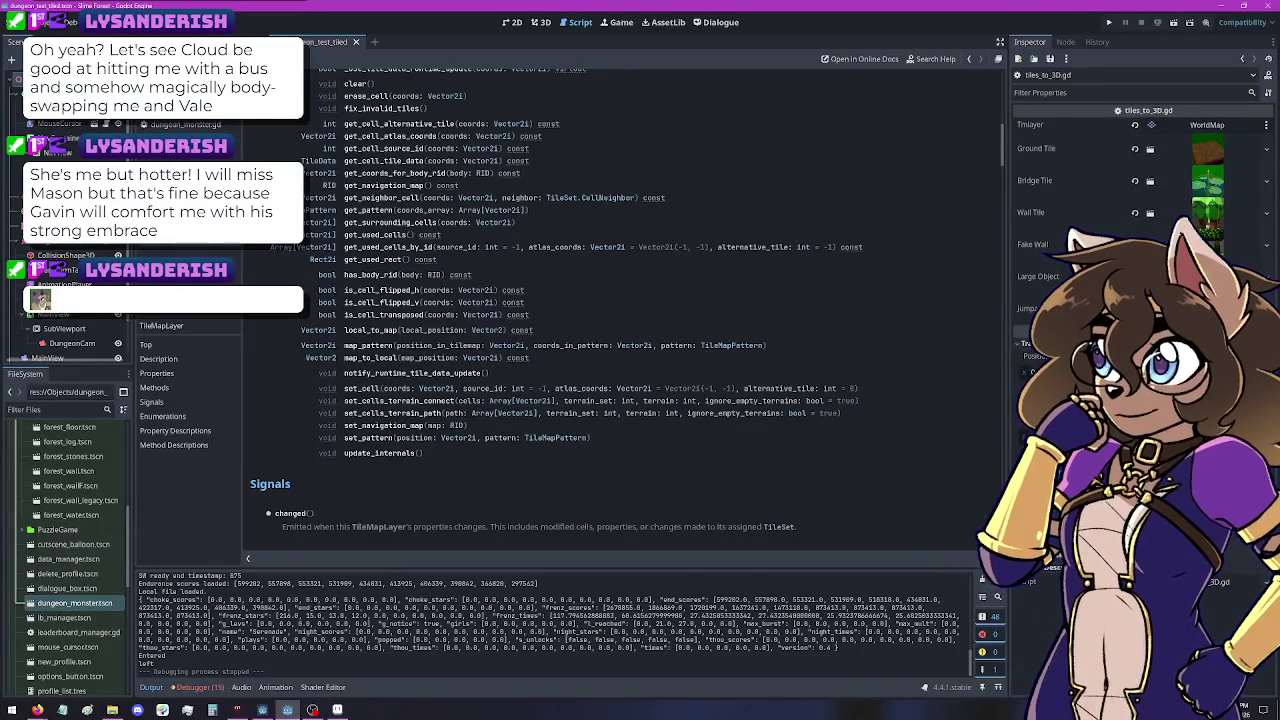
Step: Back in tiles_to_3D.gd, add an empty 'func spawn_monsters() -> void:' below _ready
key(ctrl+w)
scroll(383, 416, down, 1)
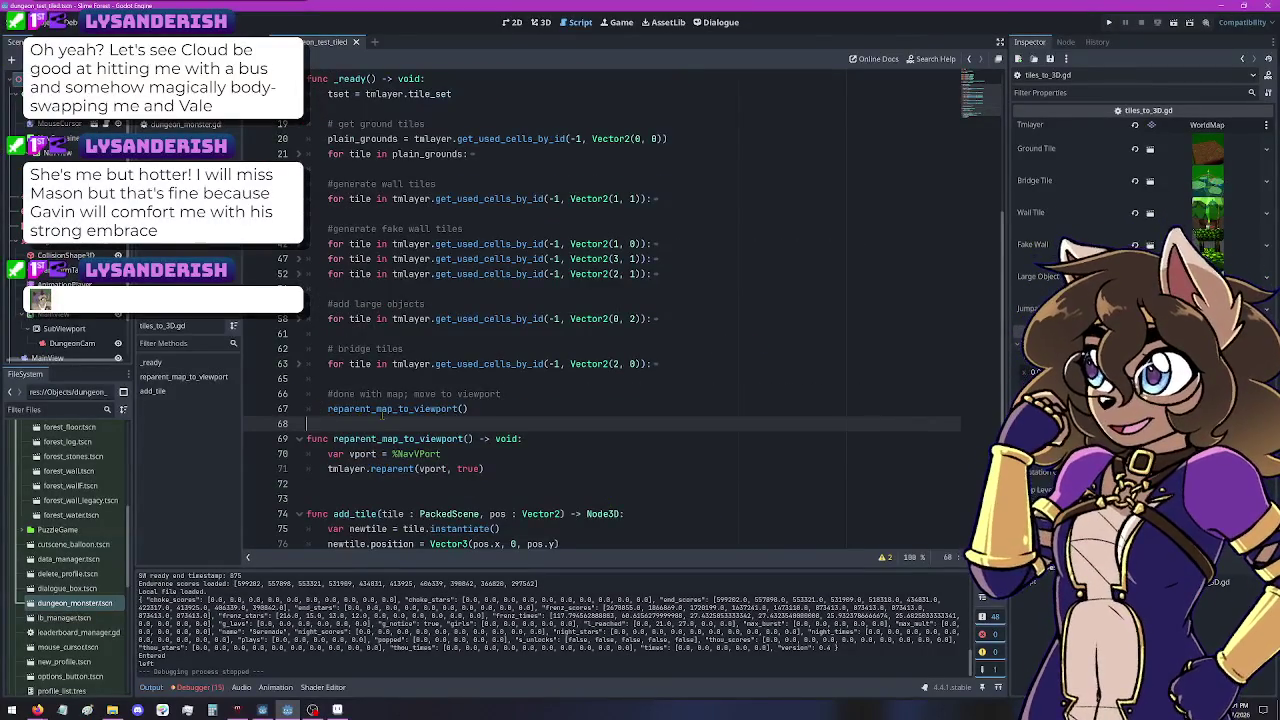
key(Return)
key(Return)
text(fun)
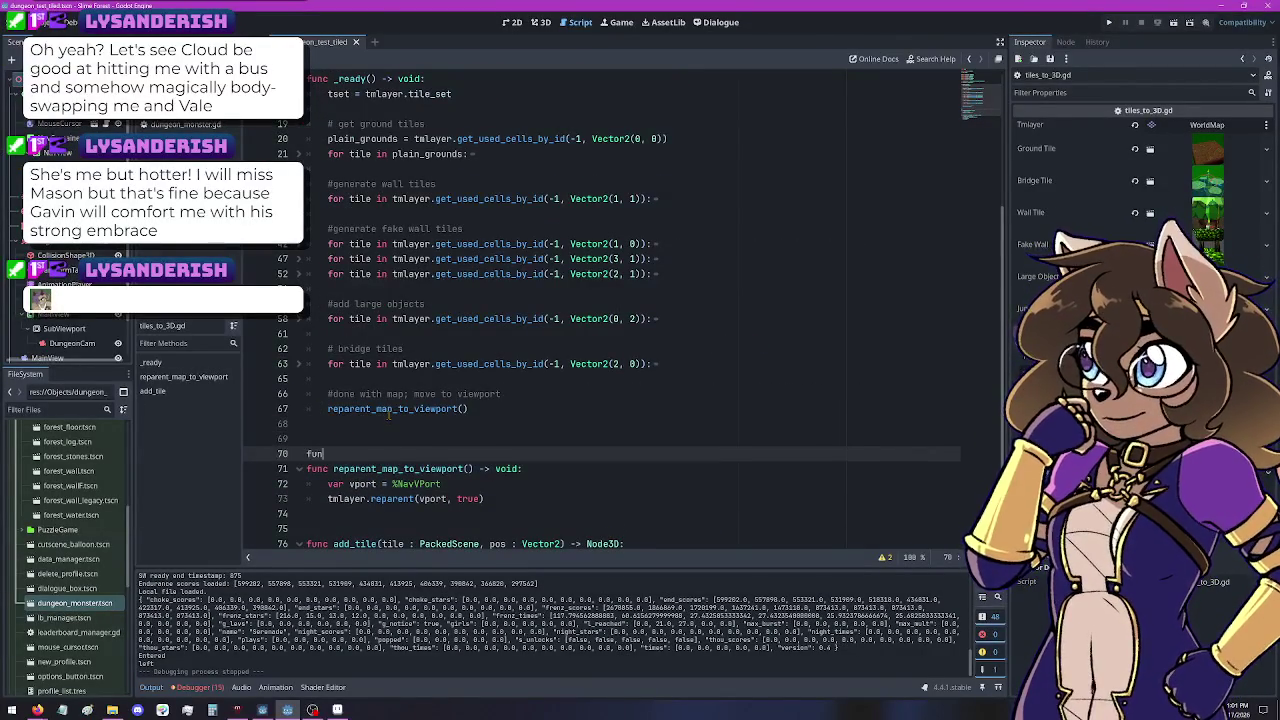
text(c spawn_monsters() ->)
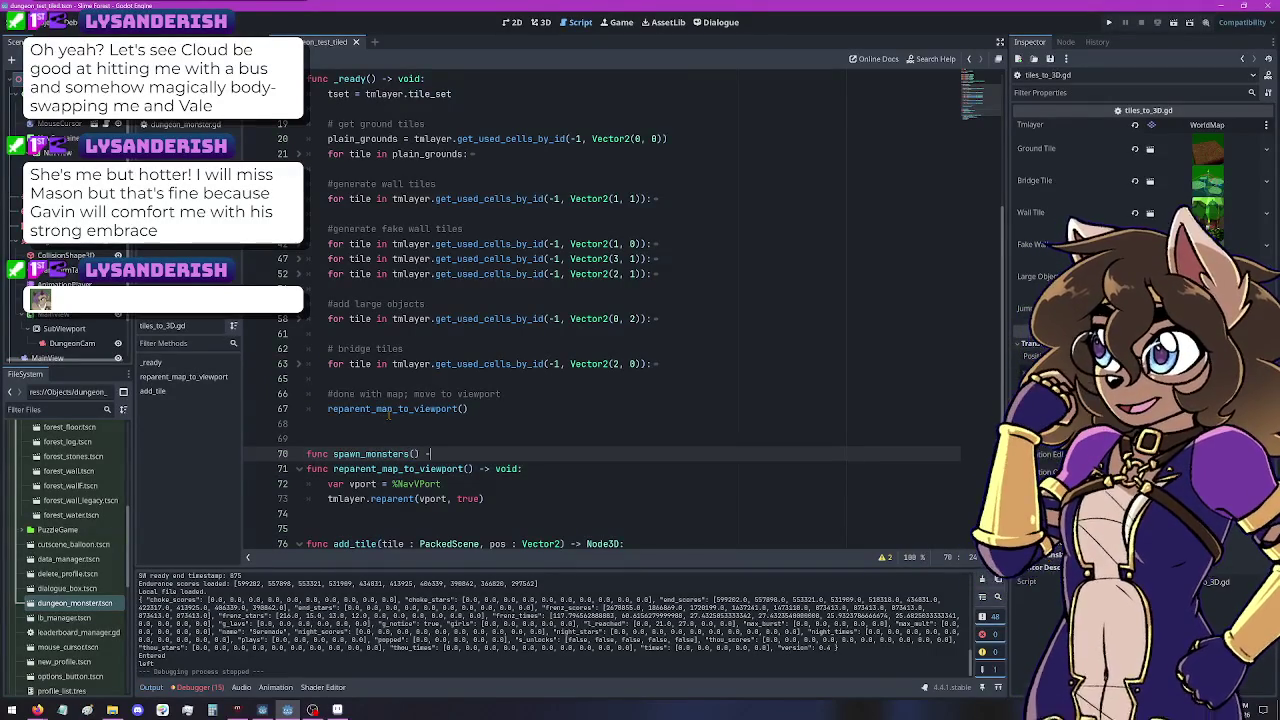
text( v)
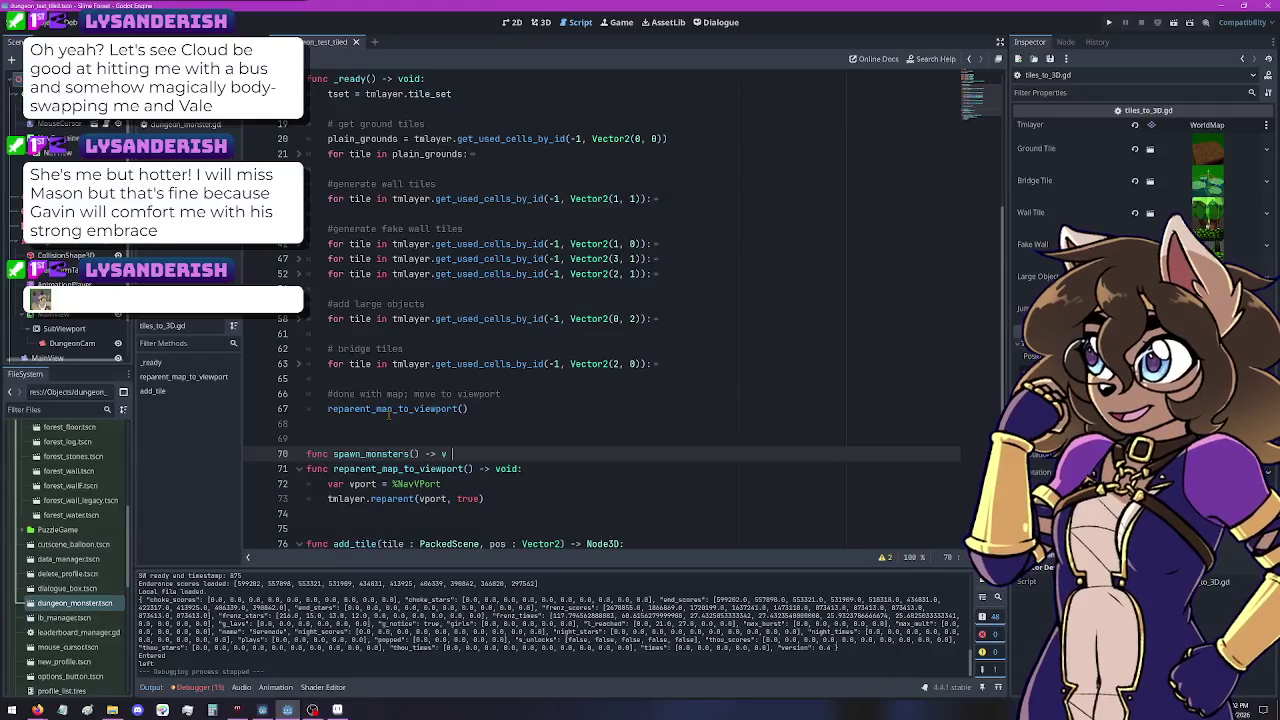
text(oid:)
key(Return)
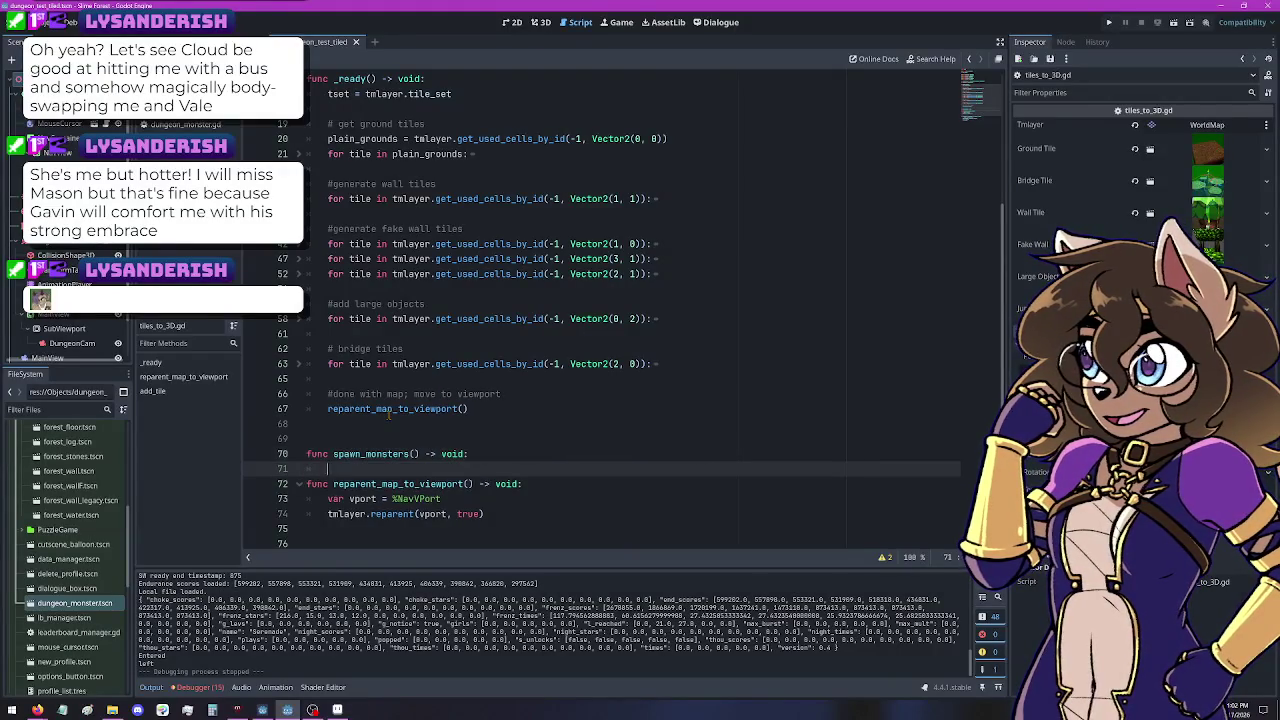
key(Return)
key(BackSpace)
key(Up)
key(Tab)
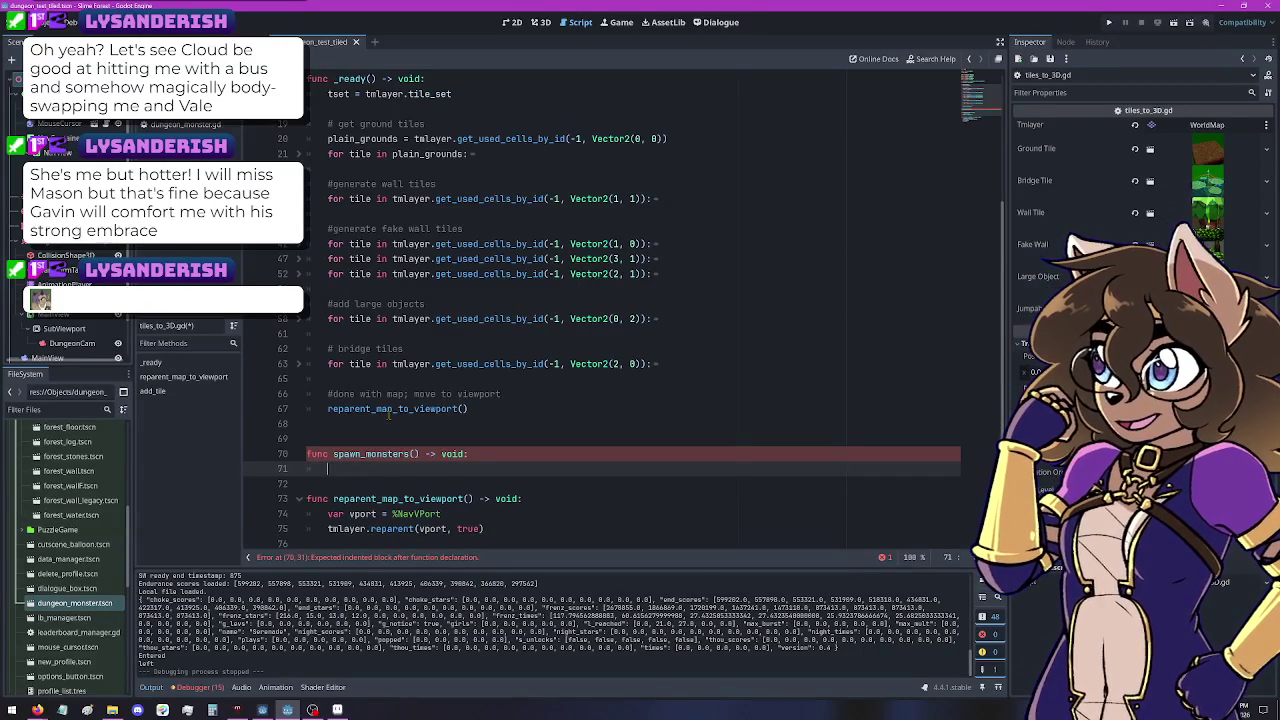
Step: Start a 'for i in 10:' loop inside spawn_monsters
text(repea)
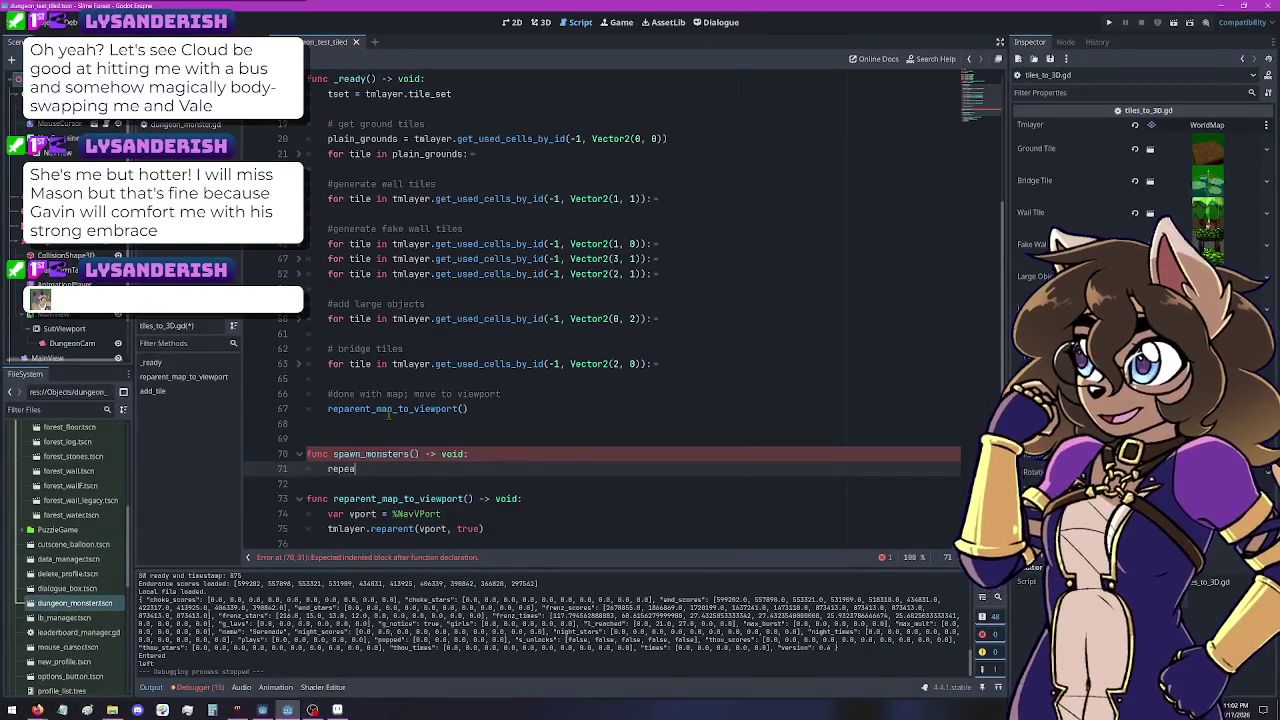
text(t)
key(BackSpace)
key(BackSpace)
key(BackSpace)
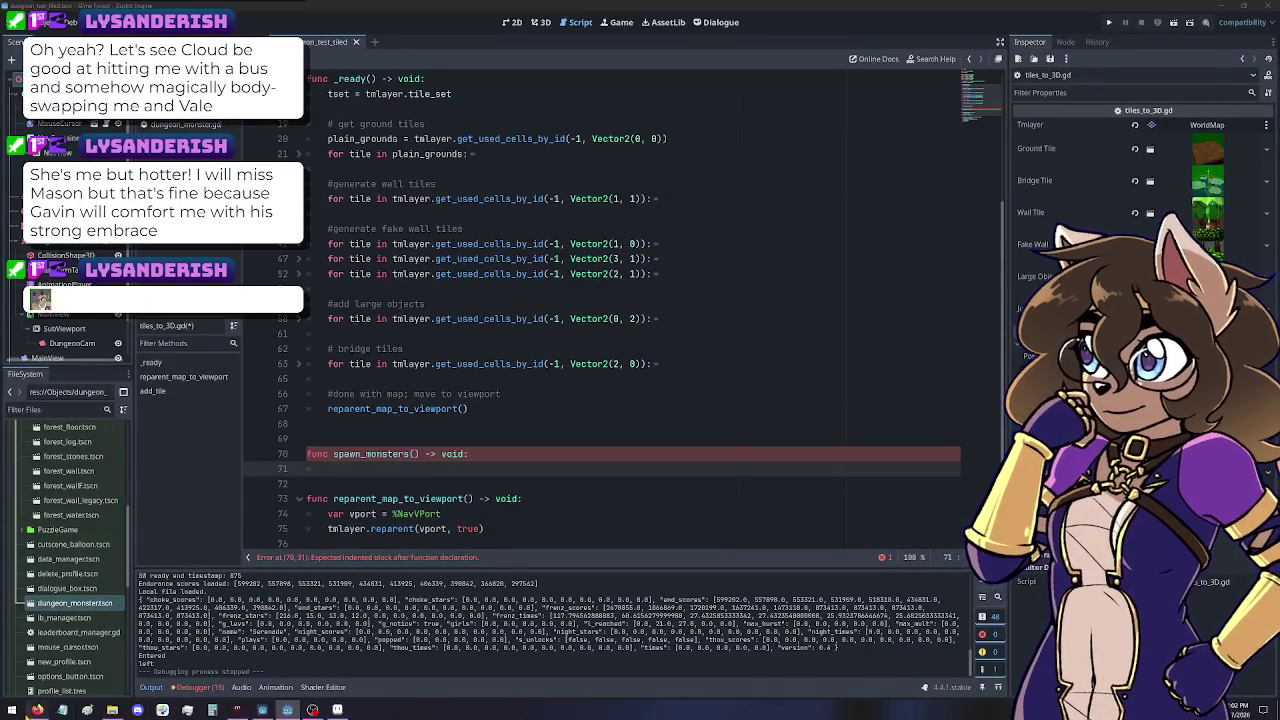
key(Tab)
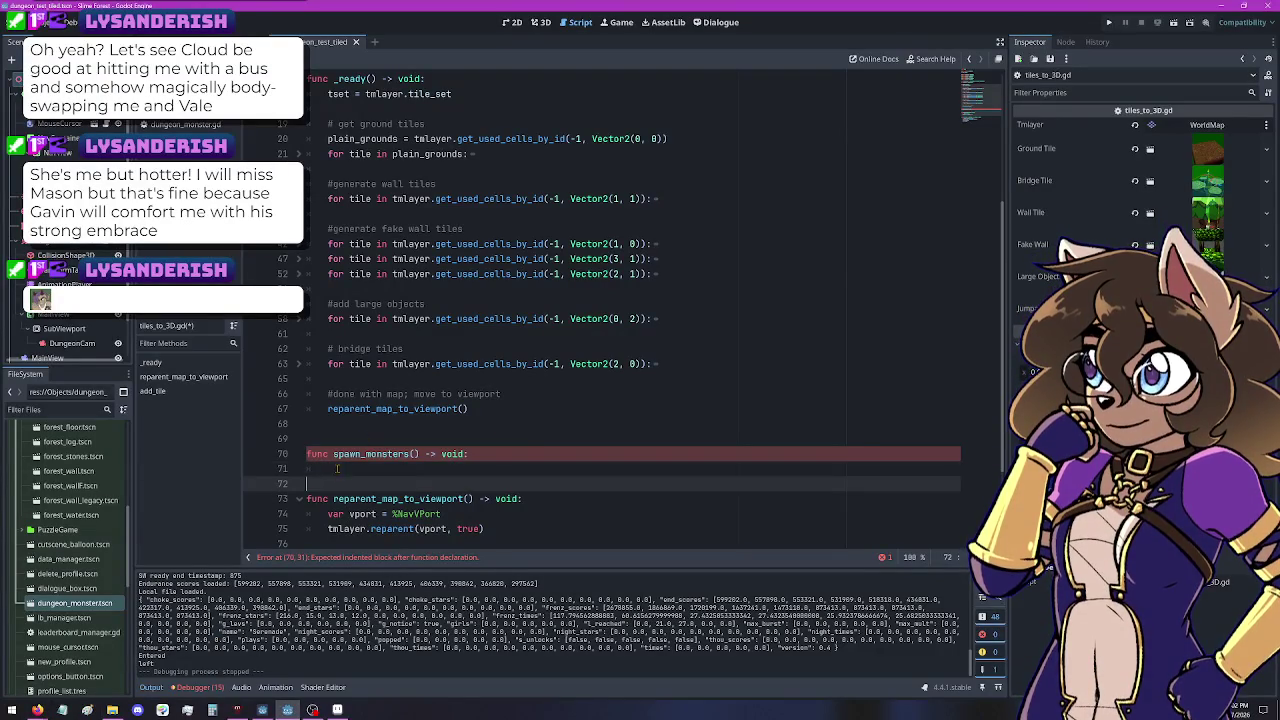
text(for i in 10)
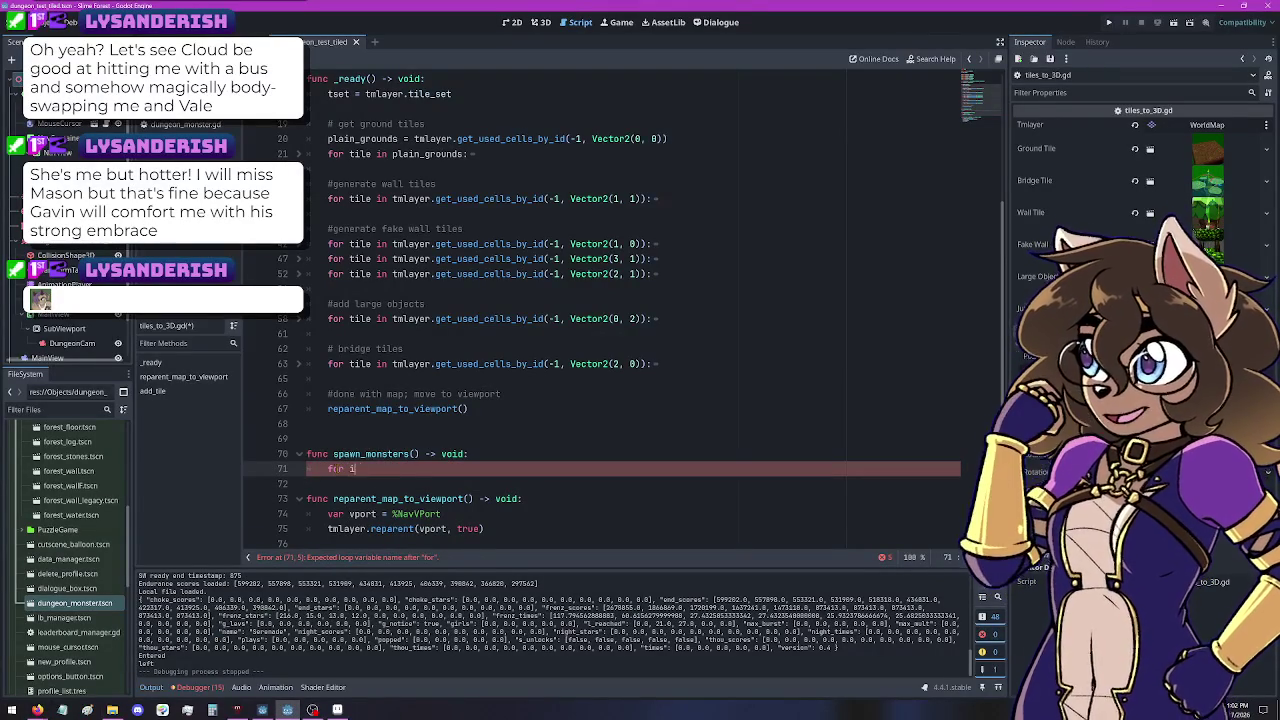
text(:)
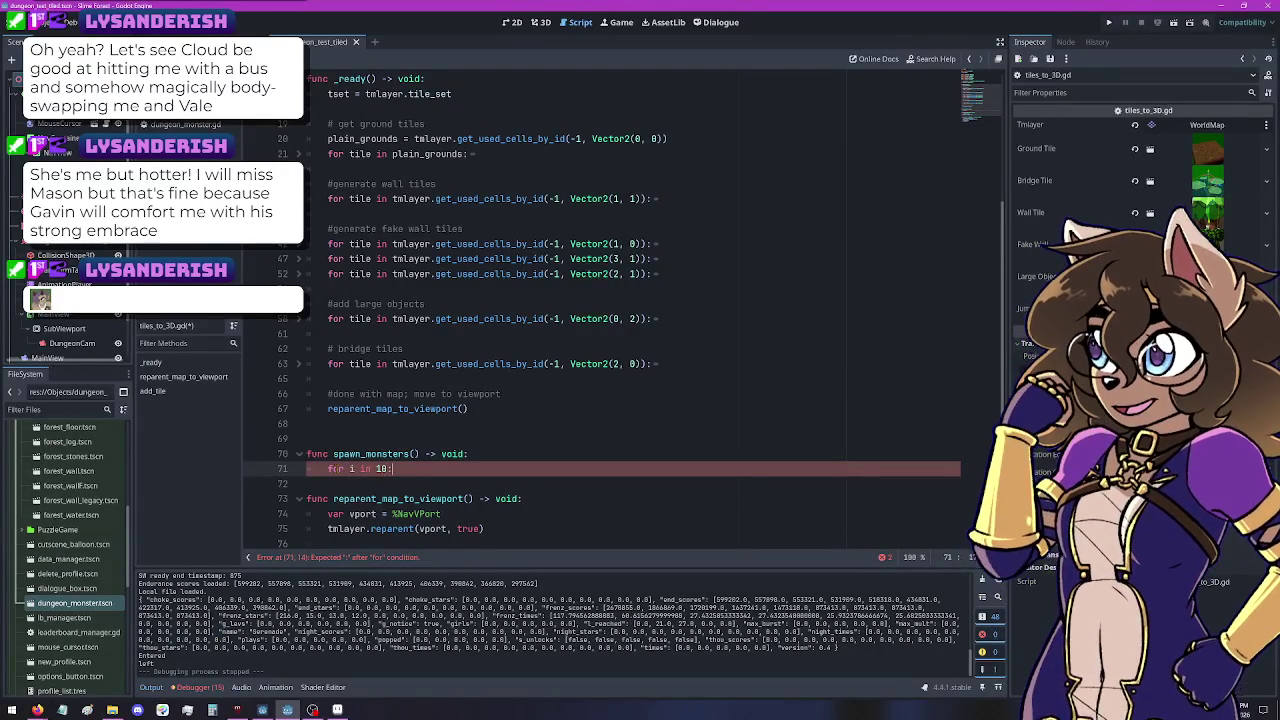
key(Return)
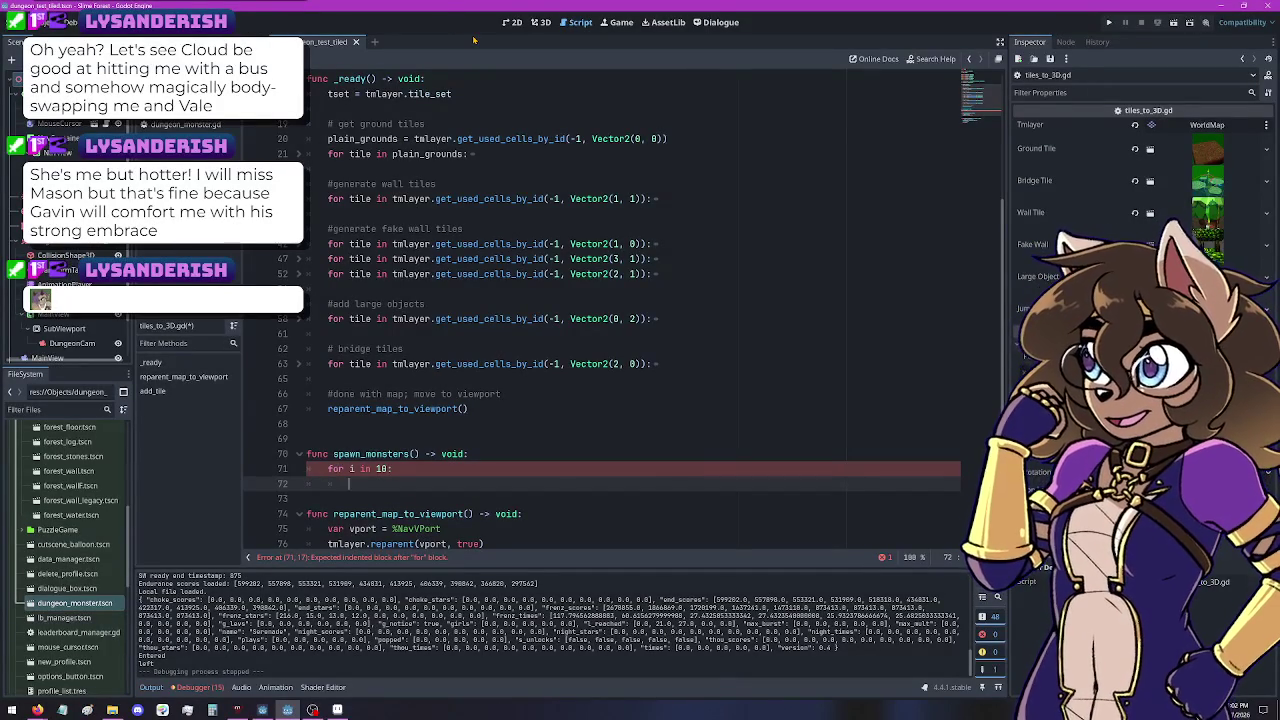
Step: Write plain_grounds.pick_random() as the first line of the loop
text(plain_)
key(Return)
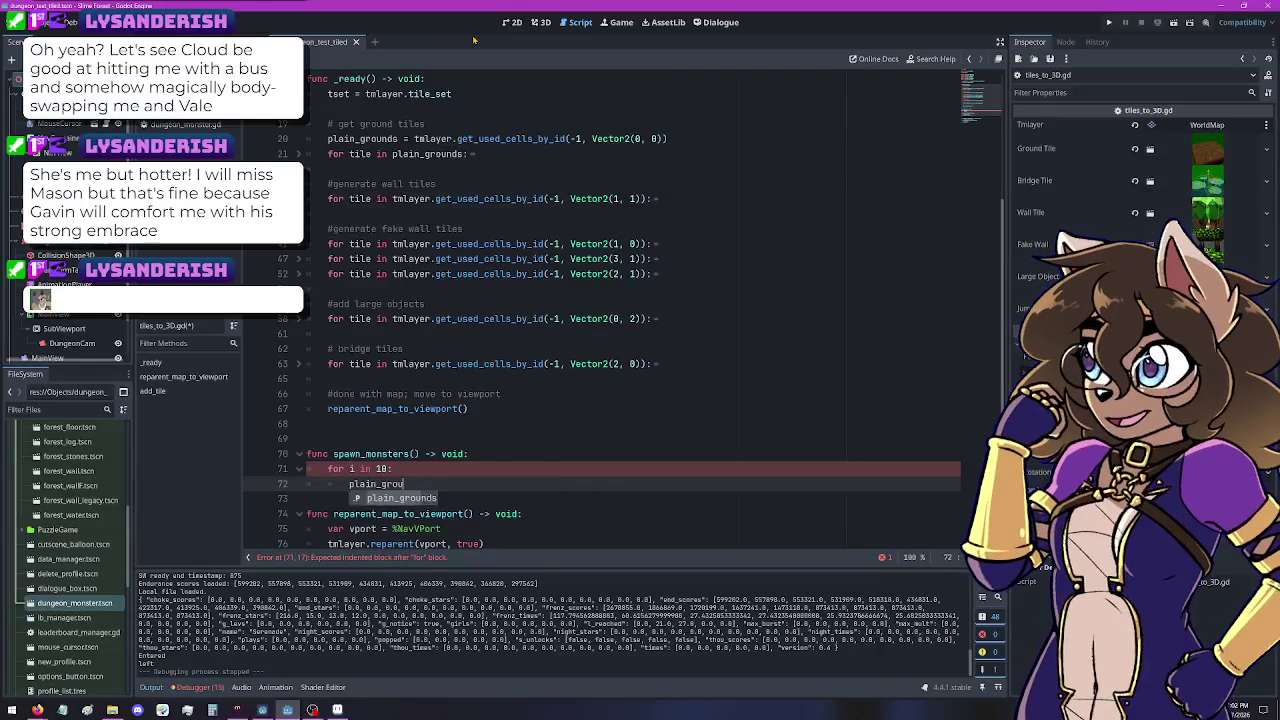
text(nds.)
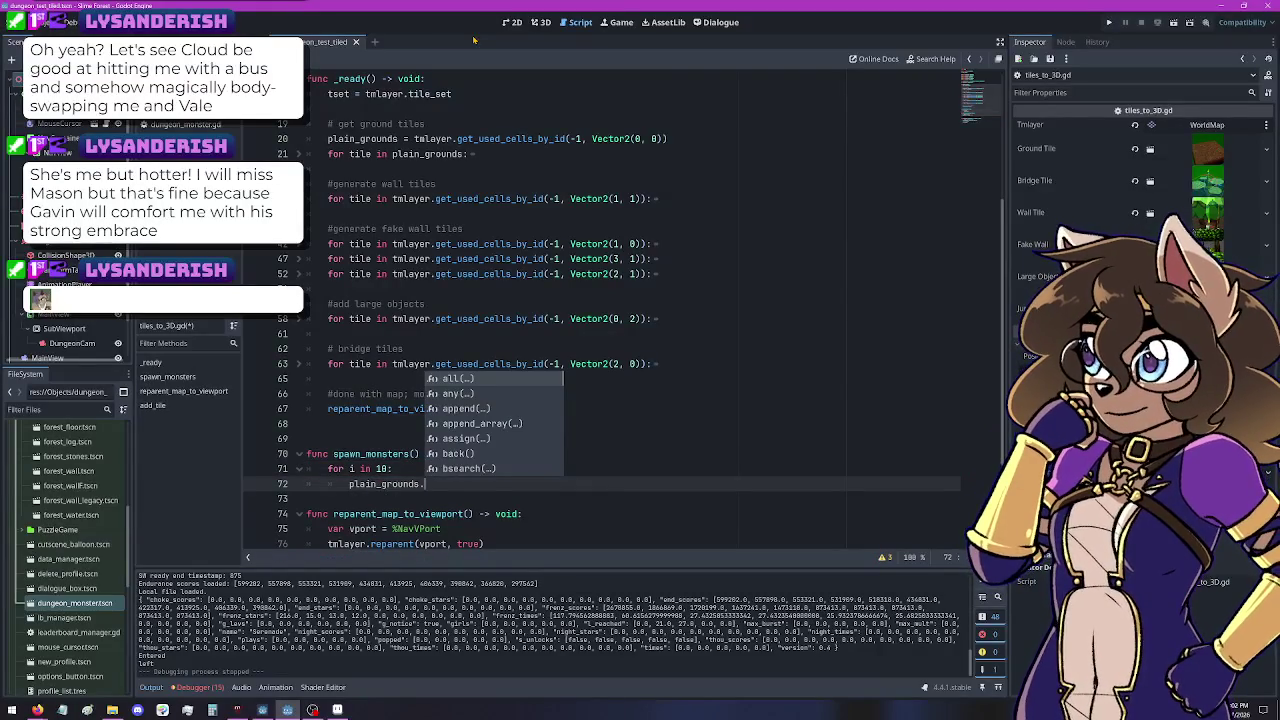
scroll(512, 450, down, 3)
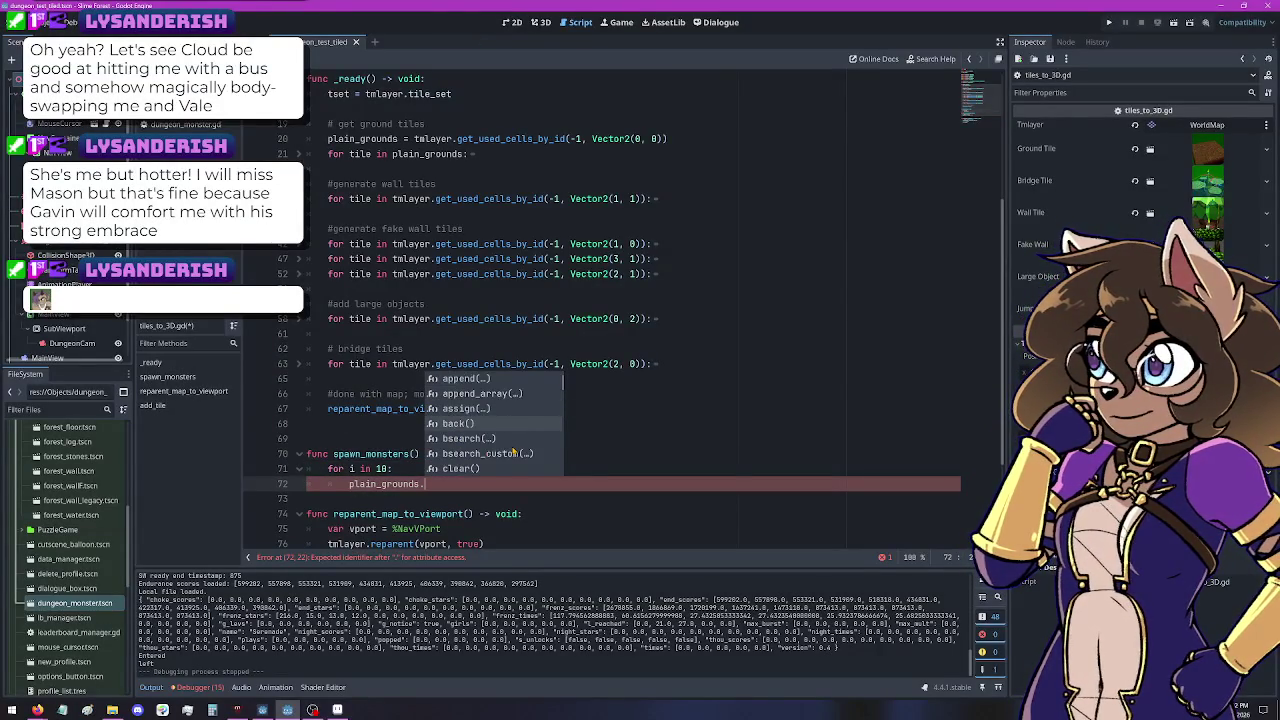
scroll(512, 450, down, 6)
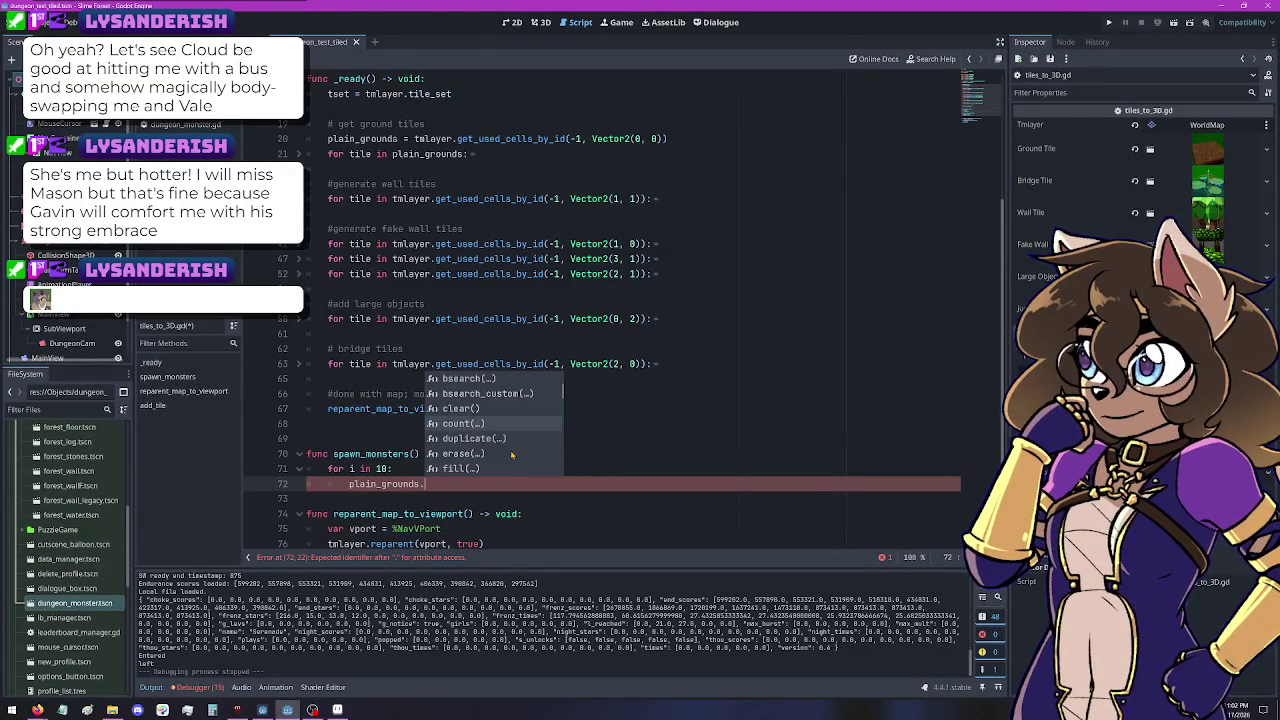
scroll(512, 457, down, 10)
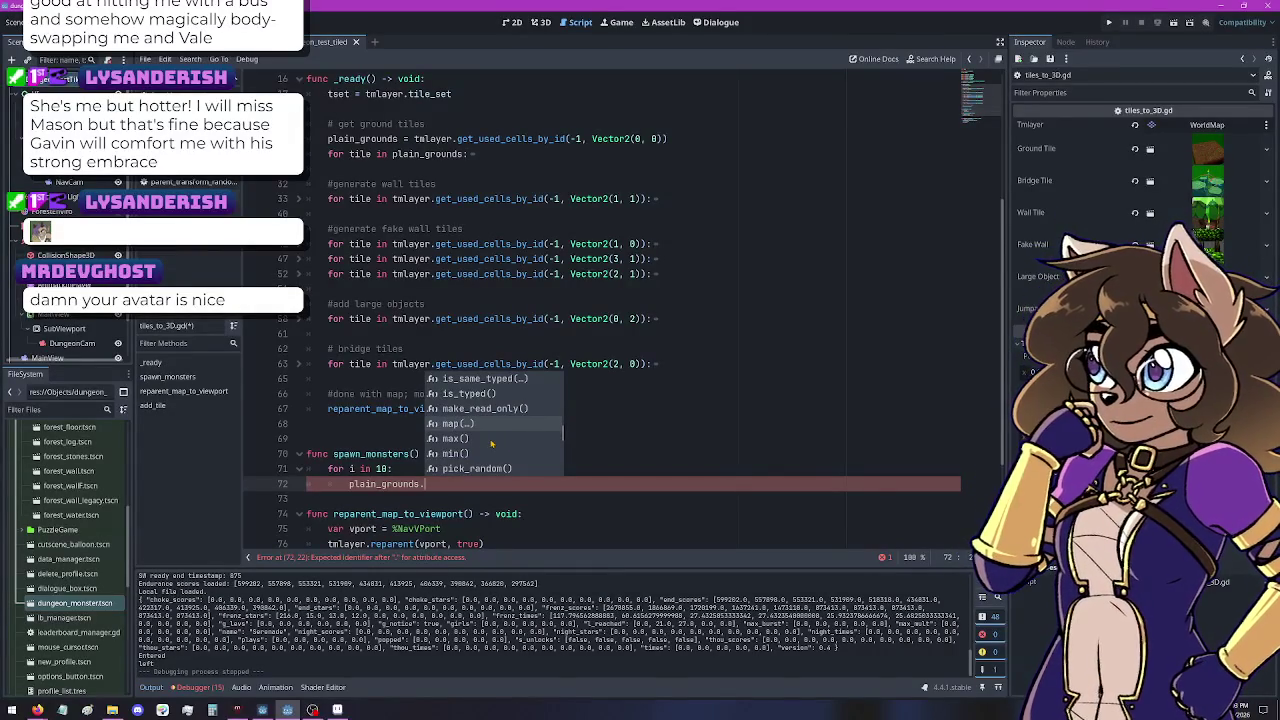
scroll(447, 442, down, 6)
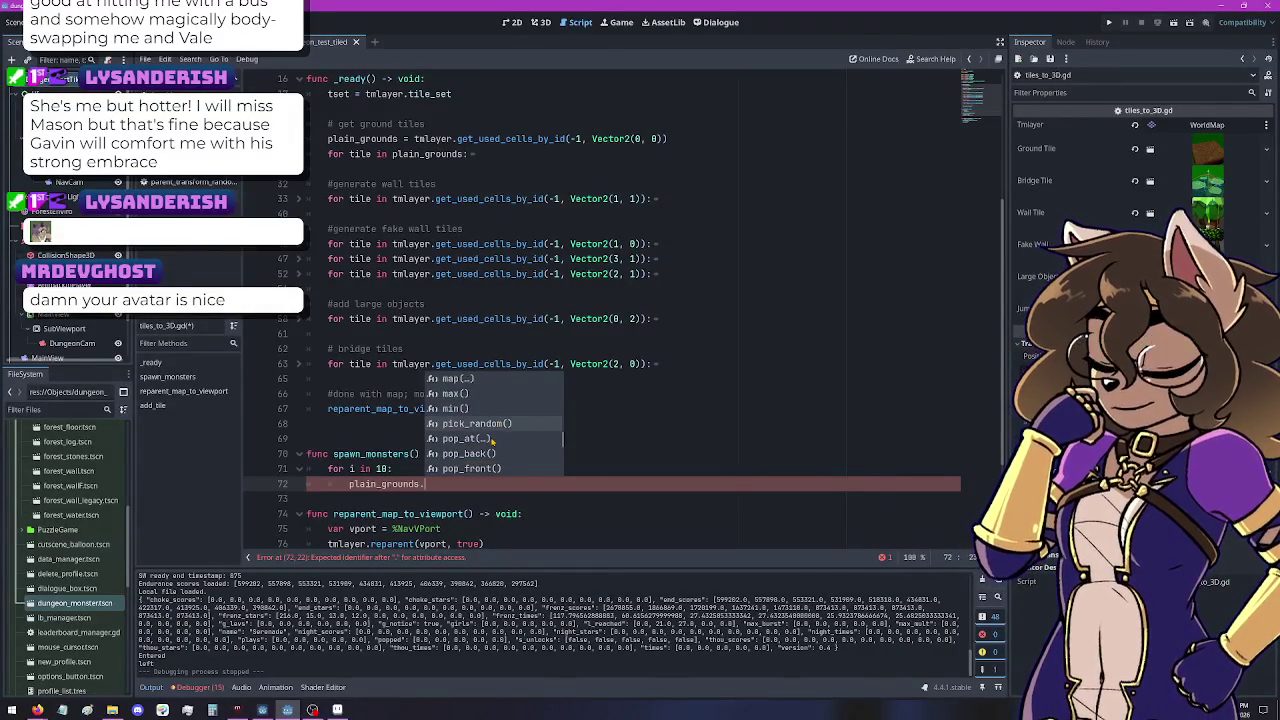
scroll(495, 440, down, 5)
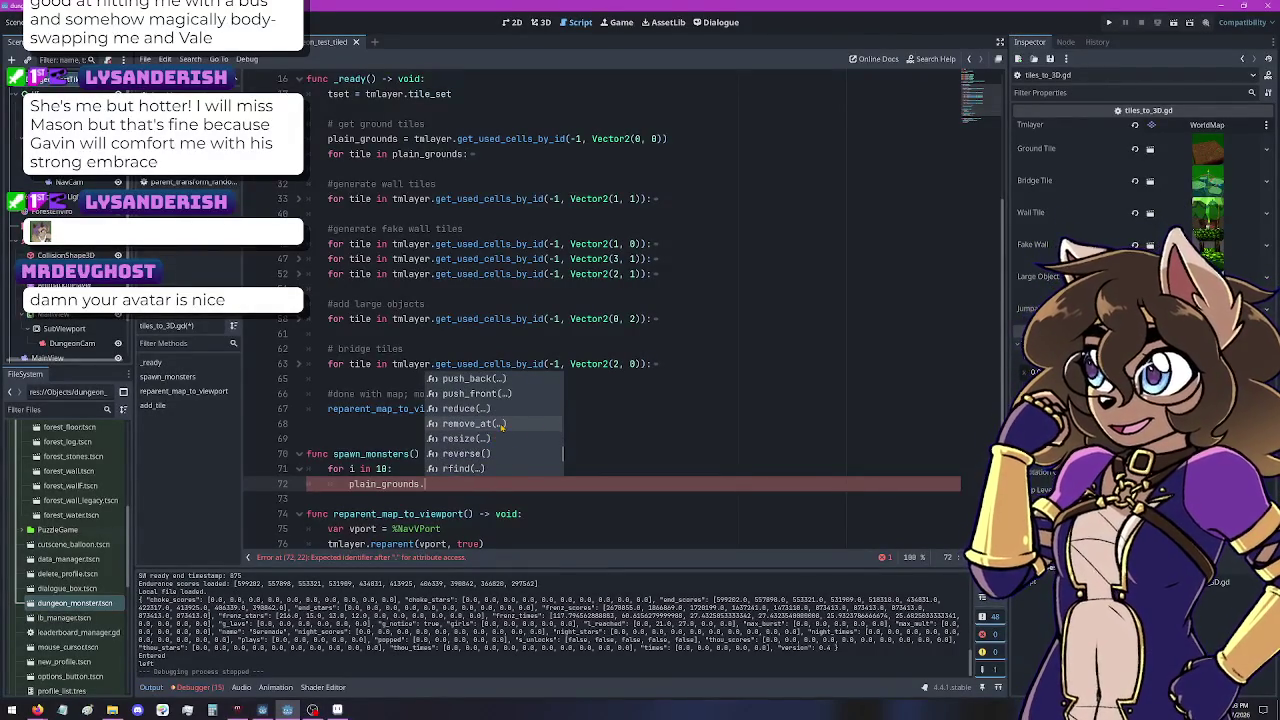
scroll(493, 436, down, 3)
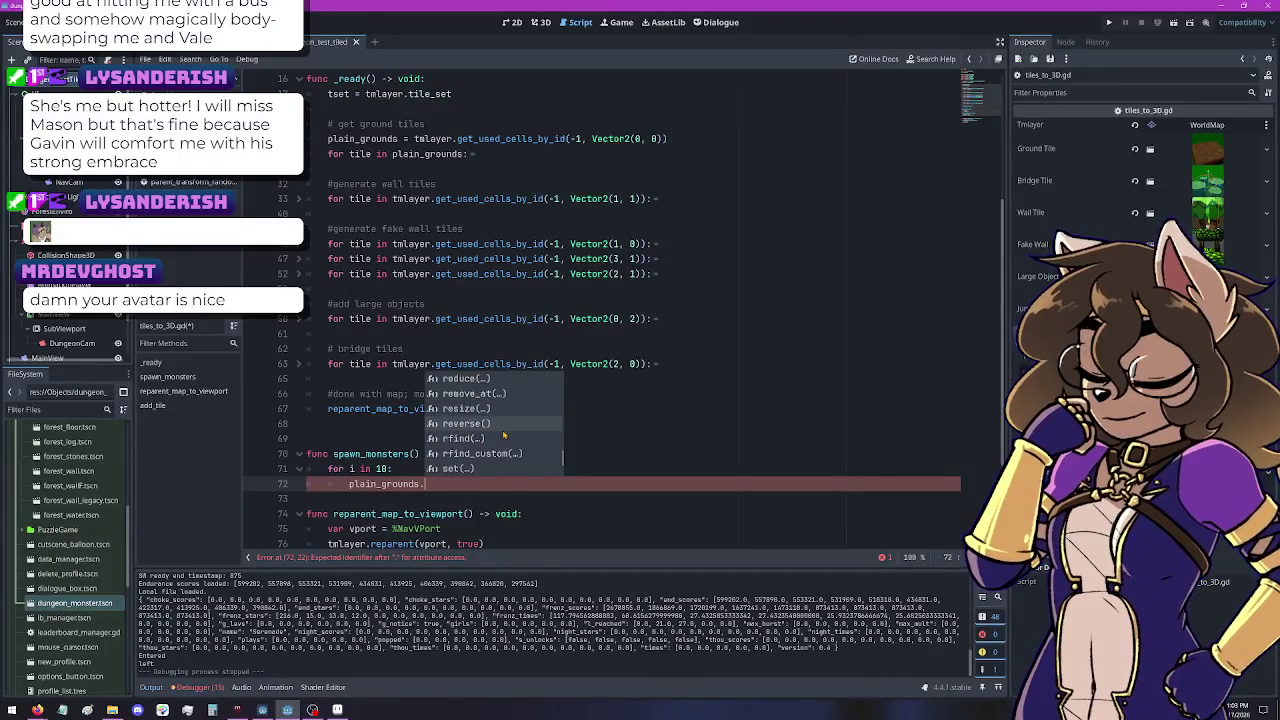
scroll(524, 456, down, 1)
click(449, 486)
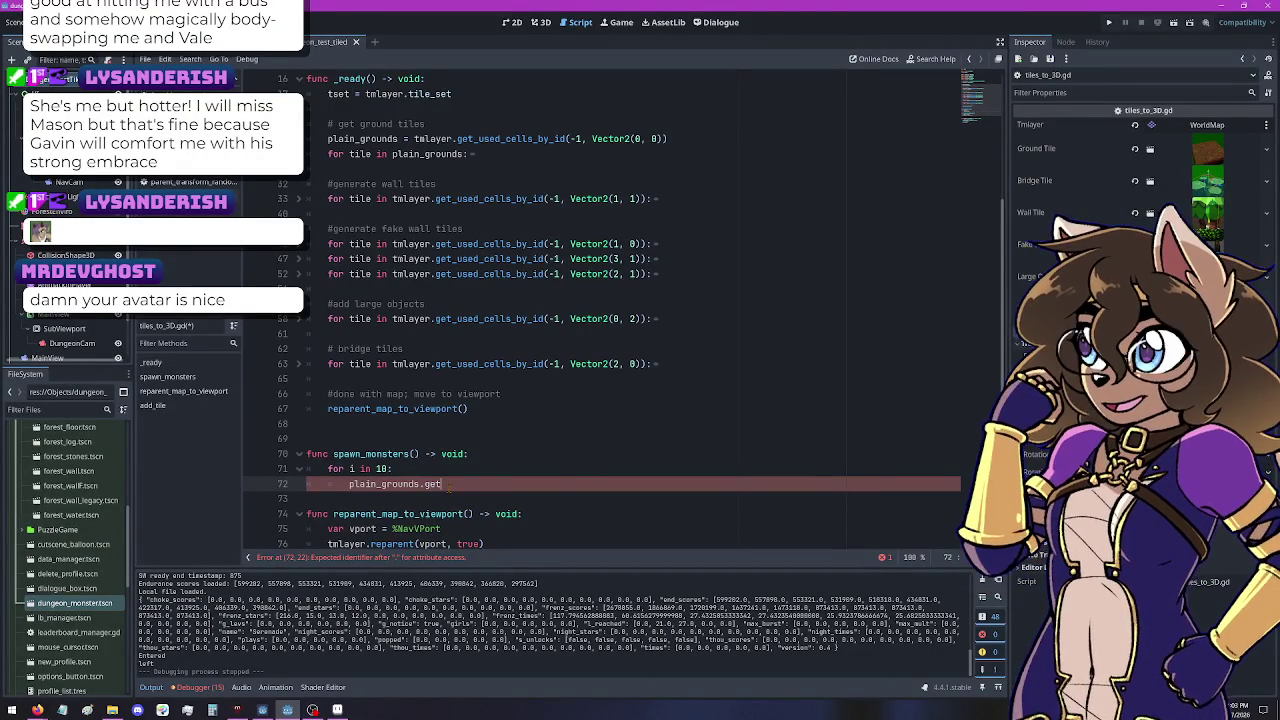
text(get)
key(BackSpace)
key(BackSpace)
key(BackSpace)
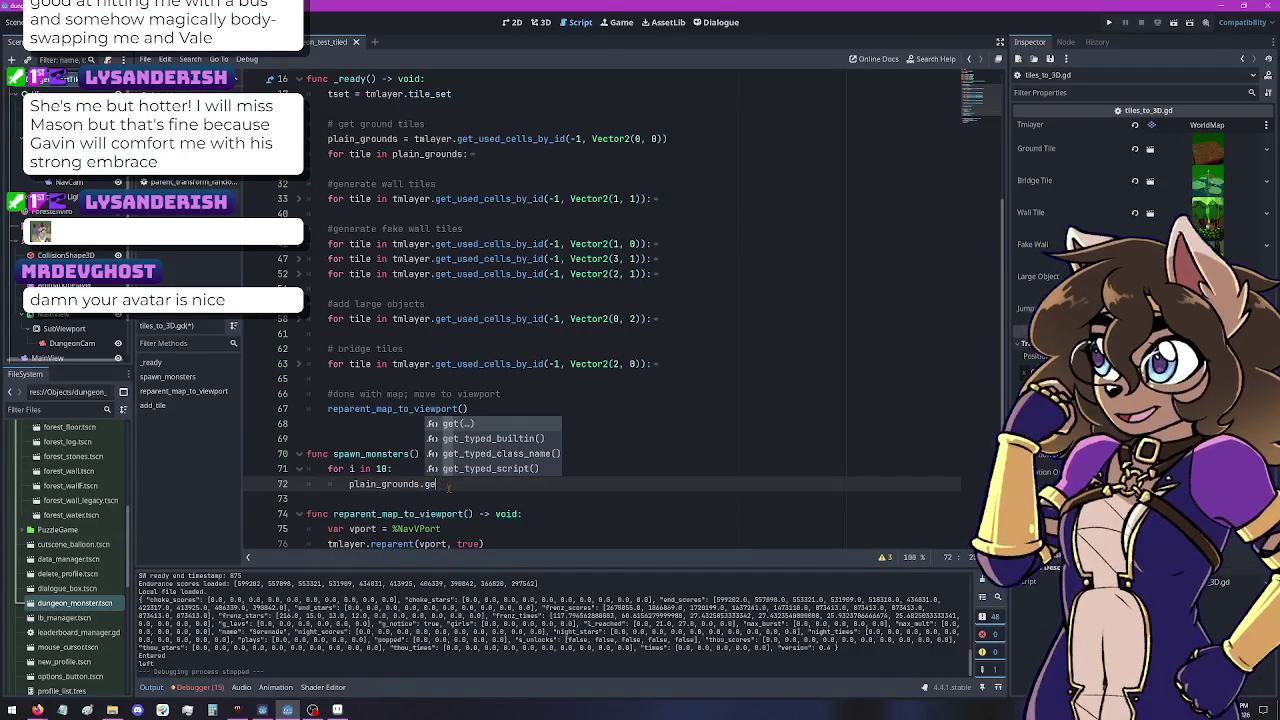
text(ra)
key(BackSpace)
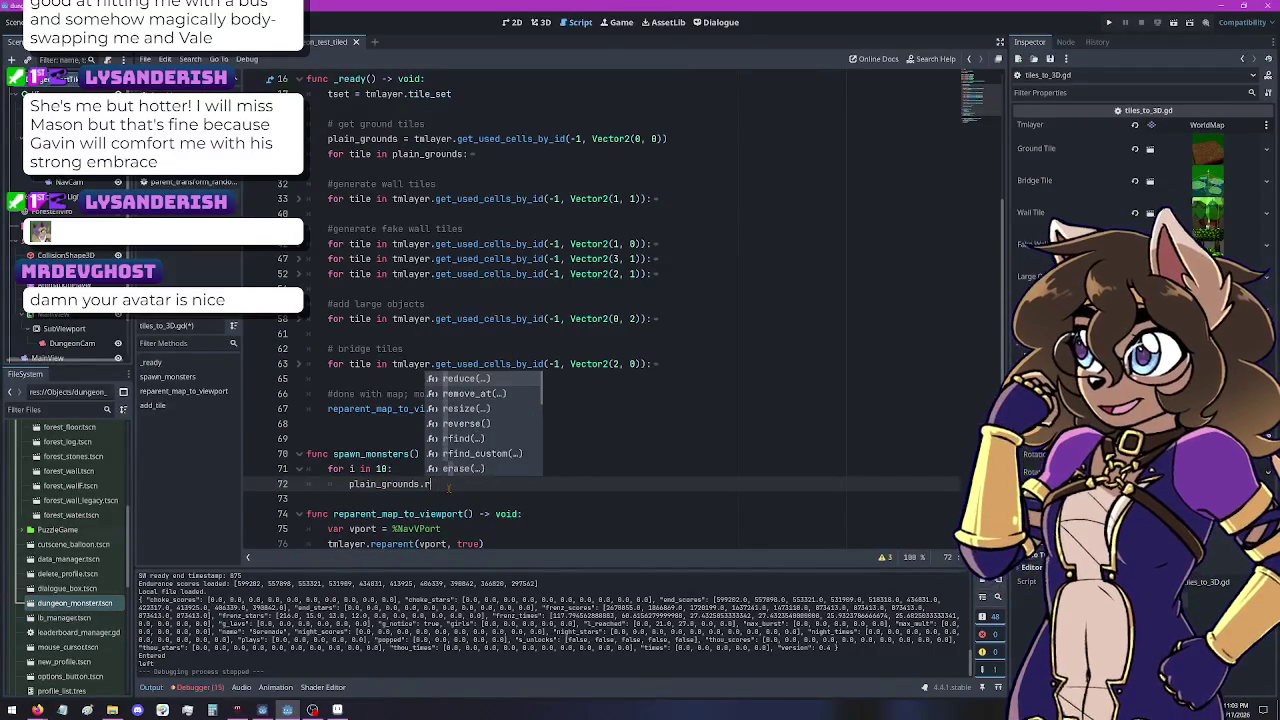
key(BackSpace)
text(pick)
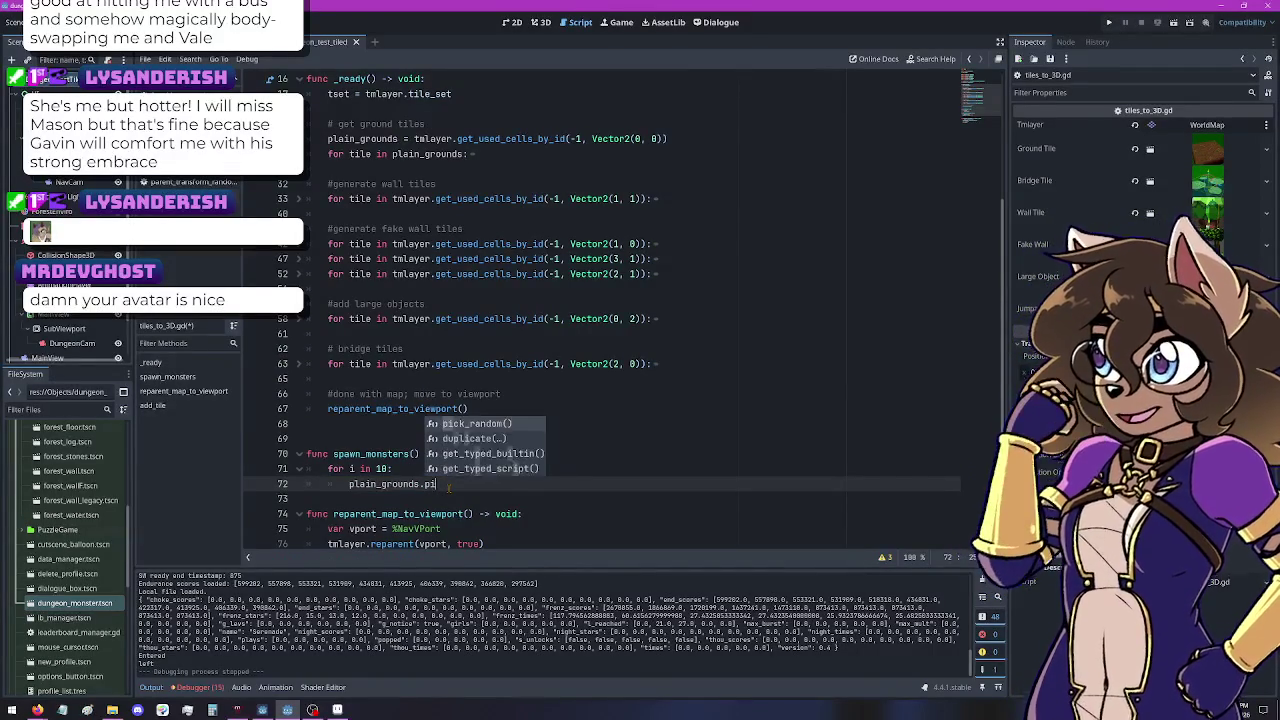
key(Return)
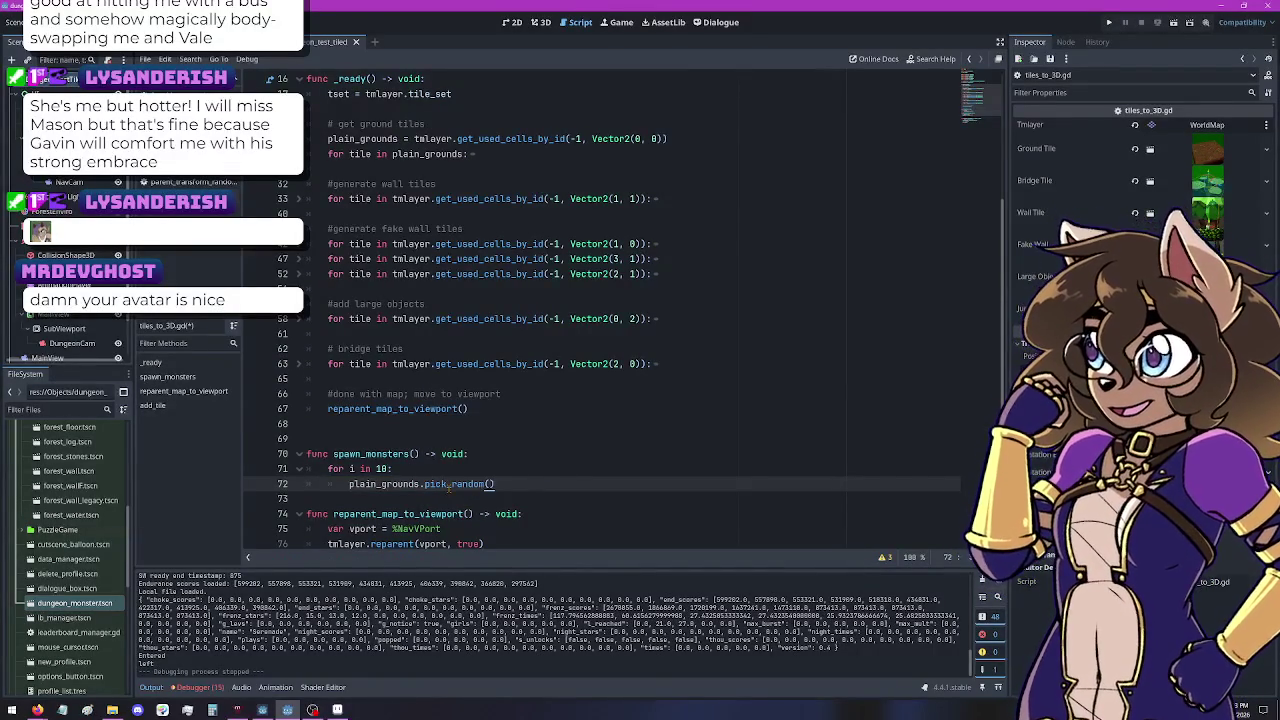
Step: Make it 'var spawn_point := plain_grounds.pick_random()' and open a new loop line
key(Home)
text(var spawn)
text(_point )
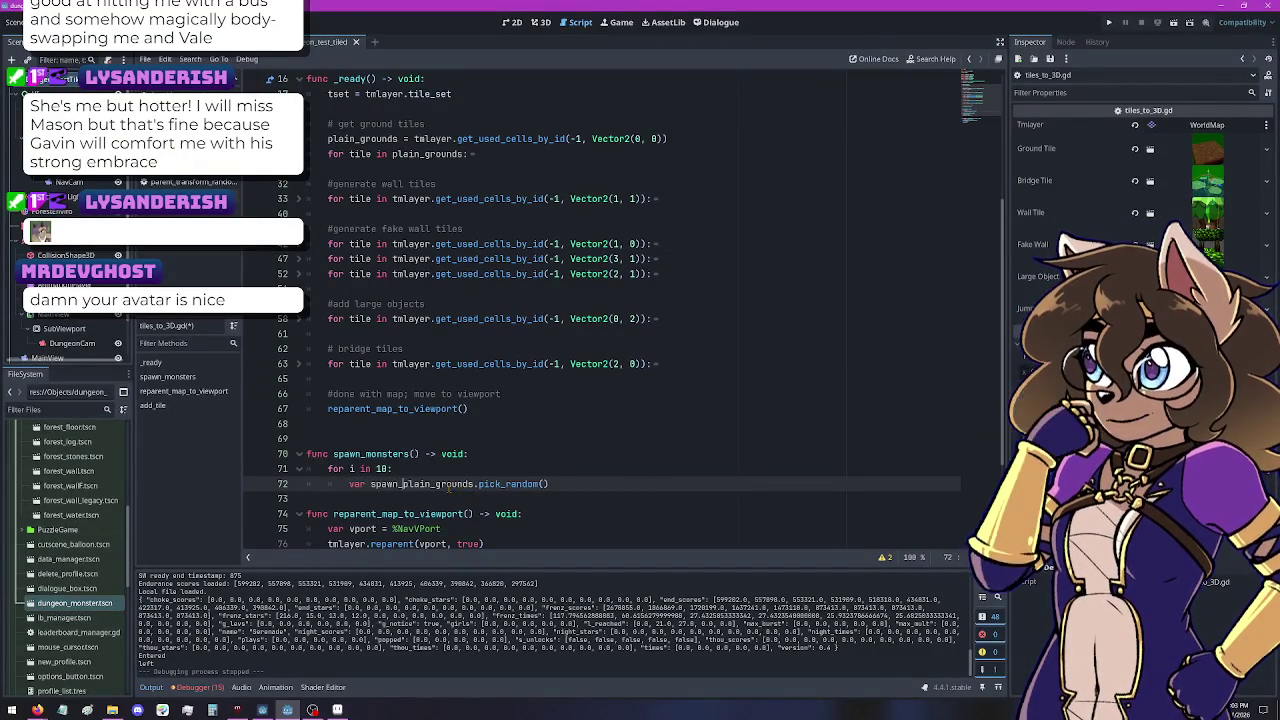
text(:=)
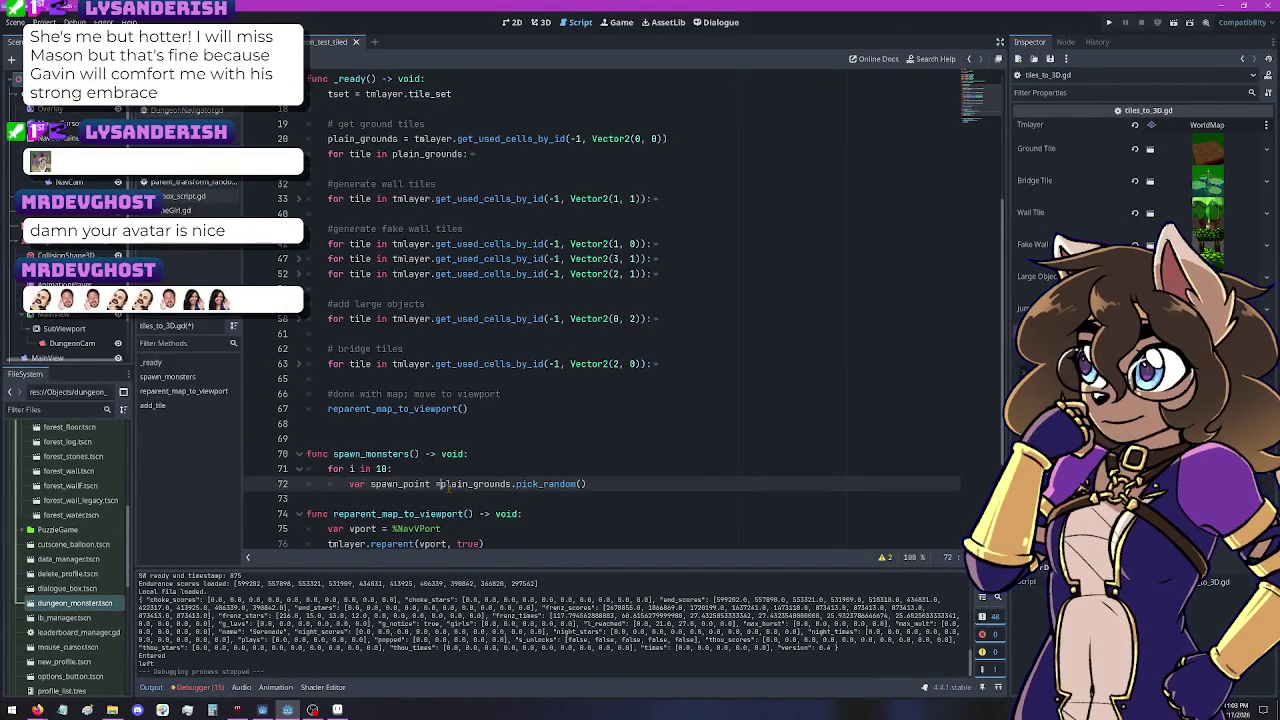
key(Escape)
key(BackSpace)
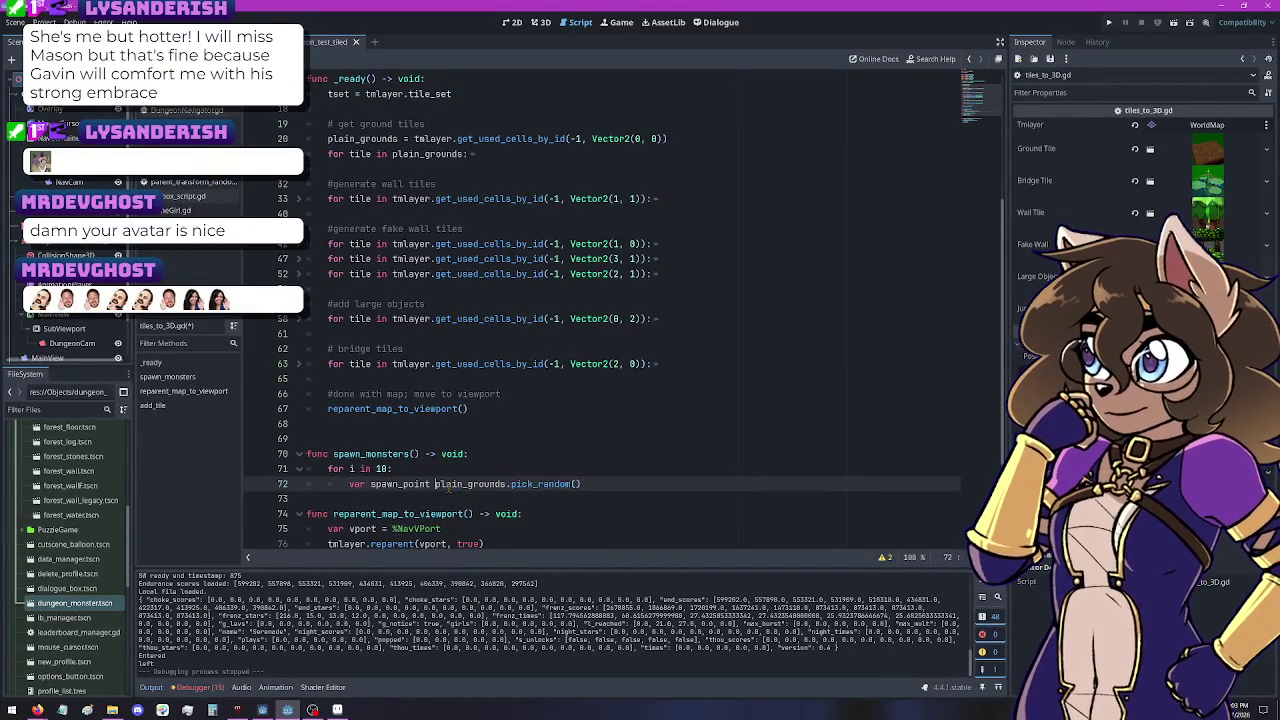
text(=)
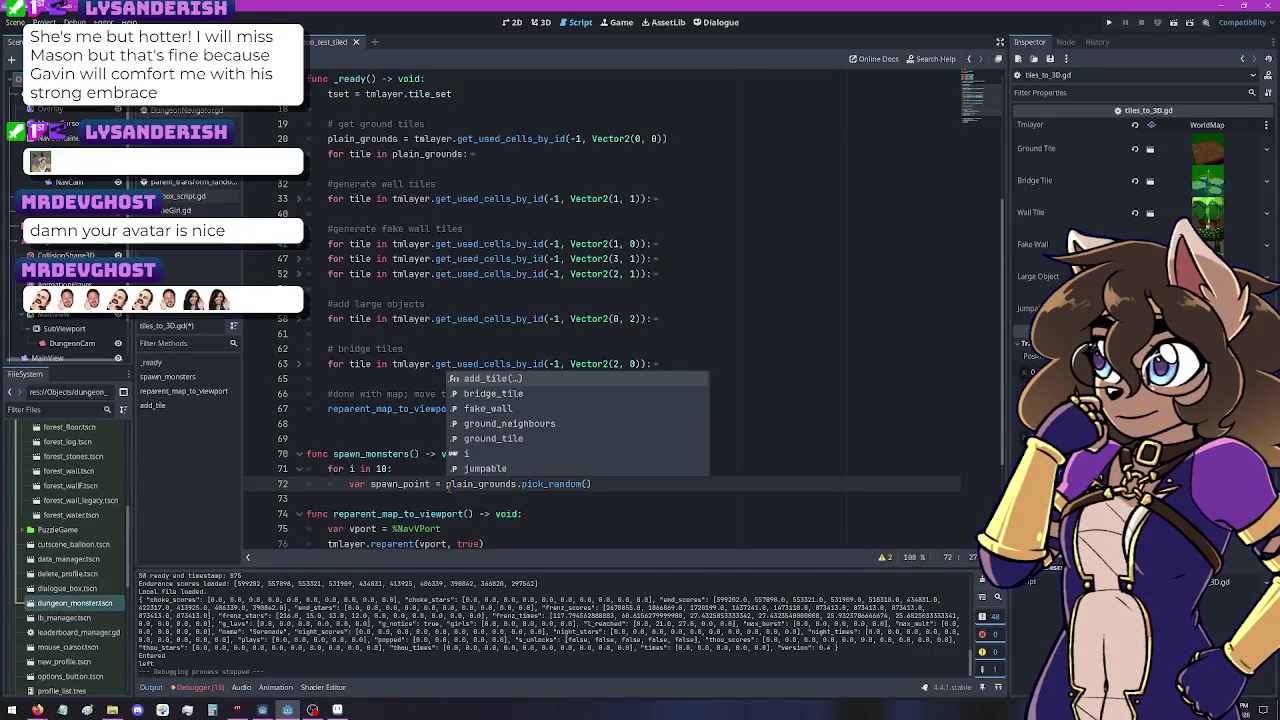
key(Left)
key(Left)
text(:)
key(End)
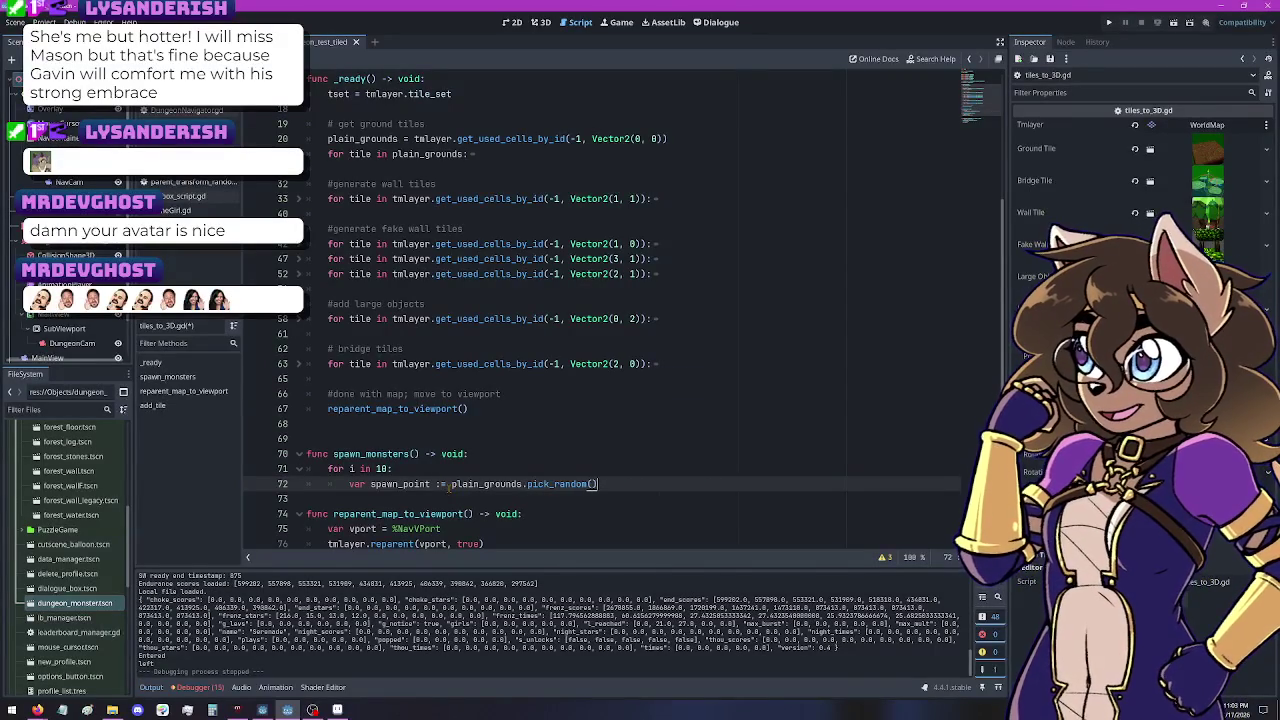
key(Return)
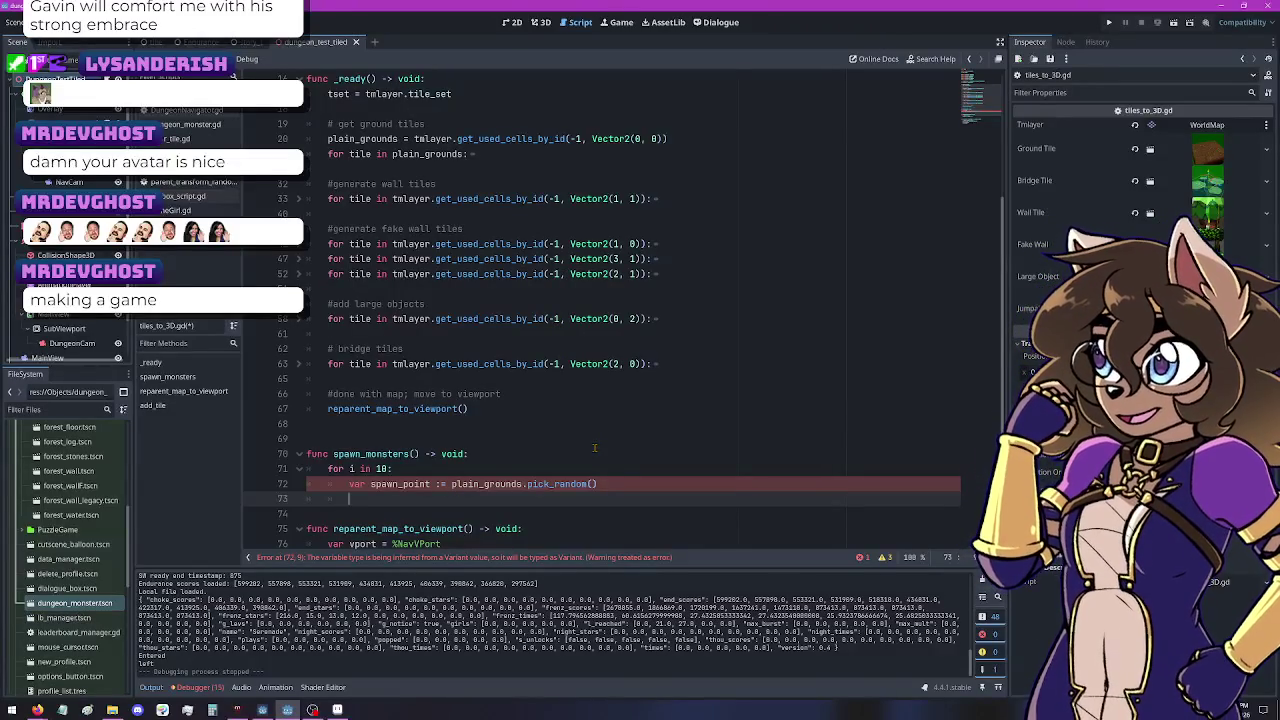
Step: Try typing spawn_point as ': Vector2', then delete the type again
click(489, 484)
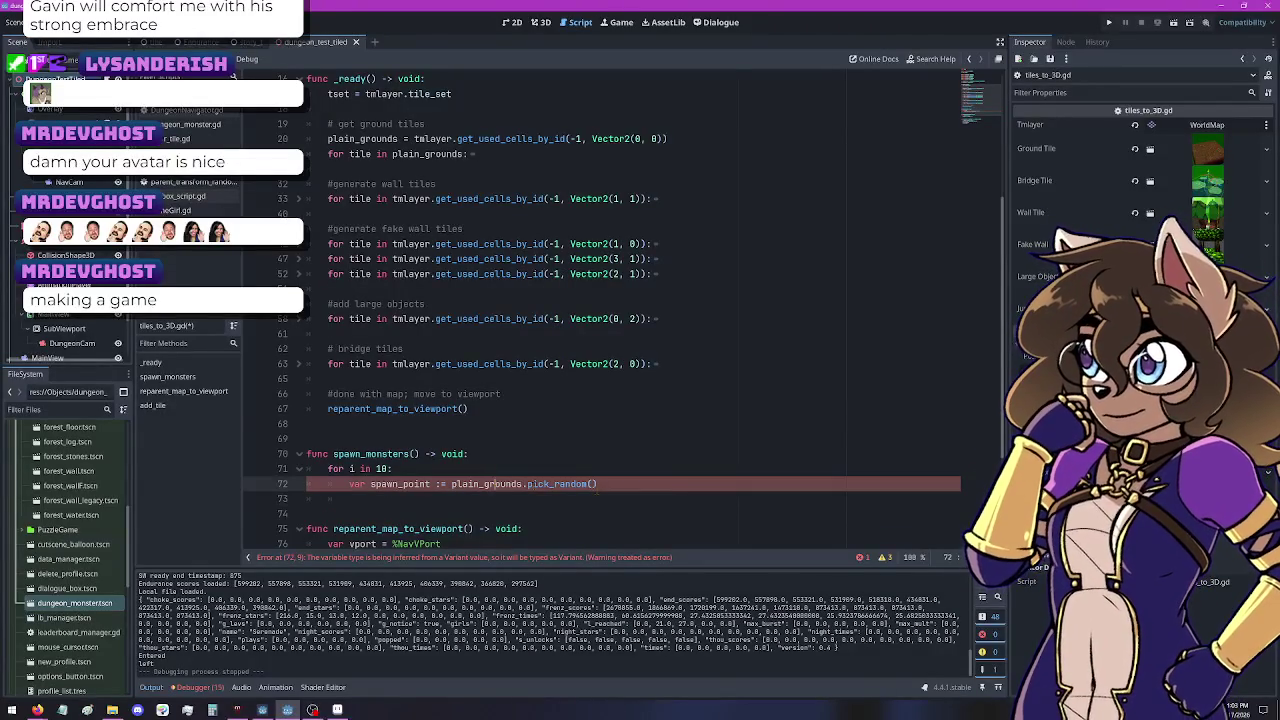
click(434, 484)
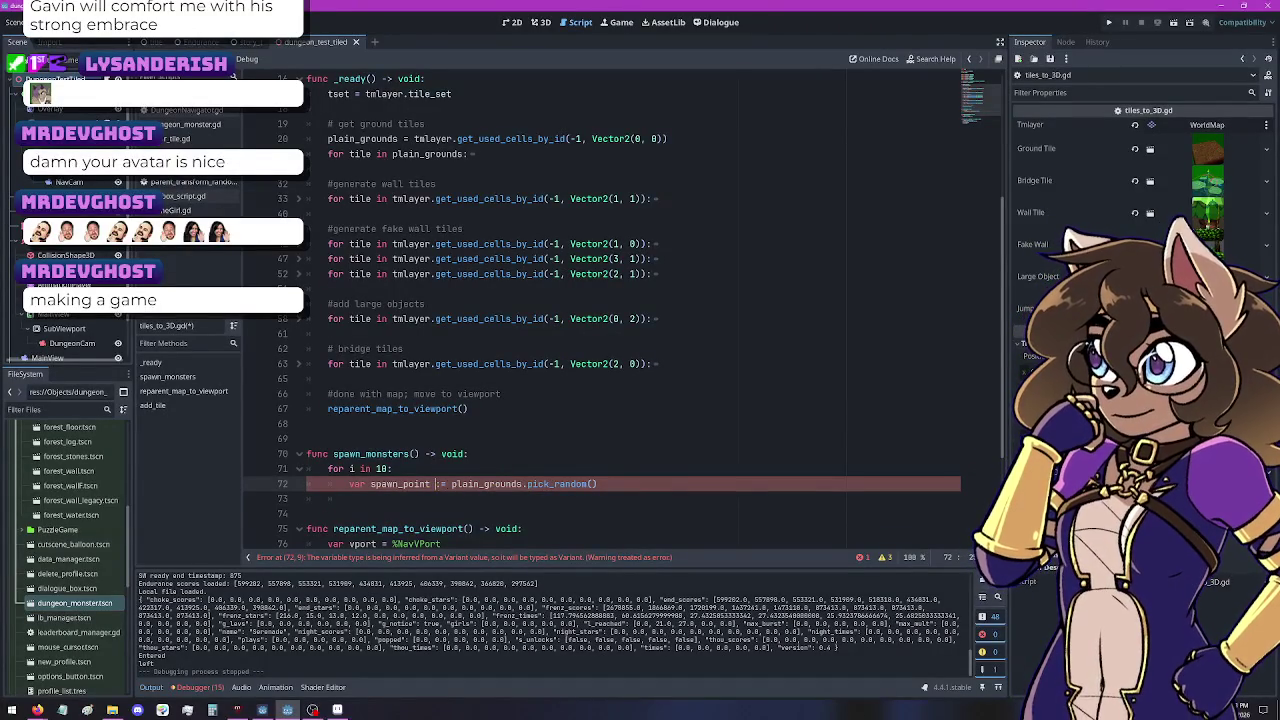
key(Delete)
key(Delete)
text(: Vector)
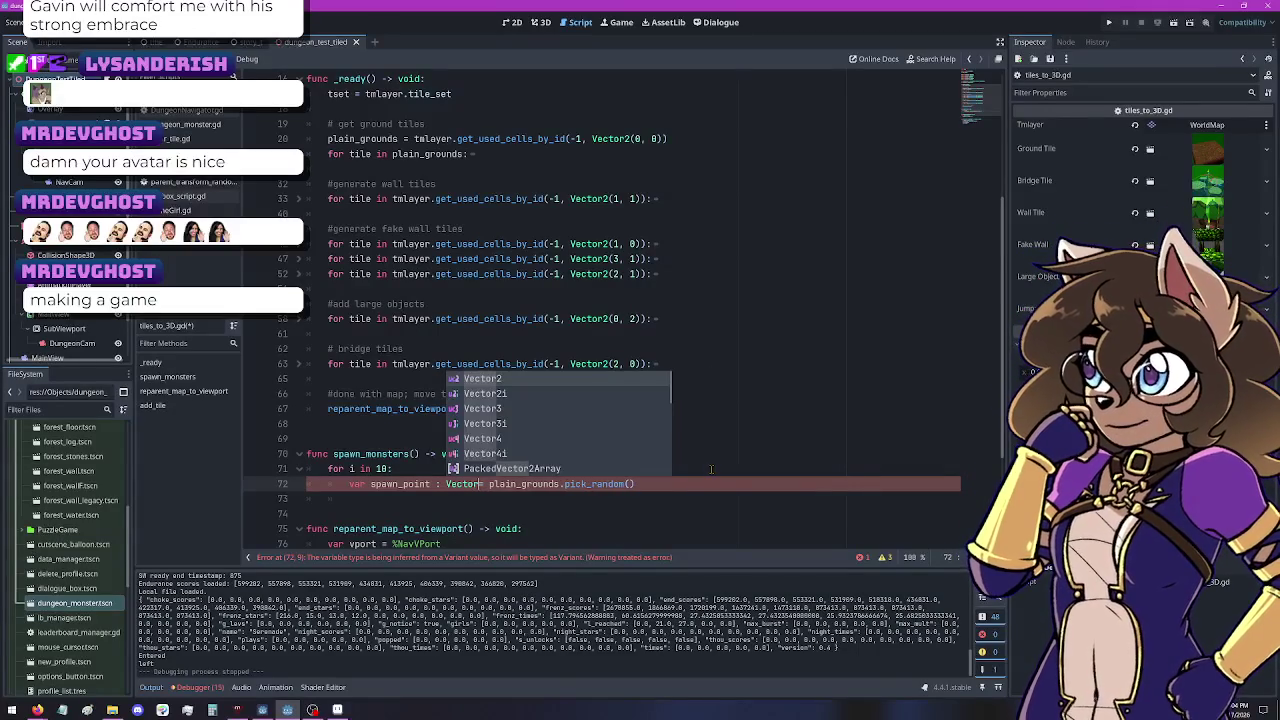
text(2=)
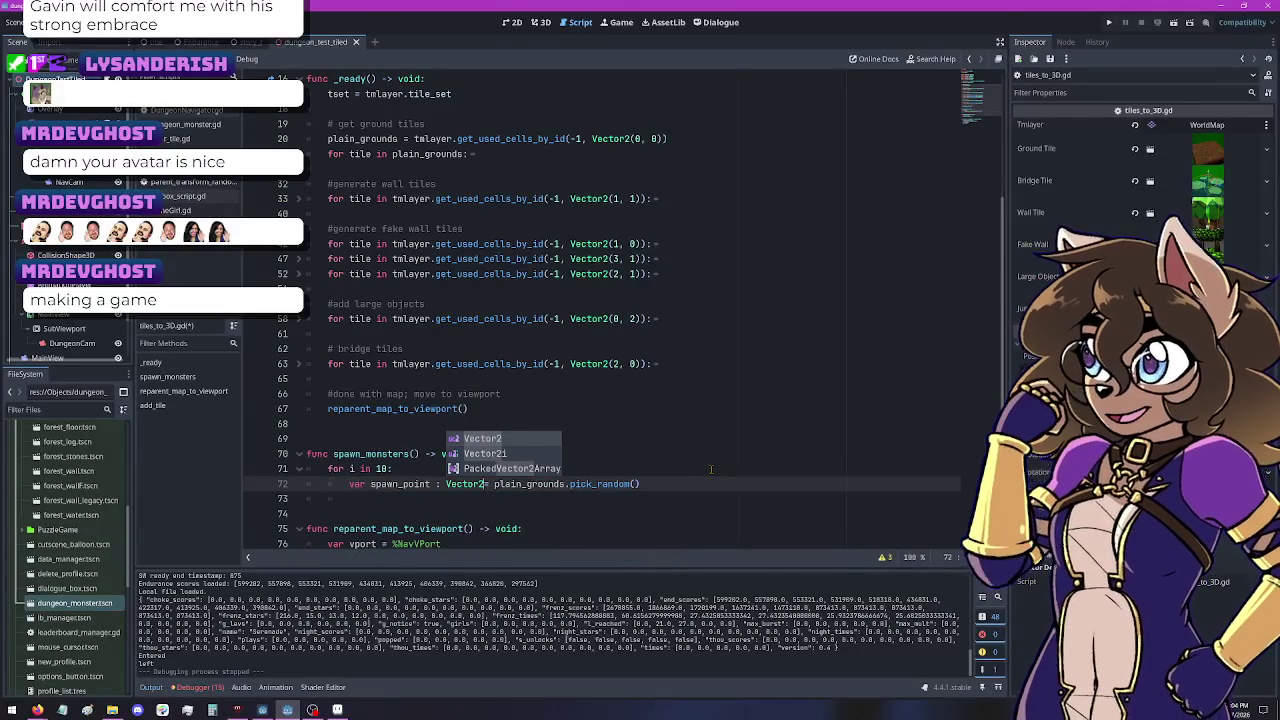
key(BackSpace)
key(BackSpace)
key(BackSpace)
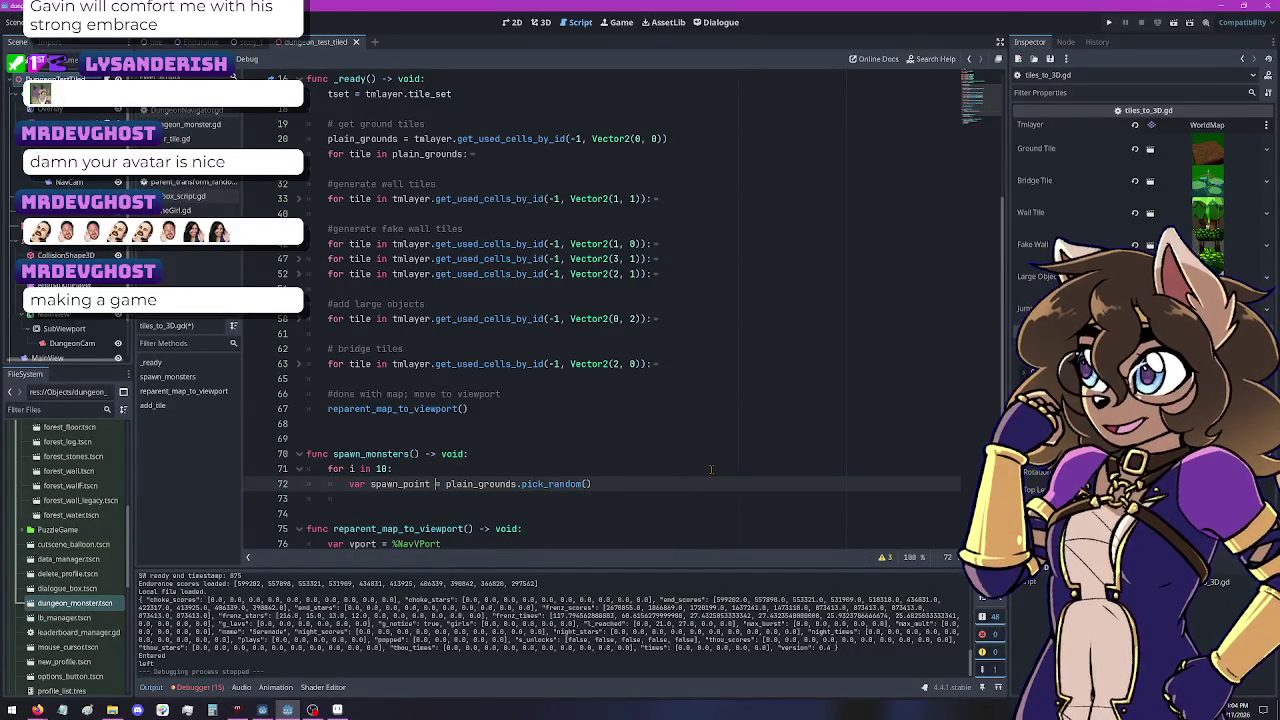
Step: Look up pick_random in the Array documentation, then go back to tiles_to_3D.gd
ctrl+click(550, 483)
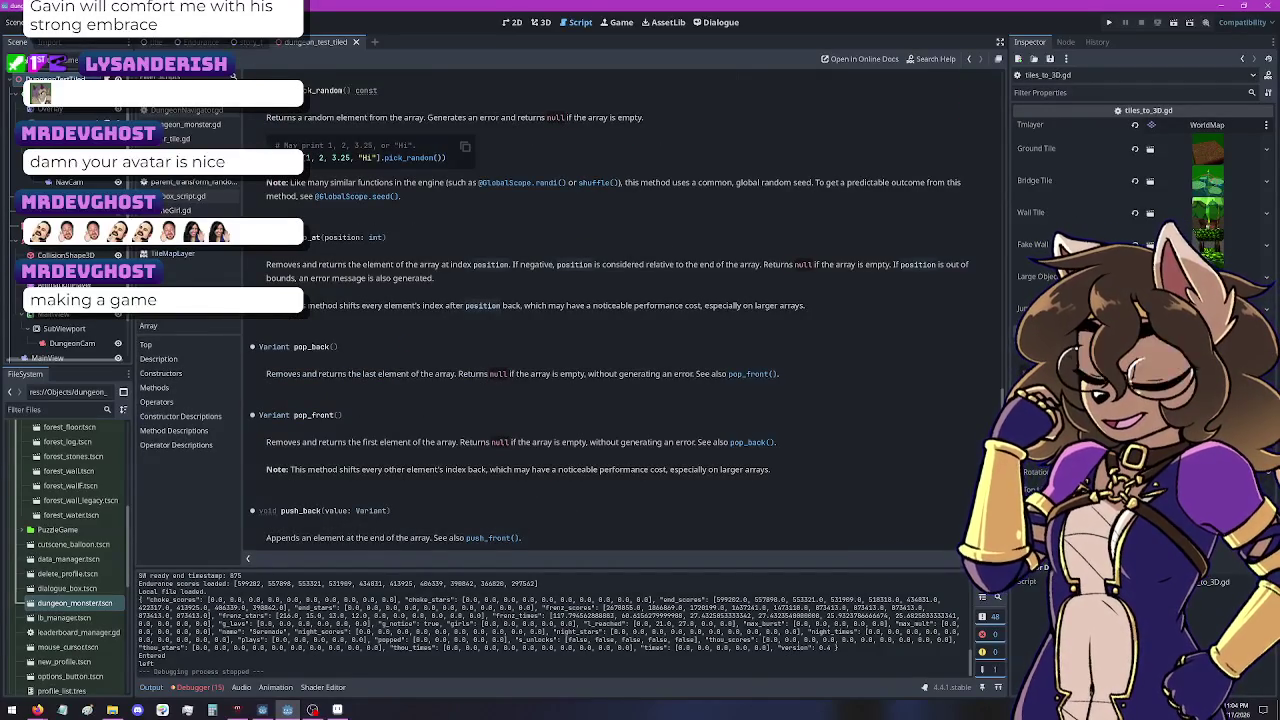
drag(290, 119, 487, 117)
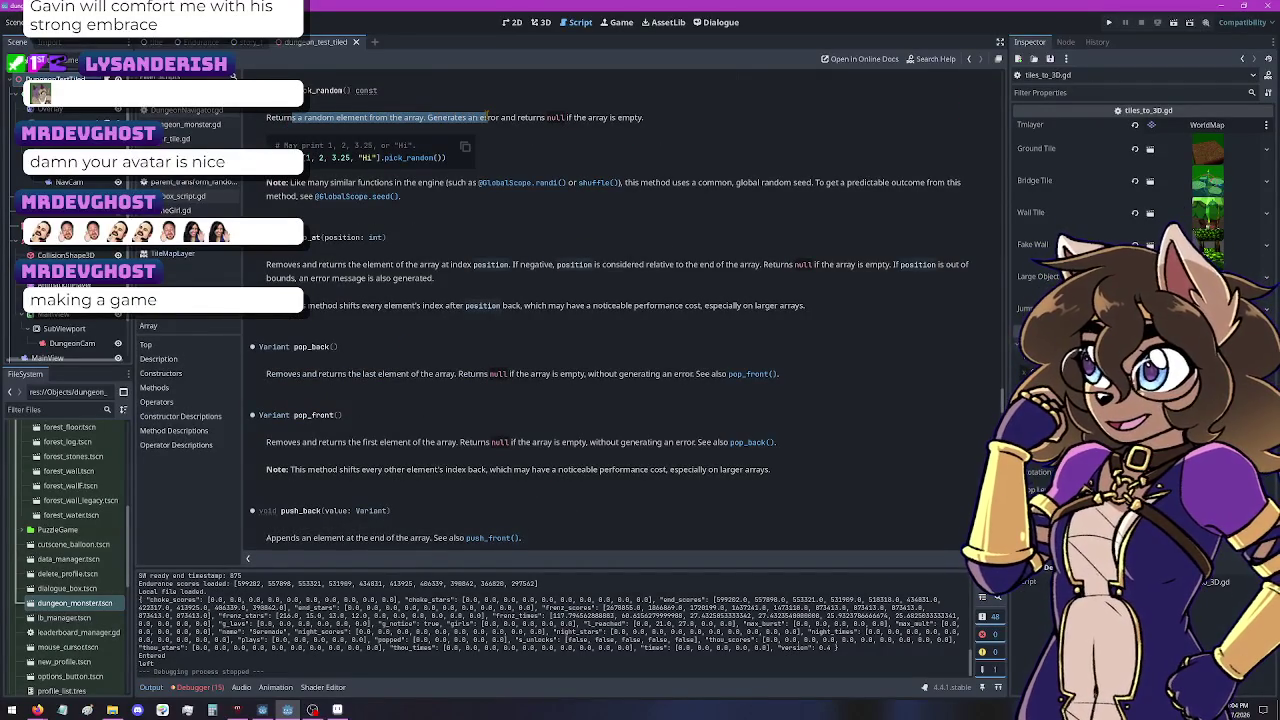
click(682, 139)
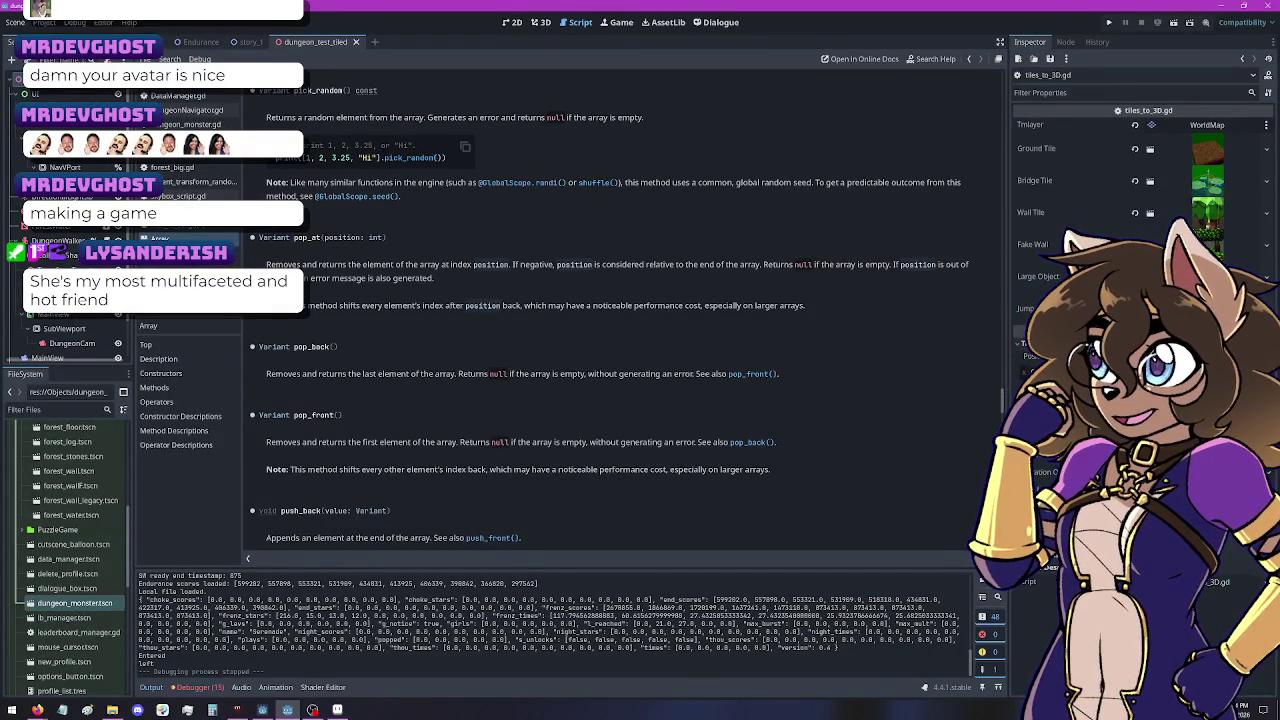
click(190, 233)
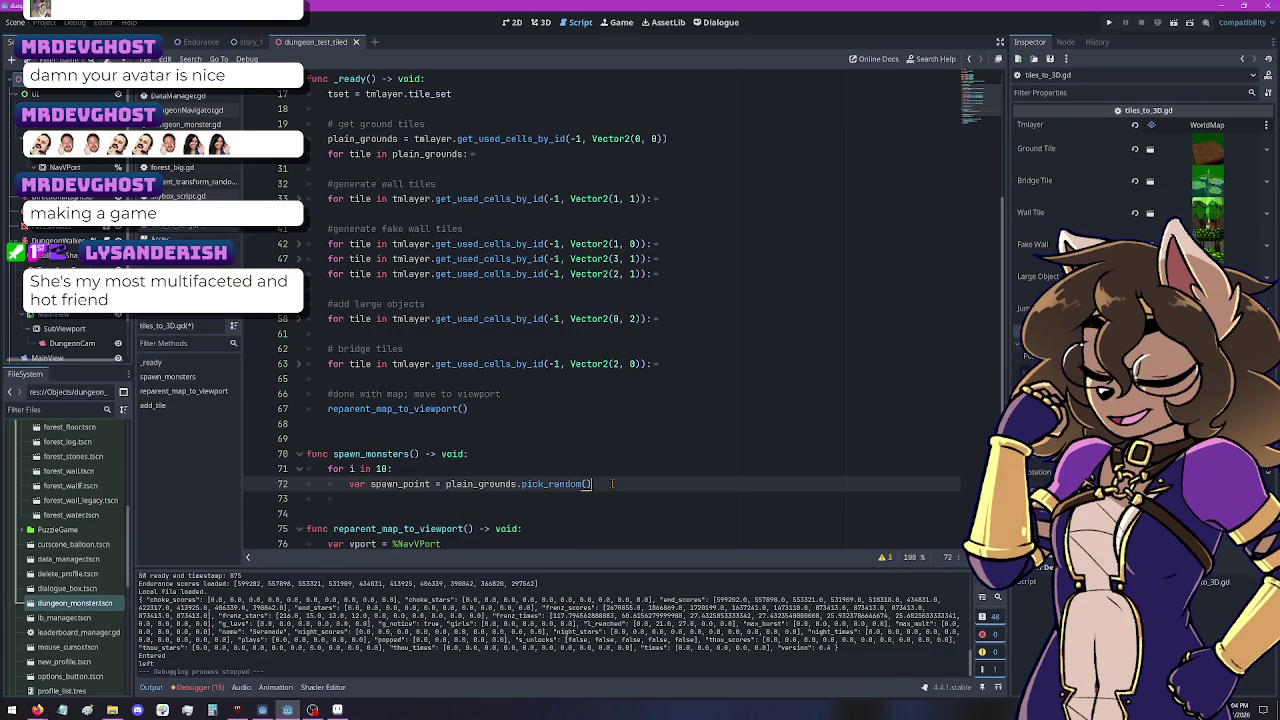
Step: Annotate spawn_point as Vector2i and start a new line below it
key(Left)
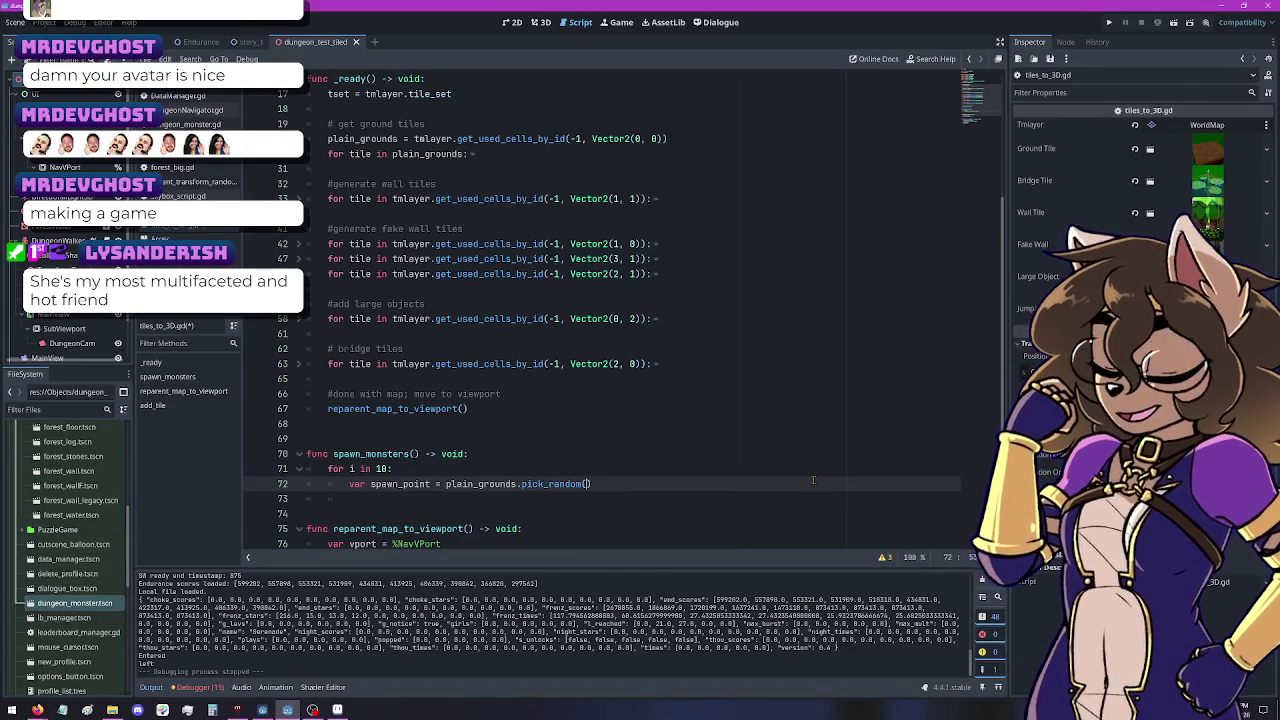
key(ctrl+Left)
key(ctrl+Left)
key(ctrl+Left)
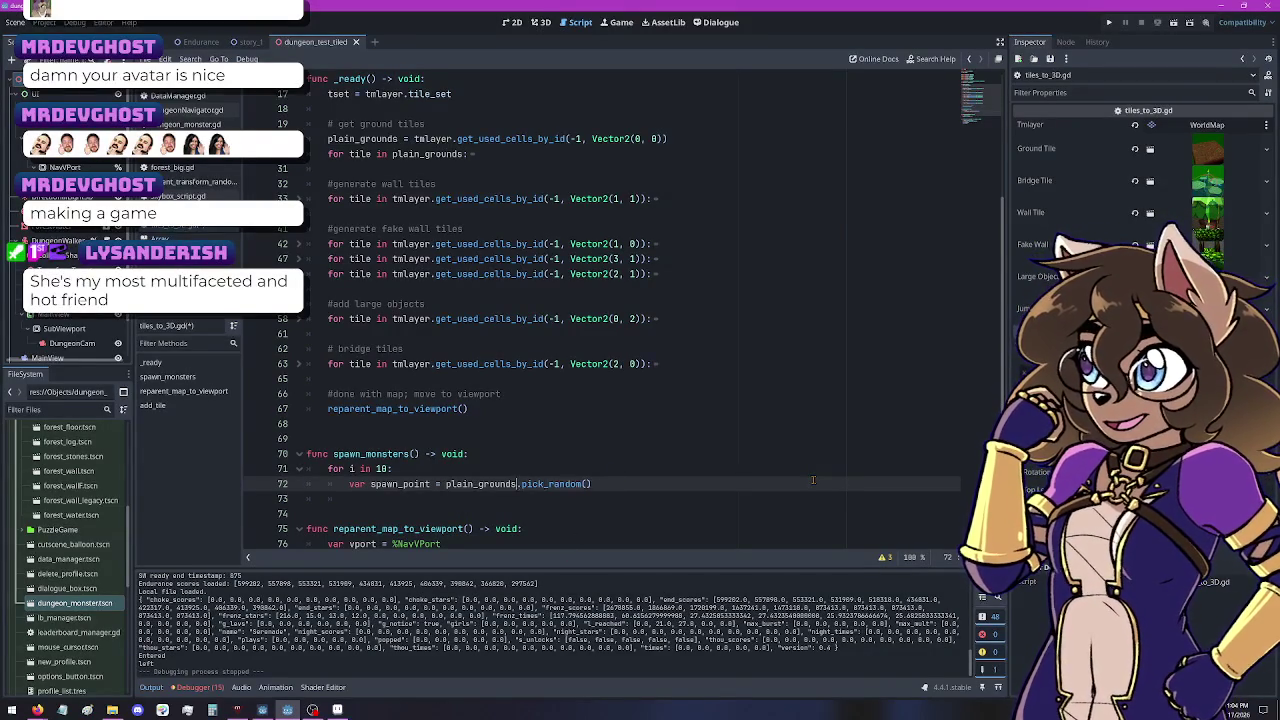
key(Left)
key(Left)
key(Left)
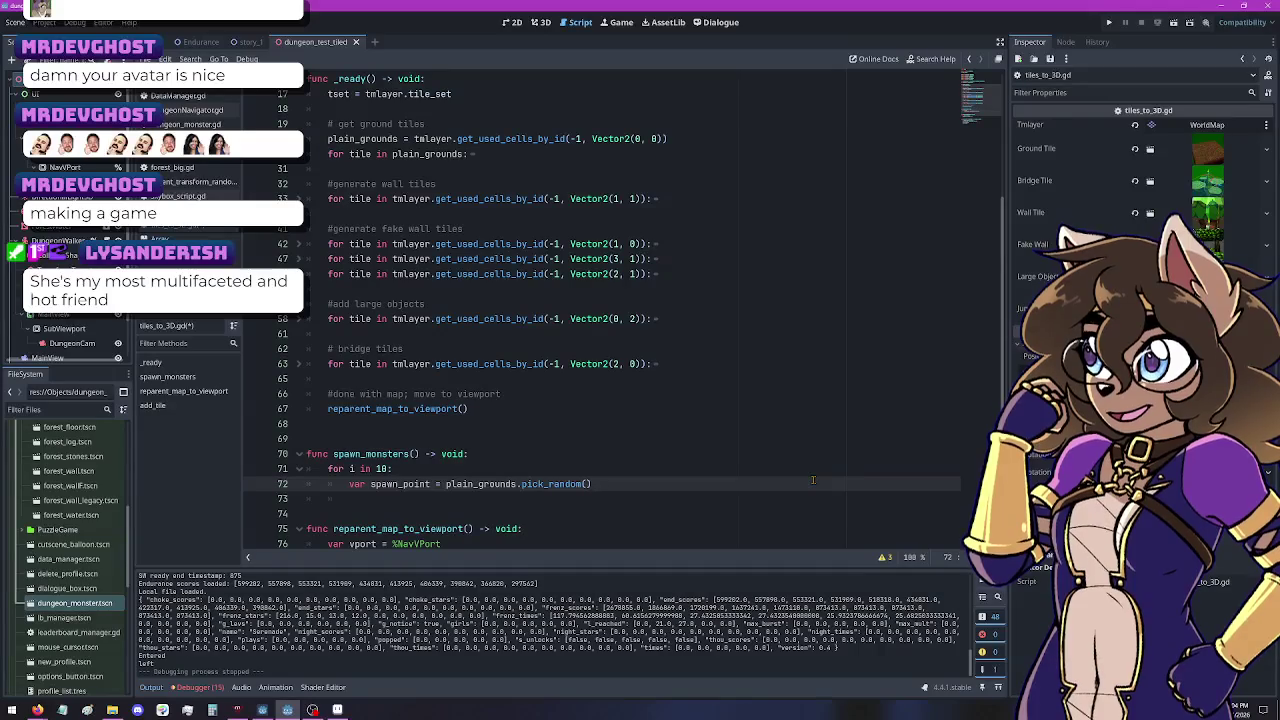
text(:: Vector)
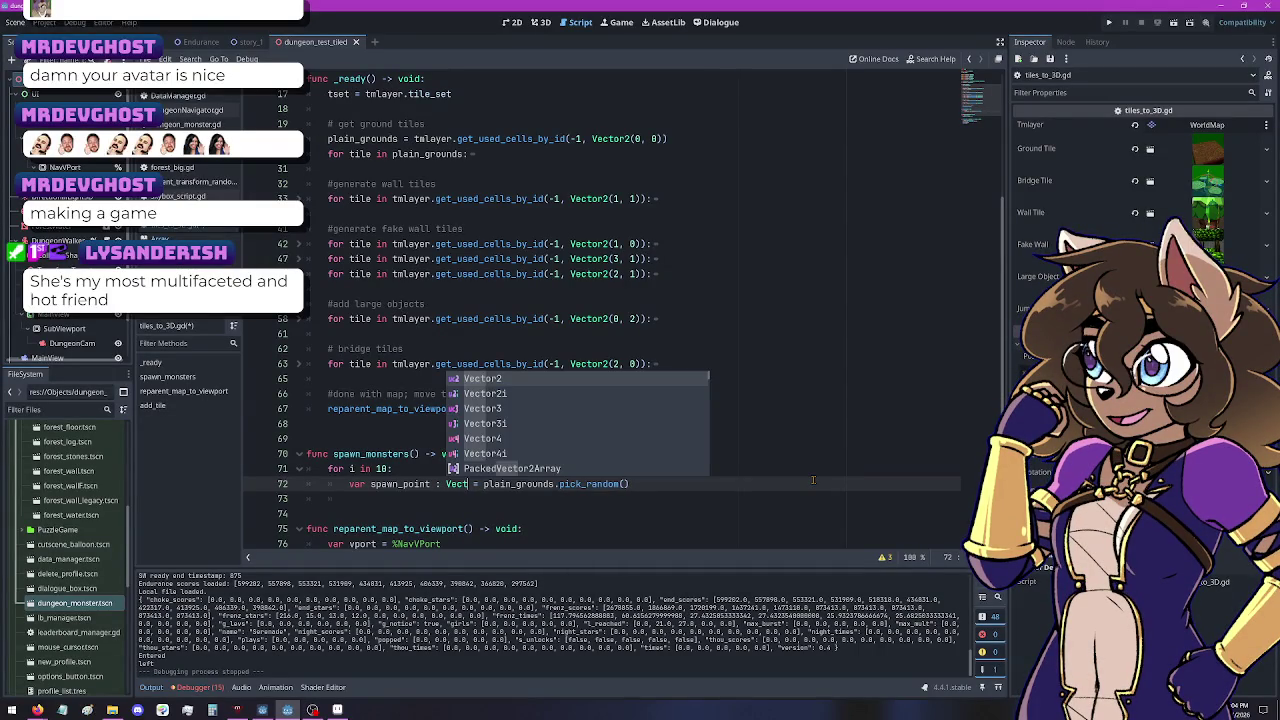
key(Down)
key(Return)
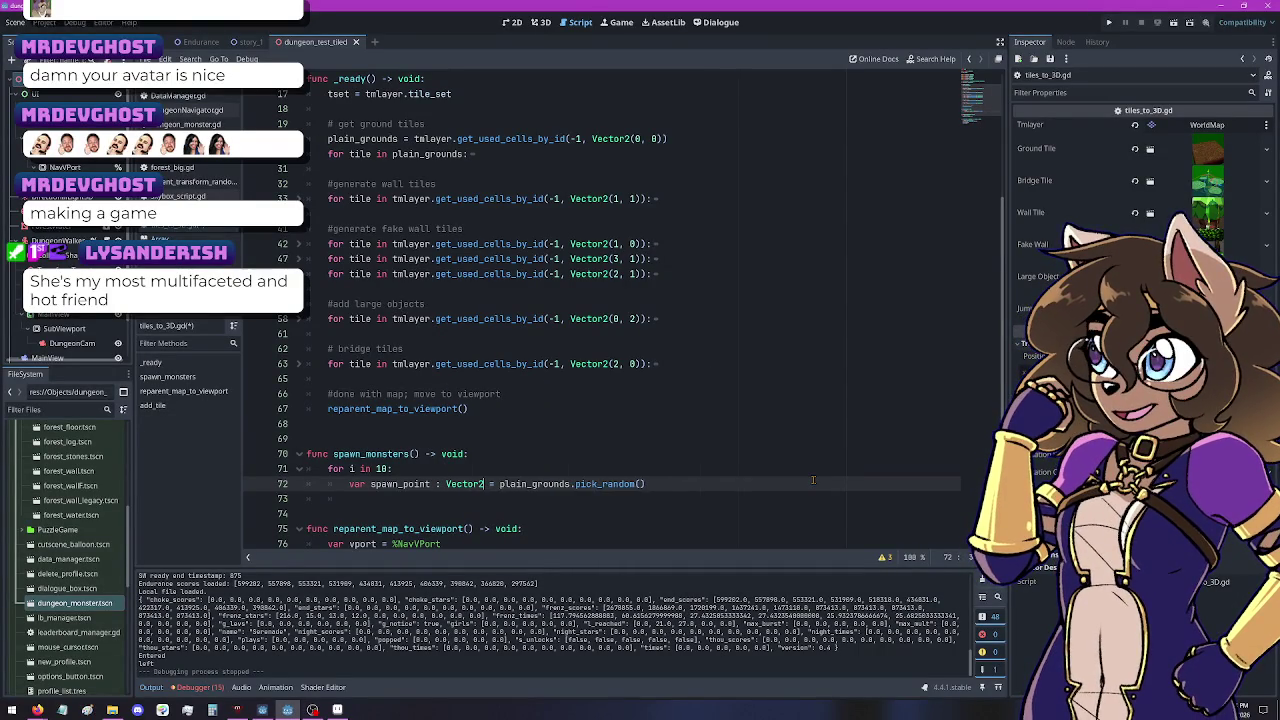
key(End)
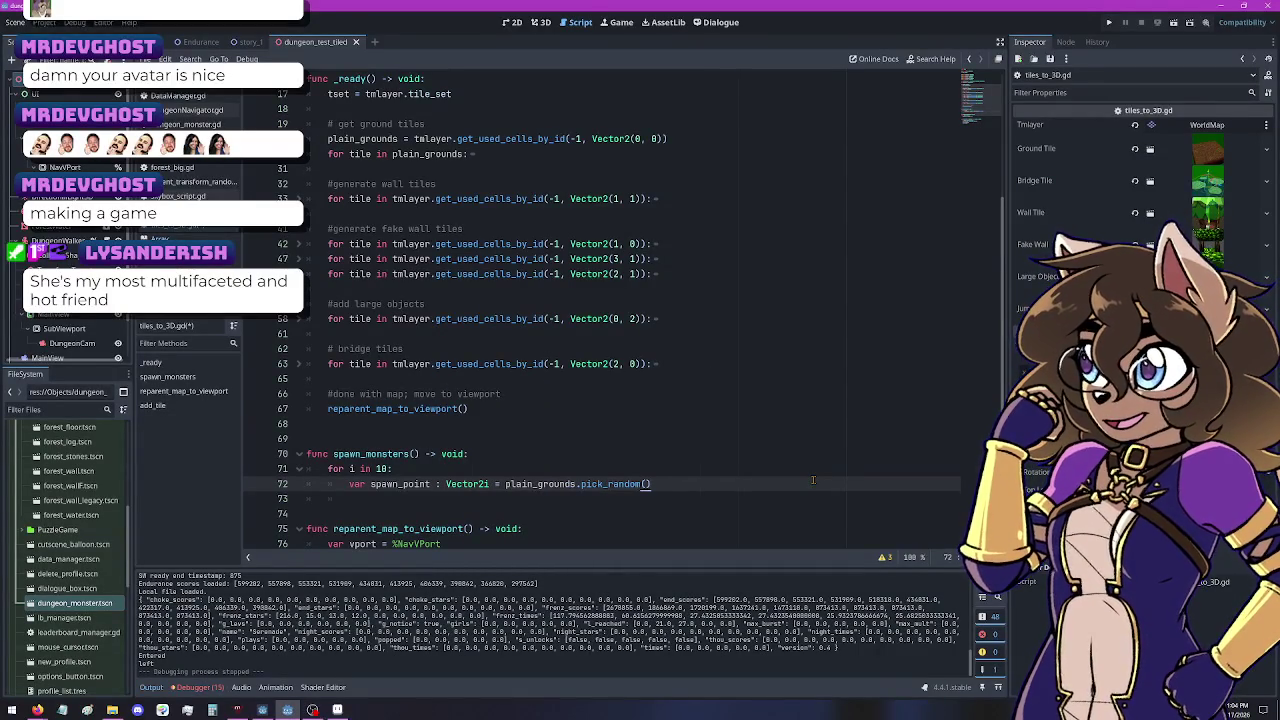
key(Return)
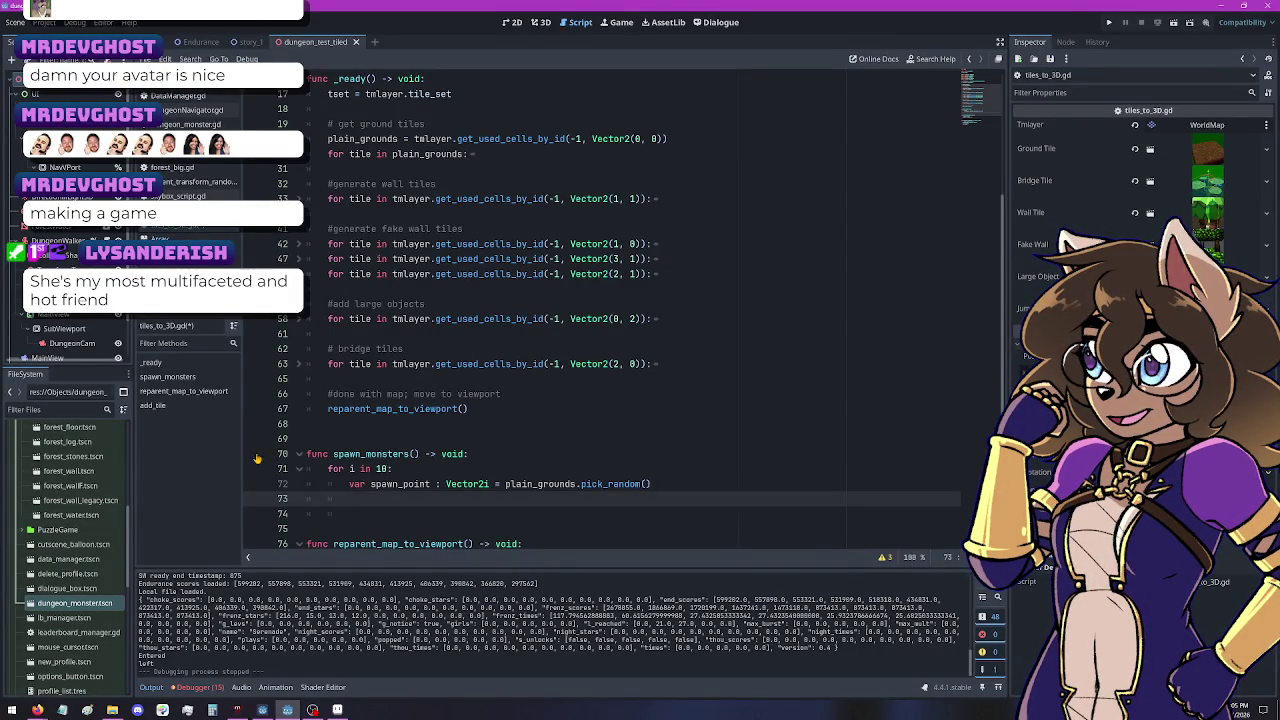
scroll(645, 227, up, 5)
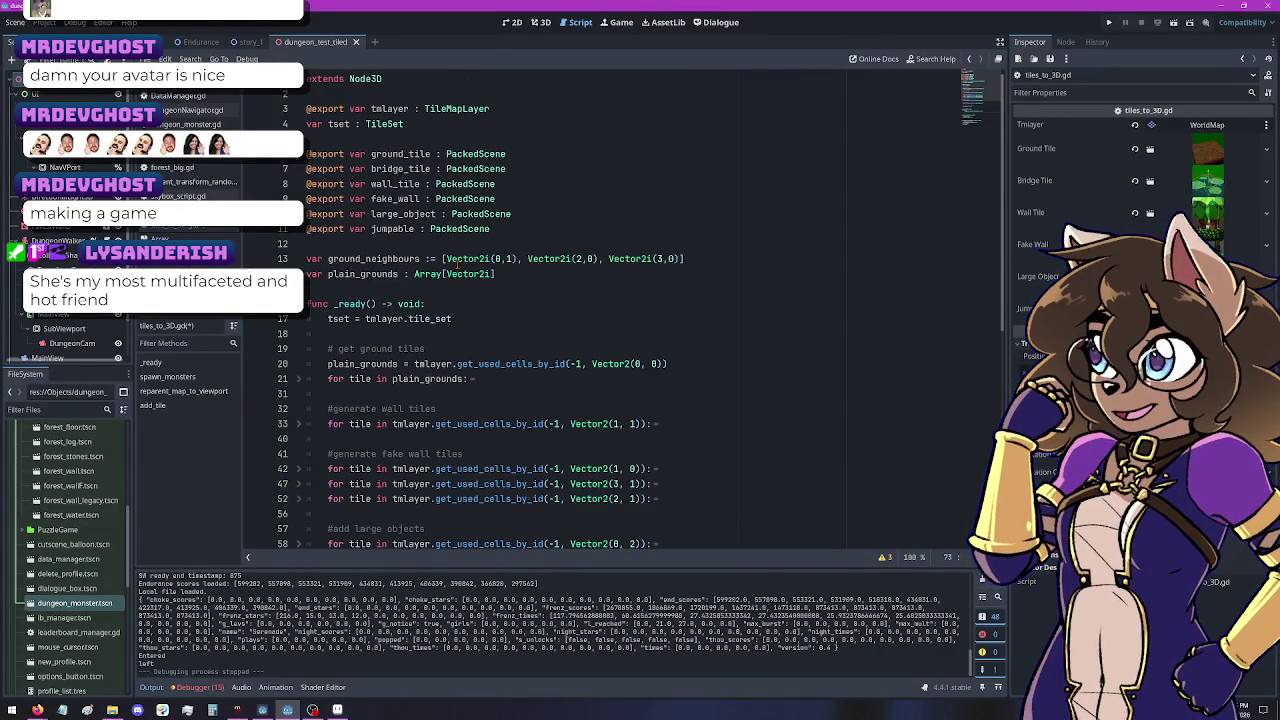
Step: Add a blank line below the plain_grounds declaration and save
click(500, 280)
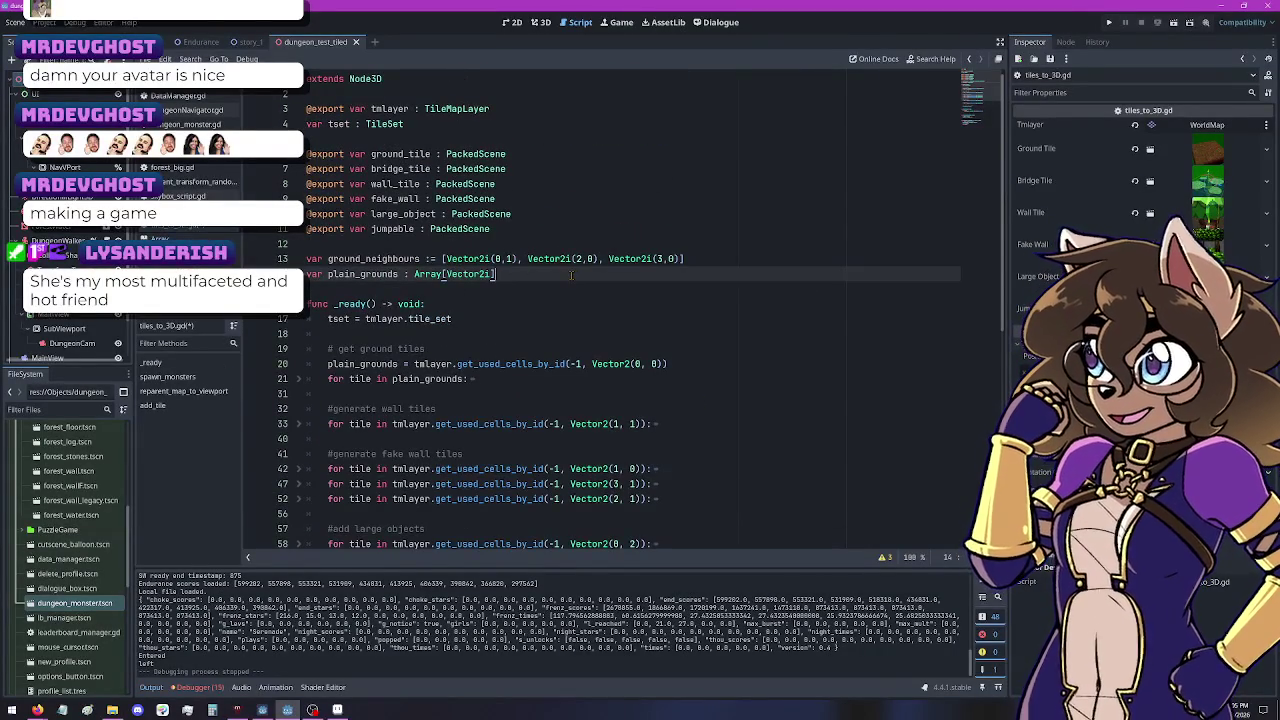
key(Return)
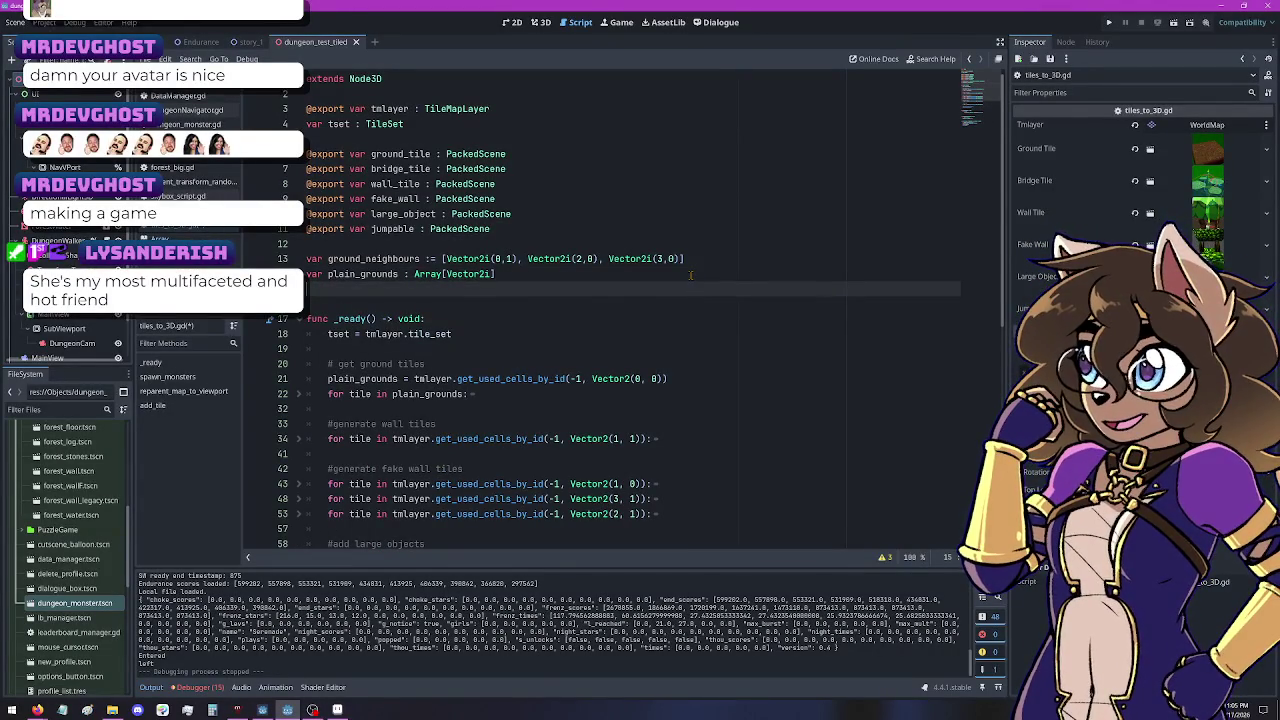
key(ctrl+s)
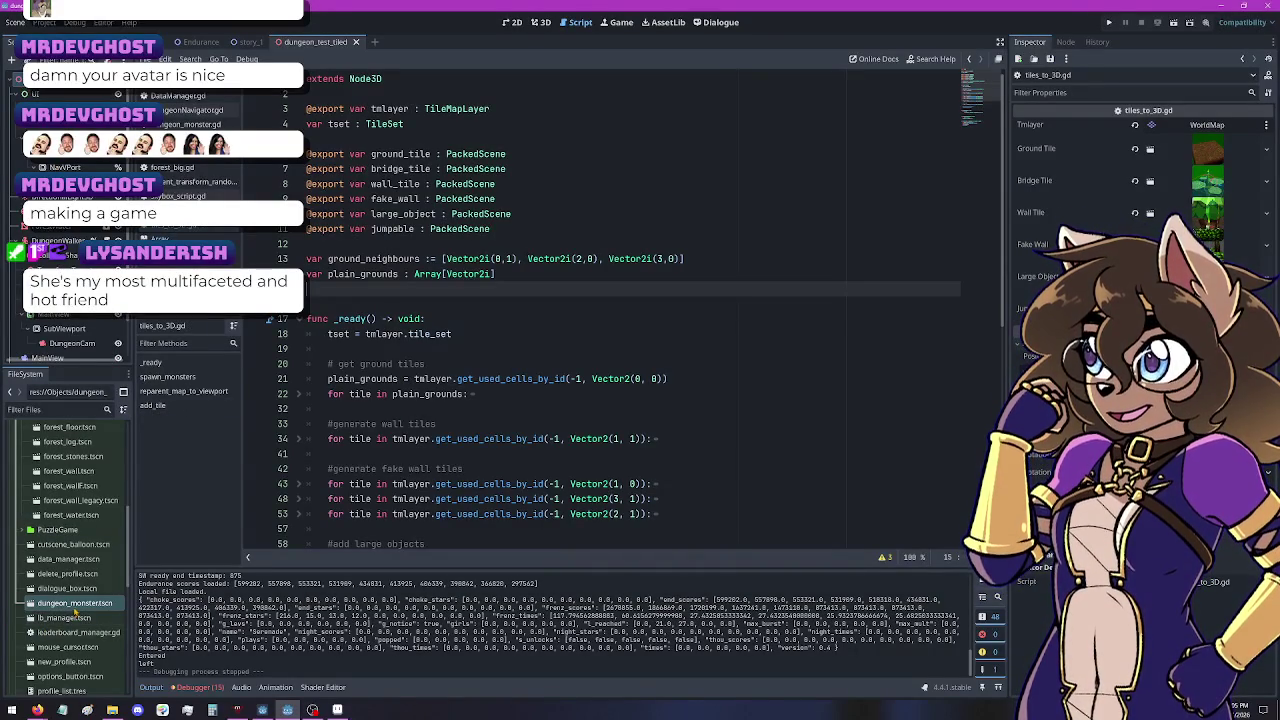
Step: Drag dungeon_monster.tscn in as a DUNGEON_MONSTER preload constant and move it to line 3
drag(414, 178, 356, 290)
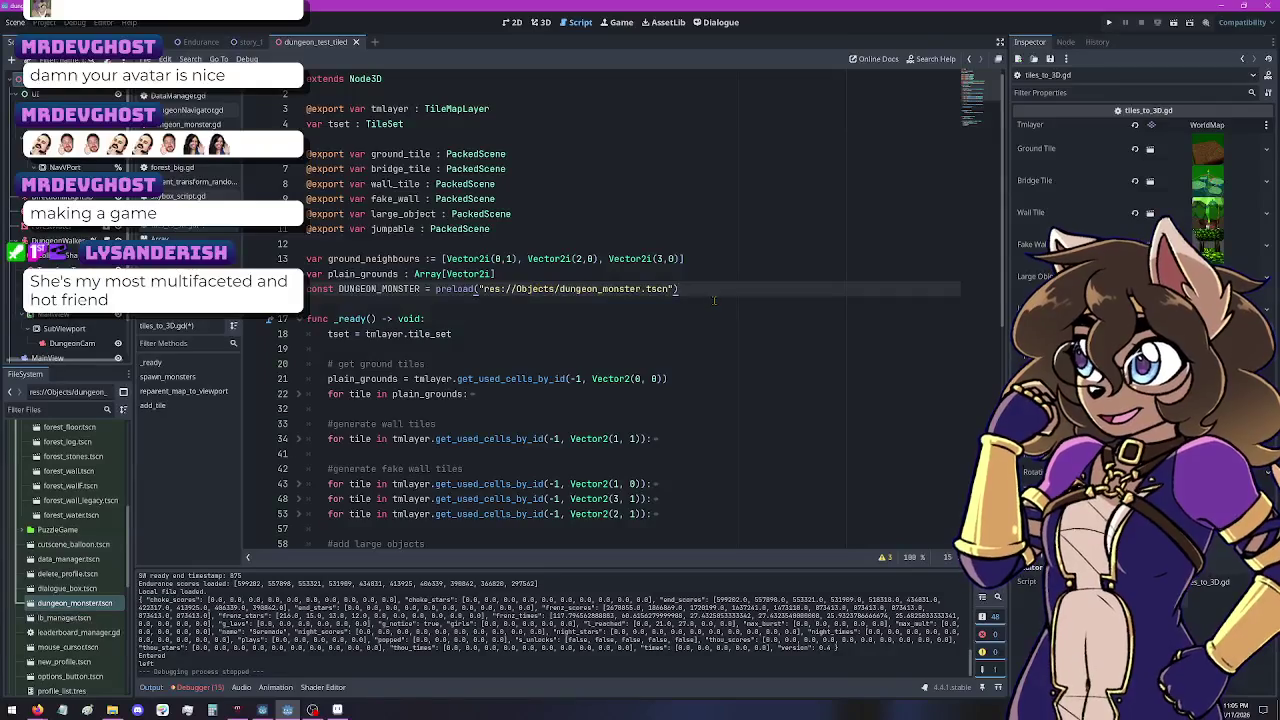
key(shift+Home)
key(ctrl+x)
key(Up)
key(Up)
key(Up)
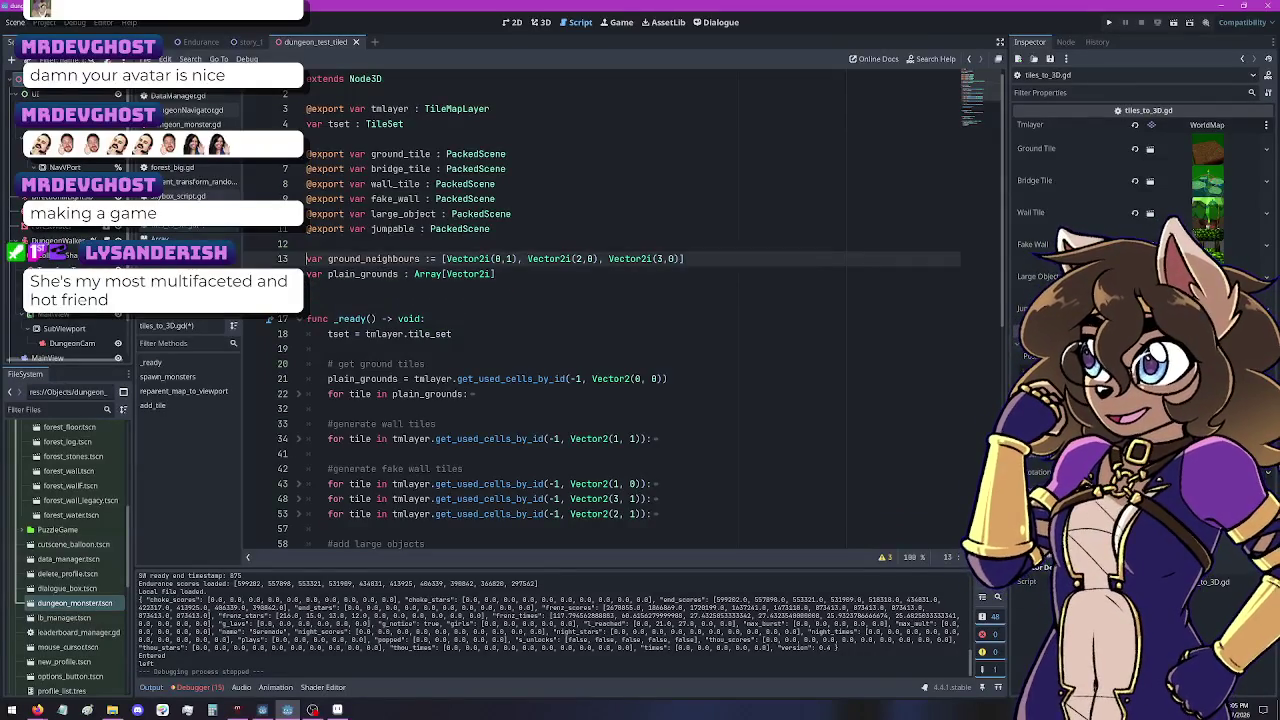
key(Return)
key(Return)
key(Return)
key(Up)
key(Up)
key(Up)
key(ctrl+v)
key(Delete)
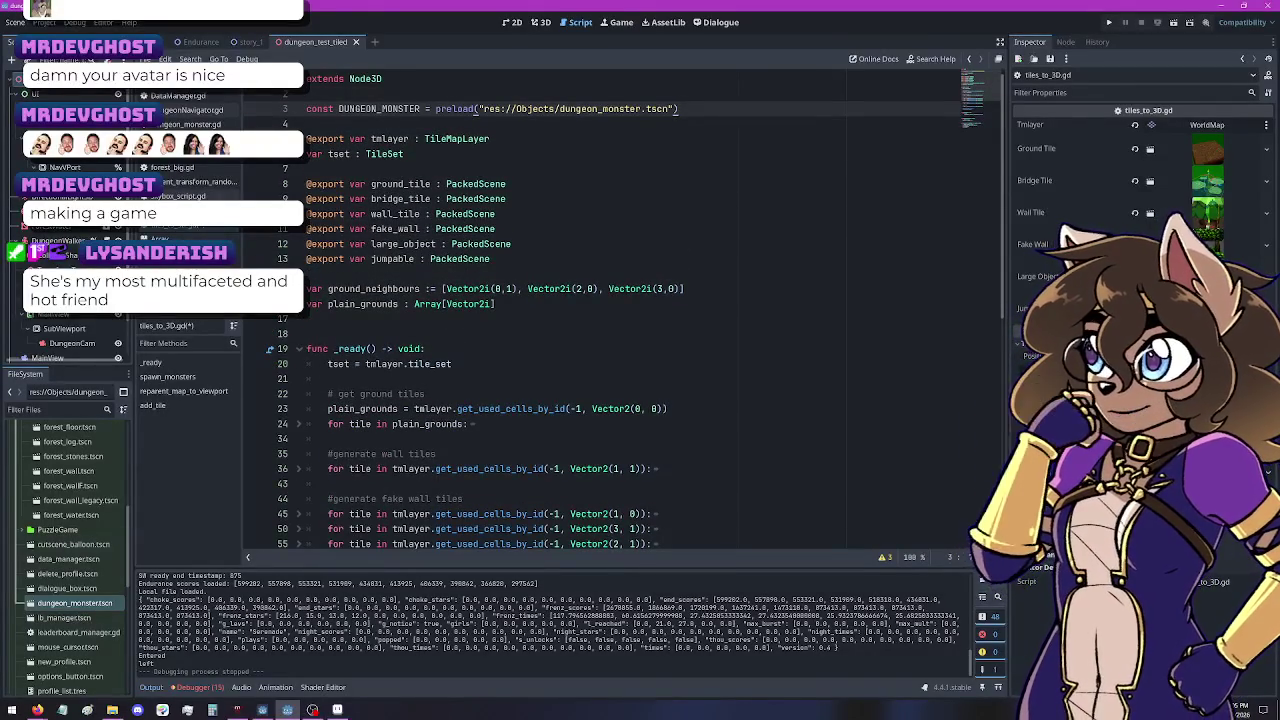
key(Down)
key(Down)
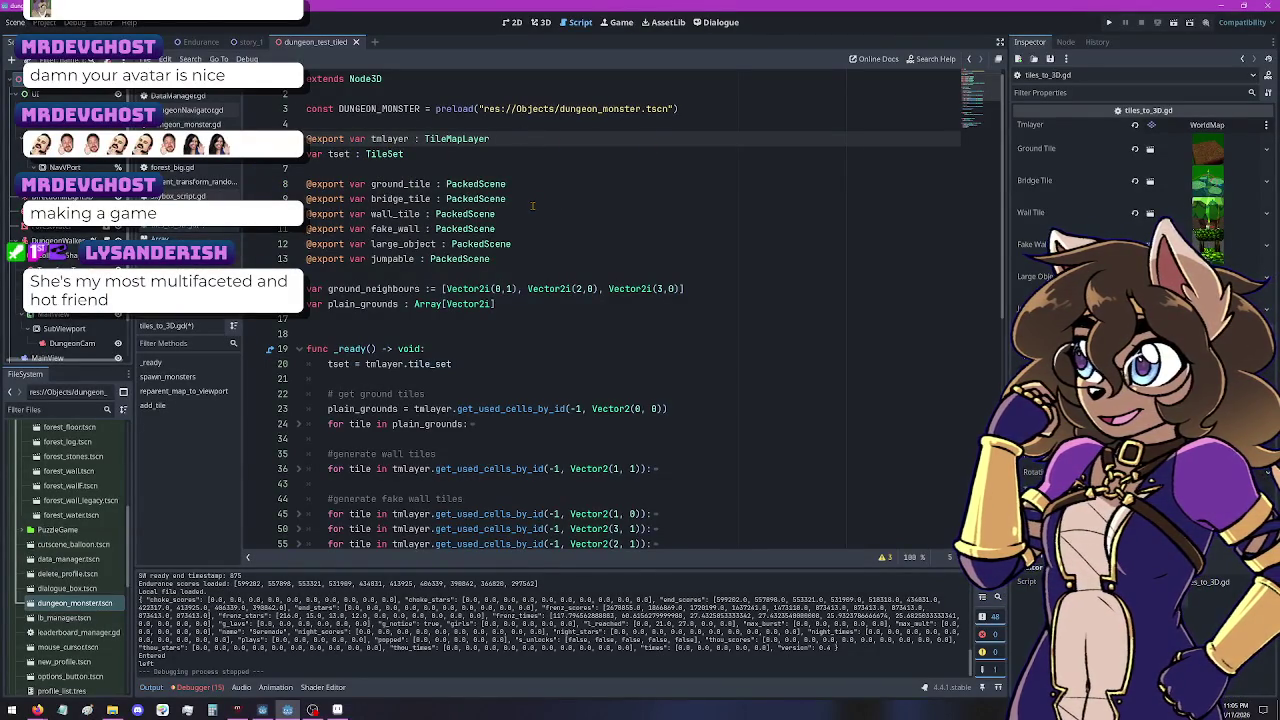
Step: Add 'var dude = DUNGEON_MONSTER.instantiate()' on line 76 of the loop
scroll(533, 208, down, 2)
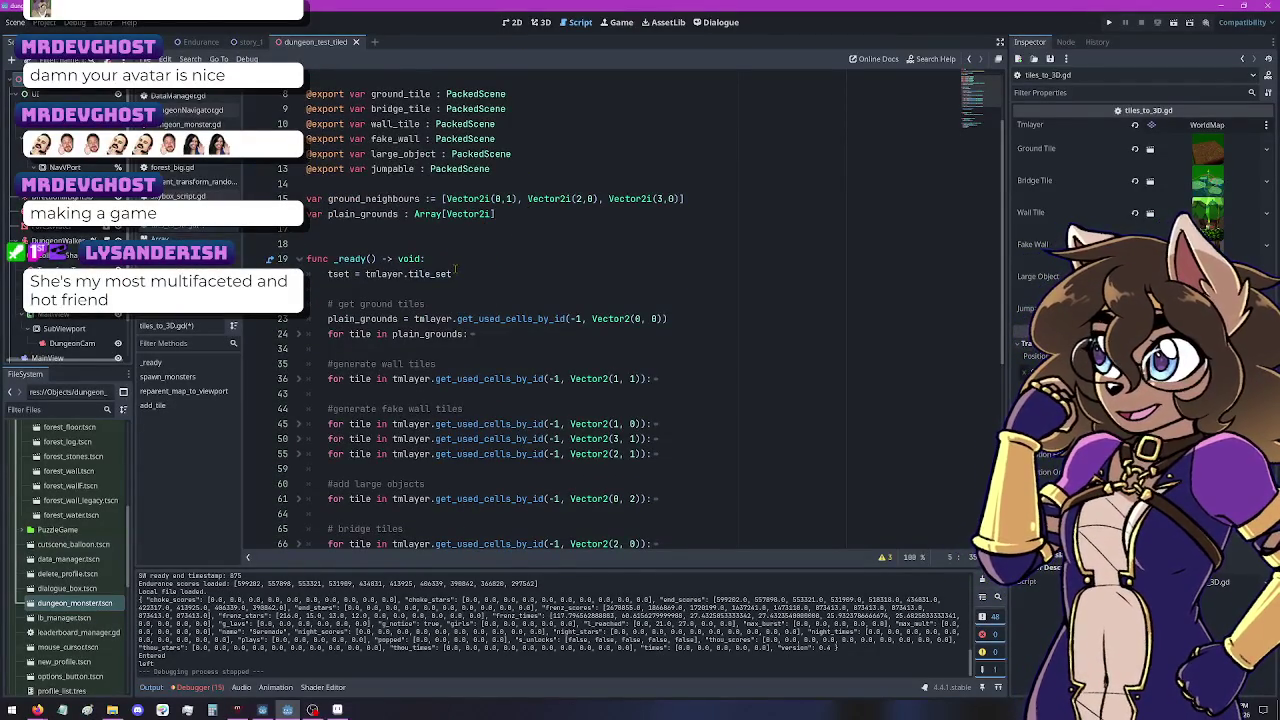
scroll(451, 242, down, 5)
scroll(451, 242, down, 2)
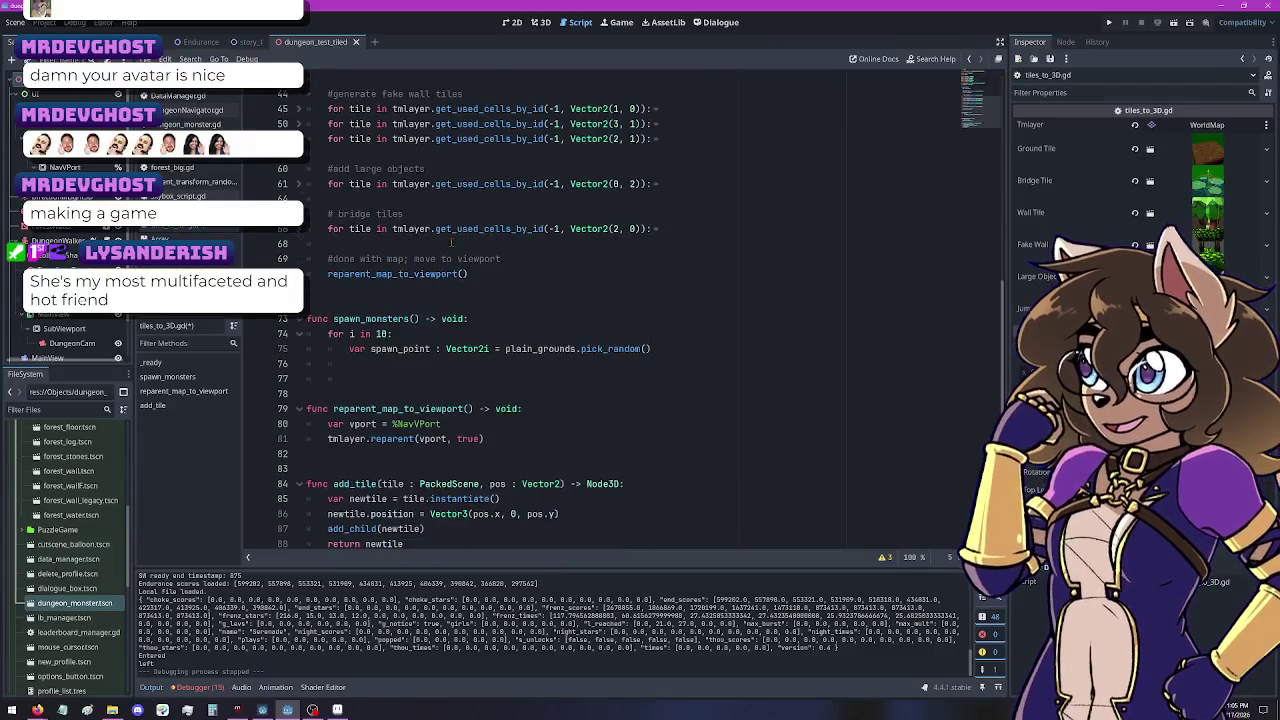
click(365, 366)
text(DUNGEON_)
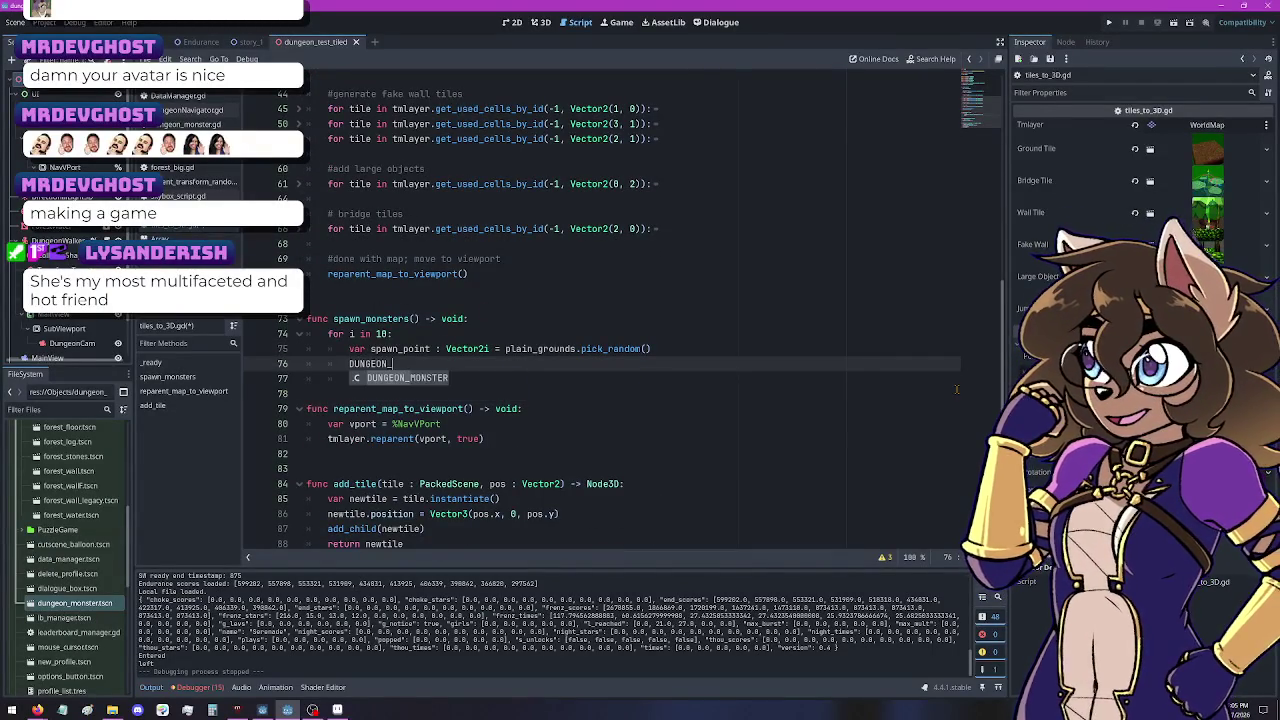
key(Return)
text(.instanti)
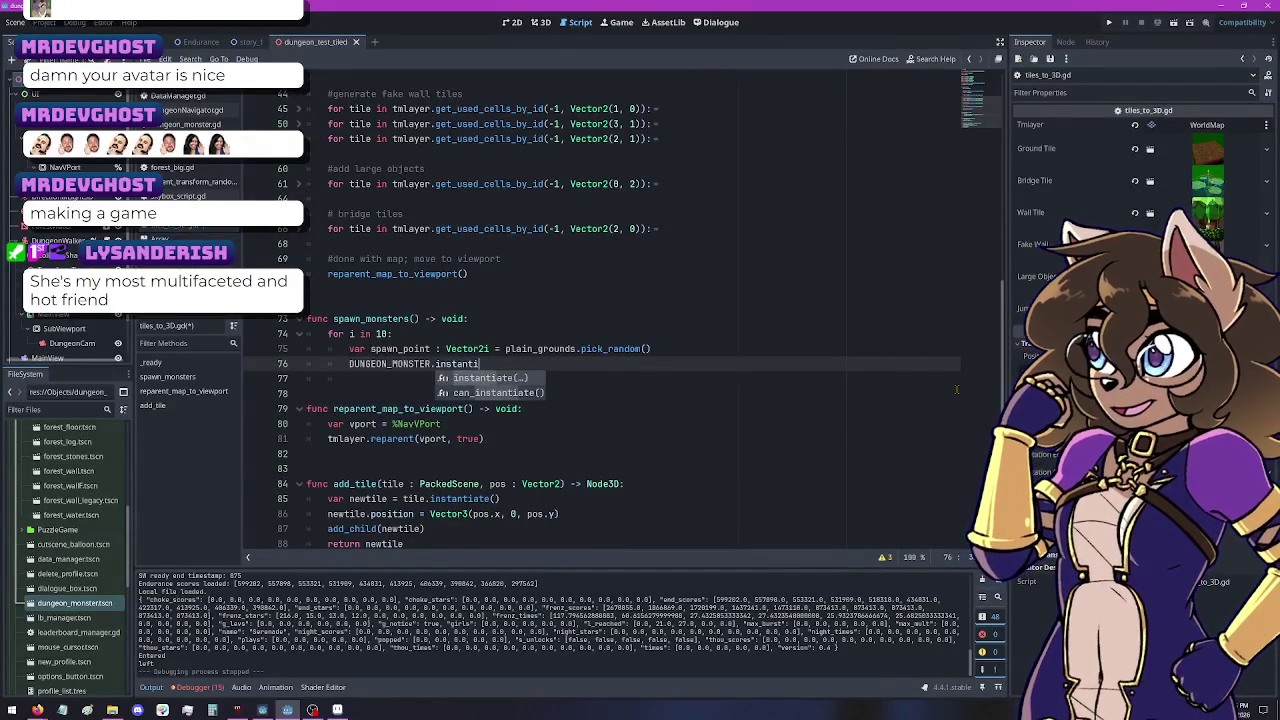
text(ate()
key(Escape)
key(Home)
text(var )
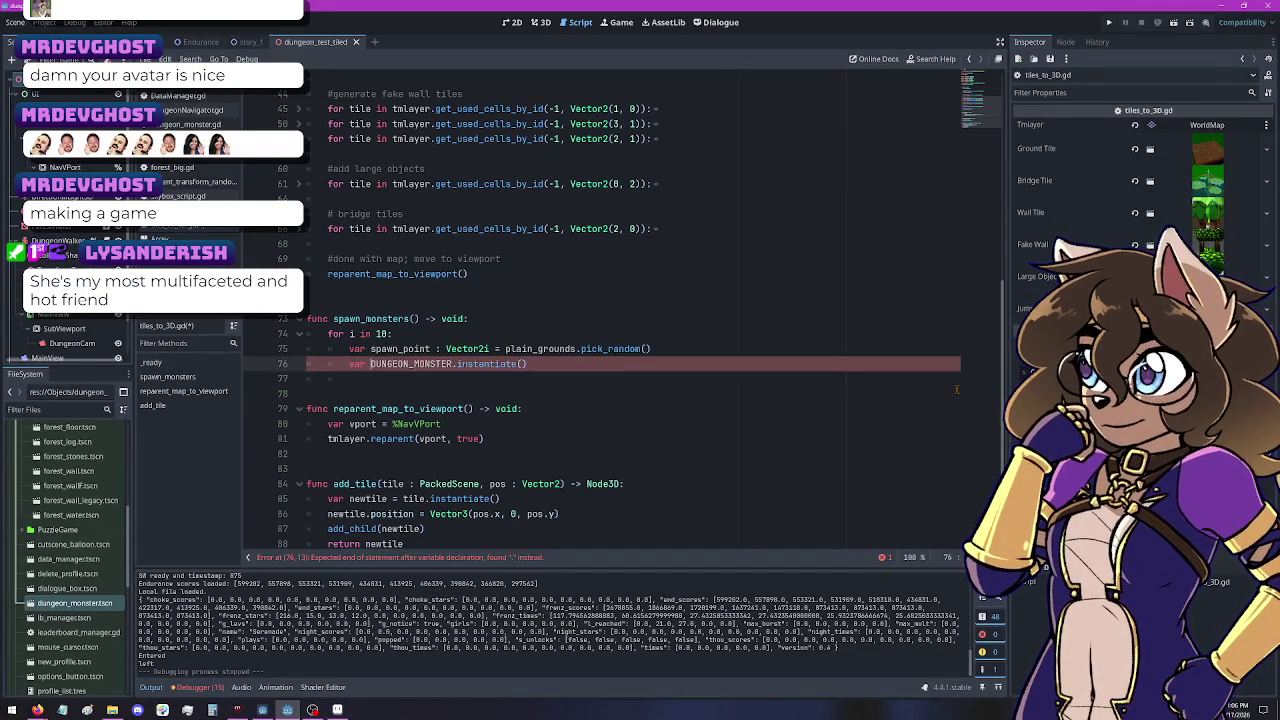
text(dude =)
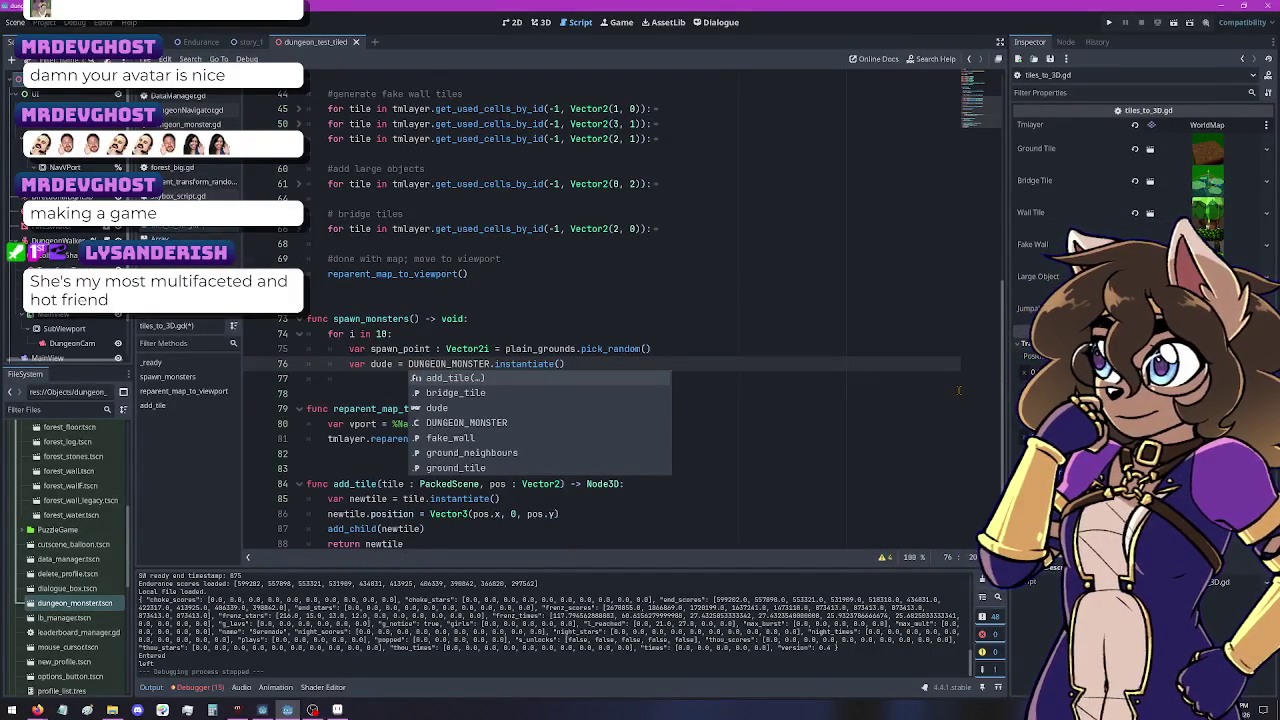
key(Escape)
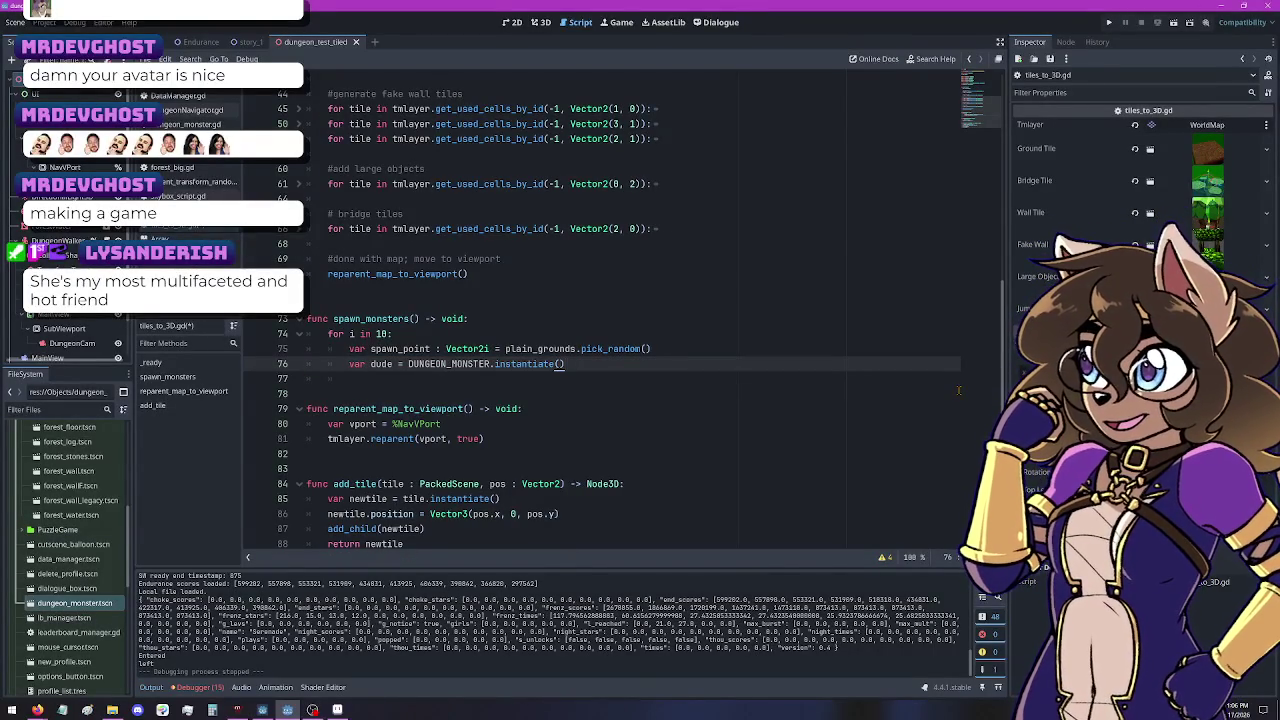
key(Return)
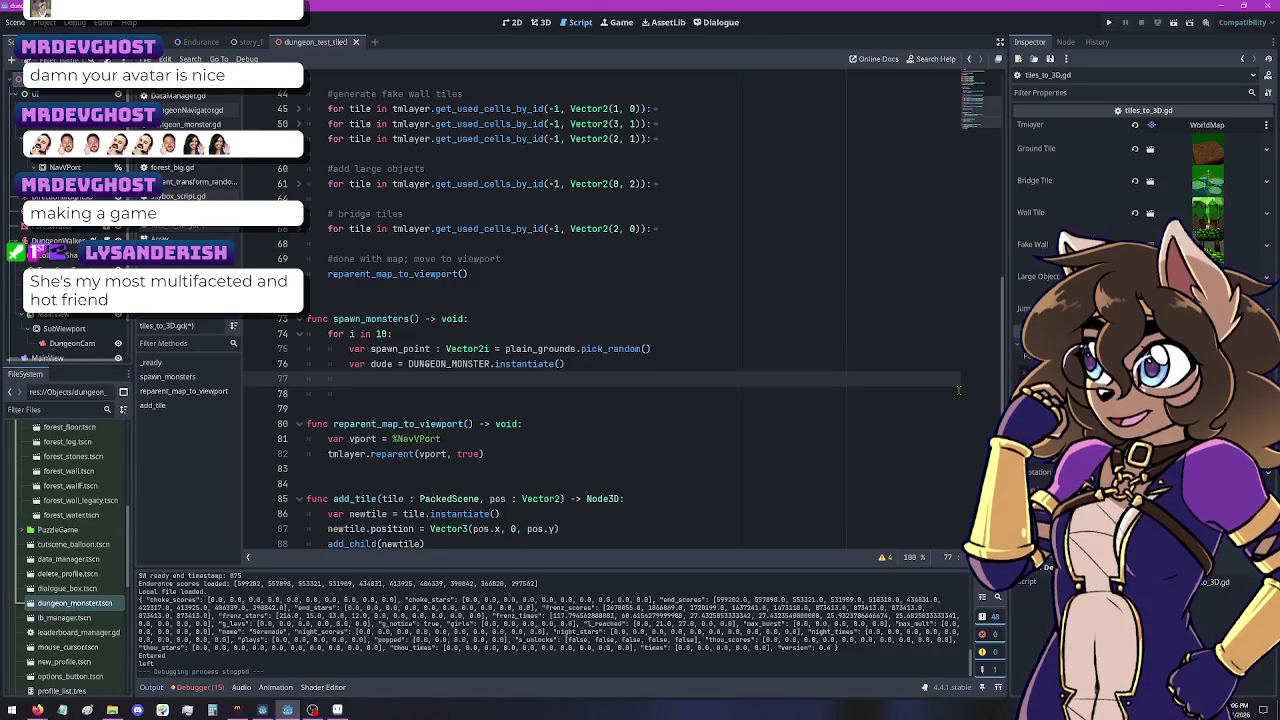
Step: Begin the 'dude.global_position =' assignment on the next line
text(dude)
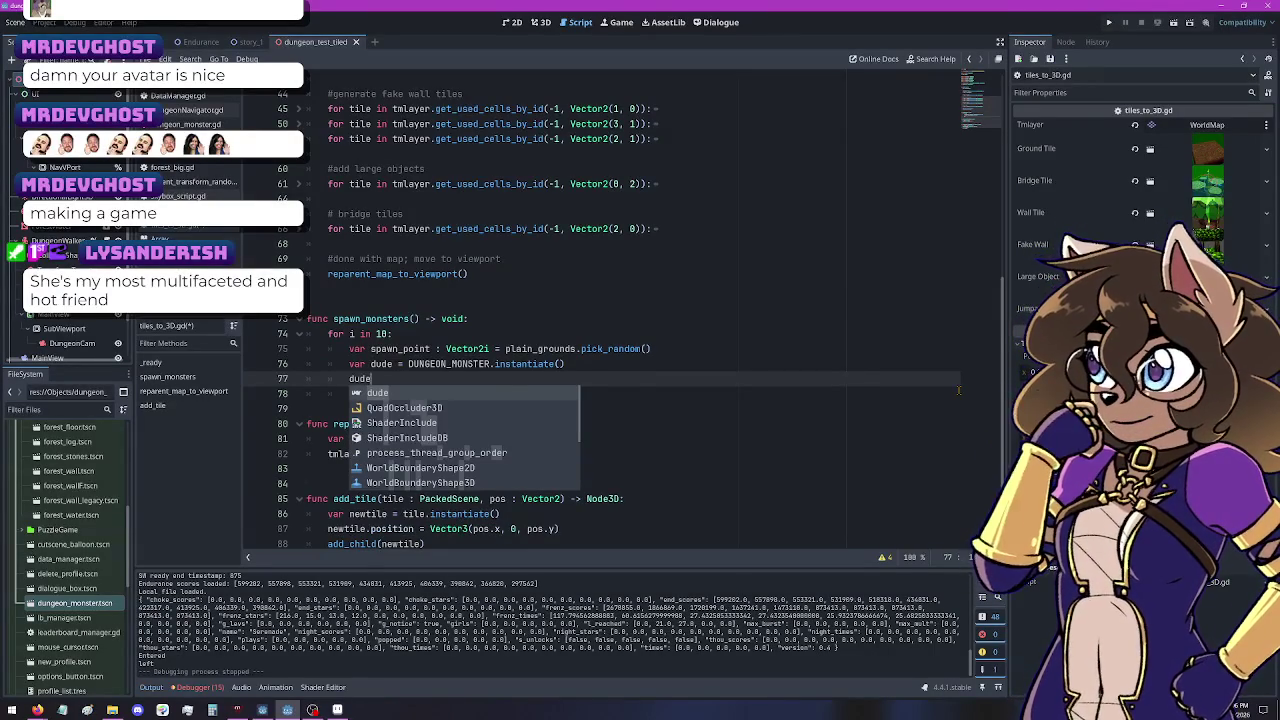
text(.)
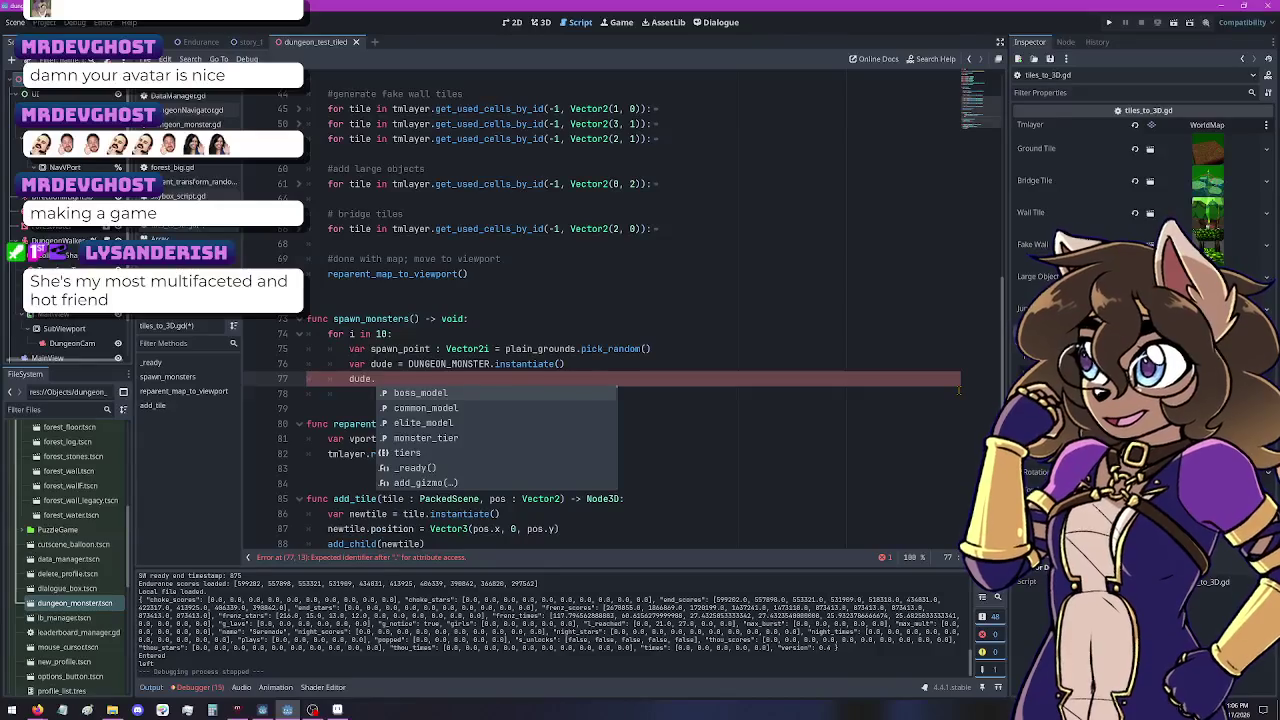
text(position)
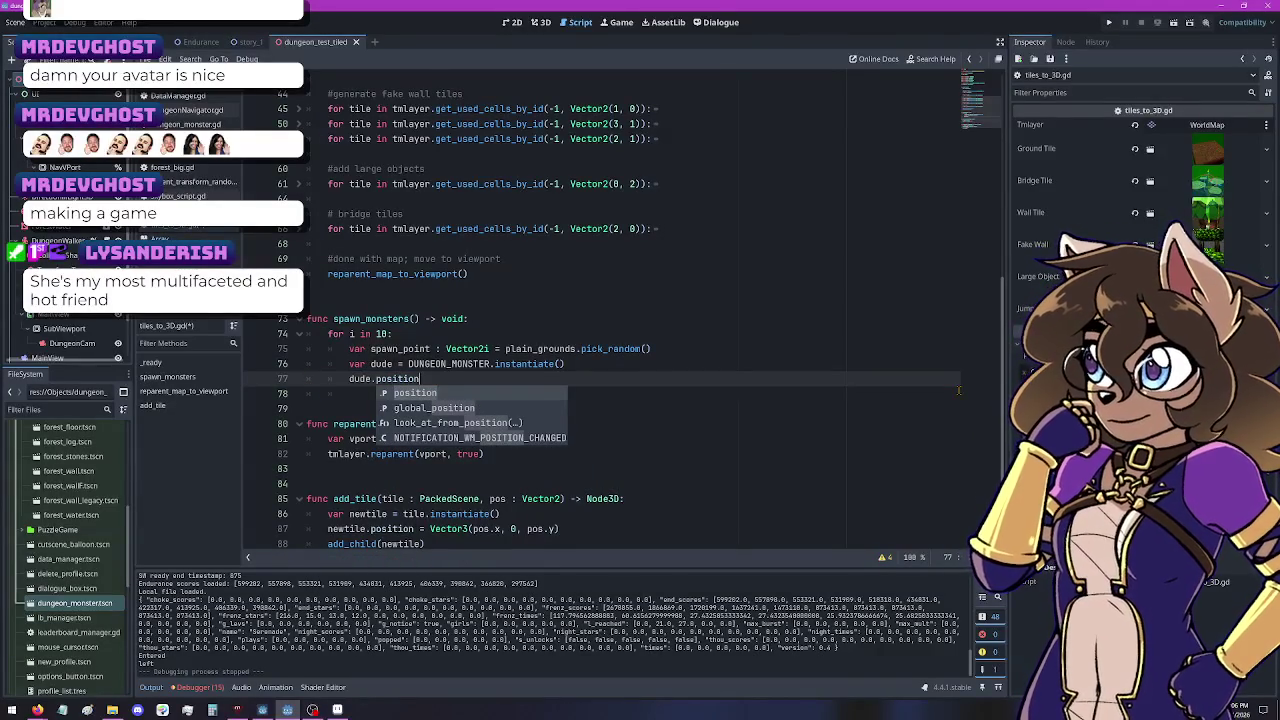
key(Down)
key(Return)
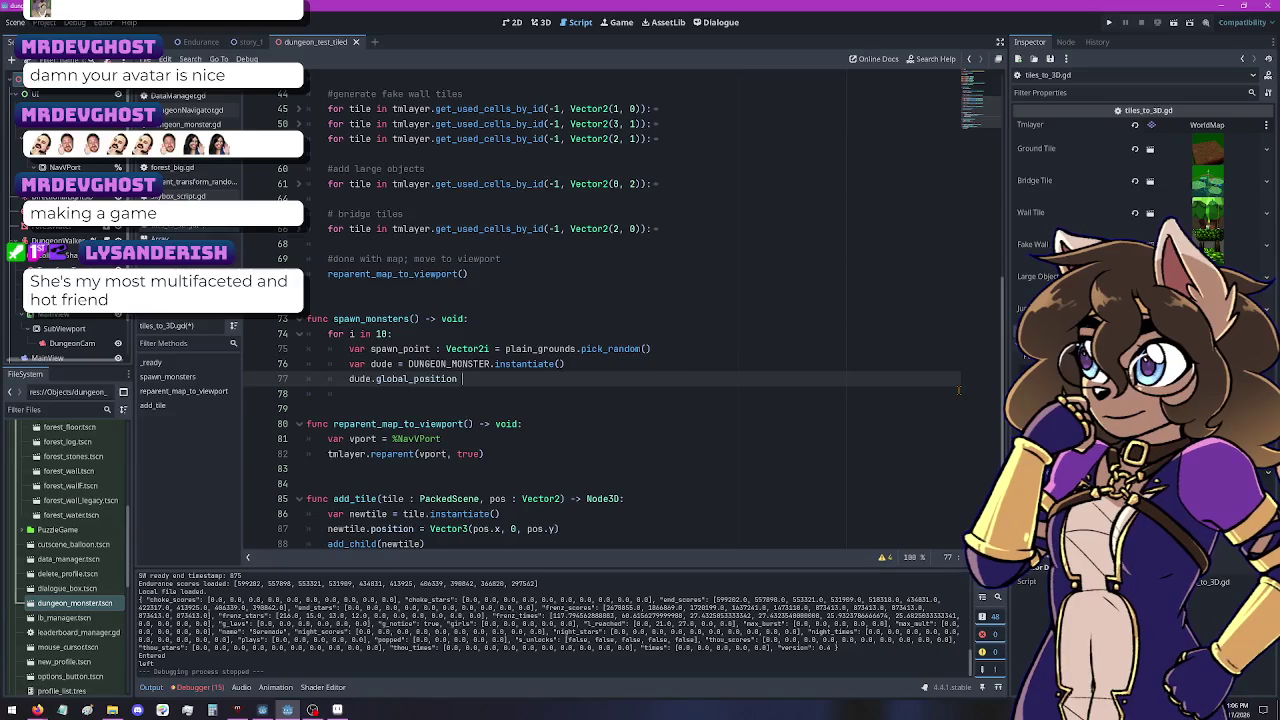
text(=)
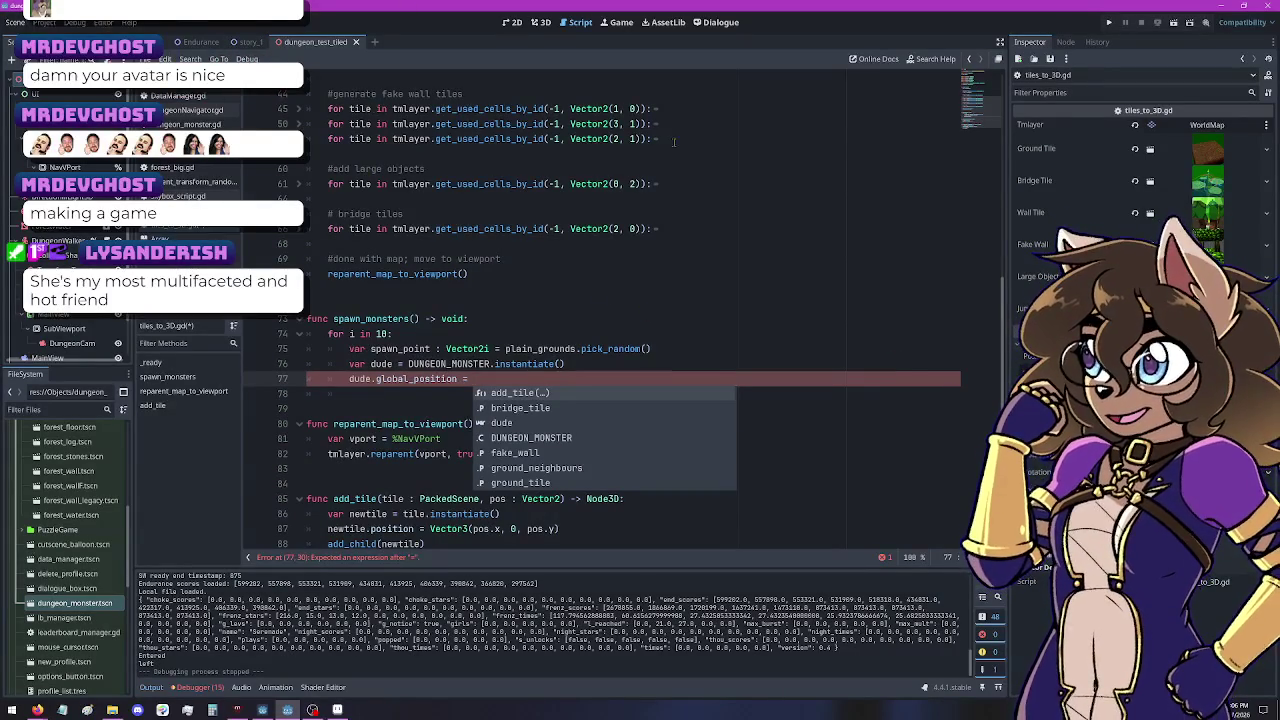
click(299, 109)
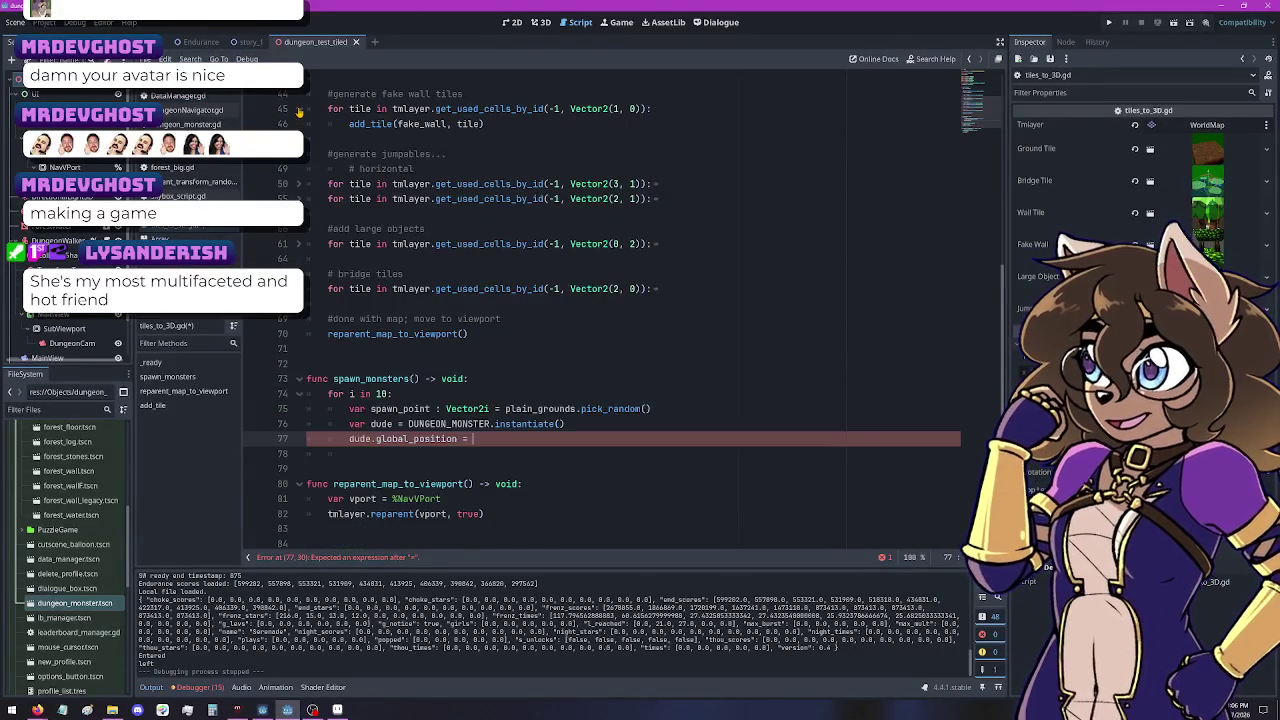
Step: Complete line 77 with Vector3(spawn_point.x, 0.0, spawn_point.y) and start a new line
scroll(299, 112, down, 3)
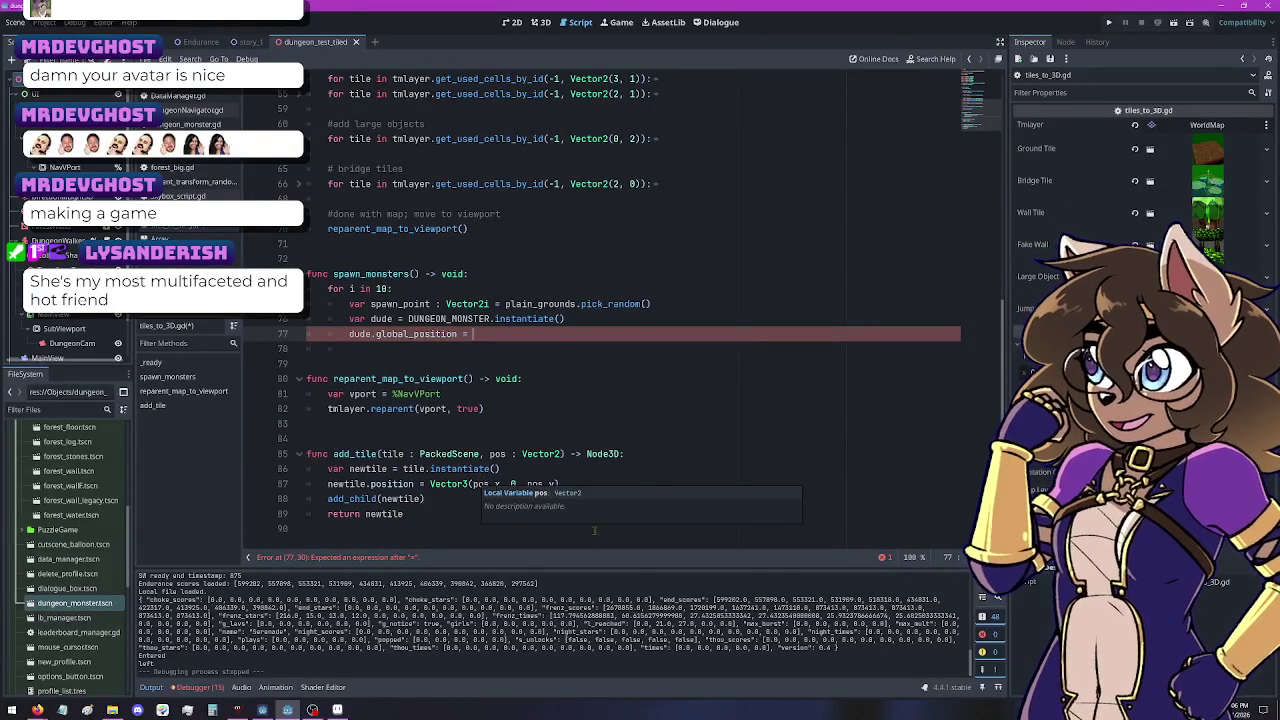
scroll(478, 483, up, 1)
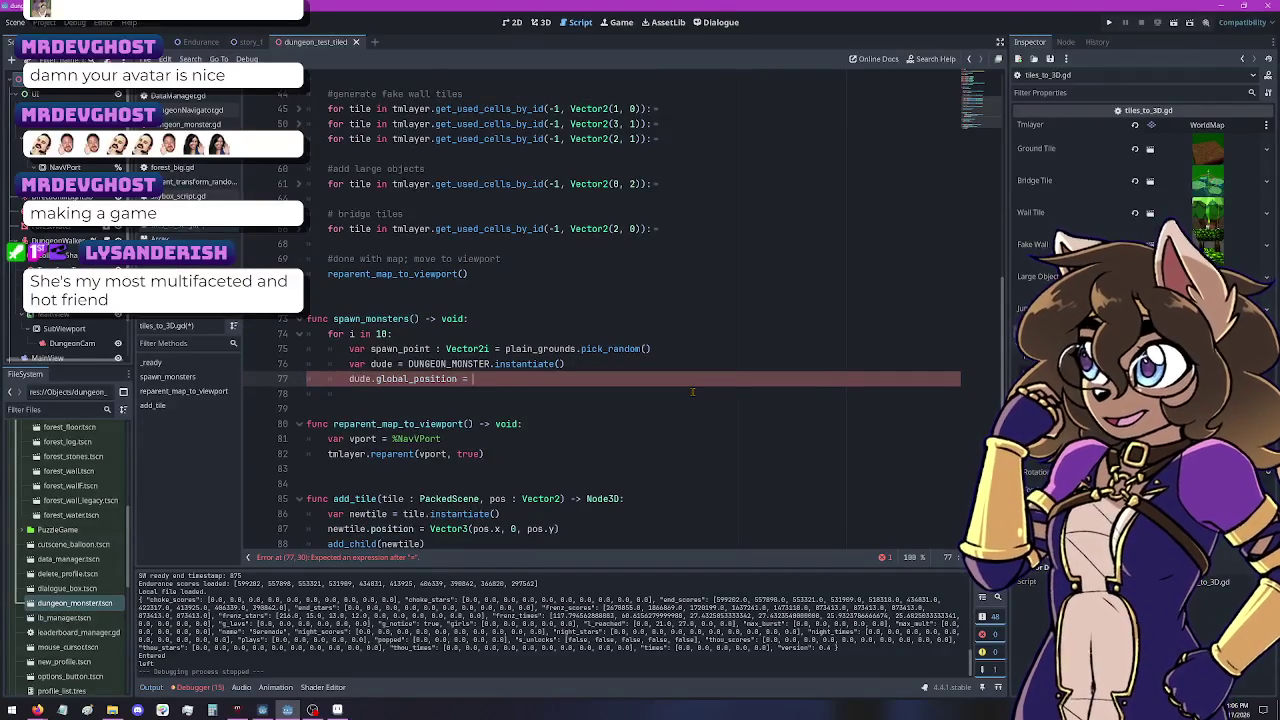
text(Vector3)
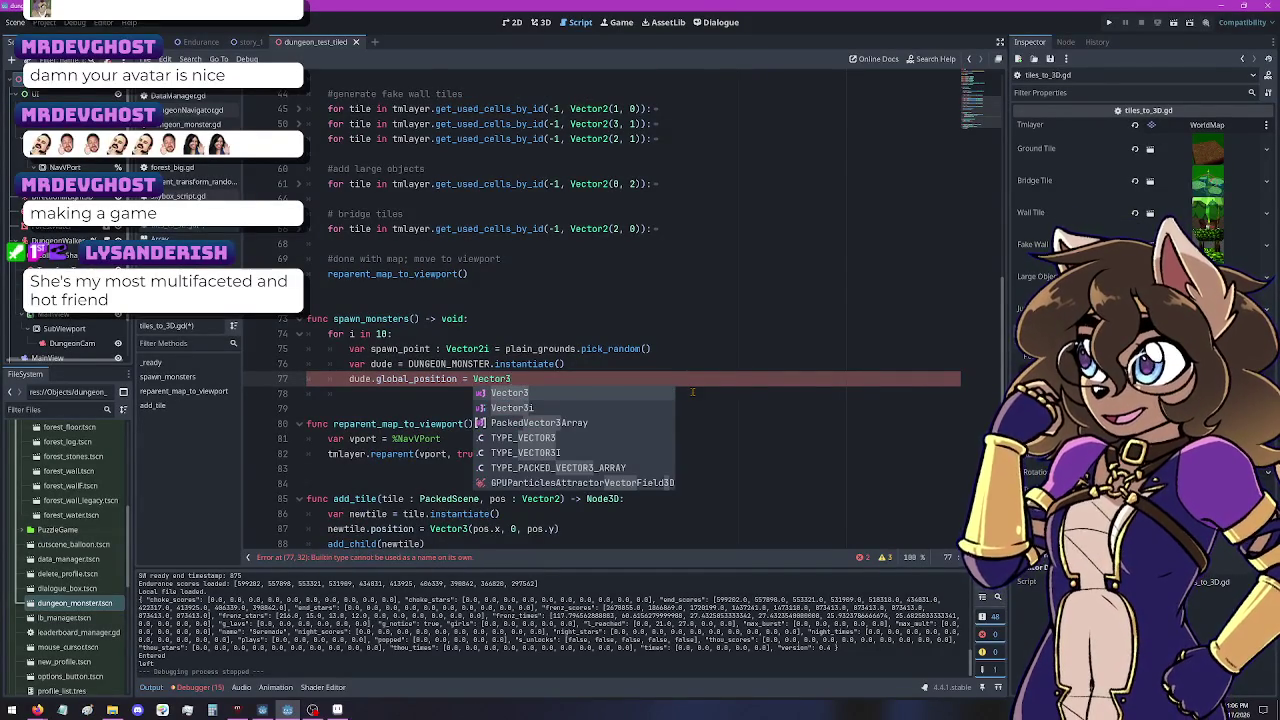
text(()
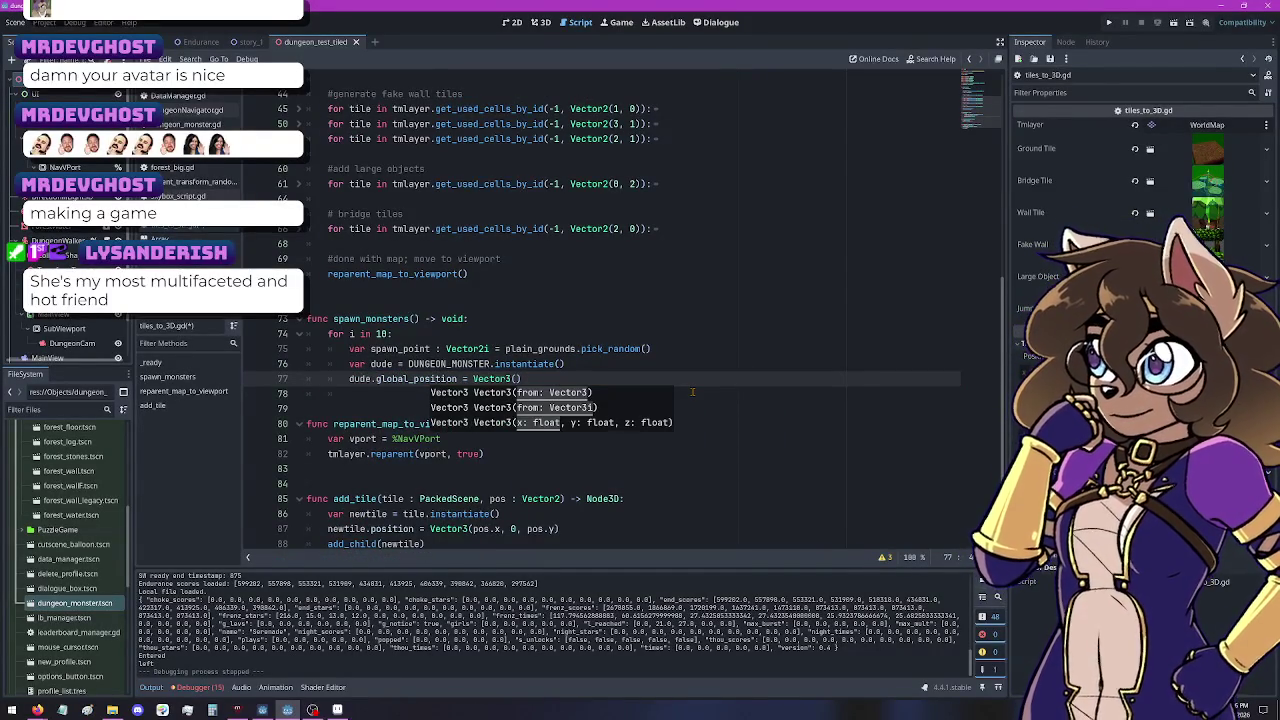
text(spawn_point.x, 0.0, )
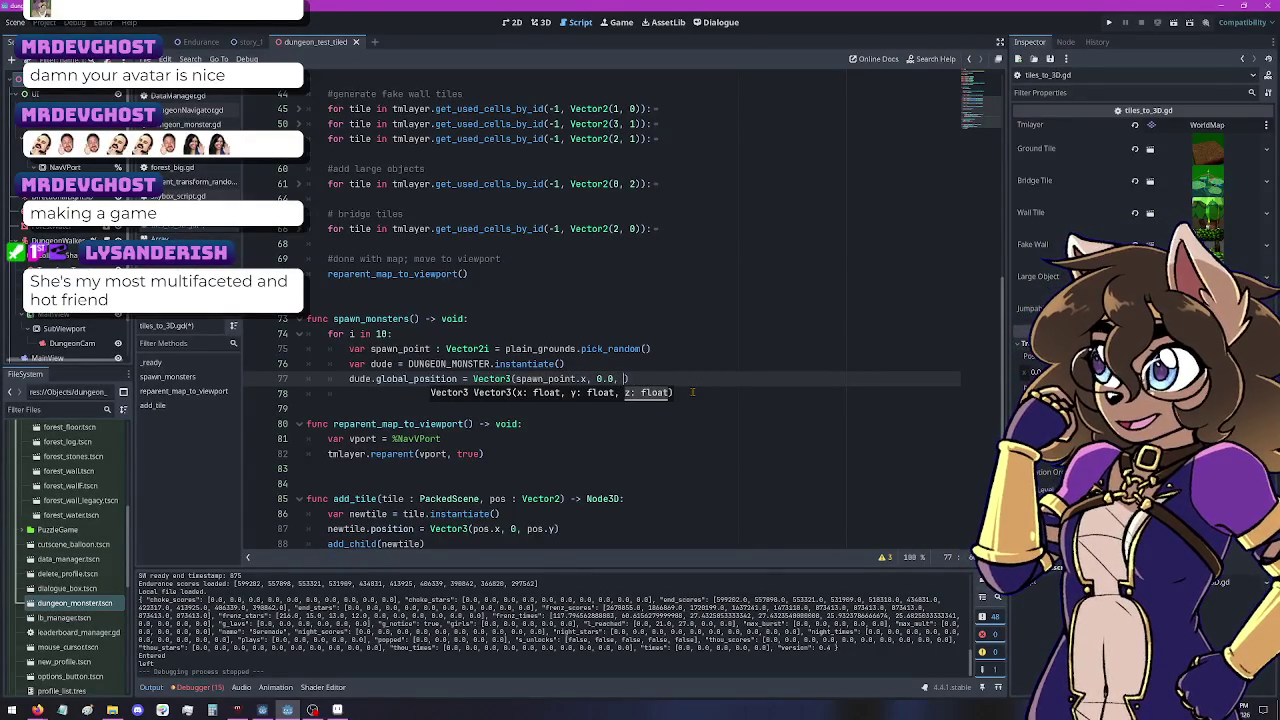
text(spawn_point.)
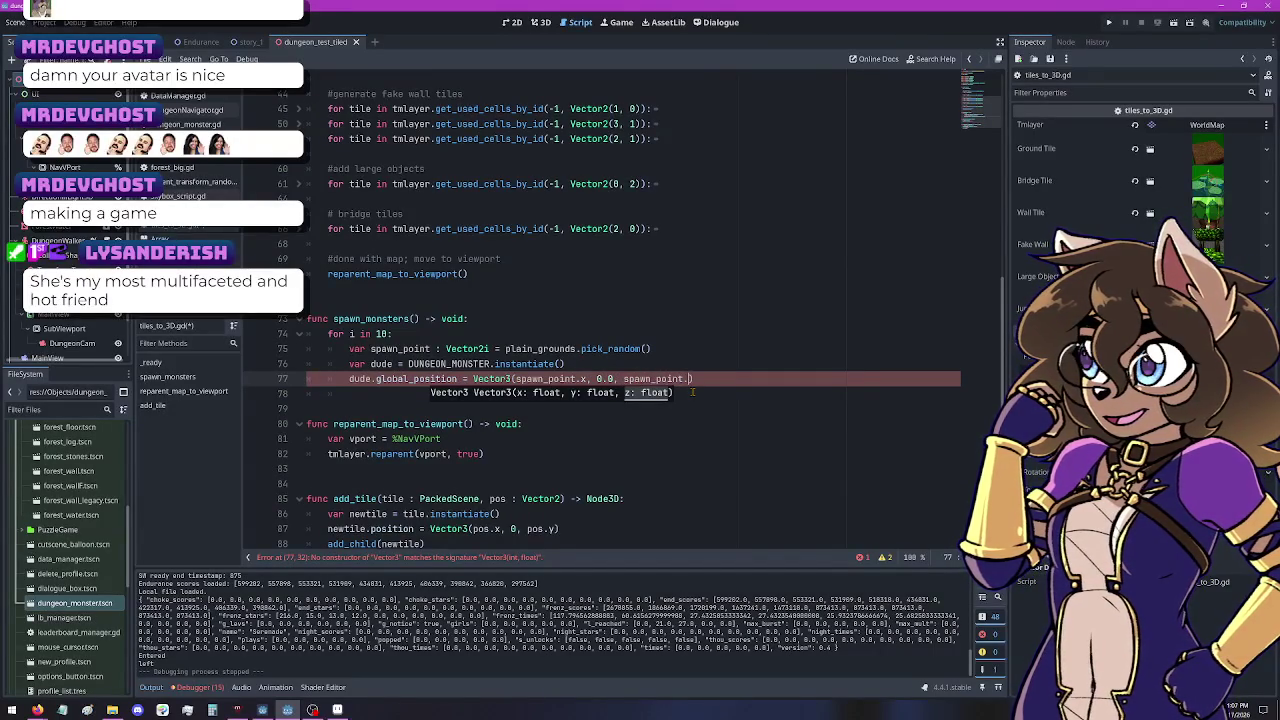
text(y)
key(Right)
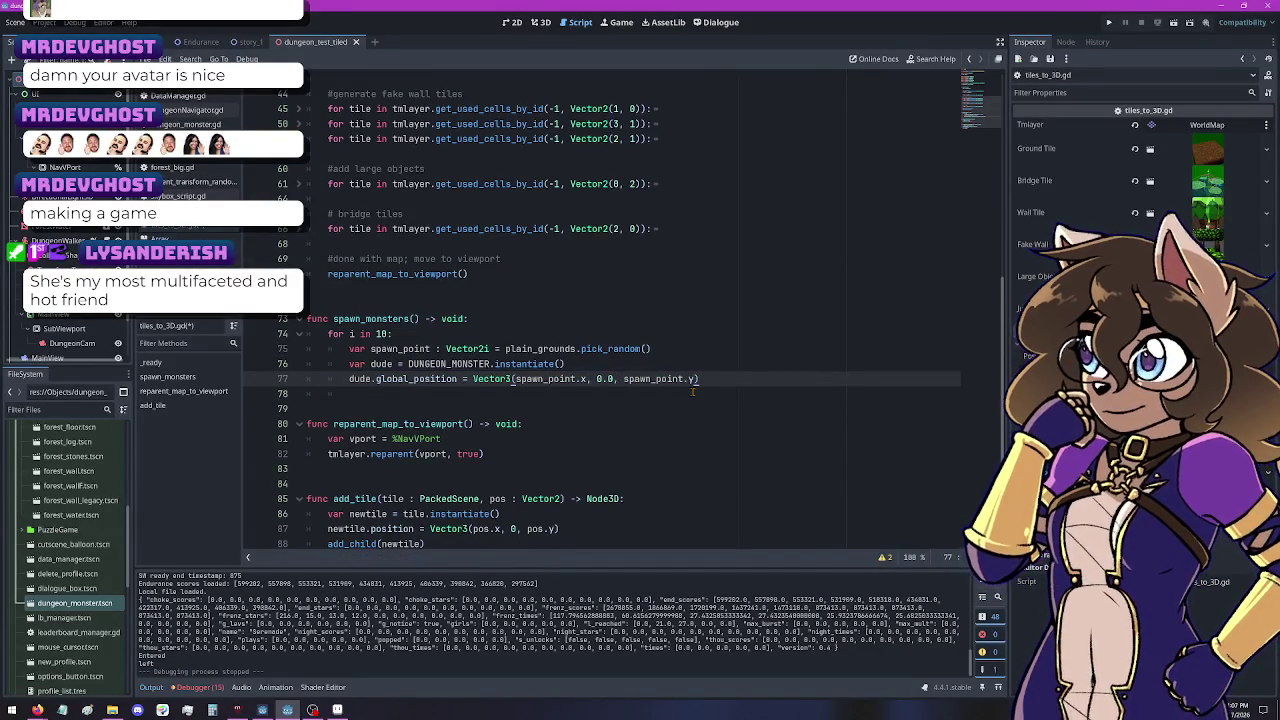
key(Return)
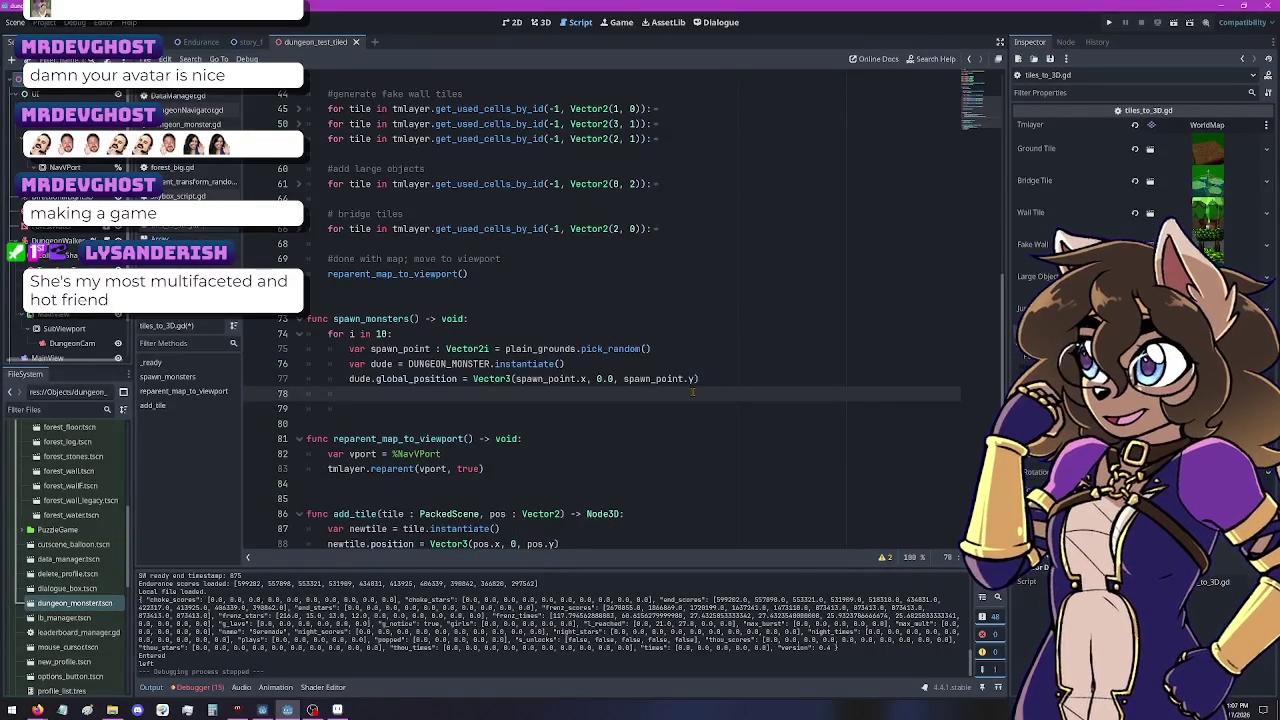
Step: Call add_child(dude) on line 78, then run the current scene
text(dude.ad)
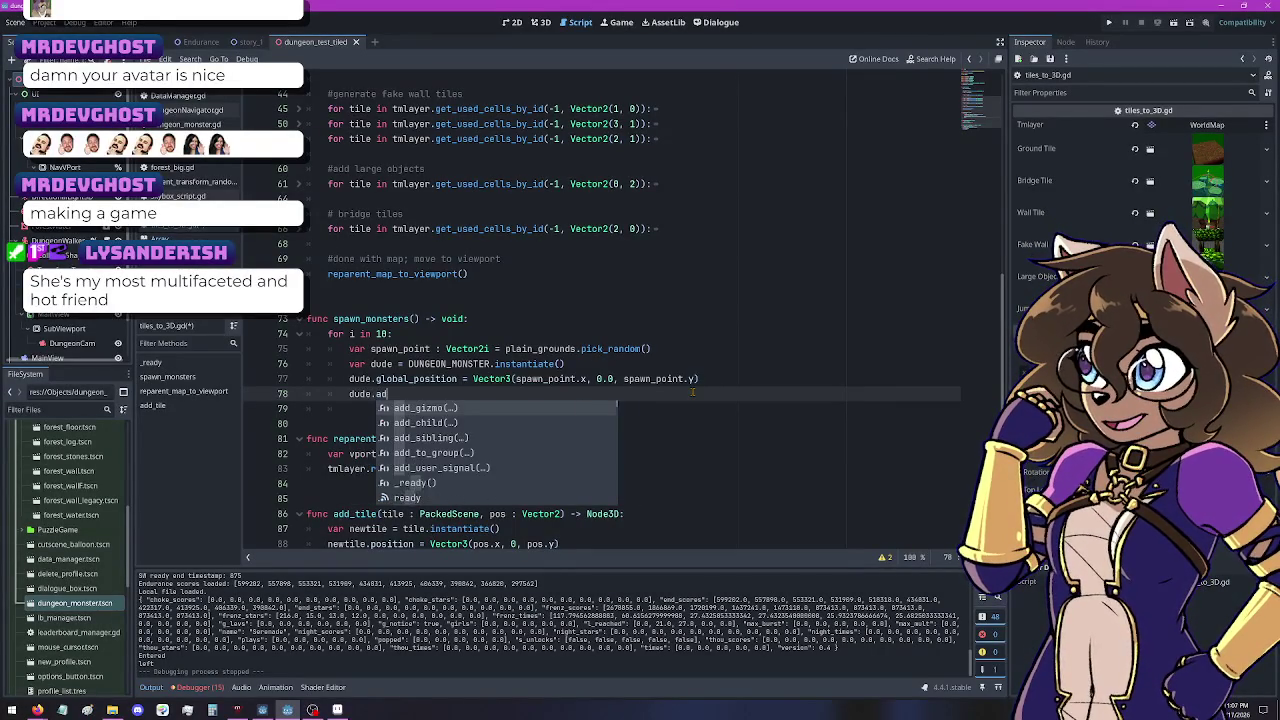
text(d)
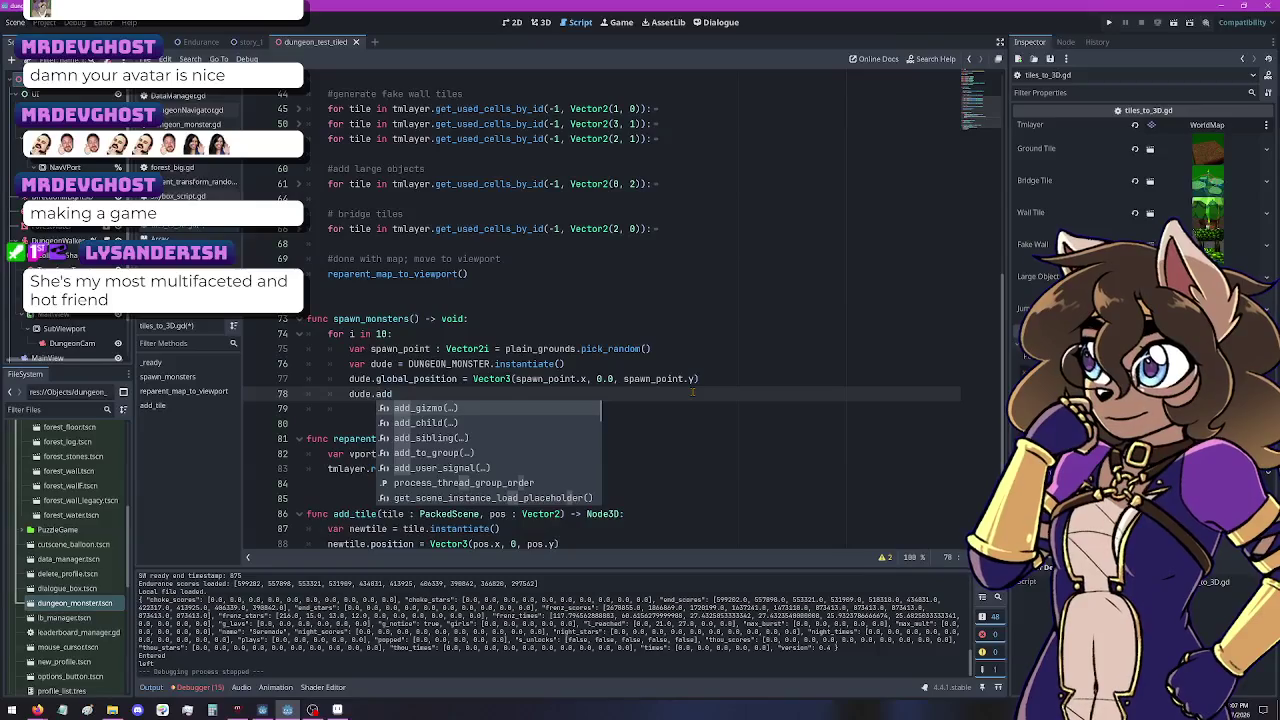
text(_c)
key(BackSpace)
key(BackSpace)
text(_c)
key(BackSpace)
key(BackSpace)
key(BackSpace)
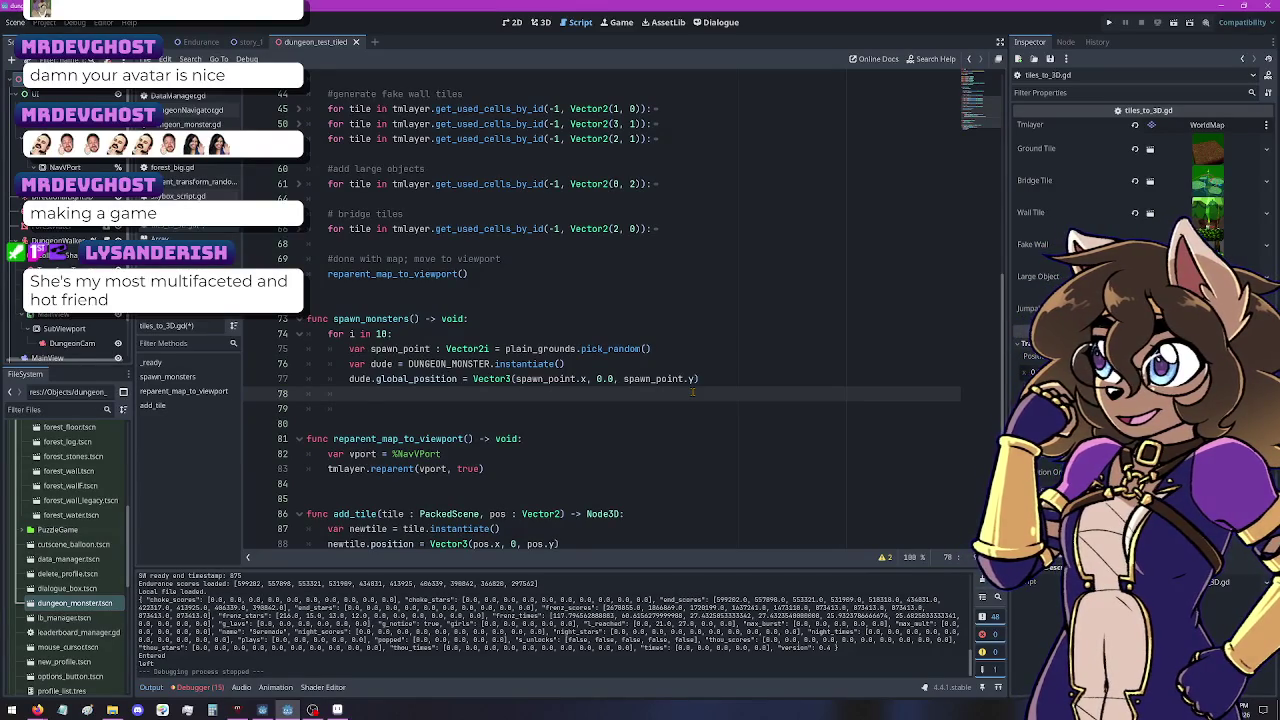
click(70, 240)
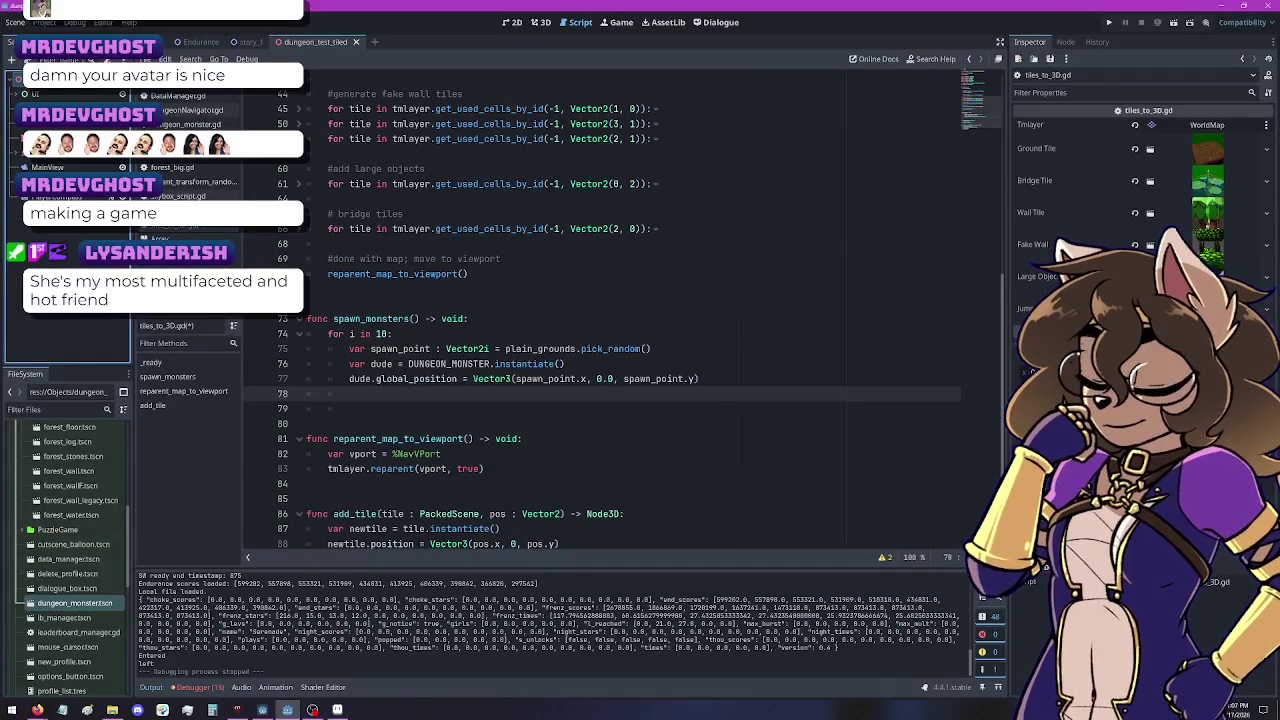
text(add_child)
key(Return)
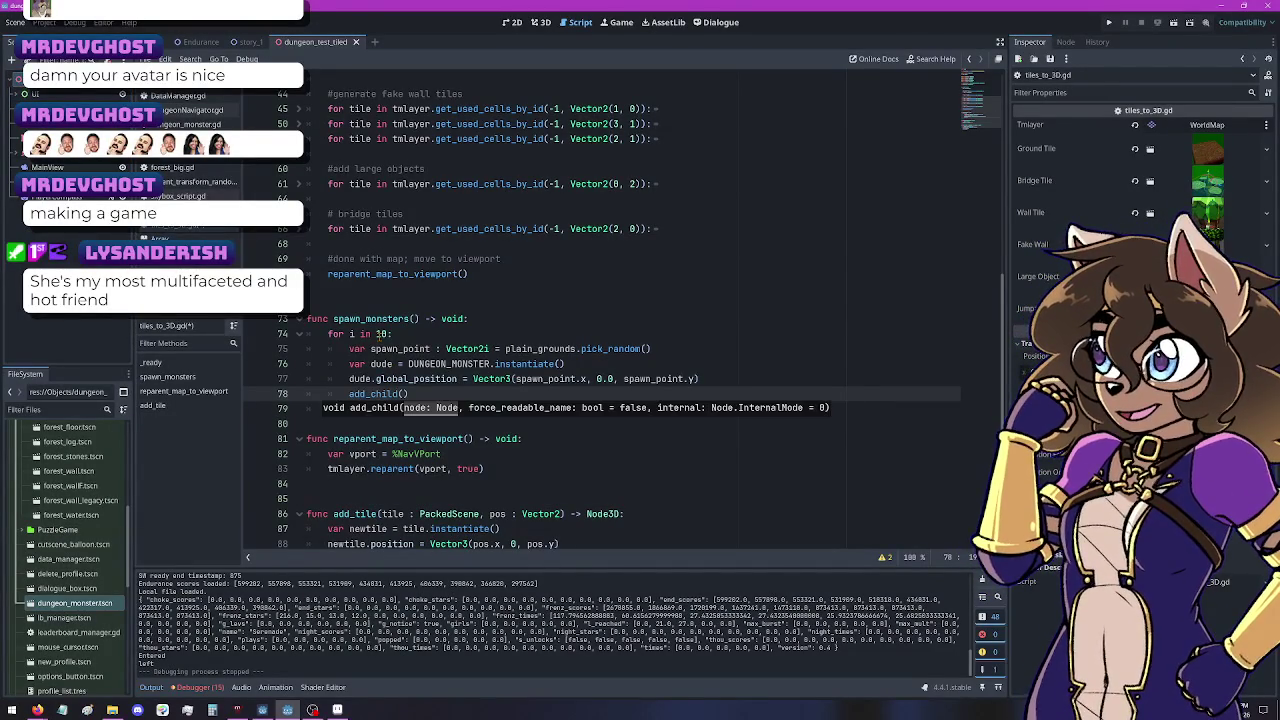
text(dude)
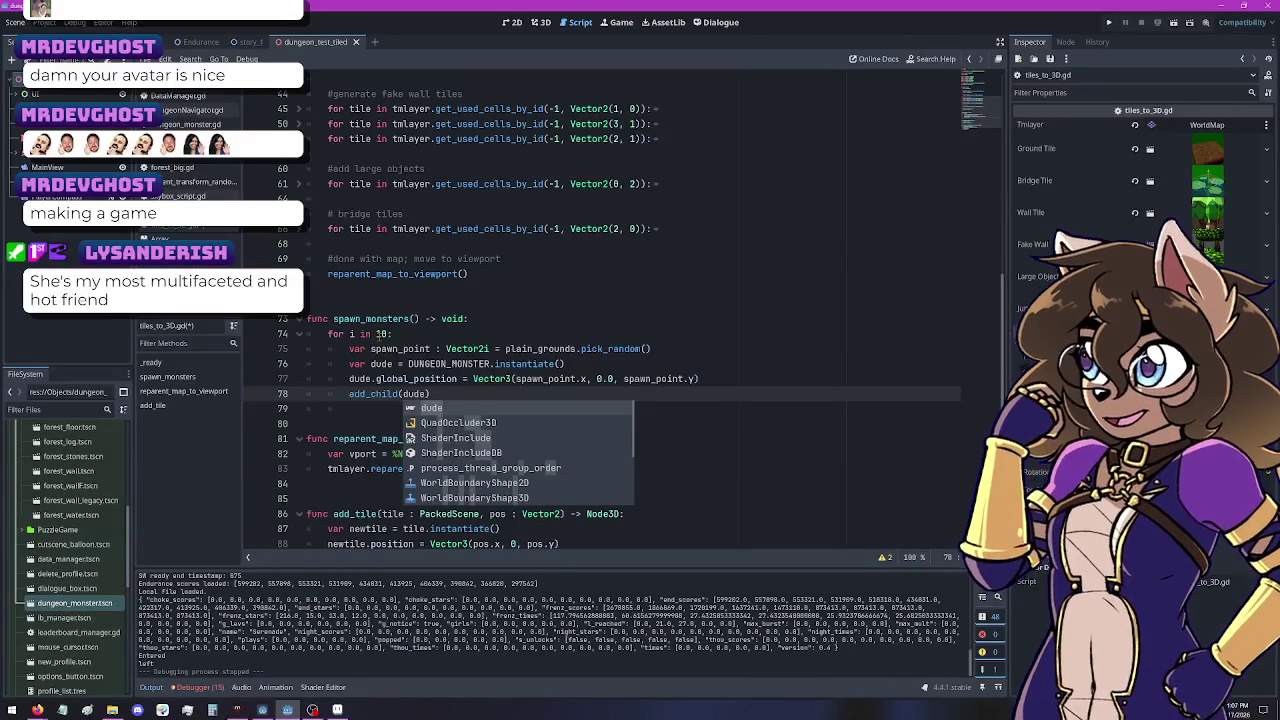
key(Return)
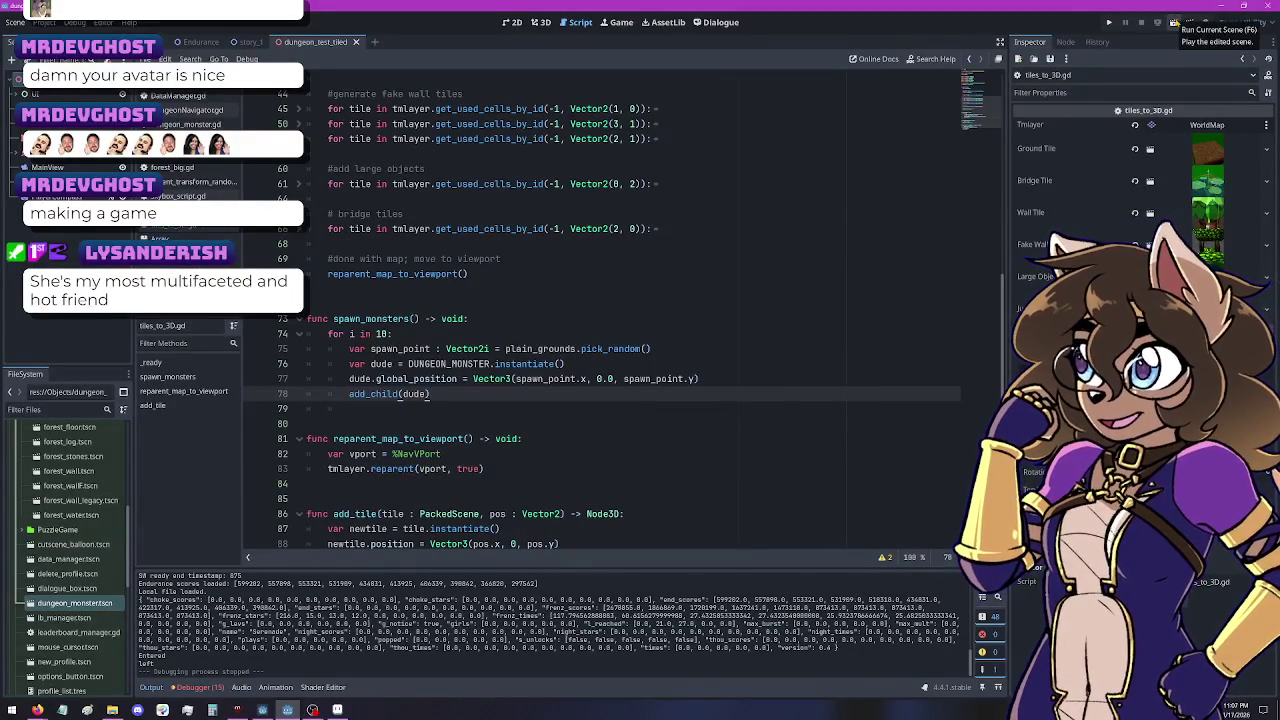
click(1175, 22)
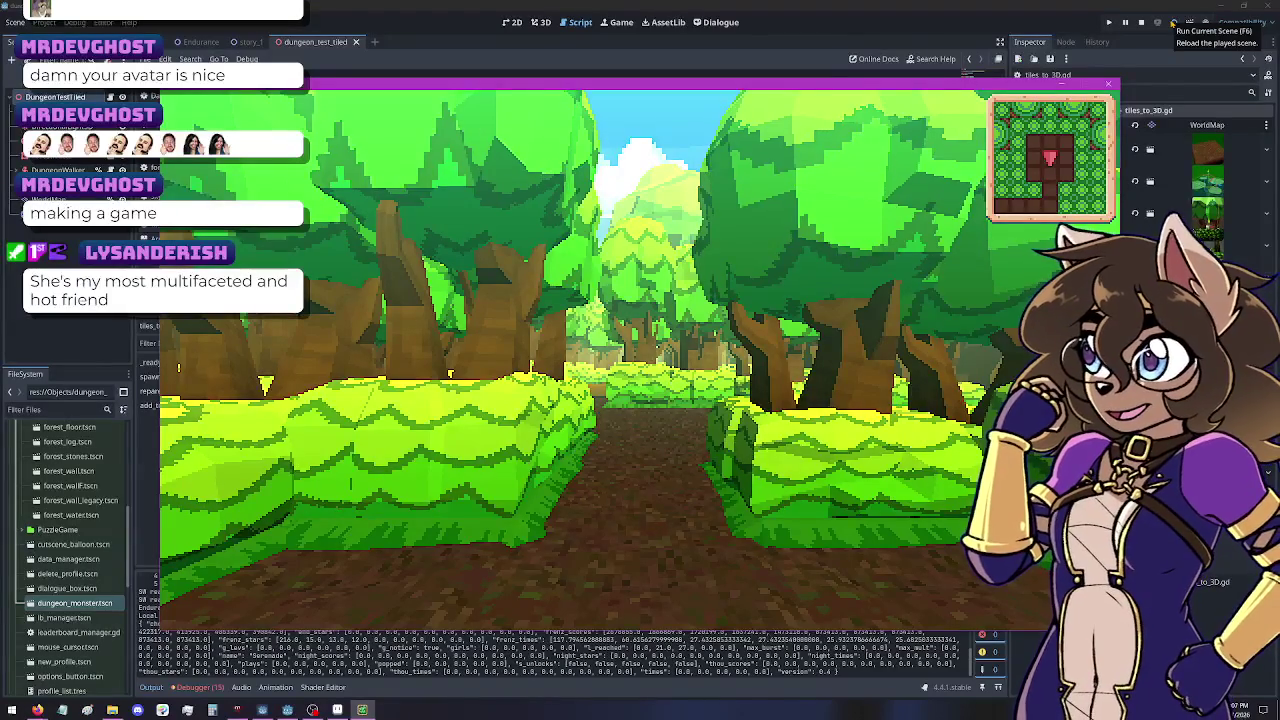
Step: Look around the hedge corridors and walk toward the pond in the running game
key(Left)
key(Left)
key(Left)
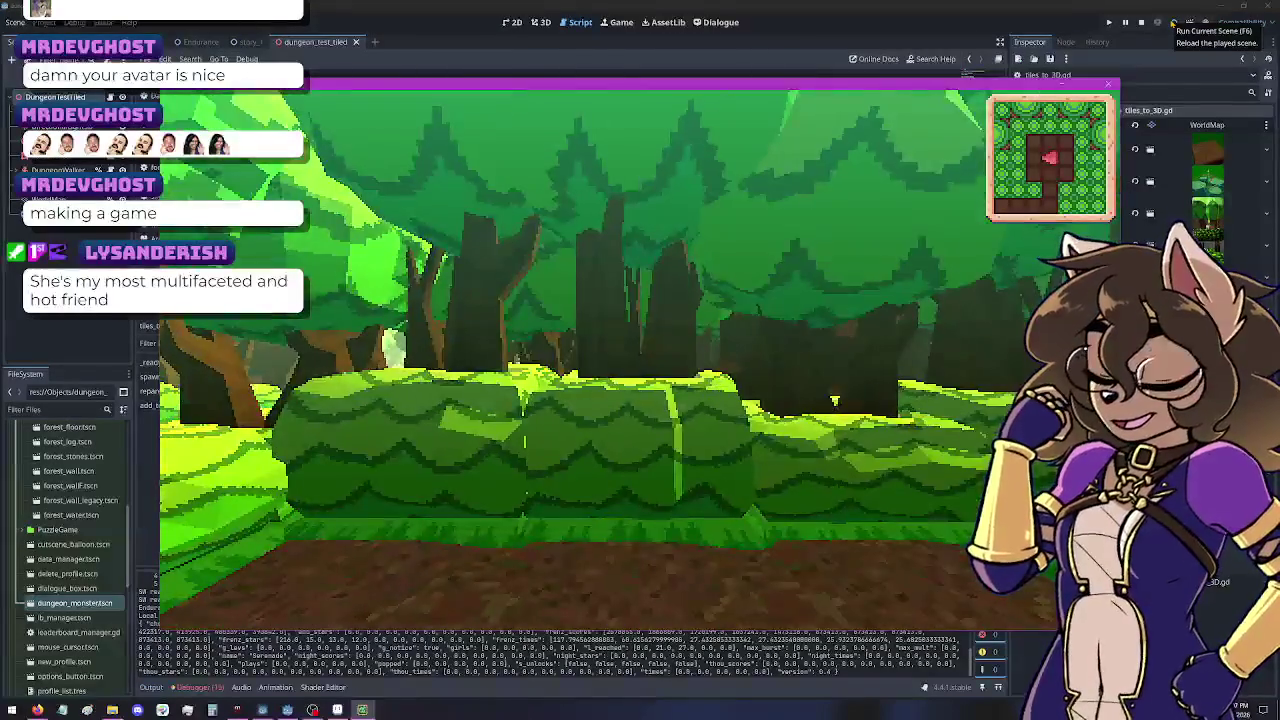
key(Left)
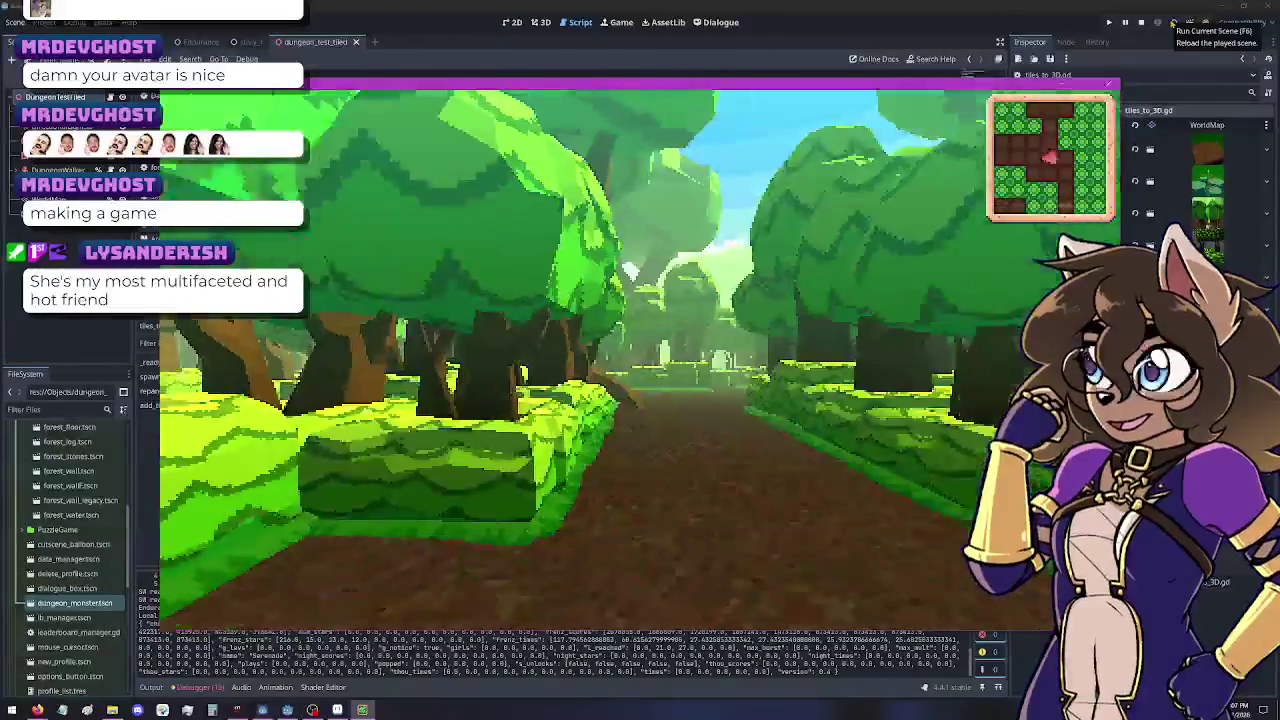
key(Left)
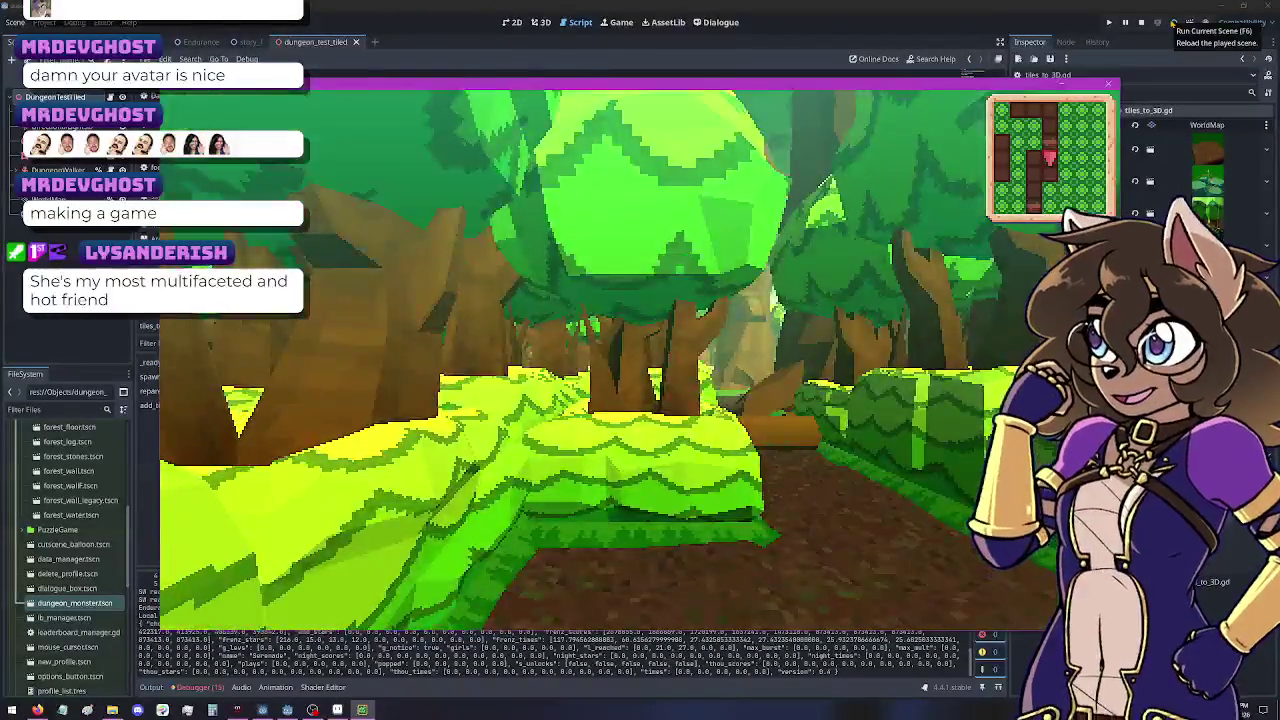
key(Left)
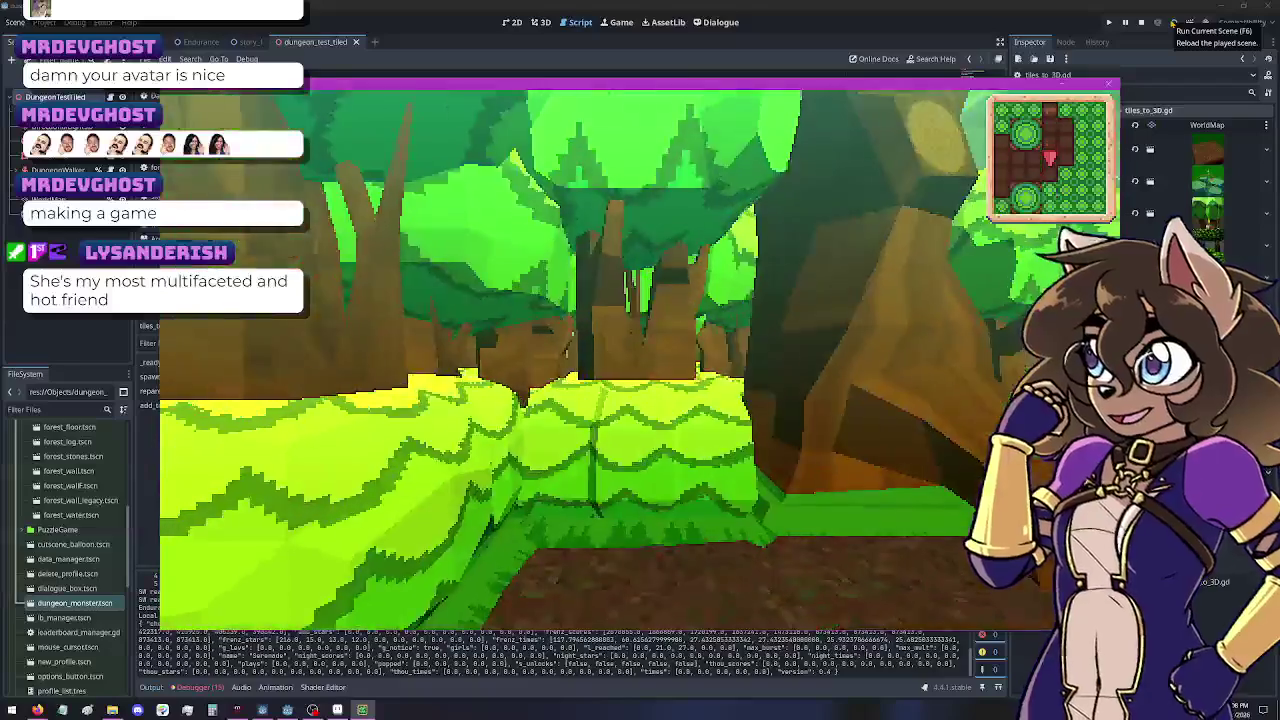
key(Left)
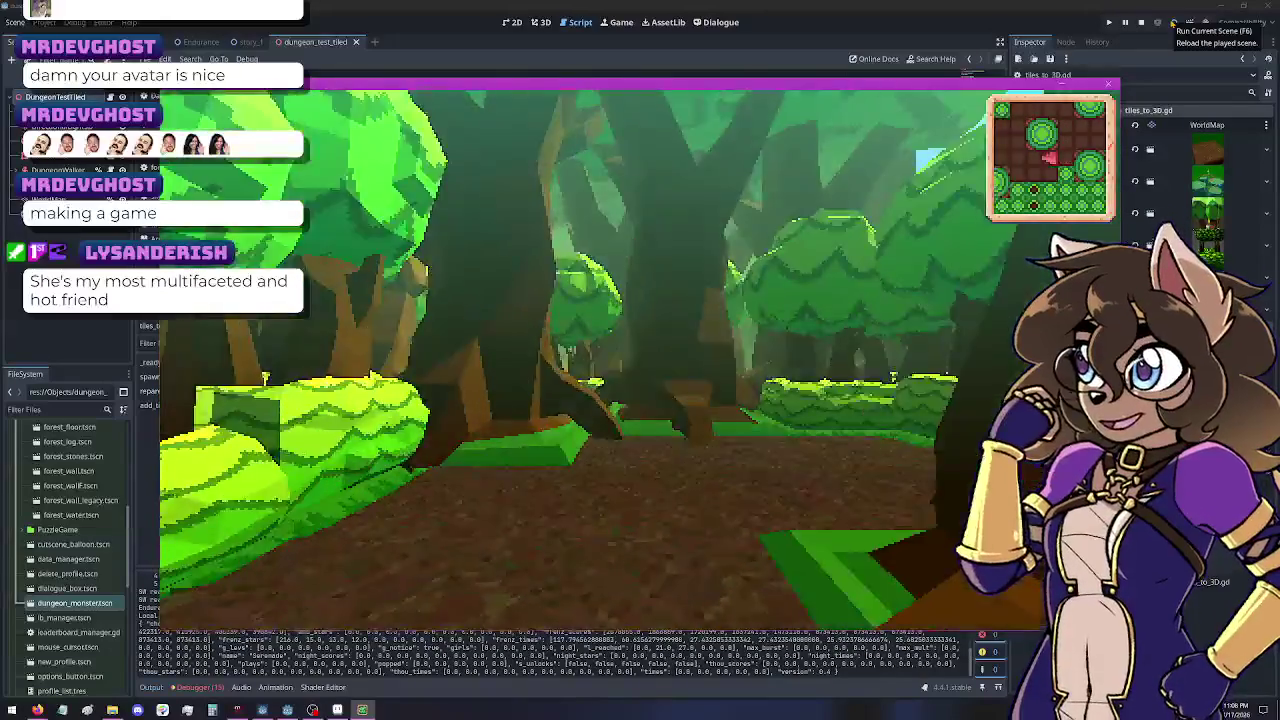
key(Up)
key(Left)
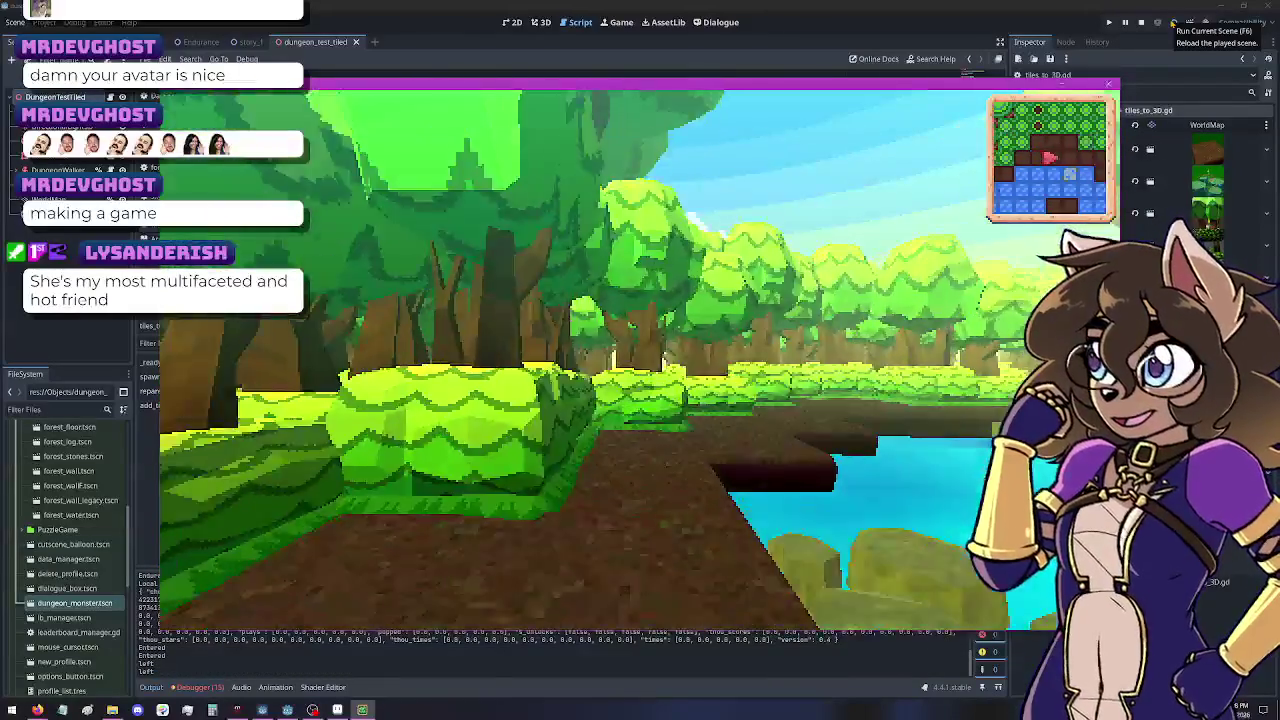
key(Left)
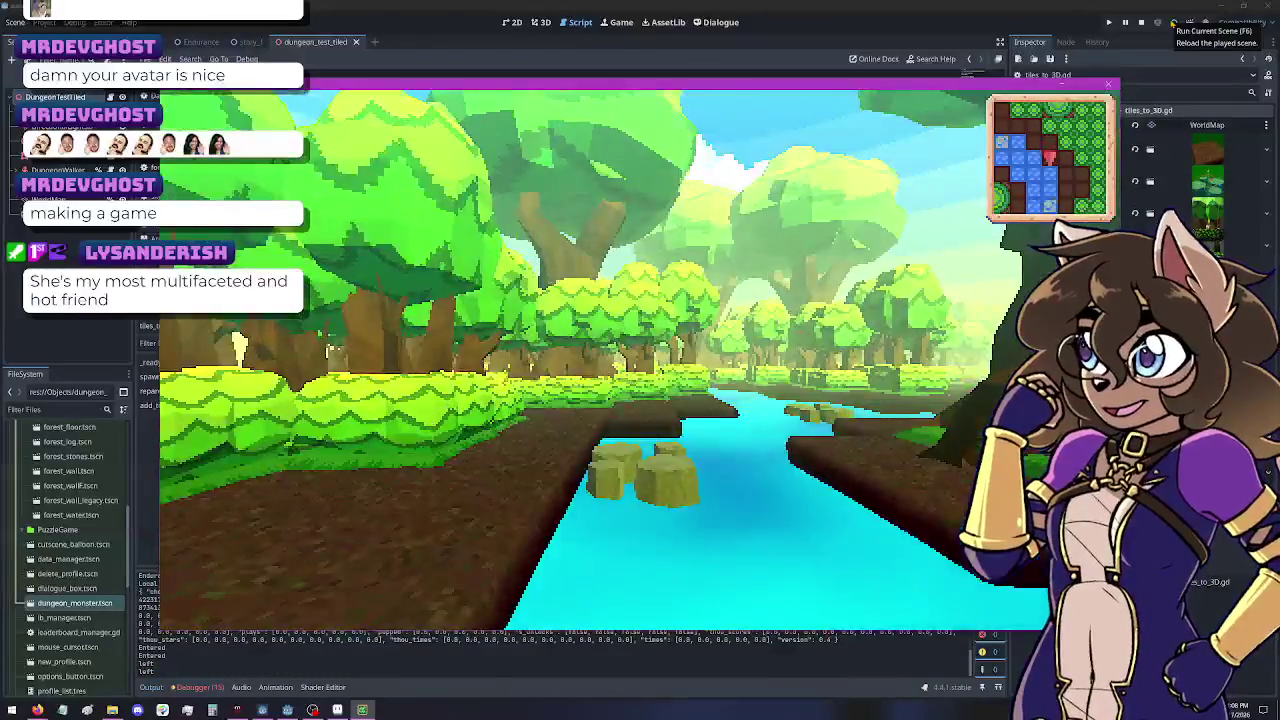
key(Left)
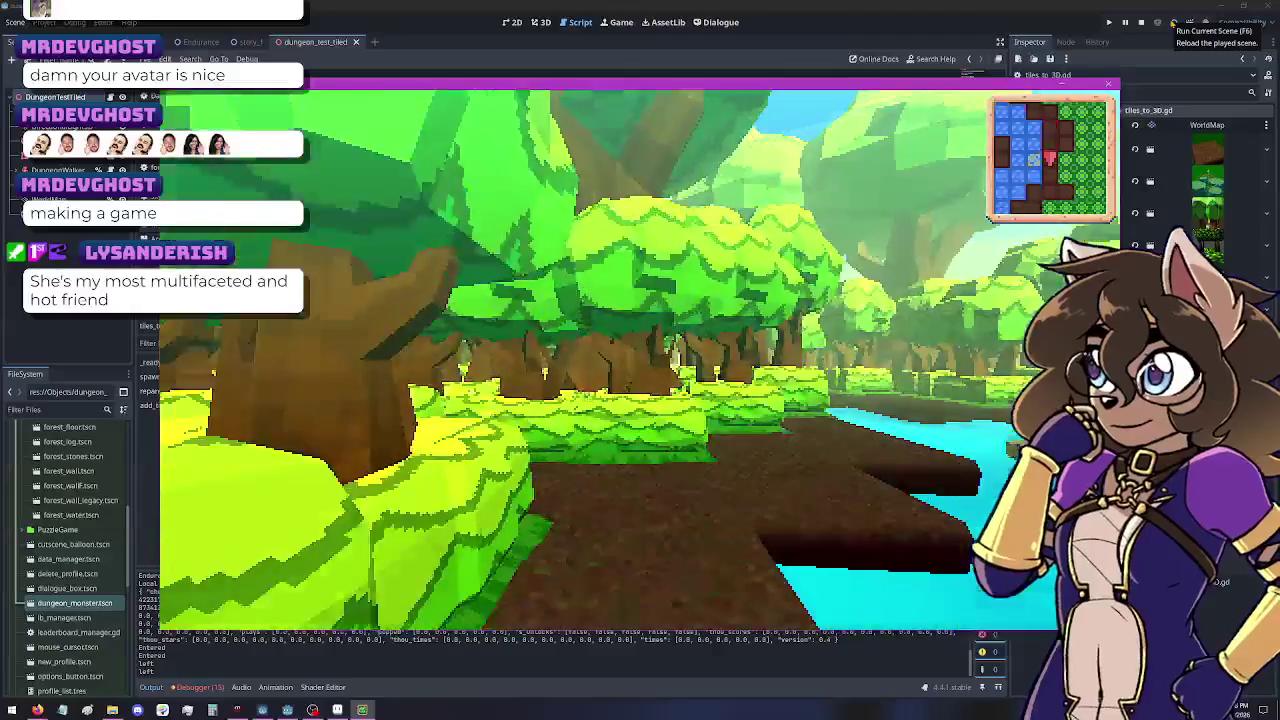
key(Left)
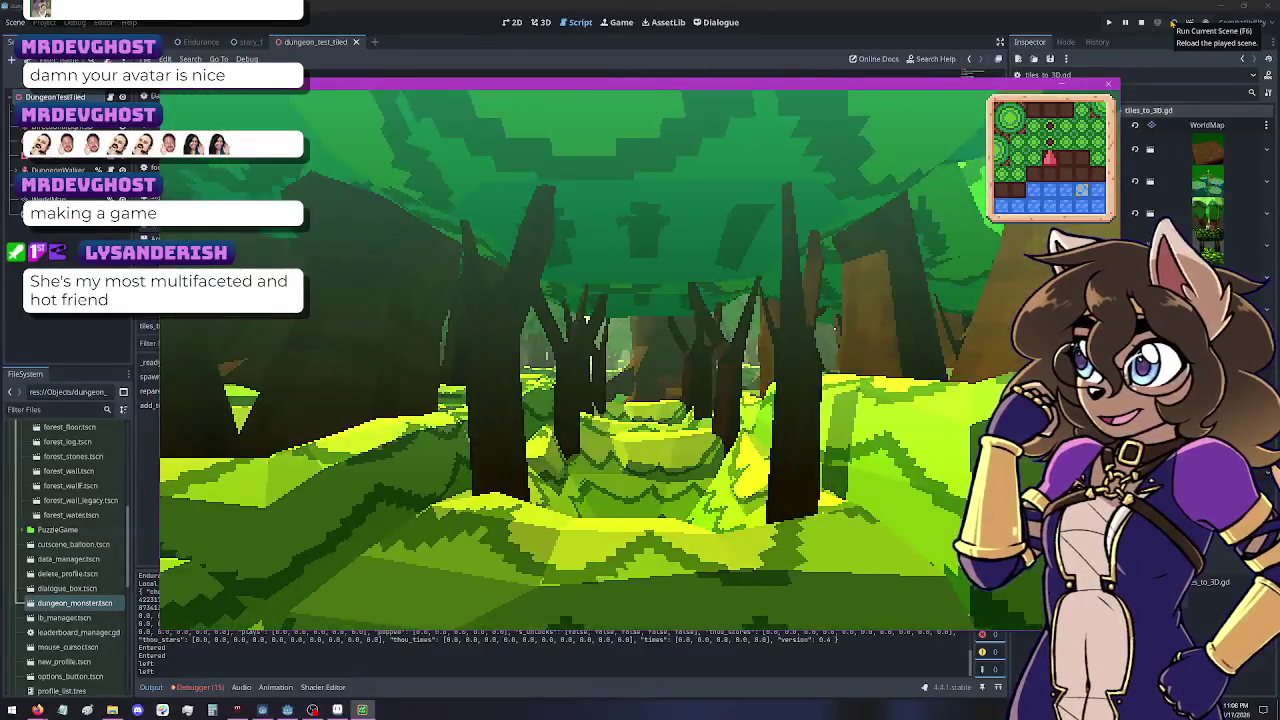
Step: Walk the dirt path over the stepping stones, then close the game and show the 3D view
key(Up)
key(Right)
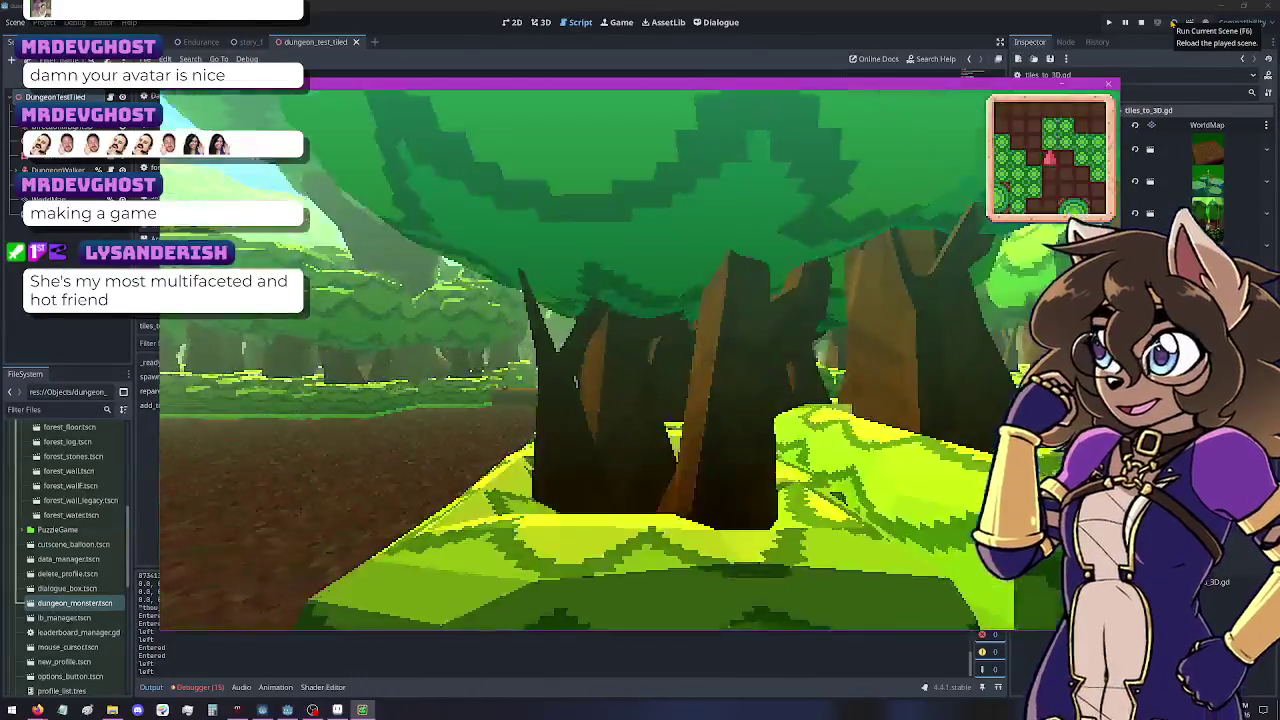
key(Up)
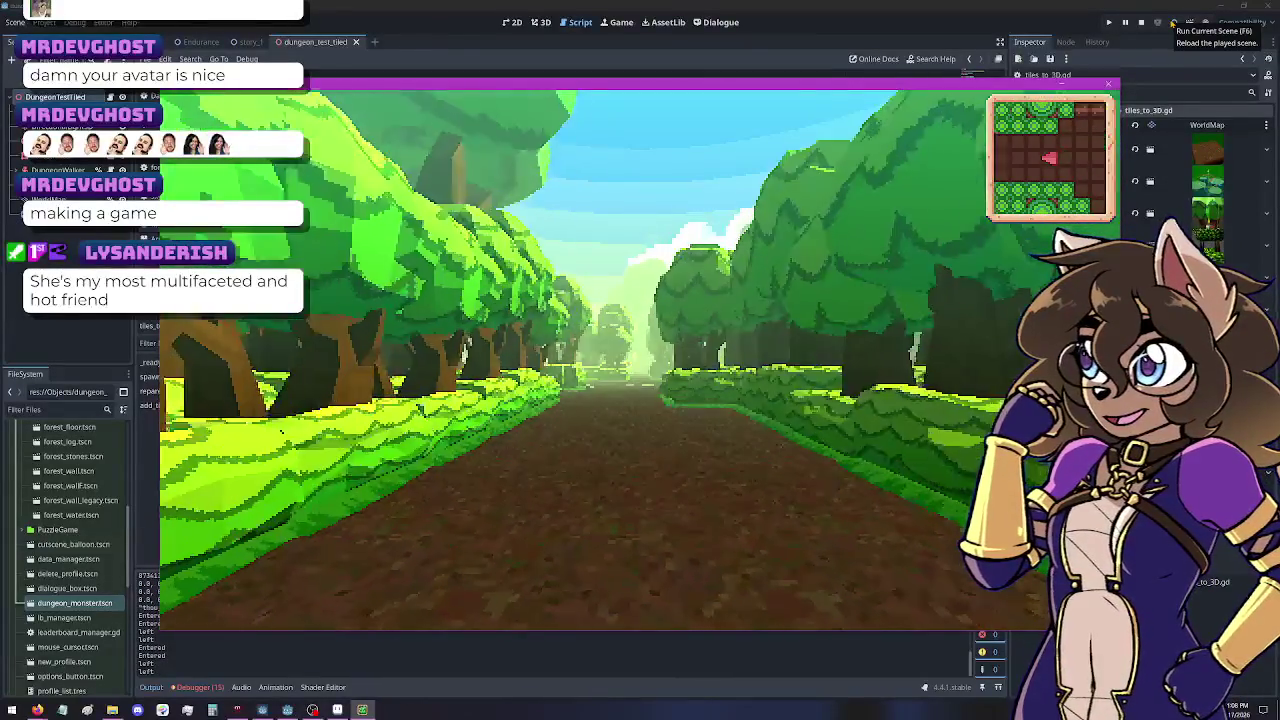
key(Up)
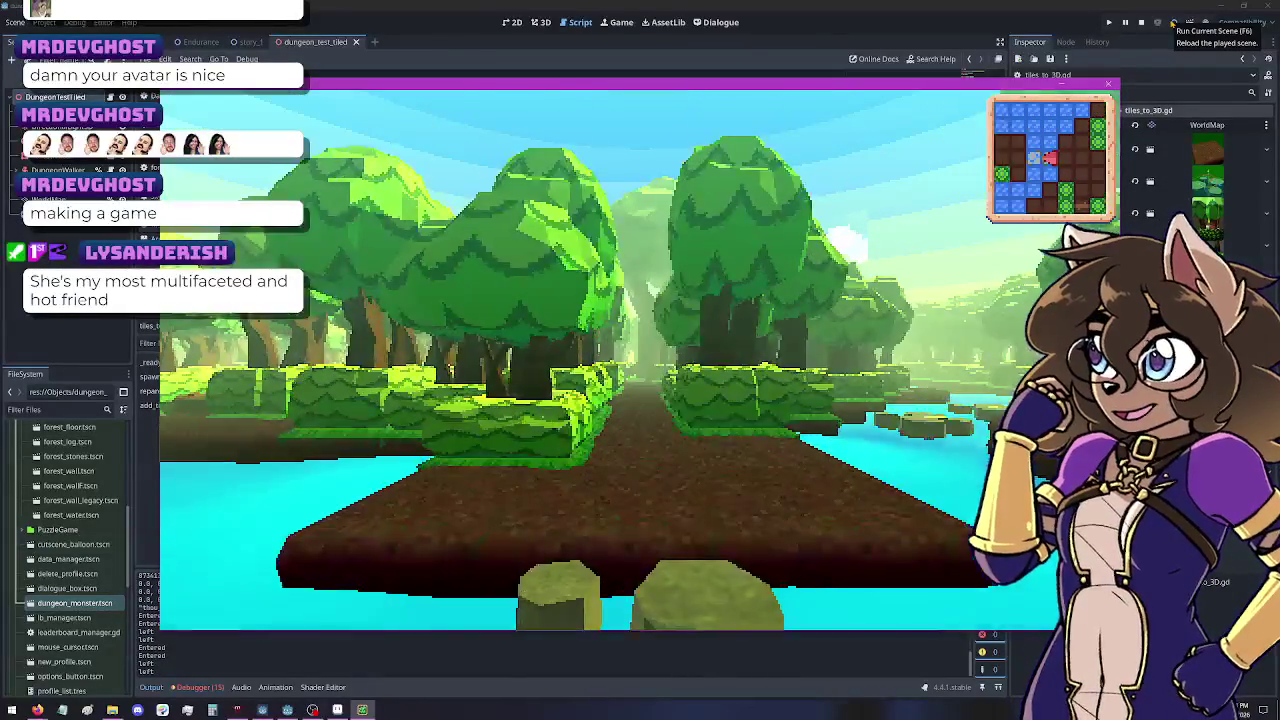
key(Left)
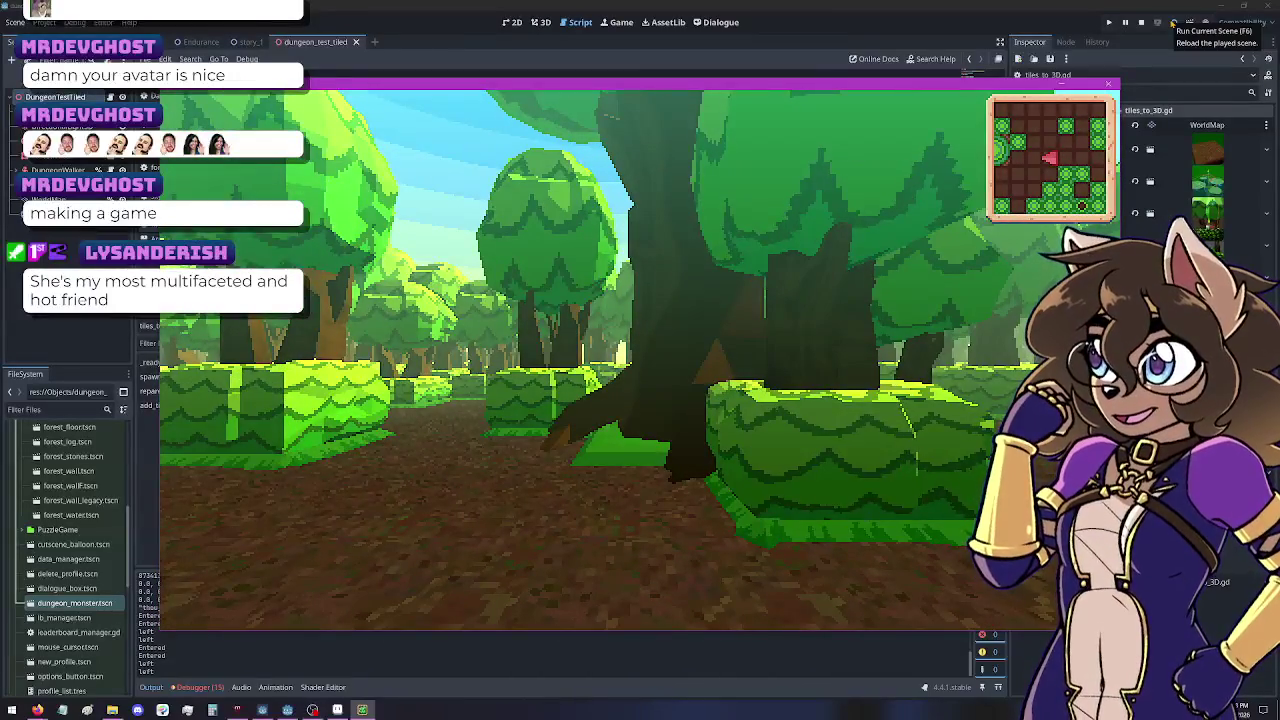
key(Up)
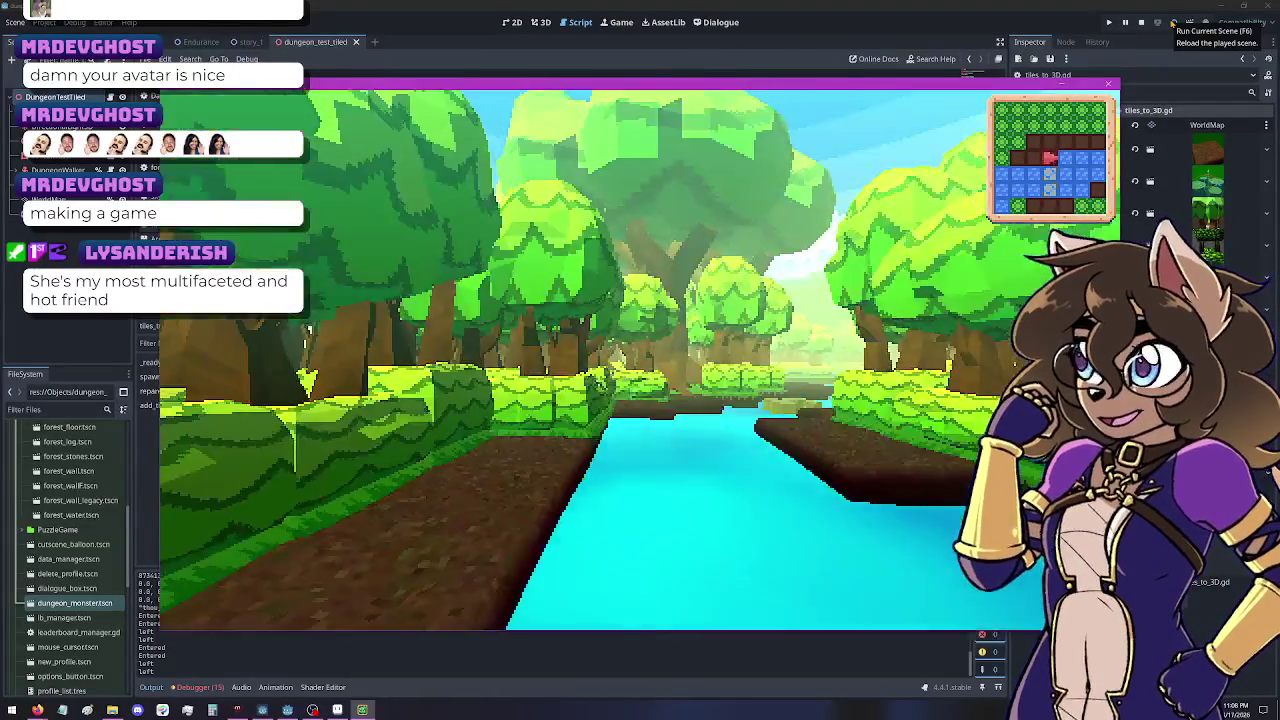
key(Up)
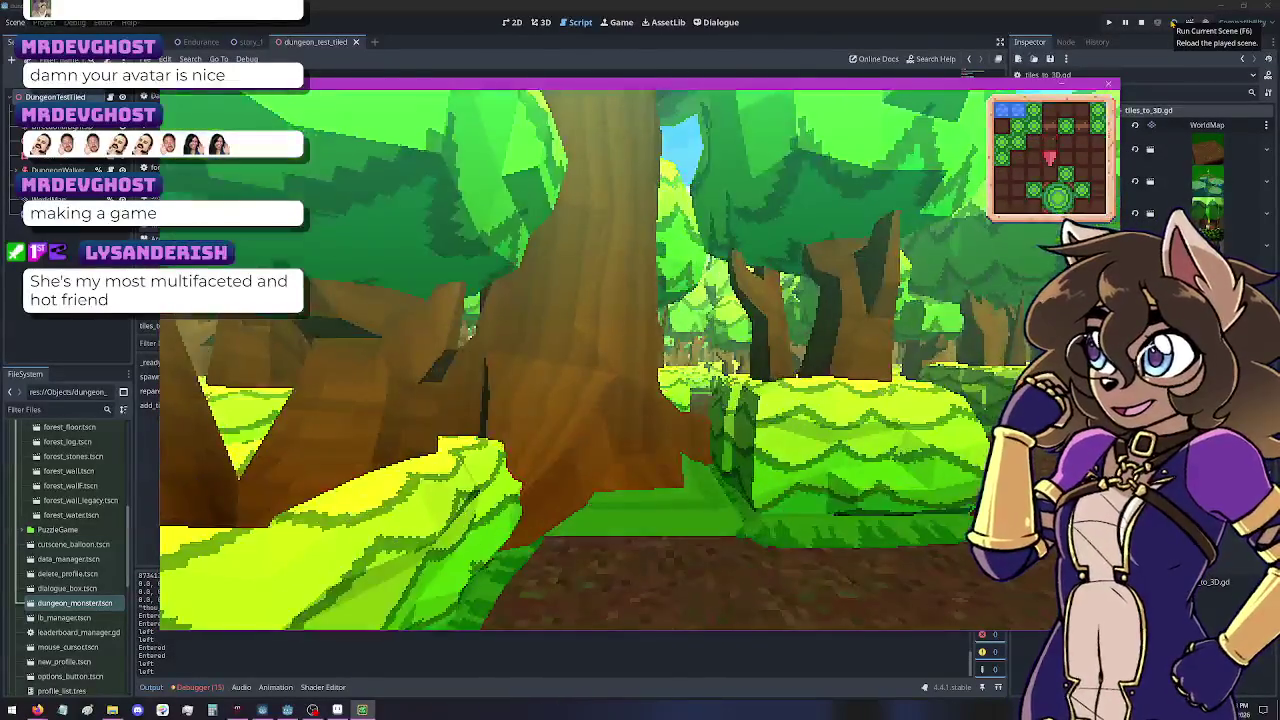
key(Up)
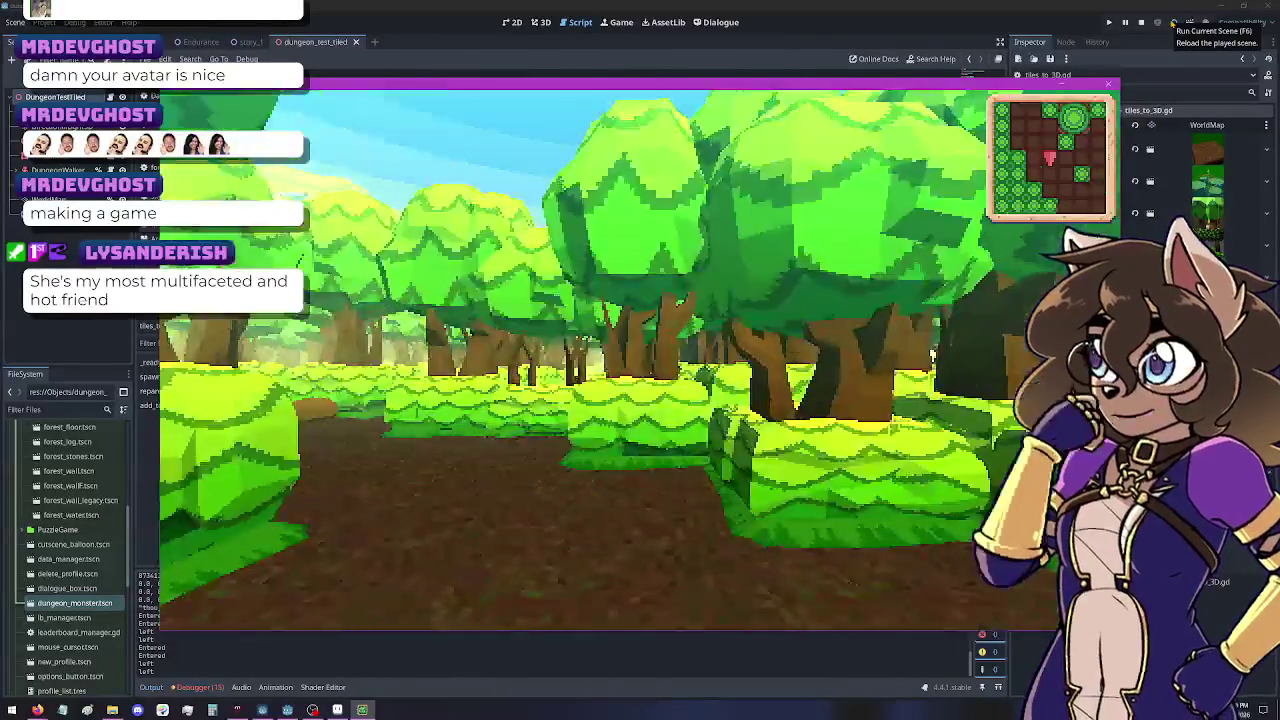
key(Left)
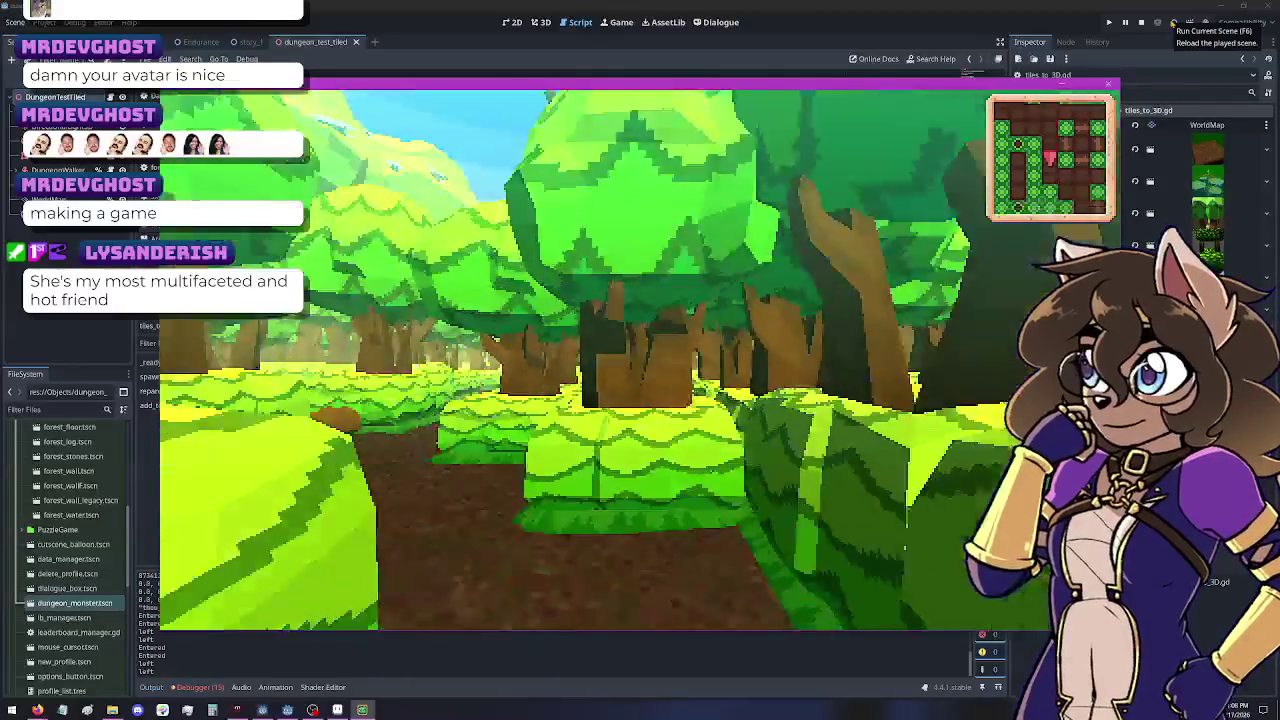
key(Left)
key(Left)
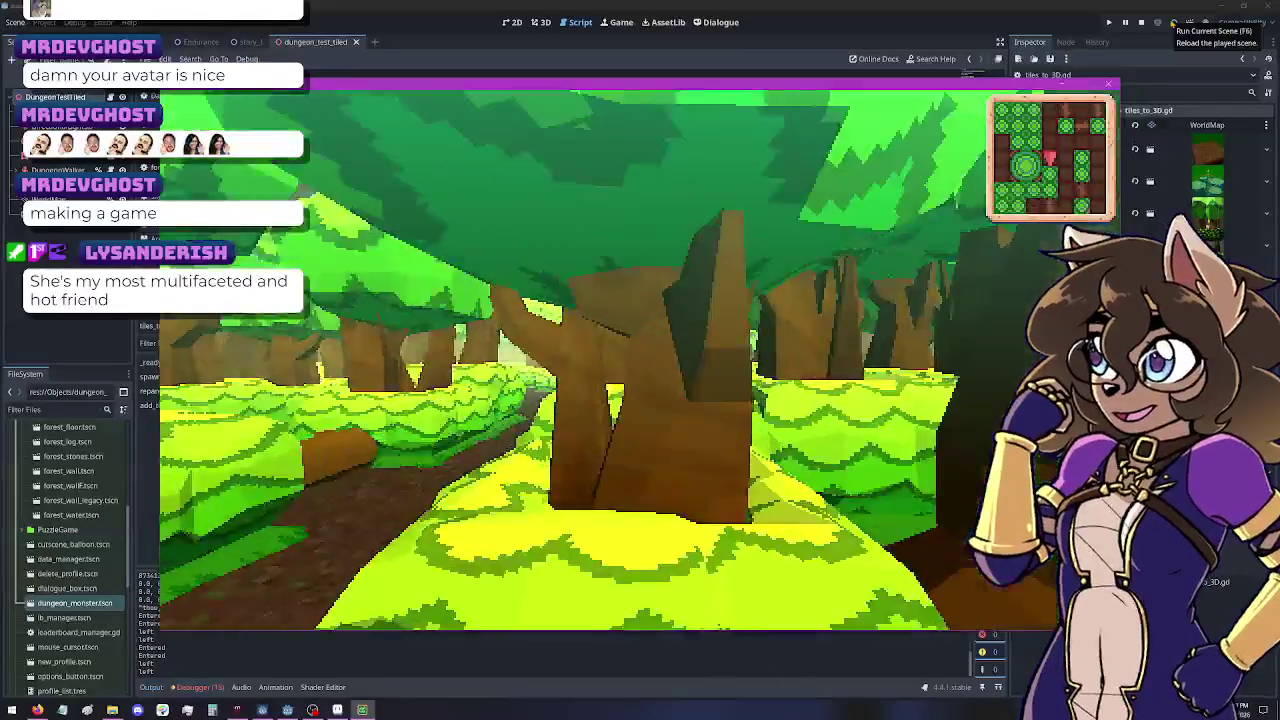
key(Left)
key(Left)
key(Left)
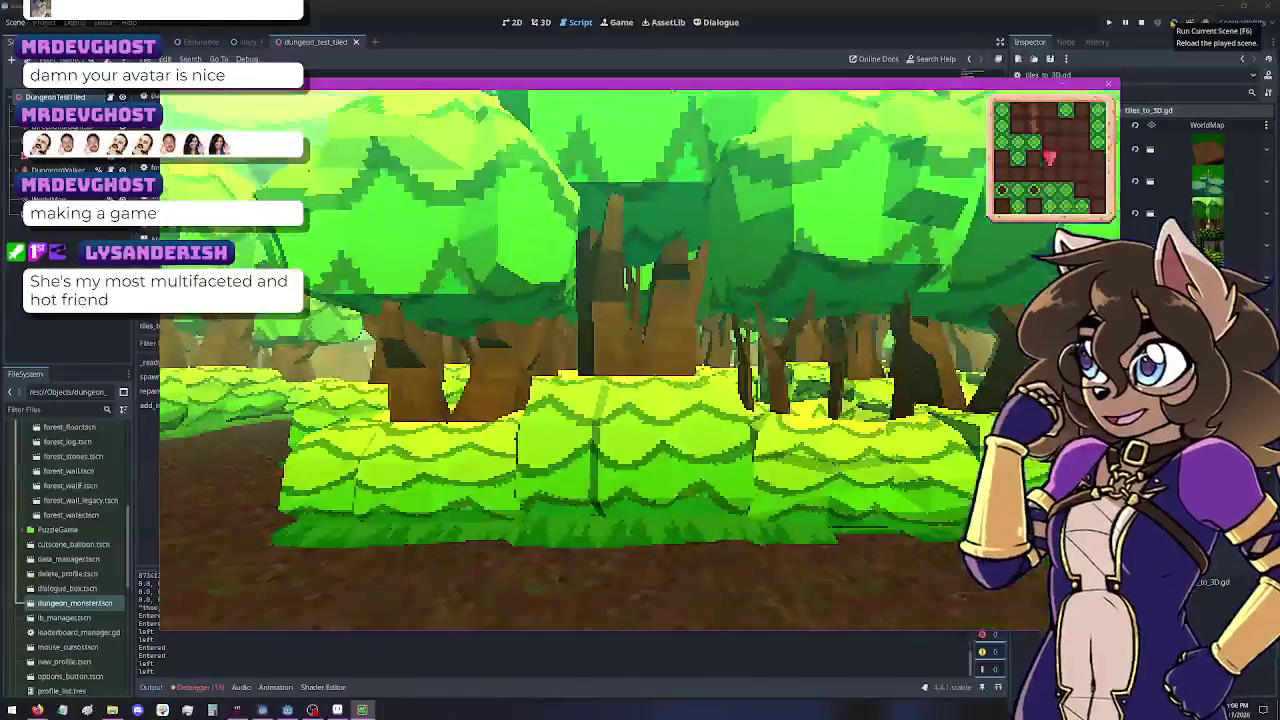
key(Left)
key(Left)
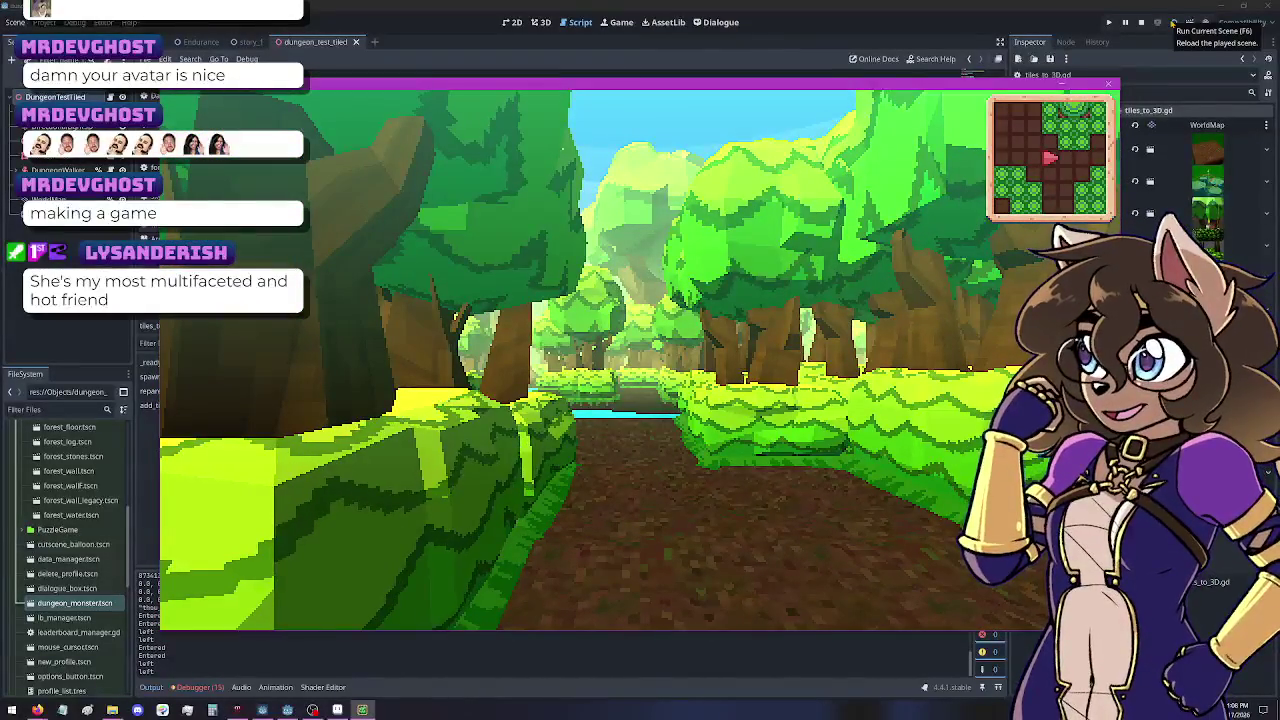
click(1141, 22)
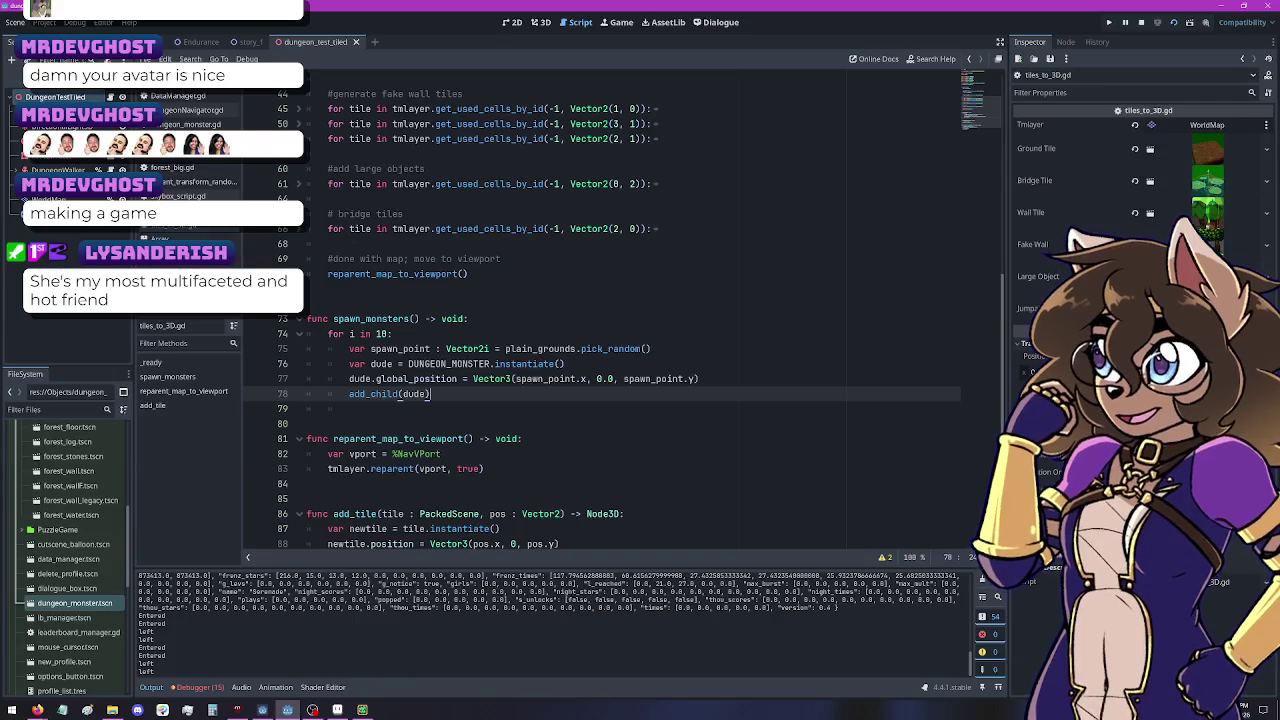
click(540, 22)
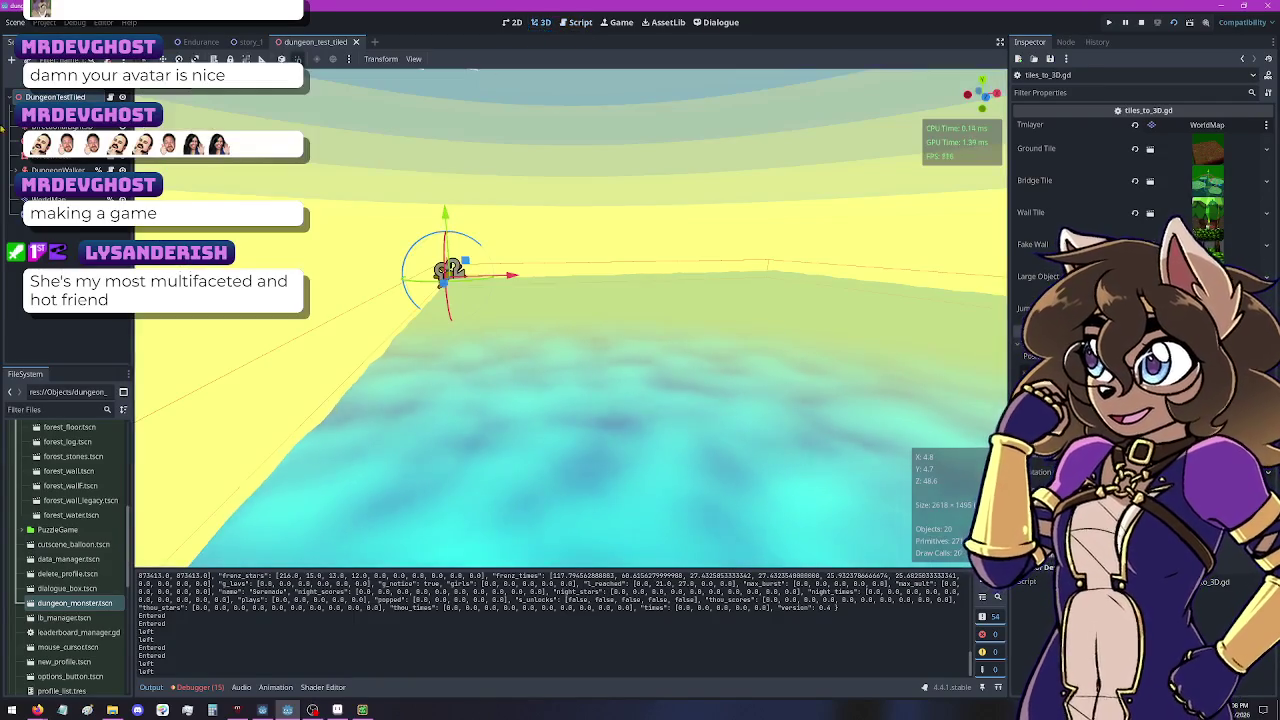
click(15, 77)
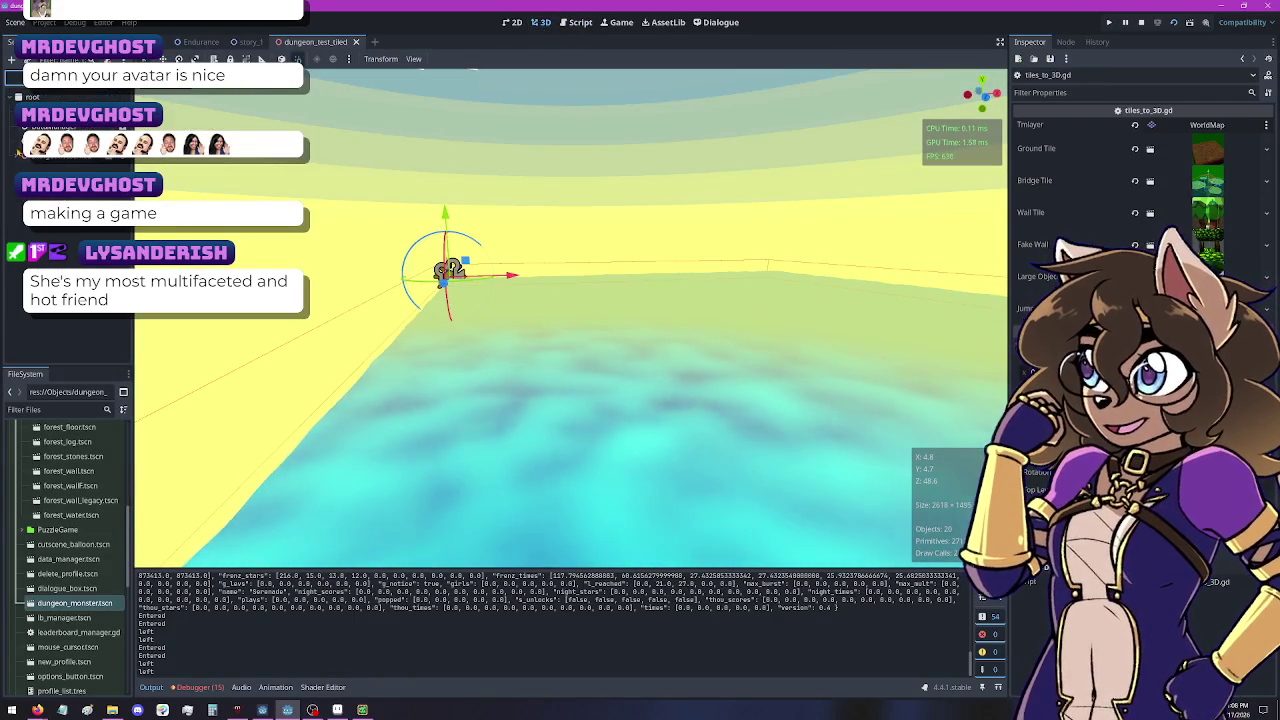
scroll(58, 262, down, 5)
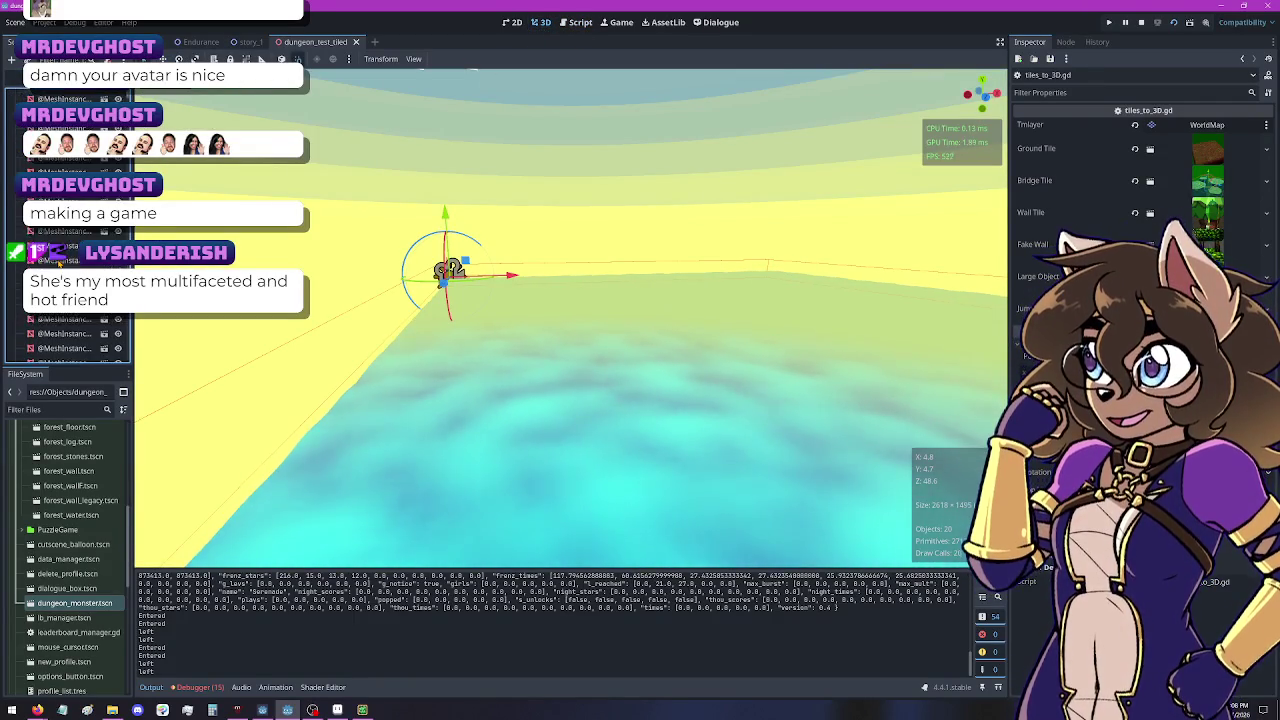
scroll(58, 262, down, 2)
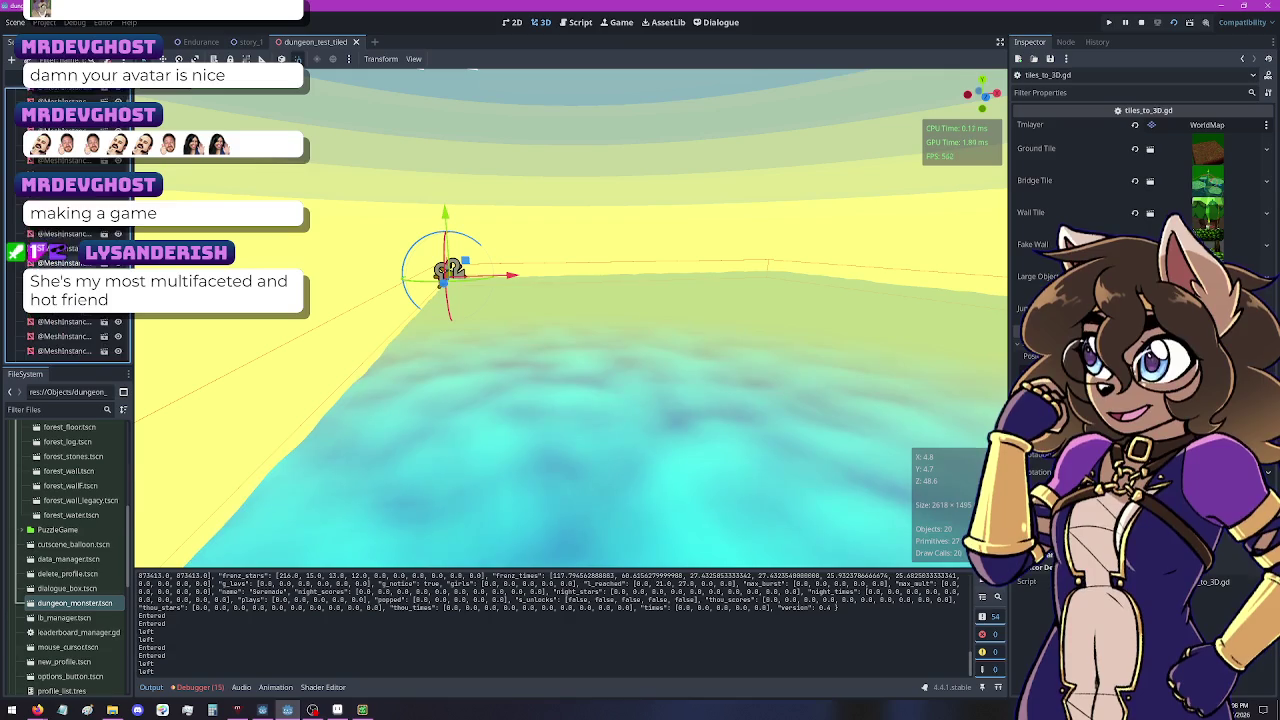
scroll(58, 262, up, 1)
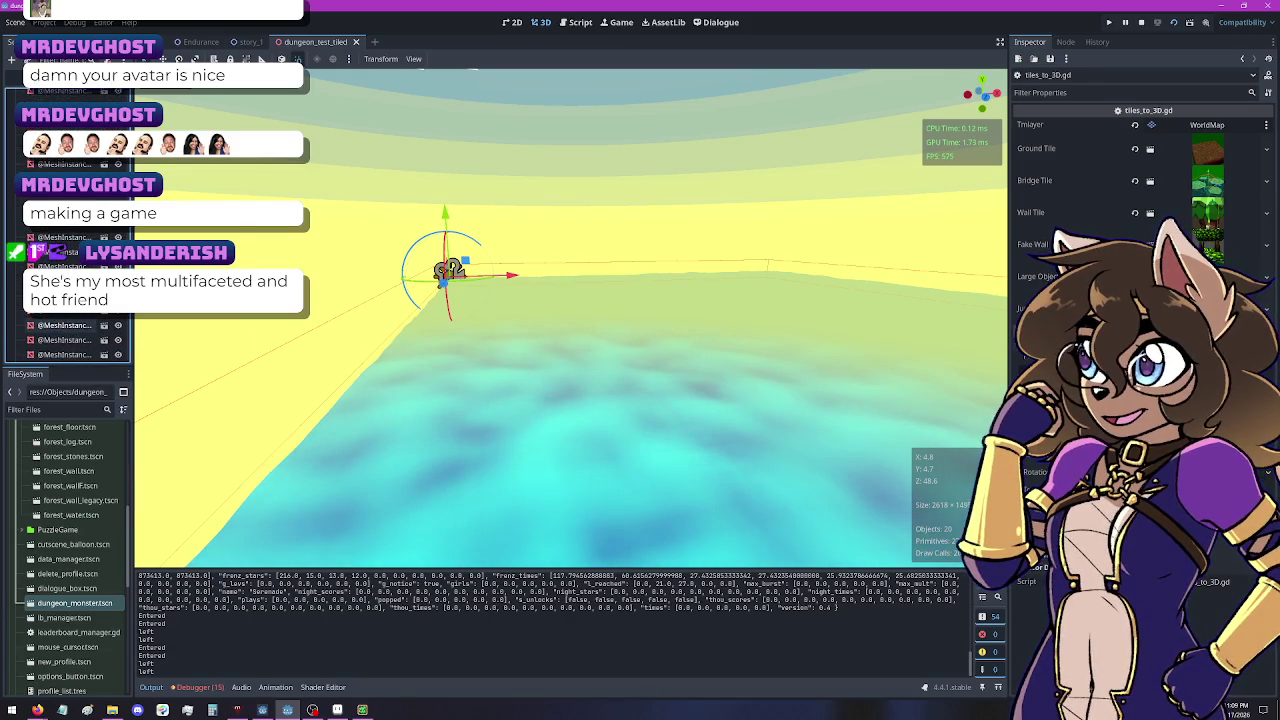
scroll(58, 262, up, 1)
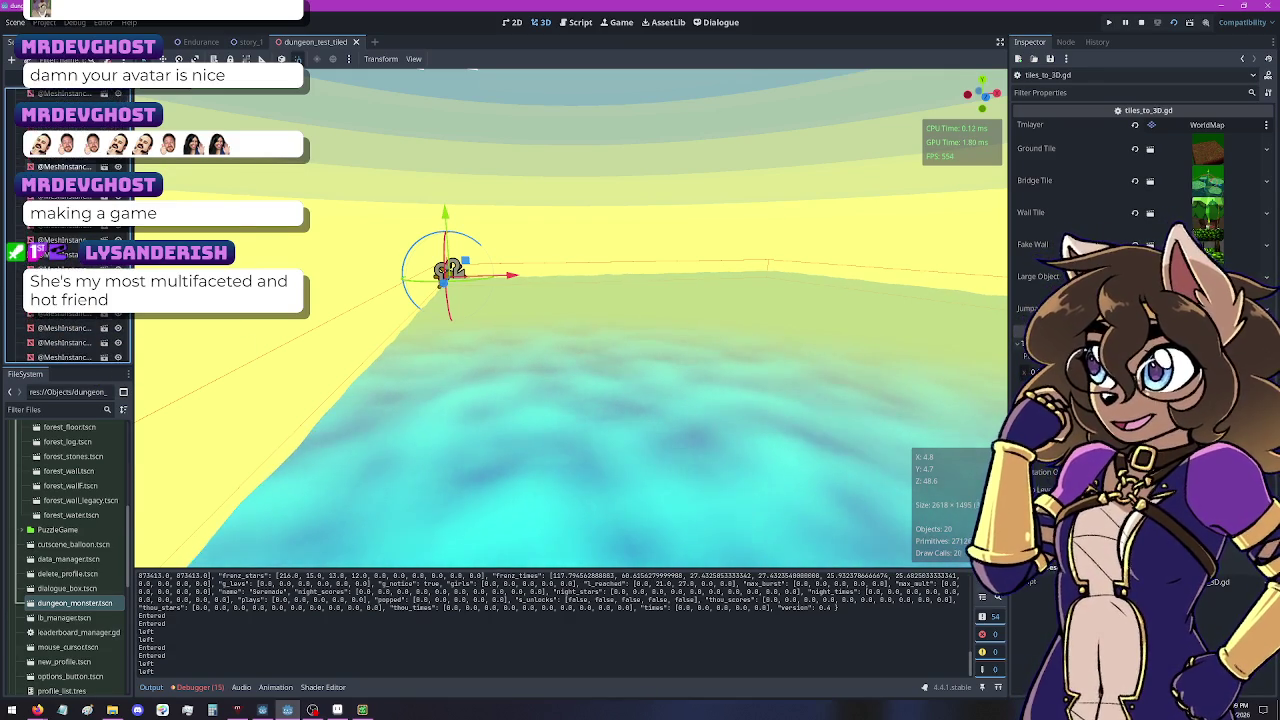
scroll(12, 281, down, 1)
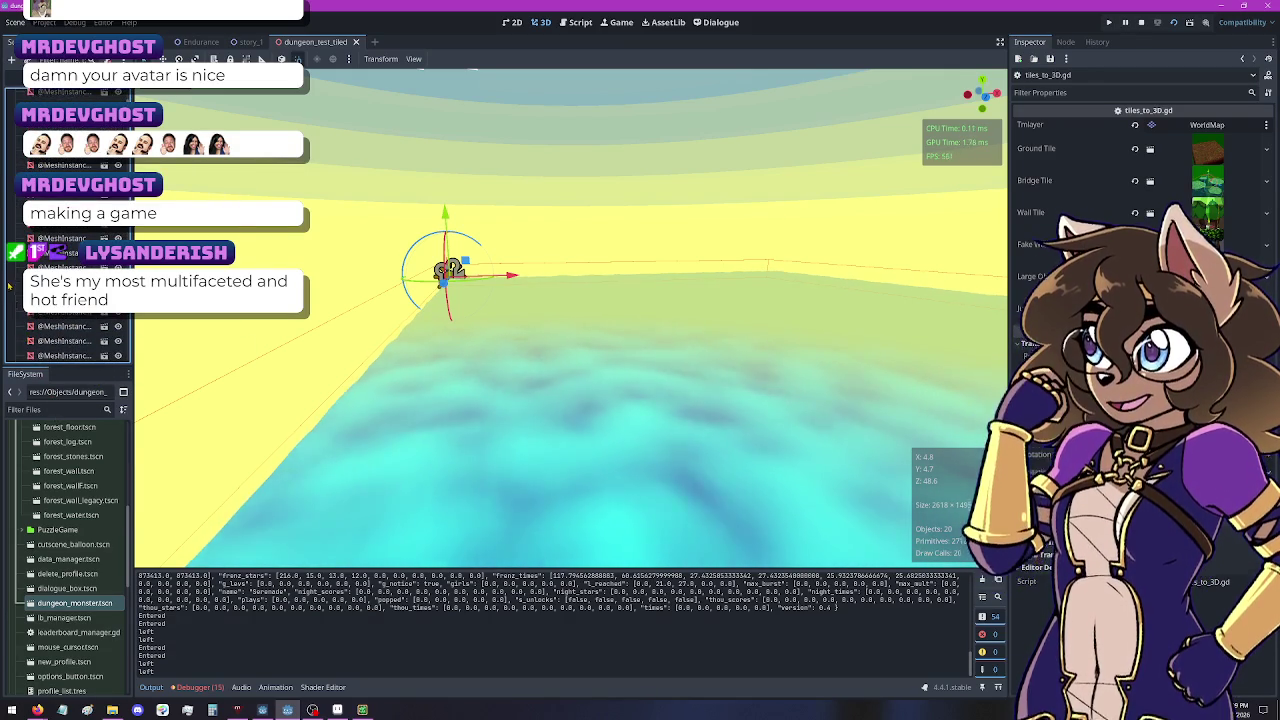
scroll(12, 281, down, 1)
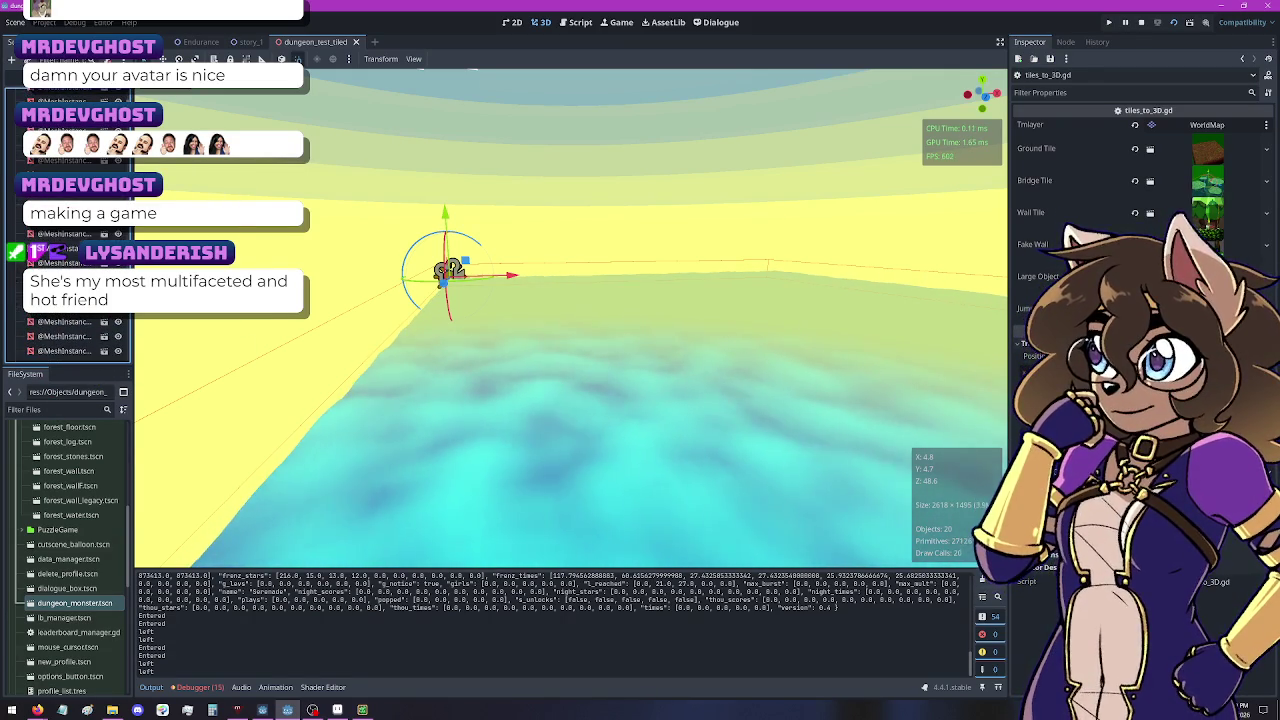
scroll(68, 313, down, 1)
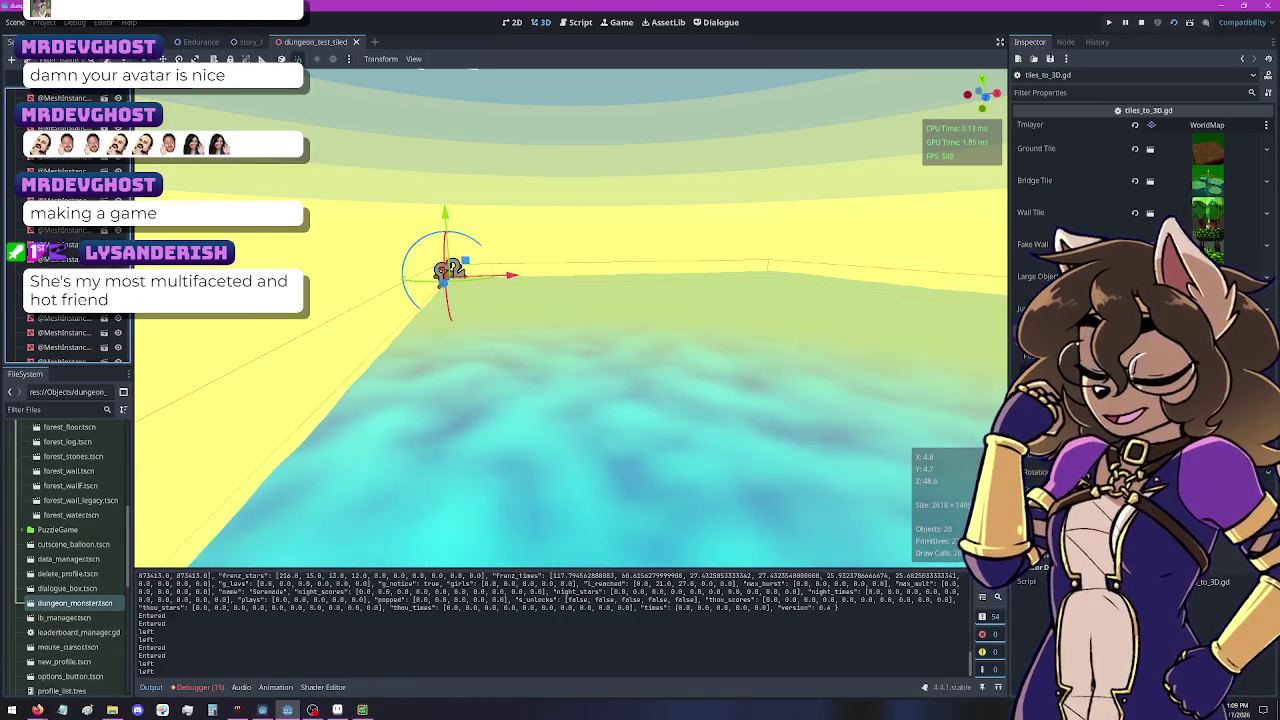
scroll(68, 313, down, 1)
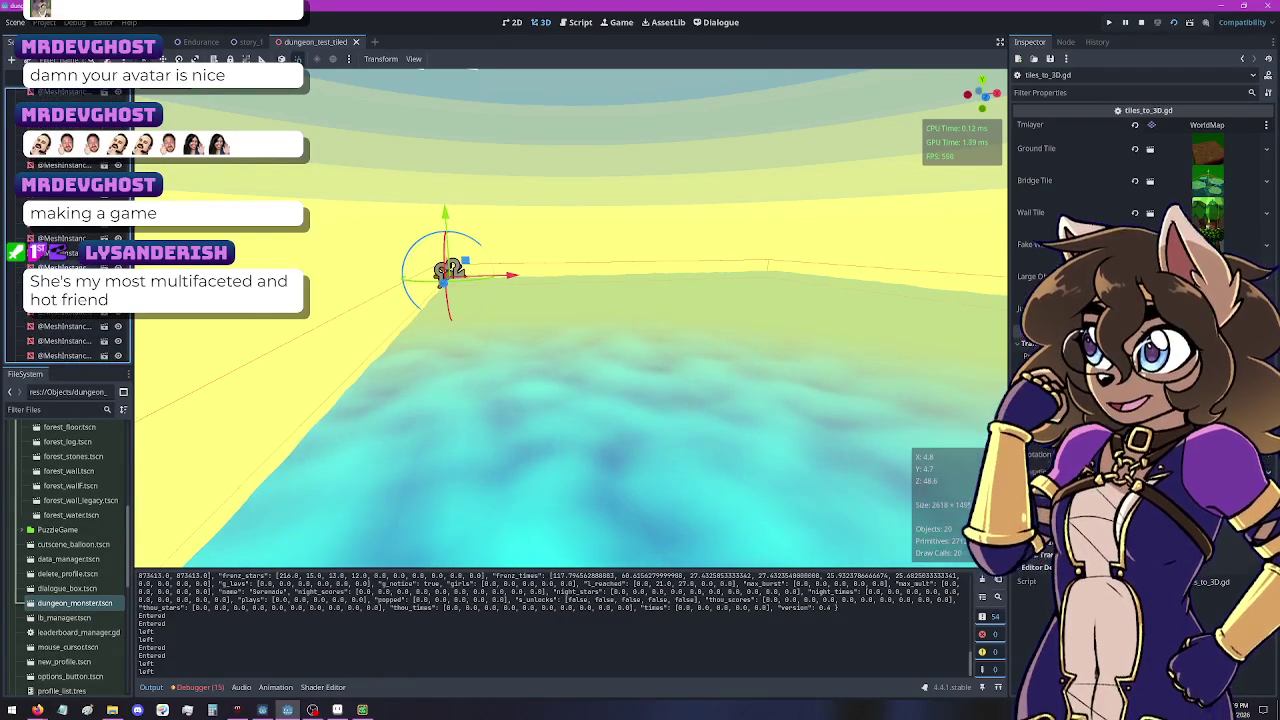
scroll(68, 313, down, 1)
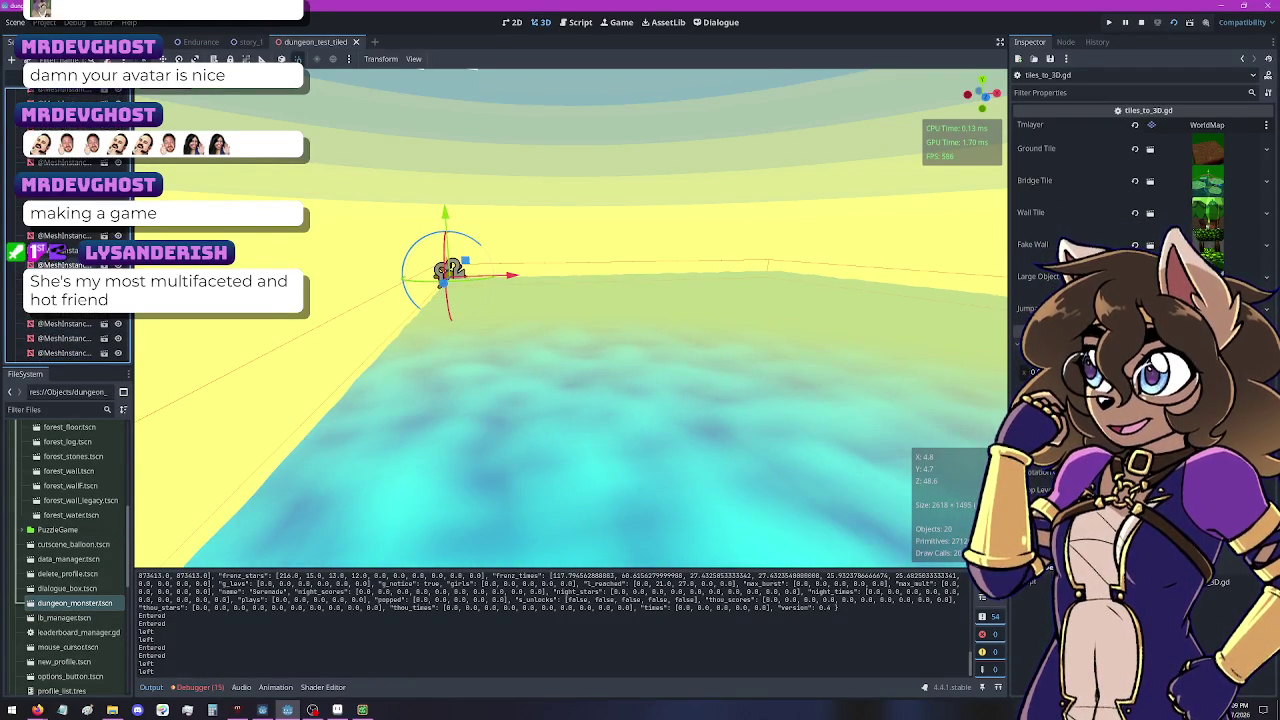
scroll(68, 313, down, 1)
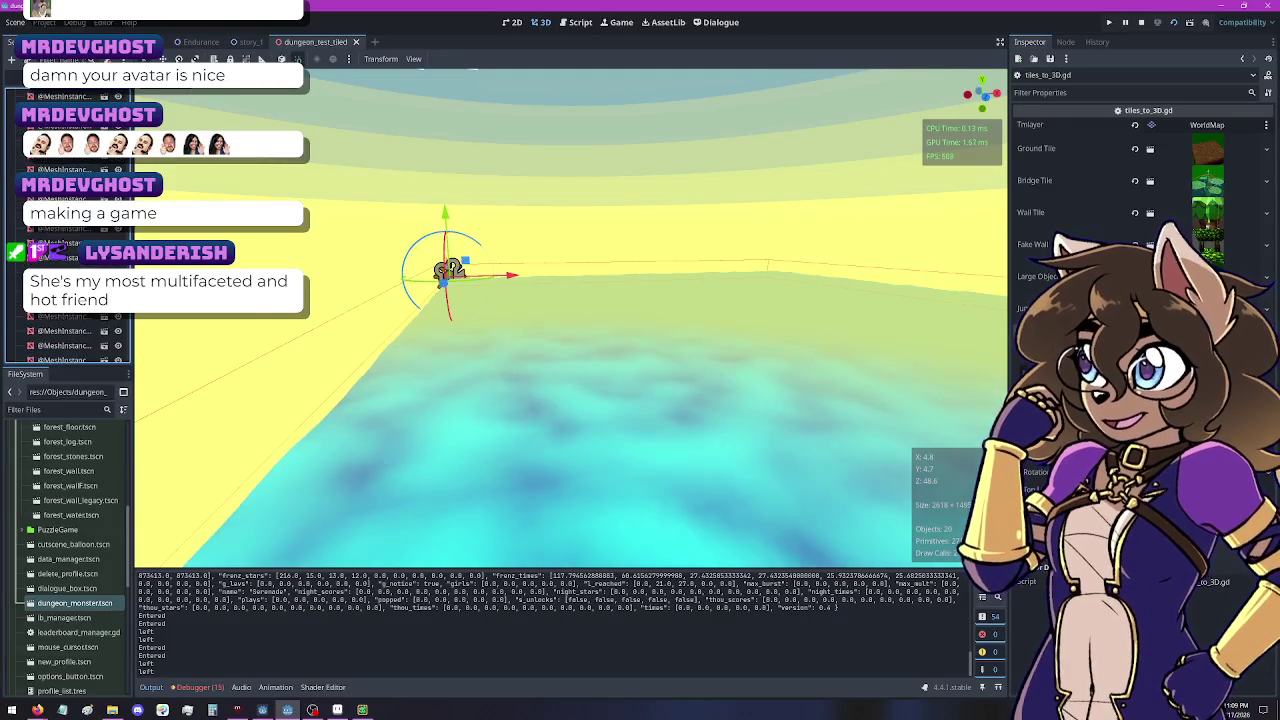
scroll(68, 313, down, 1)
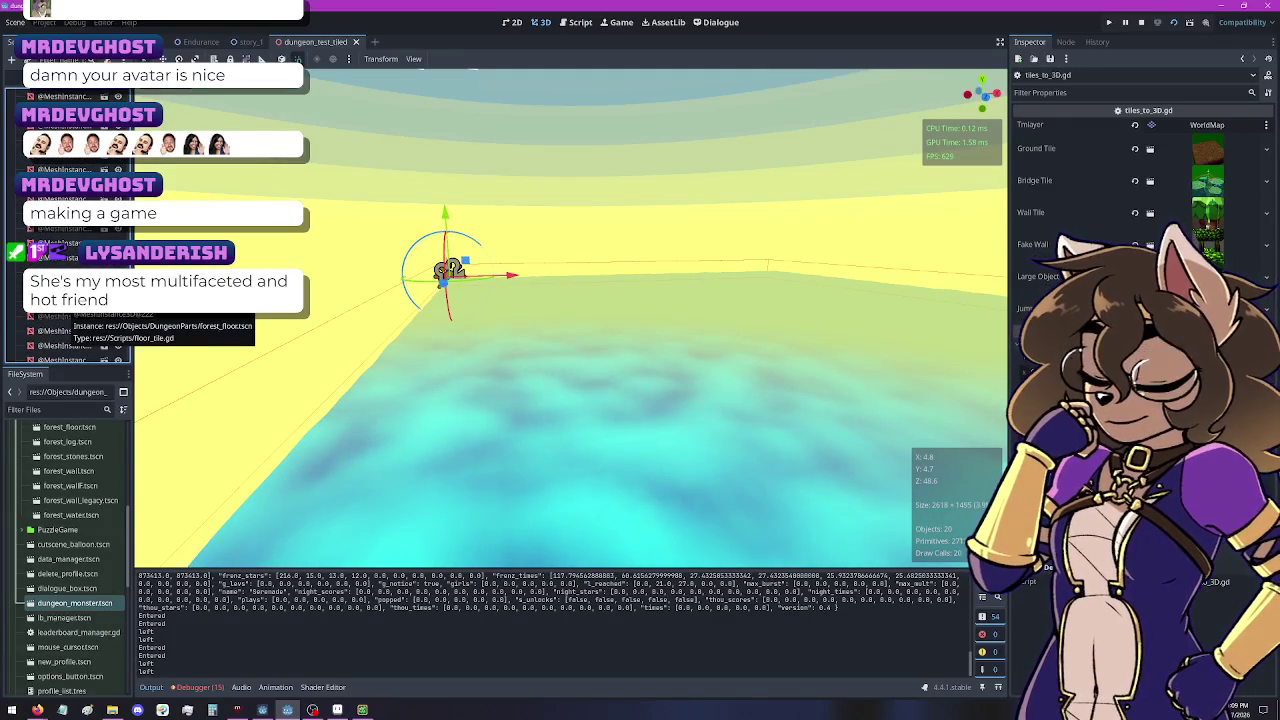
click(1141, 22)
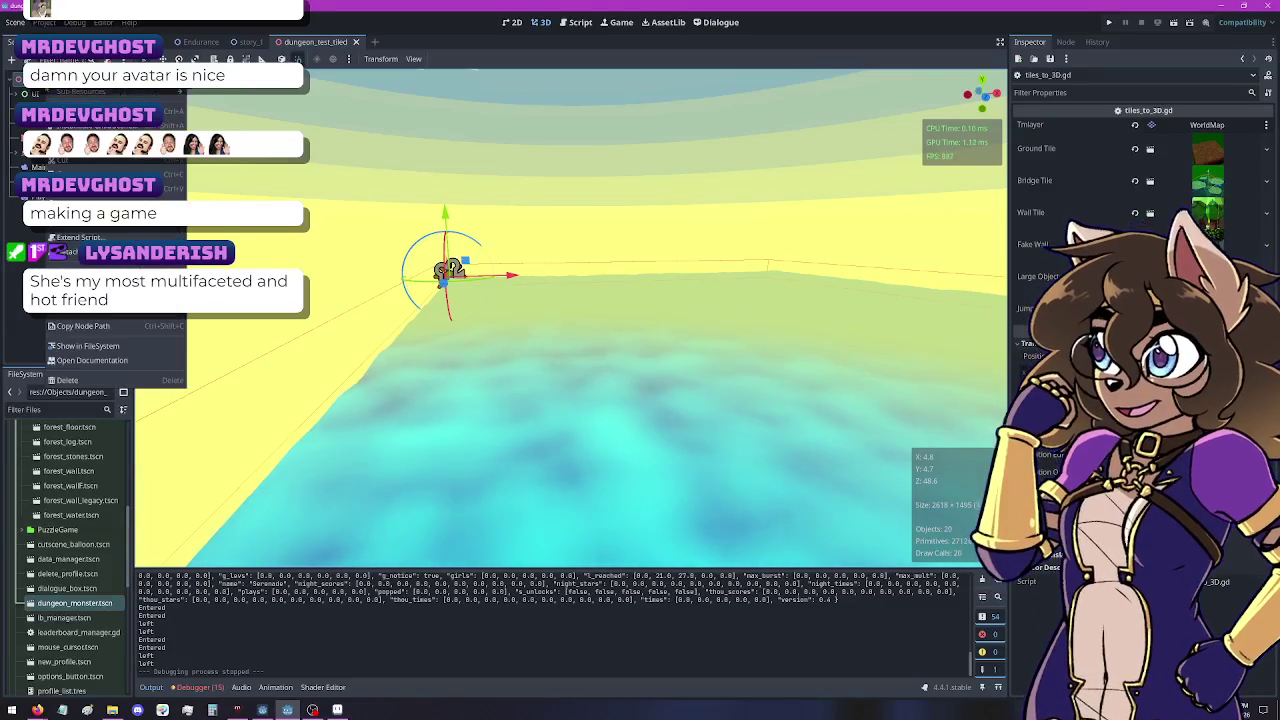
Step: Add a new Node3D node to the dungeon_test_tiled scene from Create New Node
key(ctrl+a)
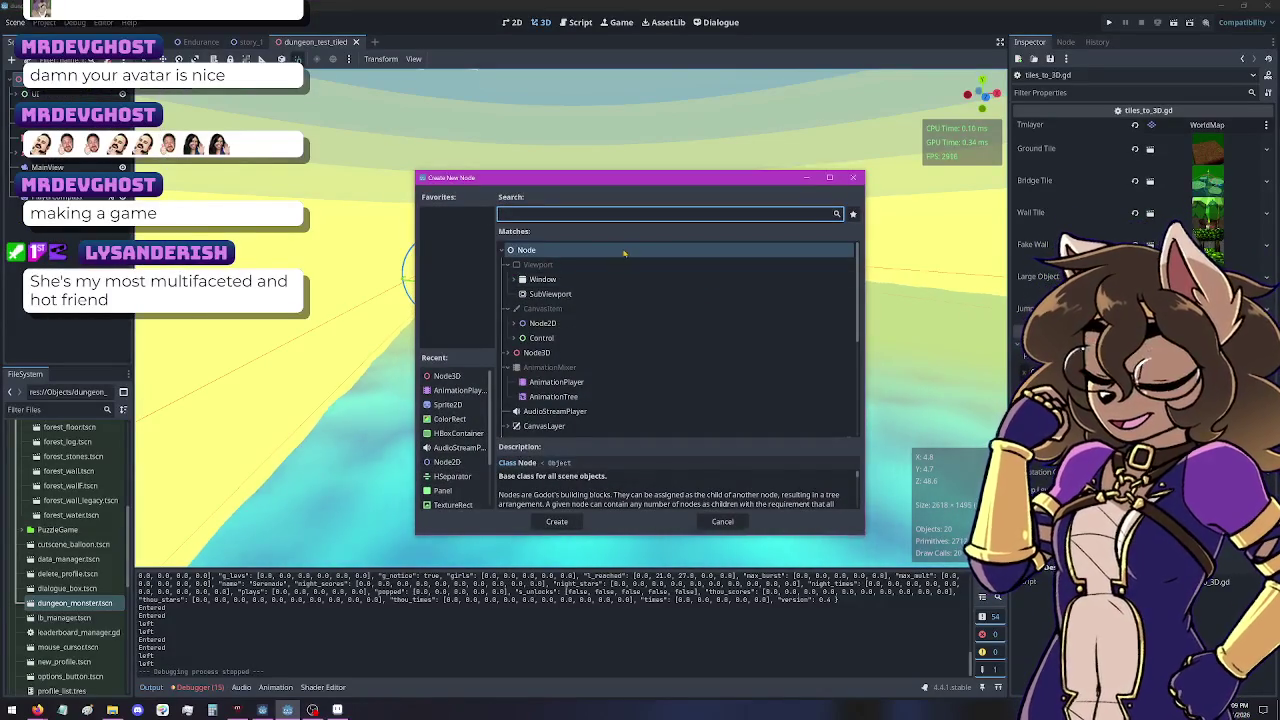
click(548, 354)
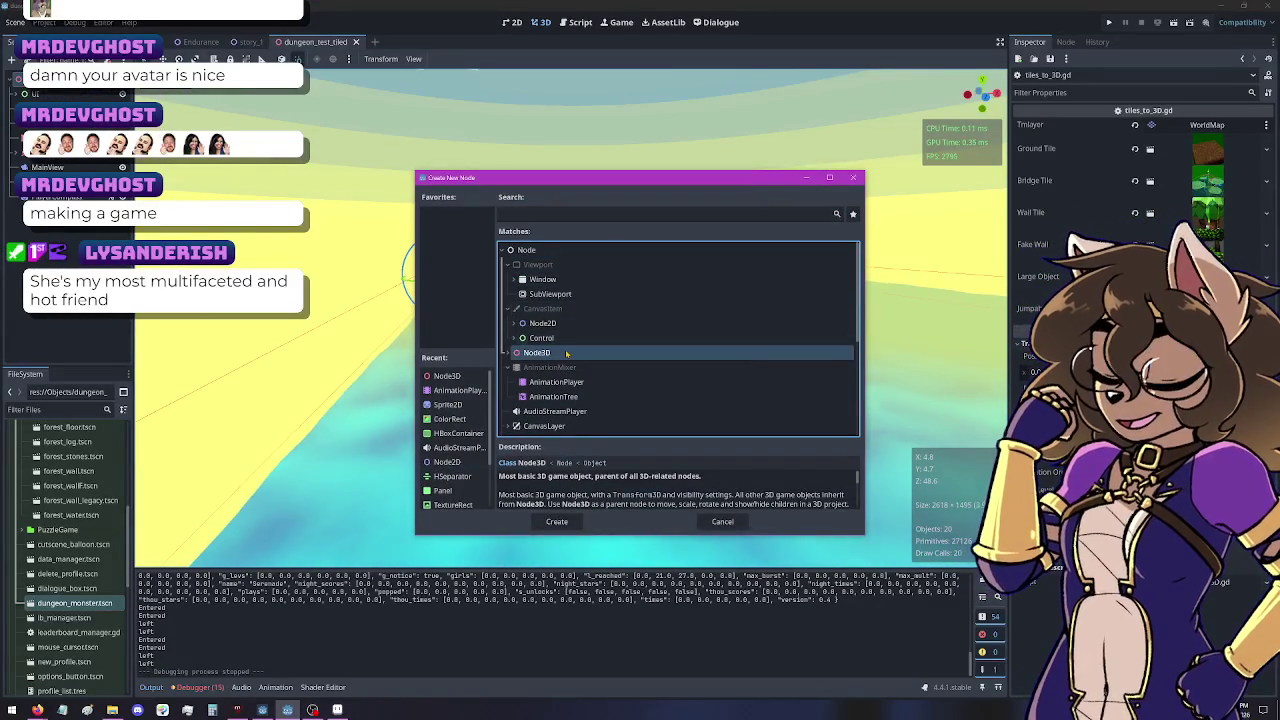
double_click(548, 354)
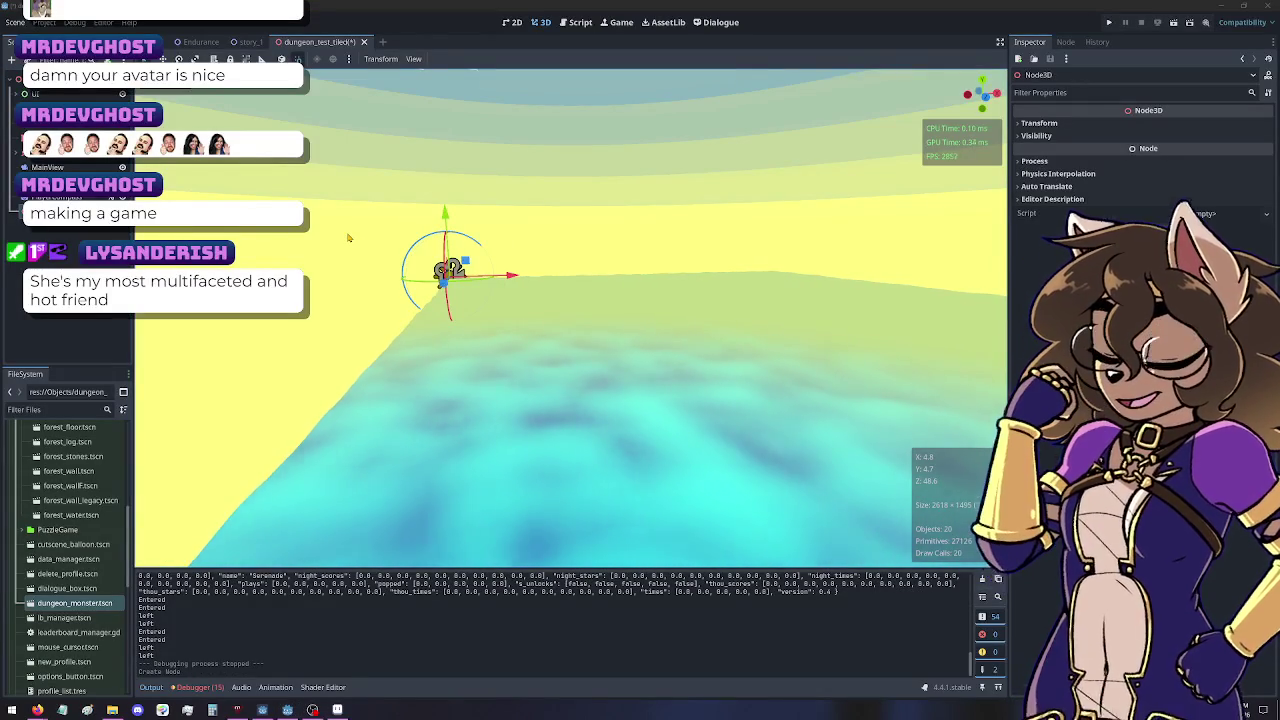
Step: Rename the new Node3D from TileDad to 3DTileContainer and return to tiles_to_3D.gd
key(Return)
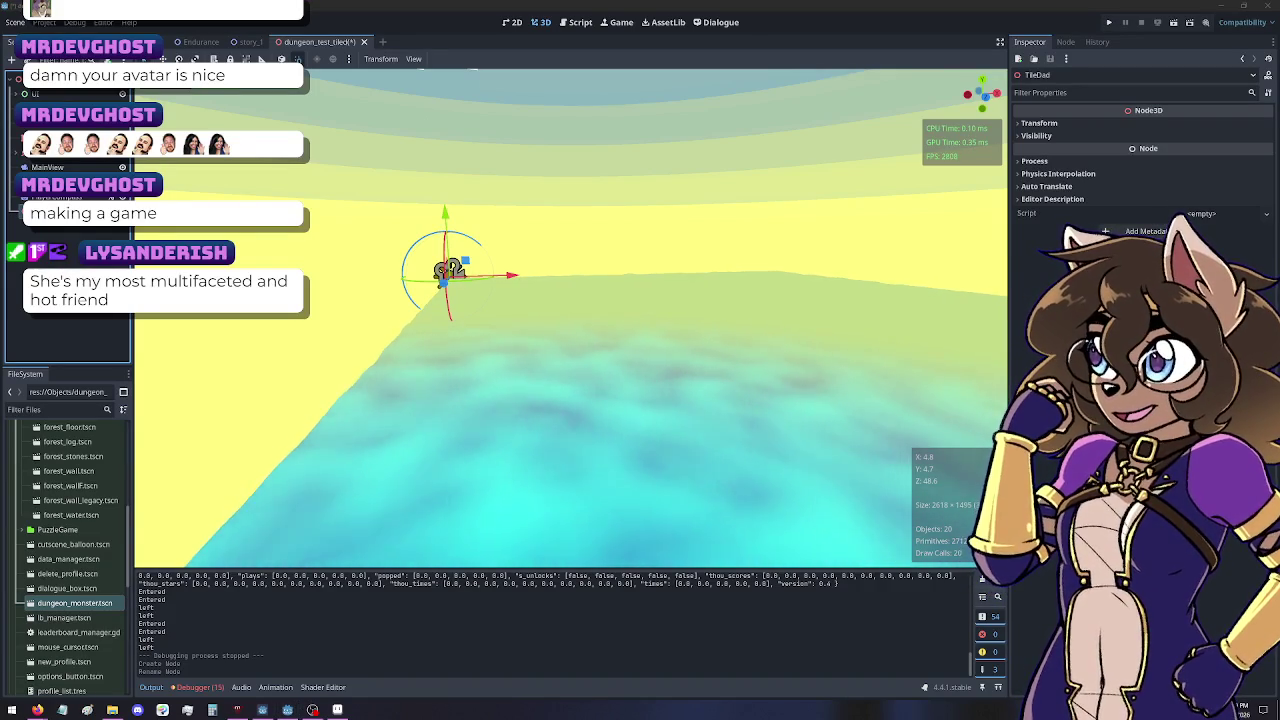
key(Return)
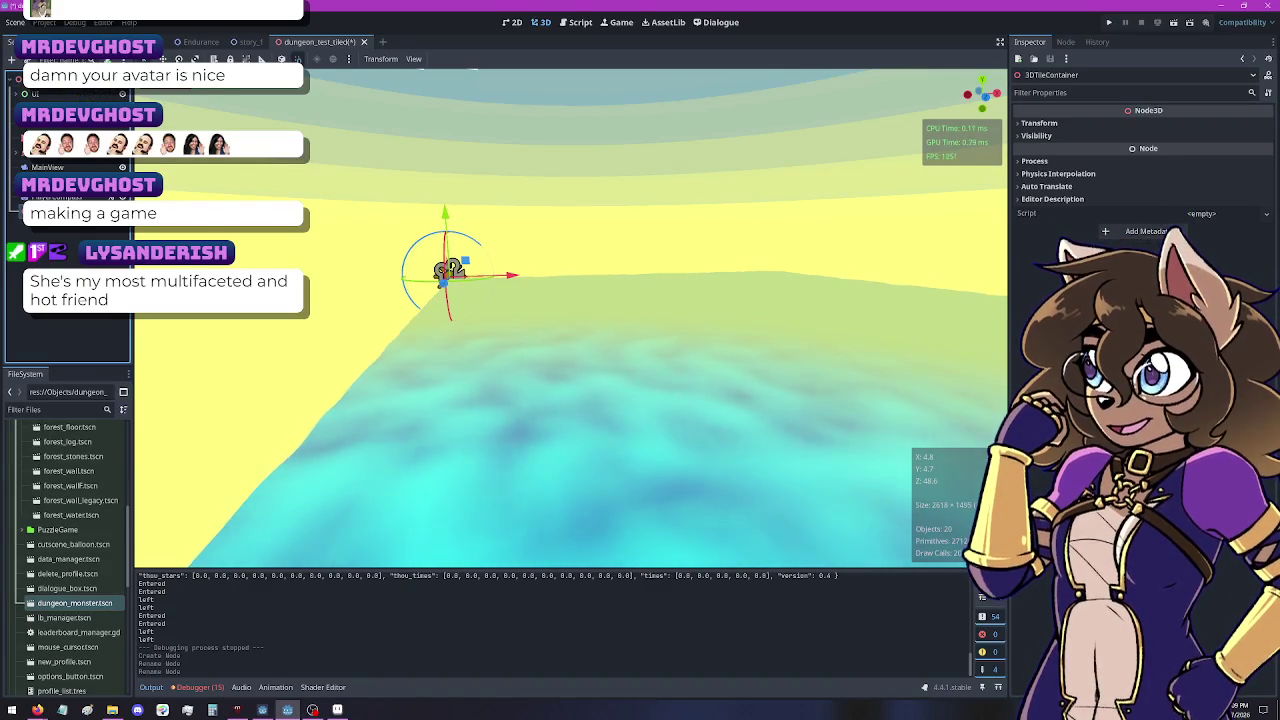
key(ctrl+F3)
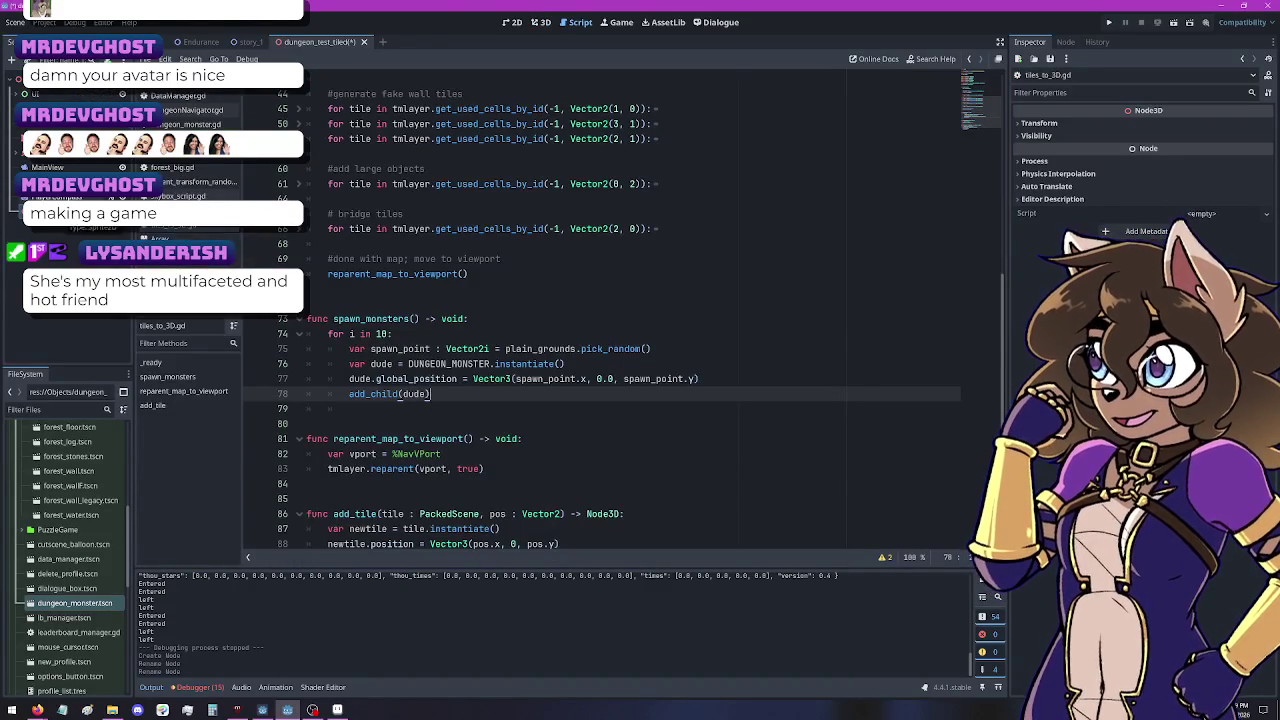
Step: Add an onready tile_container variable referencing 3DTileContainer at line 4 of the script
scroll(630, 300, up, 10)
drag(60, 199, 384, 139)
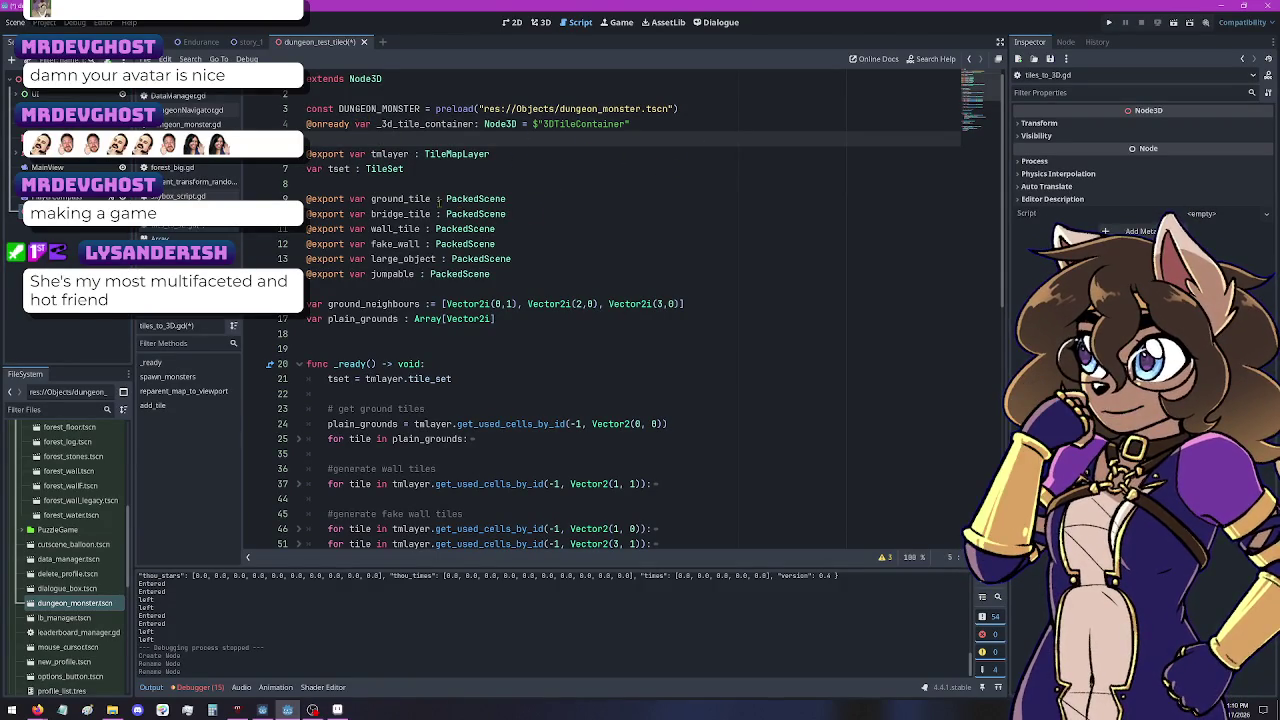
key(Up)
key(Delete)
key(Delete)
key(Delete)
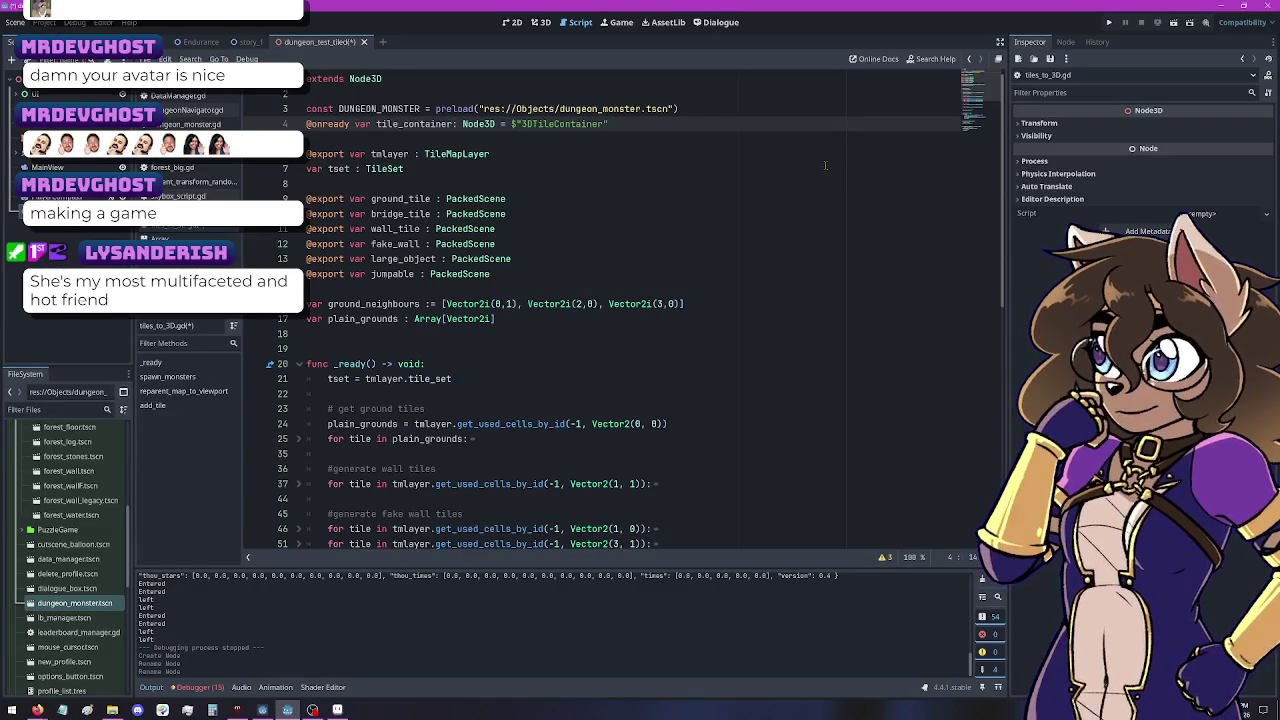
Step: Change line 90 to tile_container.add_child(newtile) and run the game
scroll(509, 403, down, 1)
scroll(509, 403, down, 1)
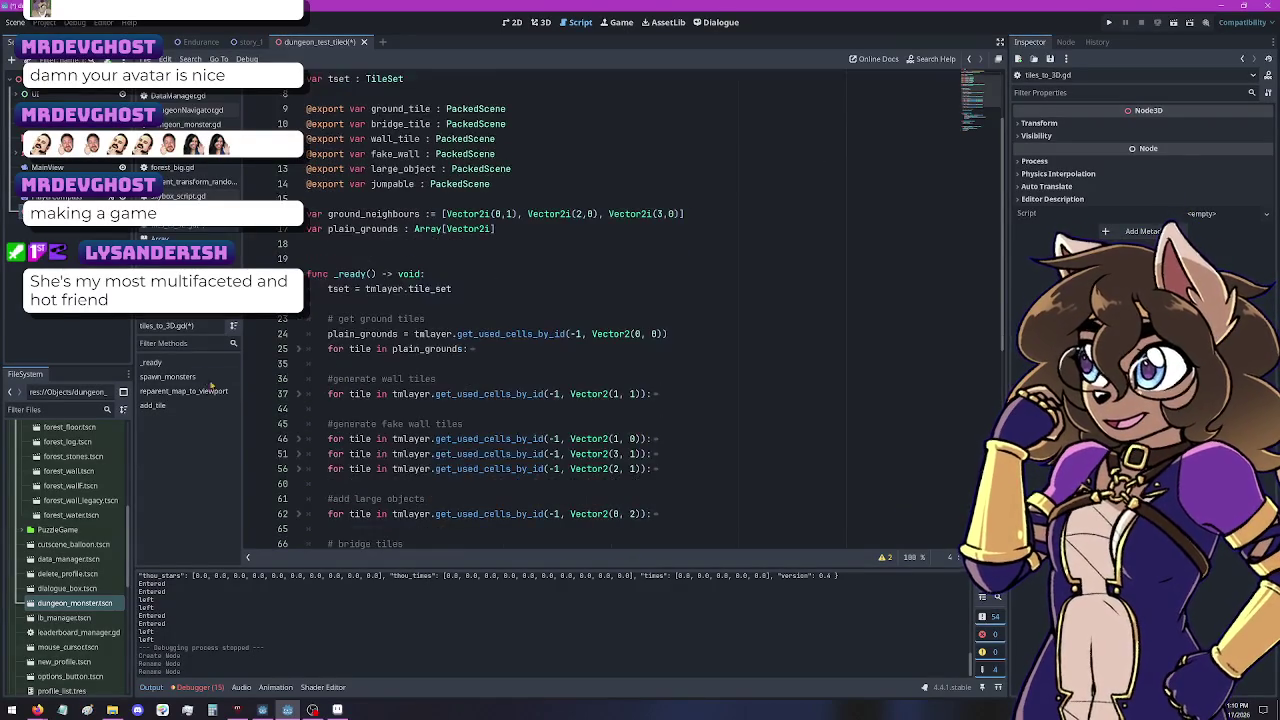
scroll(481, 348, down, 8)
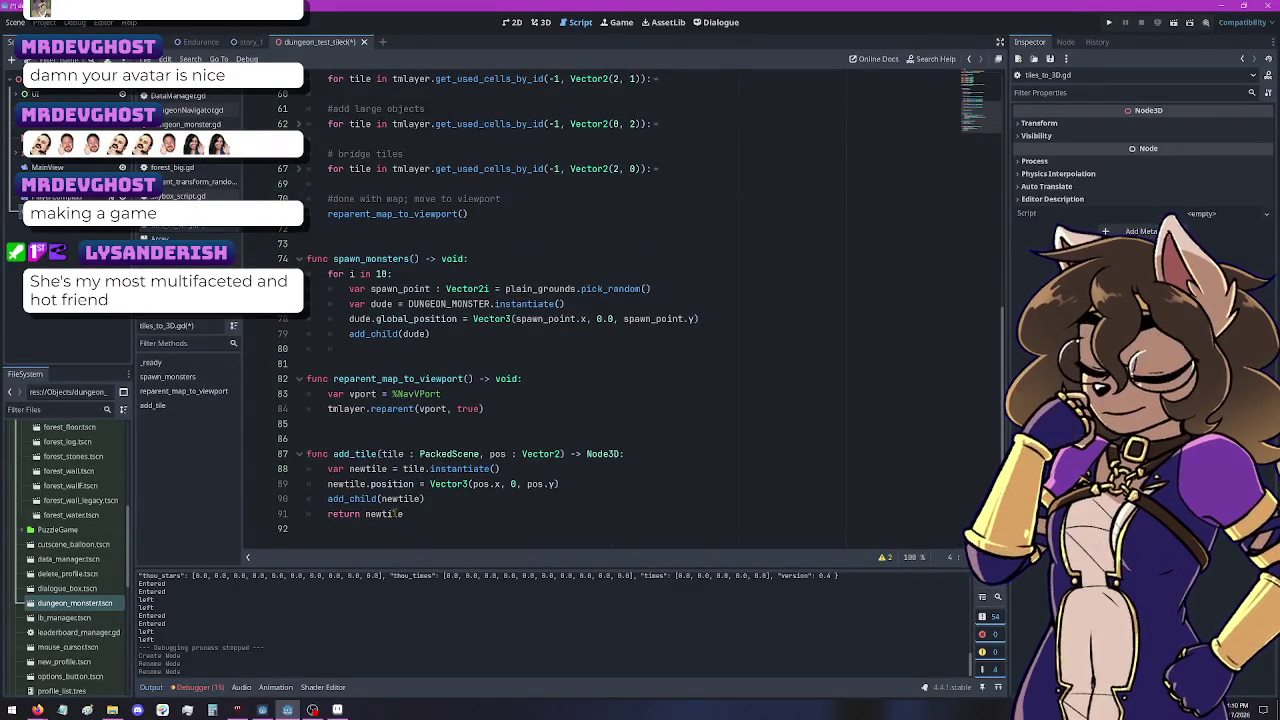
click(328, 498)
text(tile.)
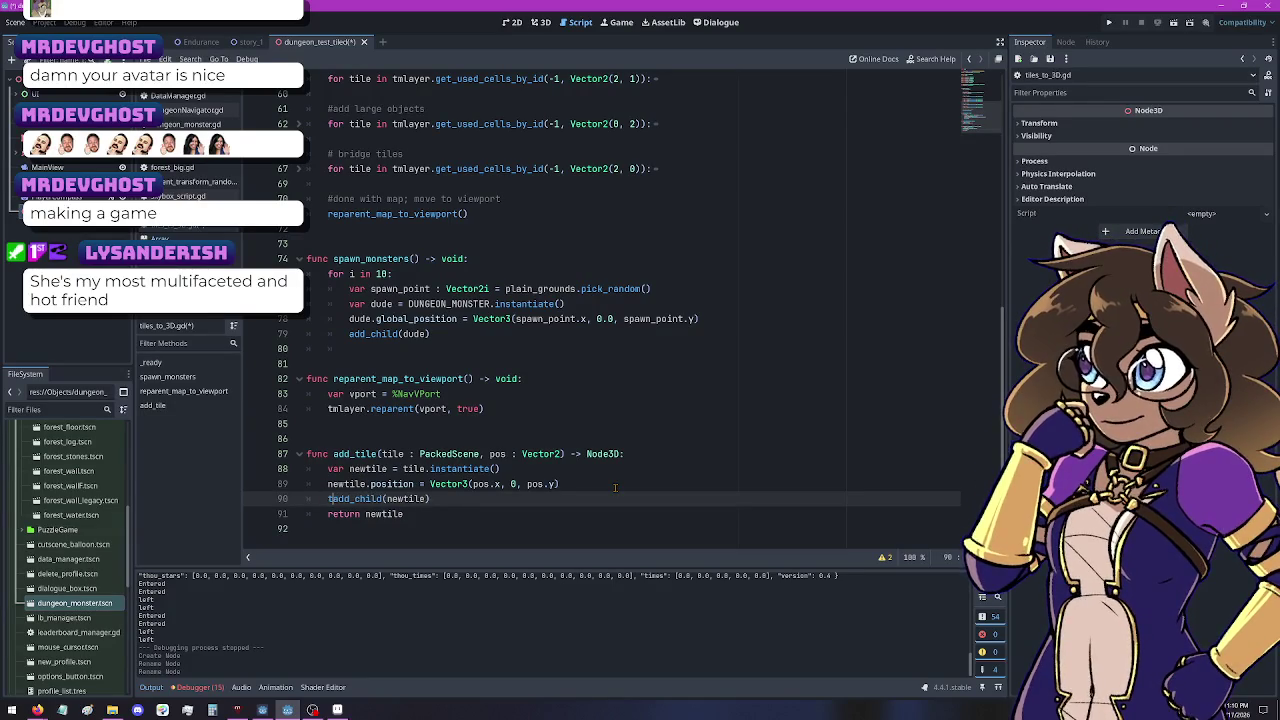
key(BackSpace)
text(_container.)
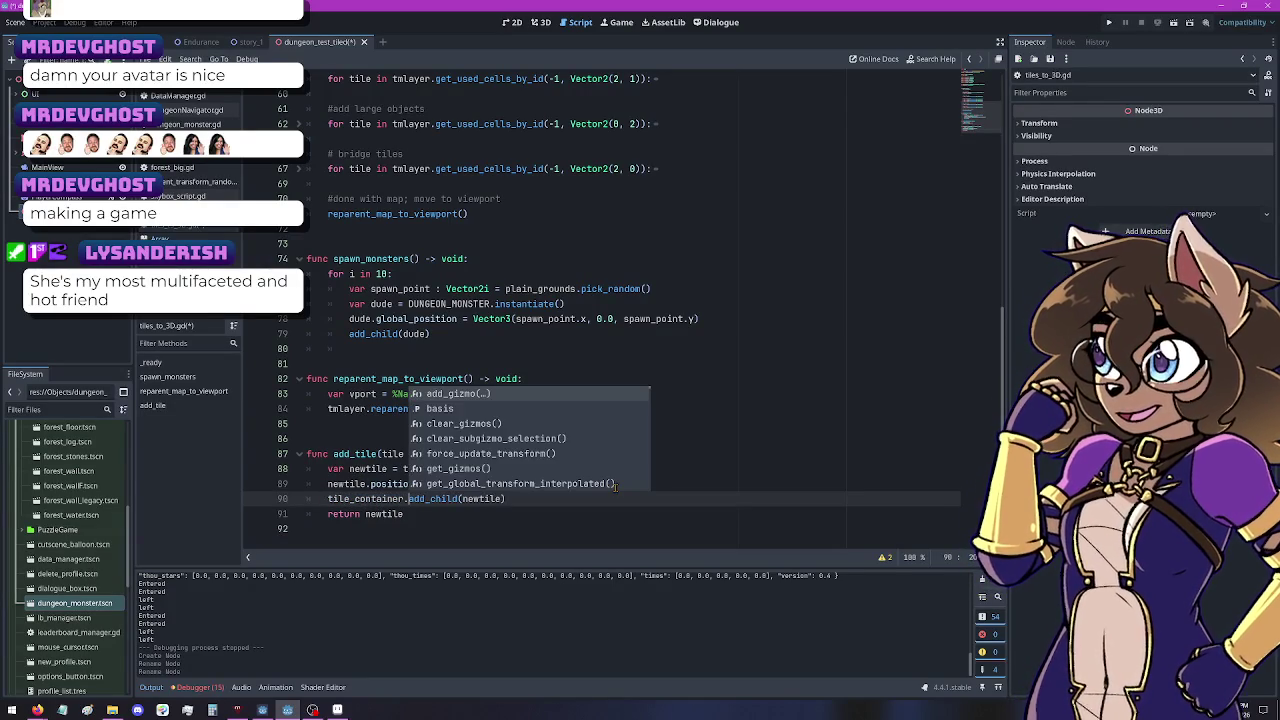
click(622, 228)
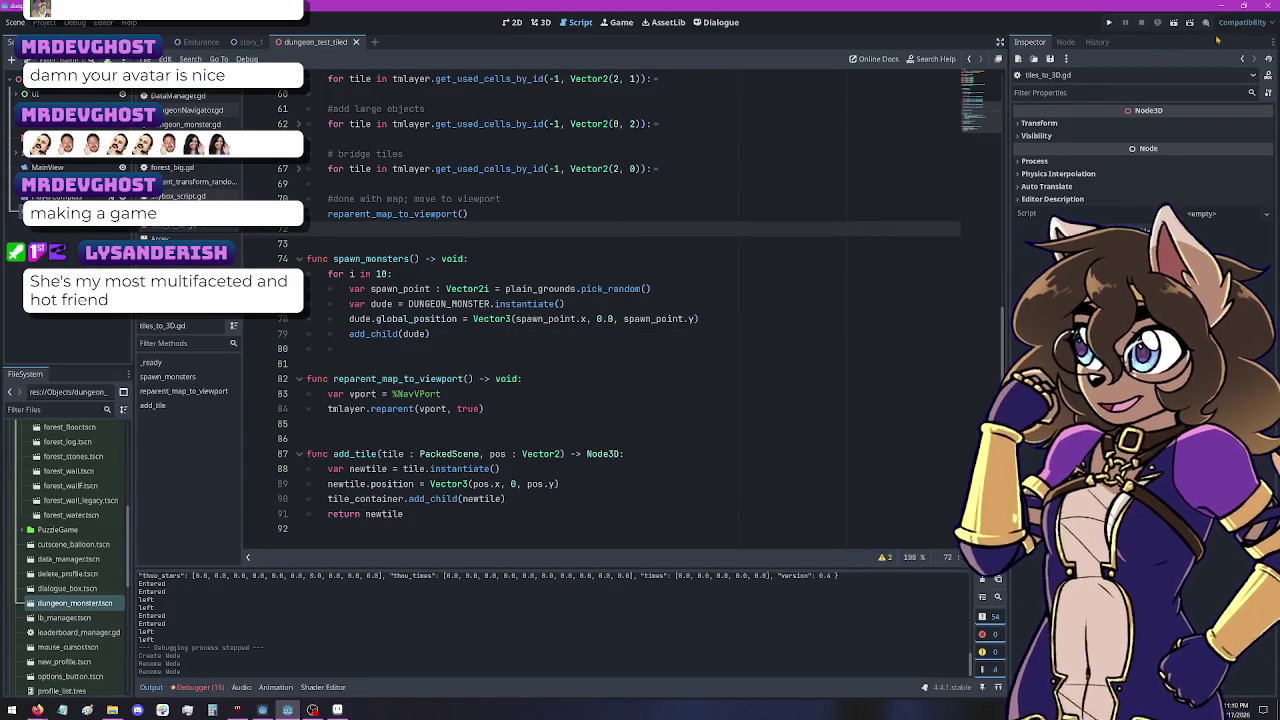
click(1174, 22)
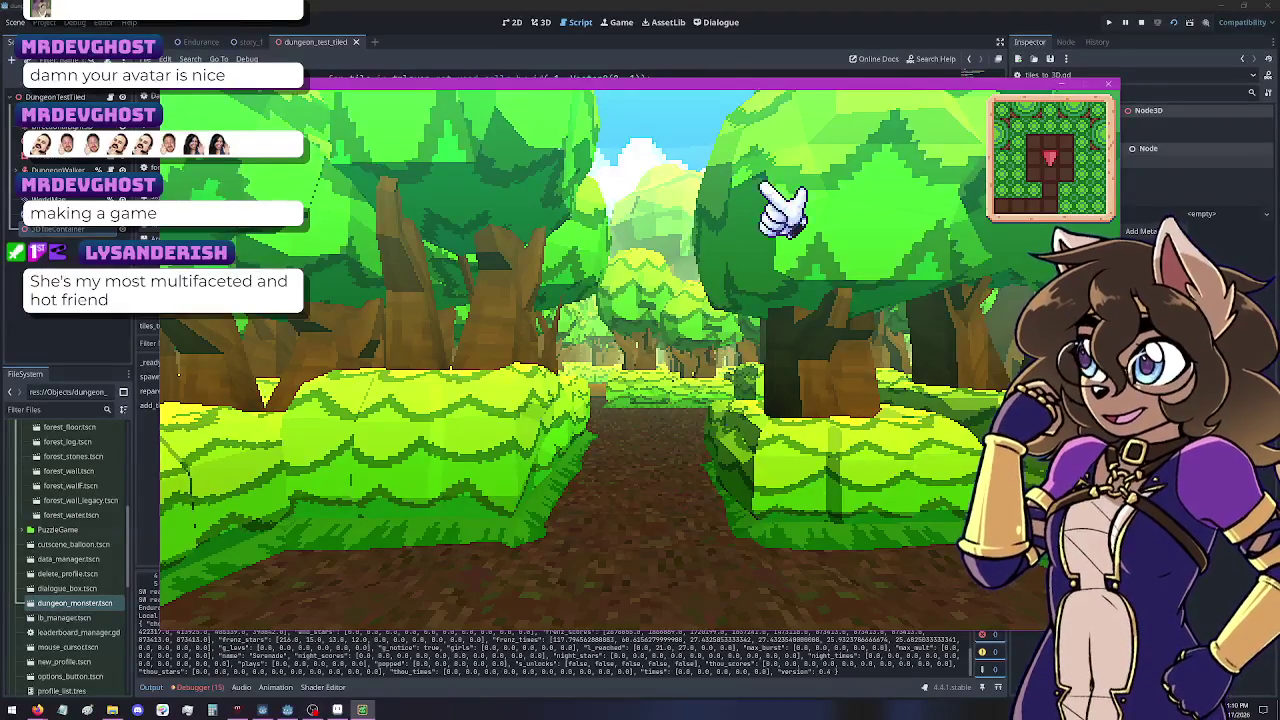
Step: Close the game window, inspect the running Camera2D and dungeon Node3D, then stop the run
key(F8)
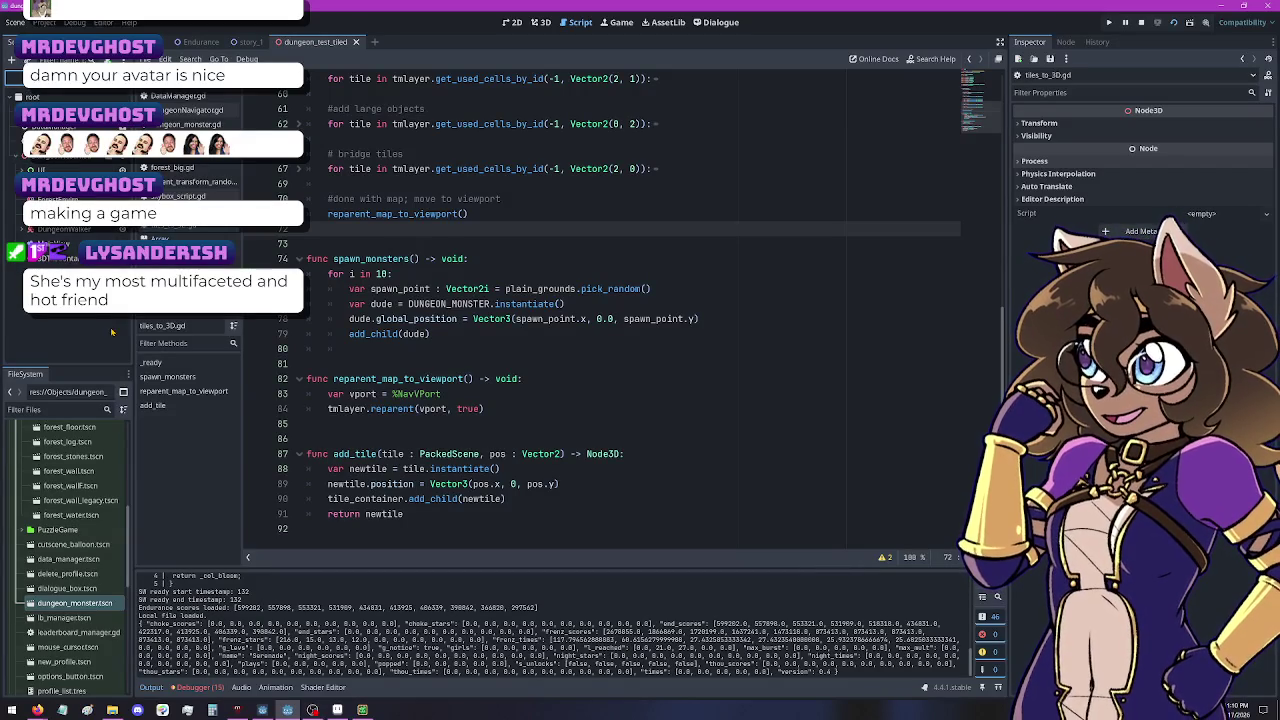
click(80, 231)
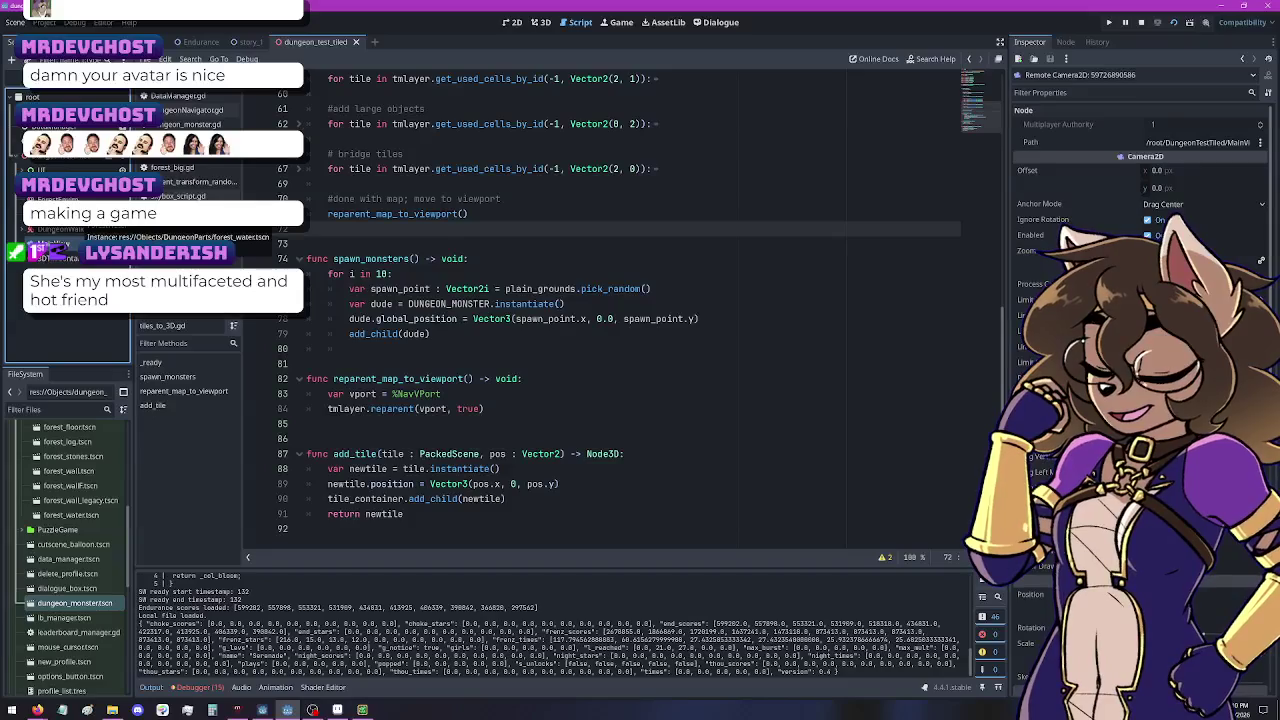
click(70, 165)
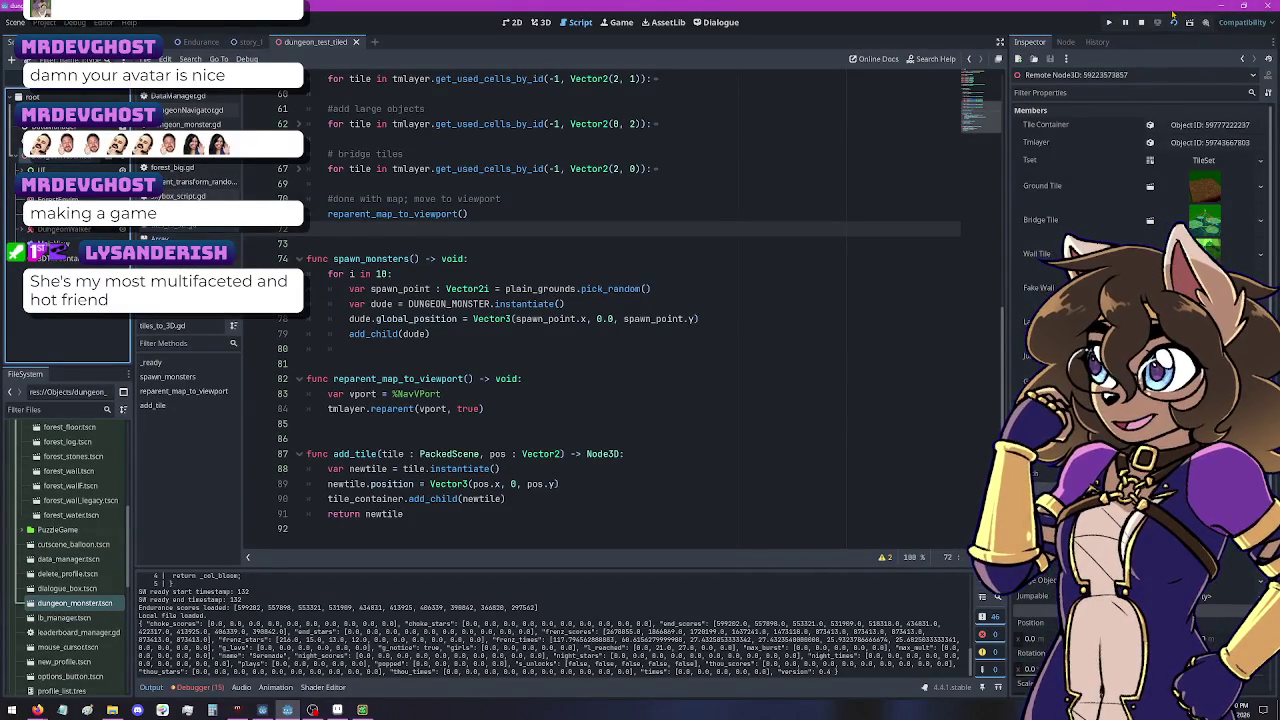
click(1141, 22)
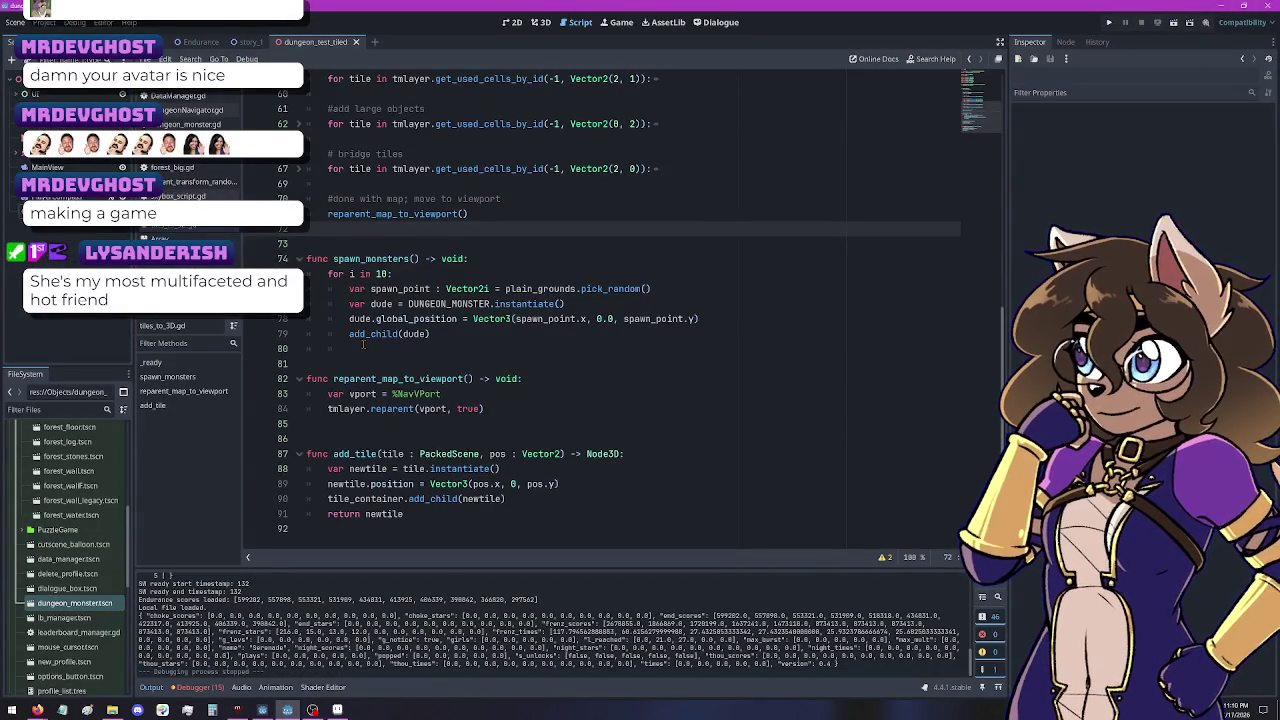
Step: Add a spawn_monsters() call after reparent_map_to_viewport() in _ready
scroll(385, 368, up, 4)
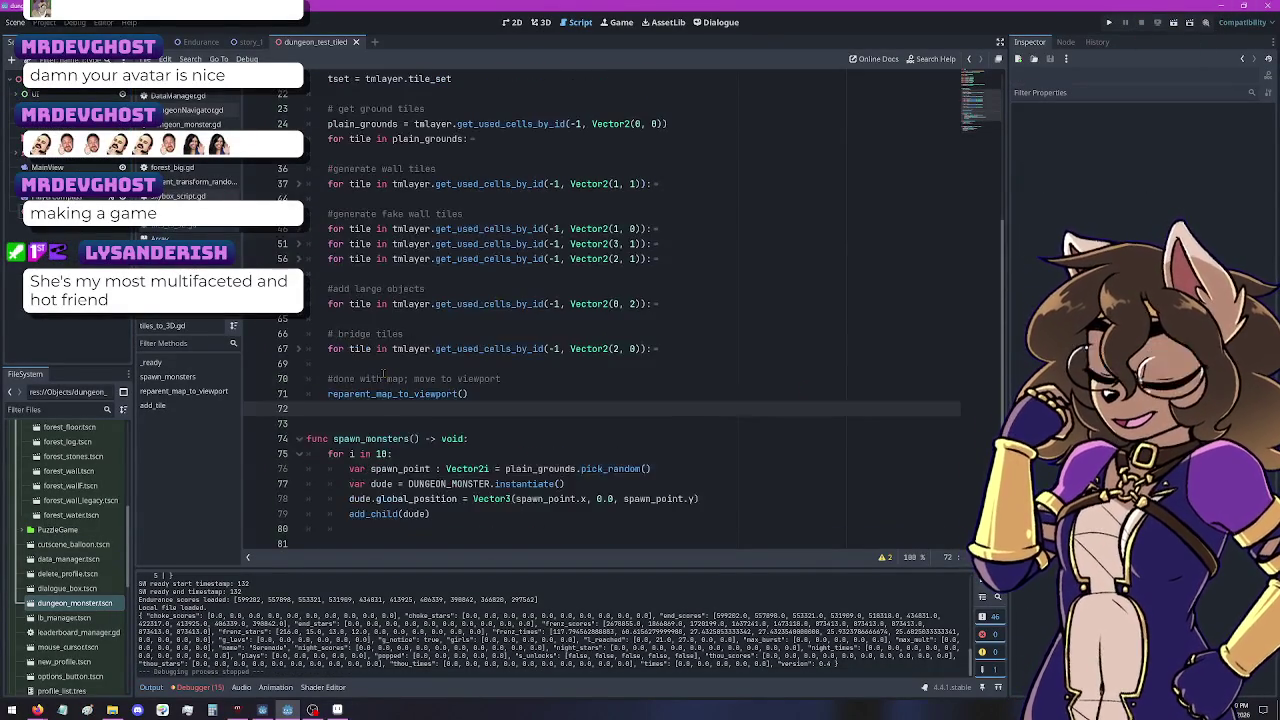
click(492, 394)
key(Return)
key(Return)
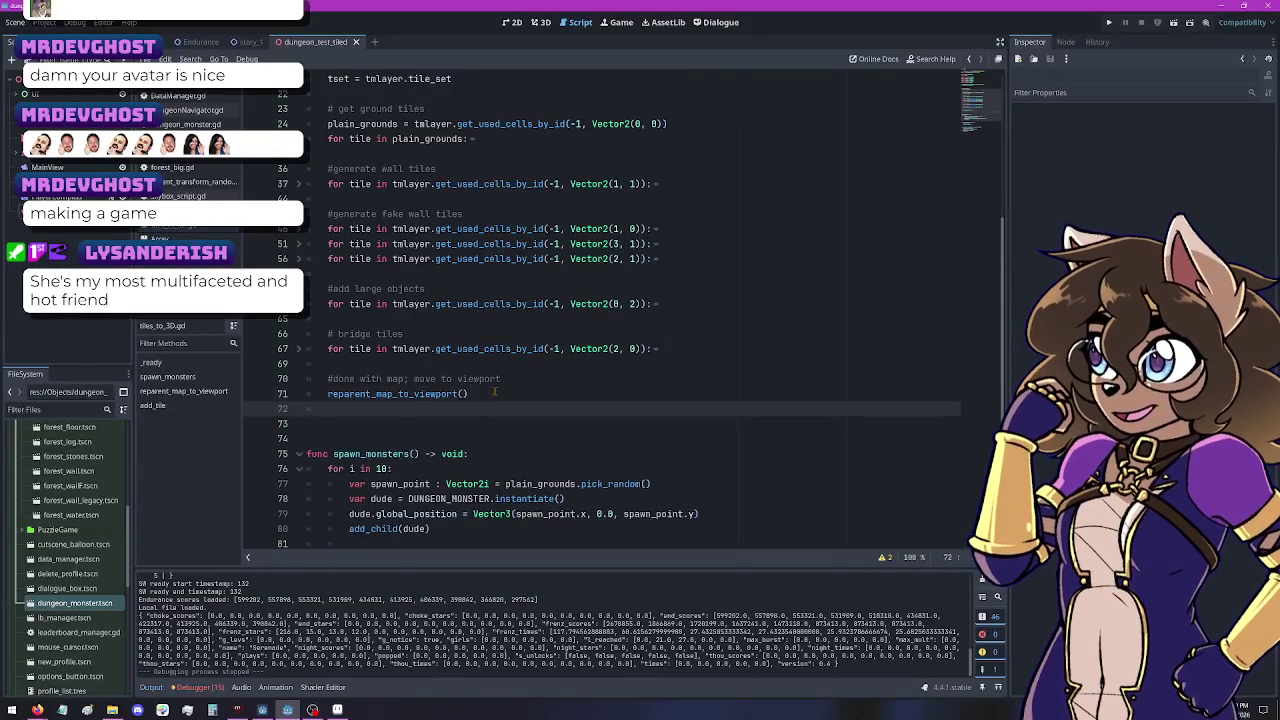
text(spawn_monsters)
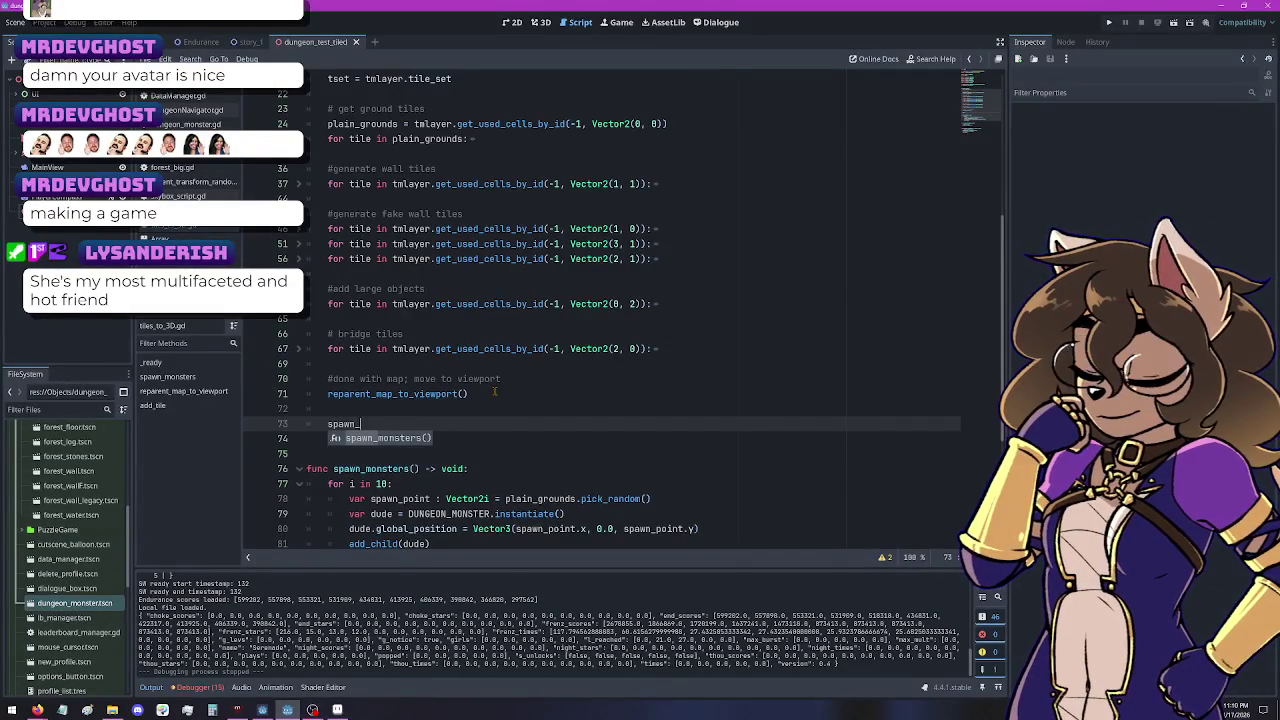
key(Return)
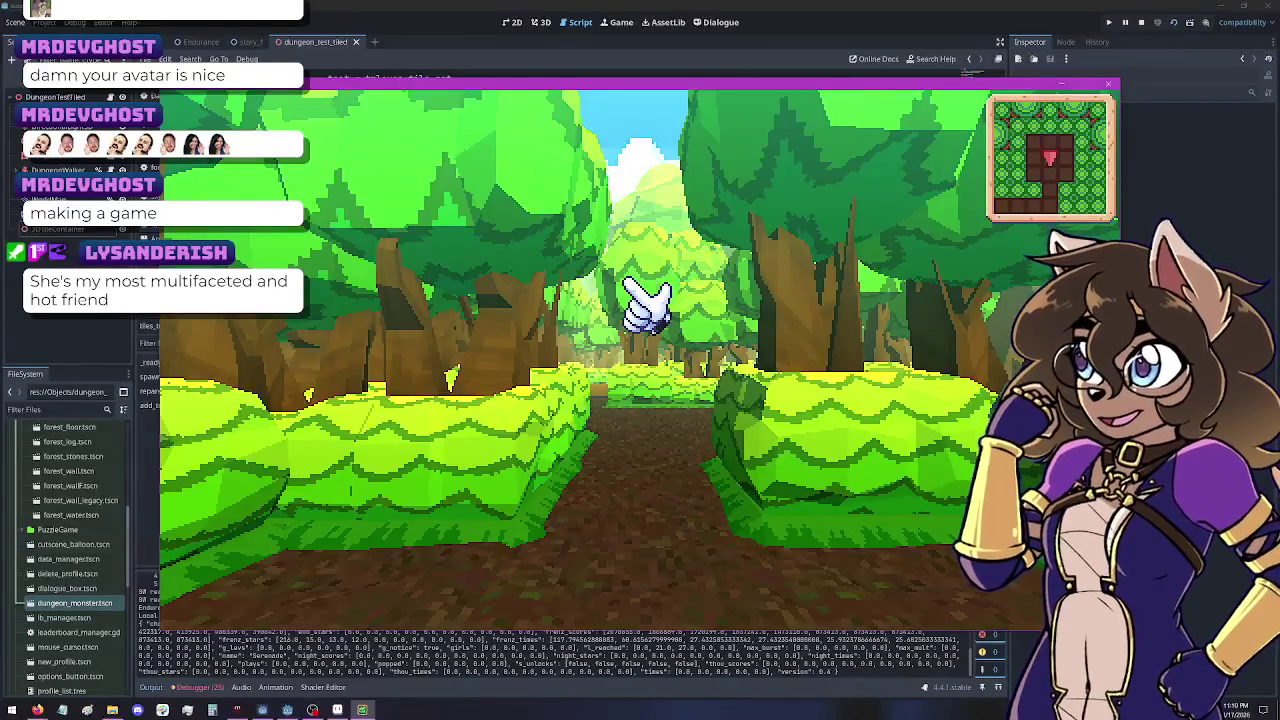
Step: Walk the hedge and dirt corridors up to the orange monster, stepping back and forth around it
key(Right)
key(Up)
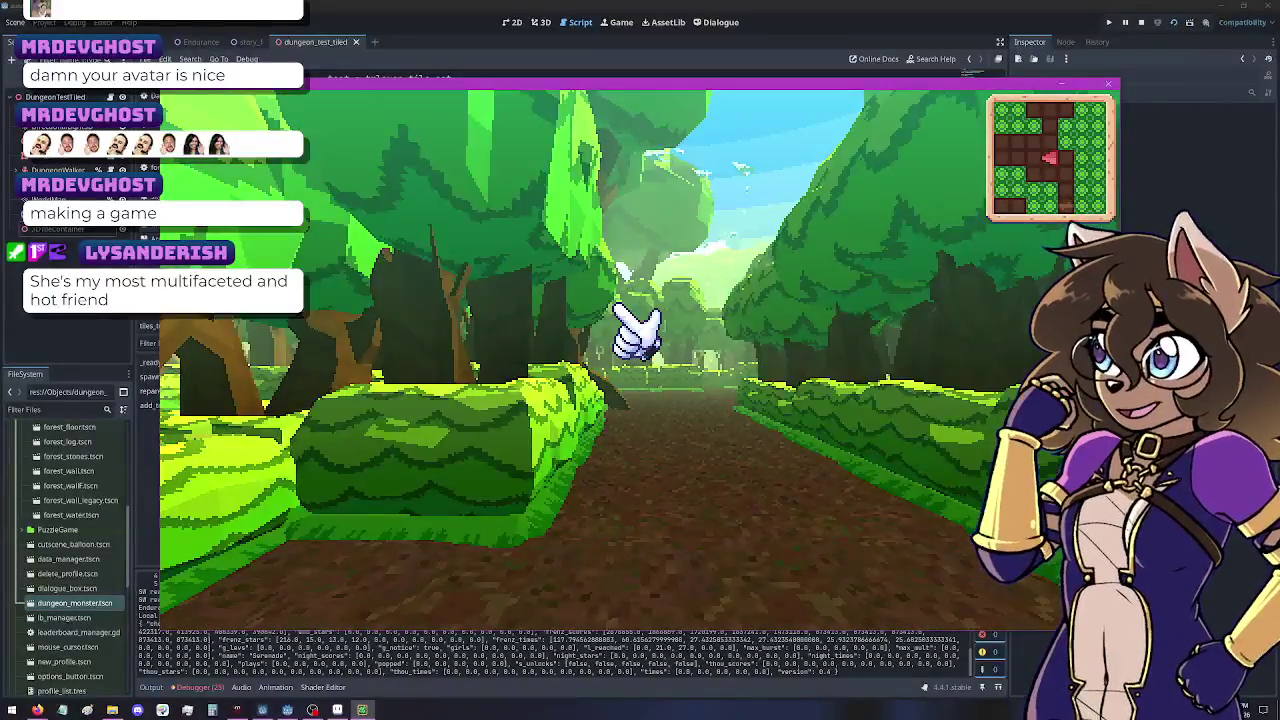
key(Up)
key(Right)
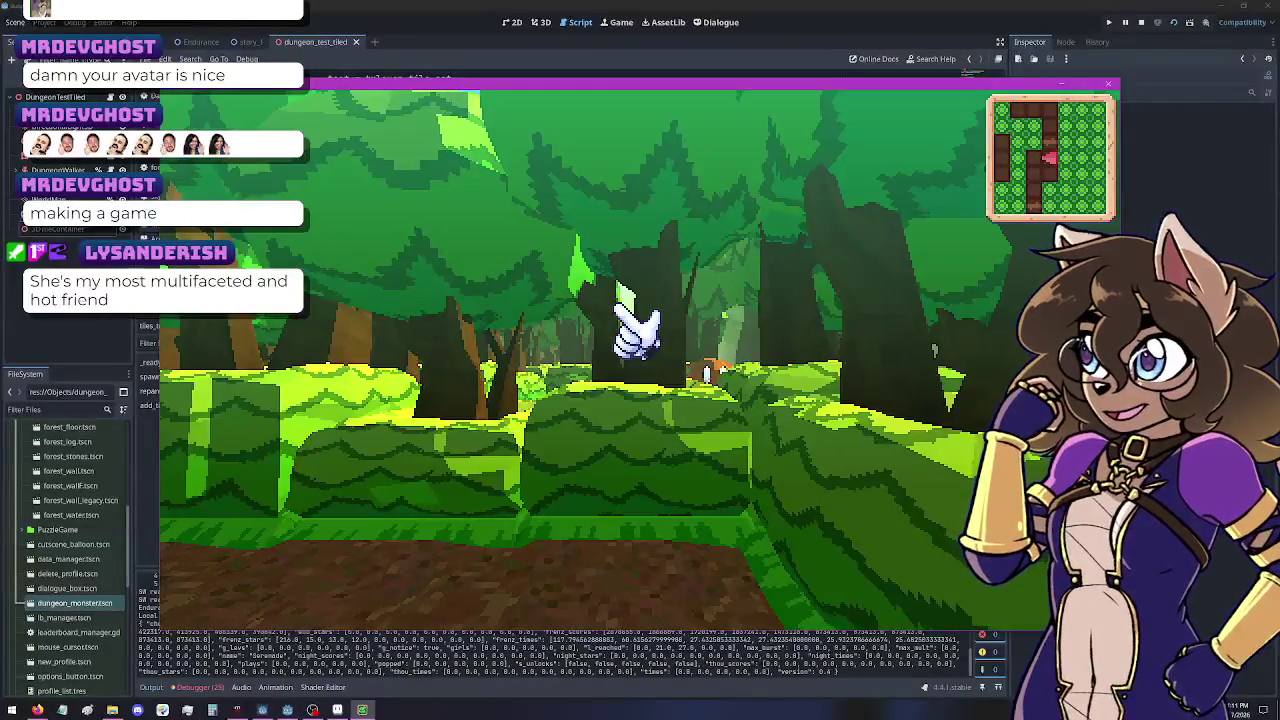
key(Left)
key(Left)
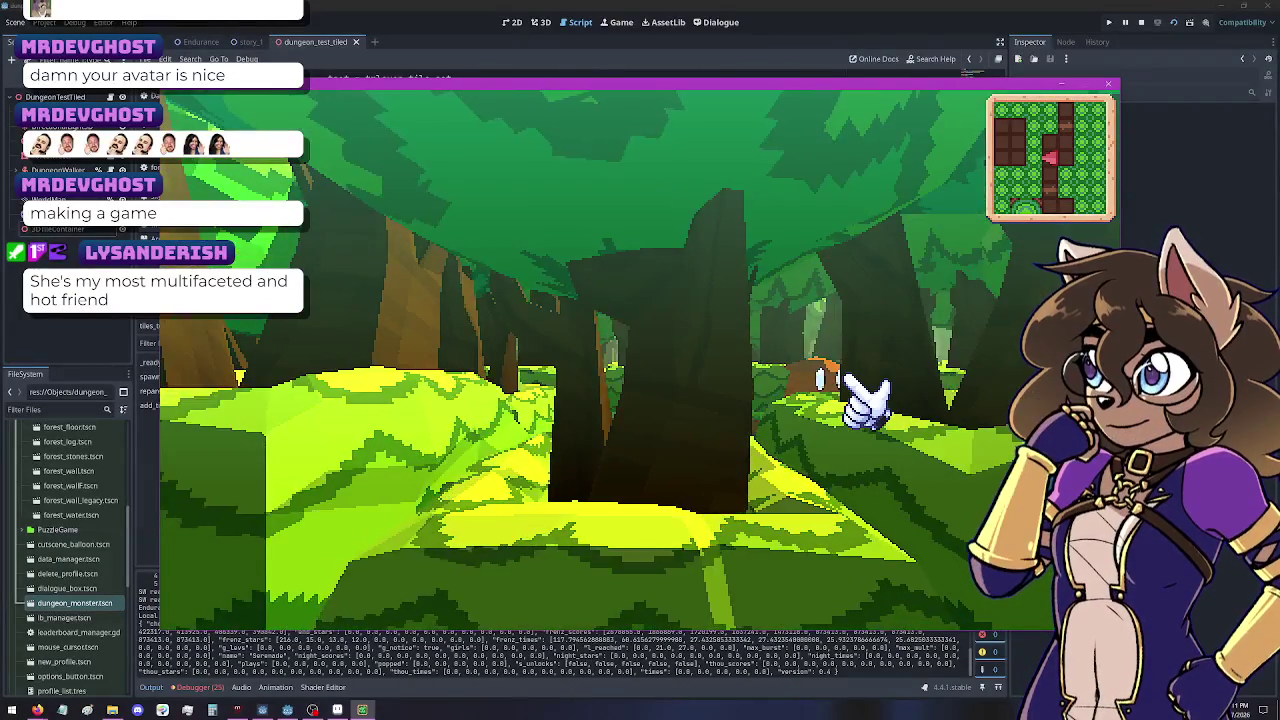
key(Right)
key(Up)
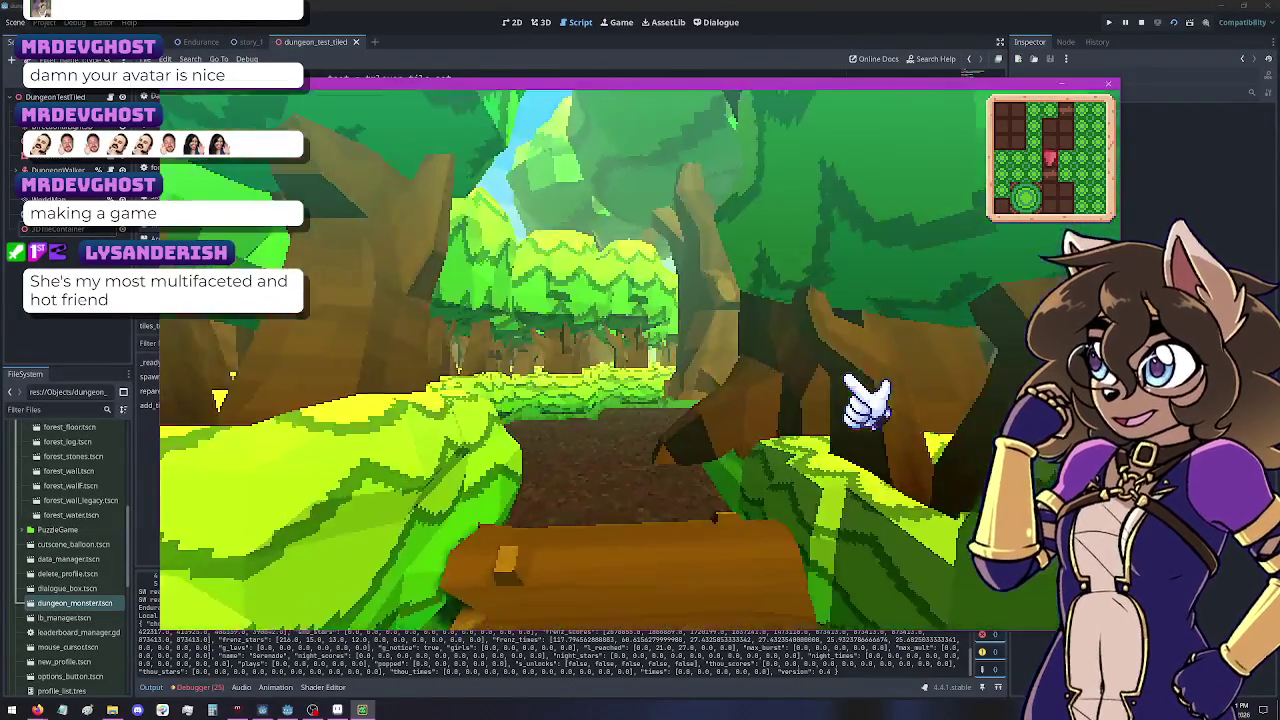
key(Up)
key(Right)
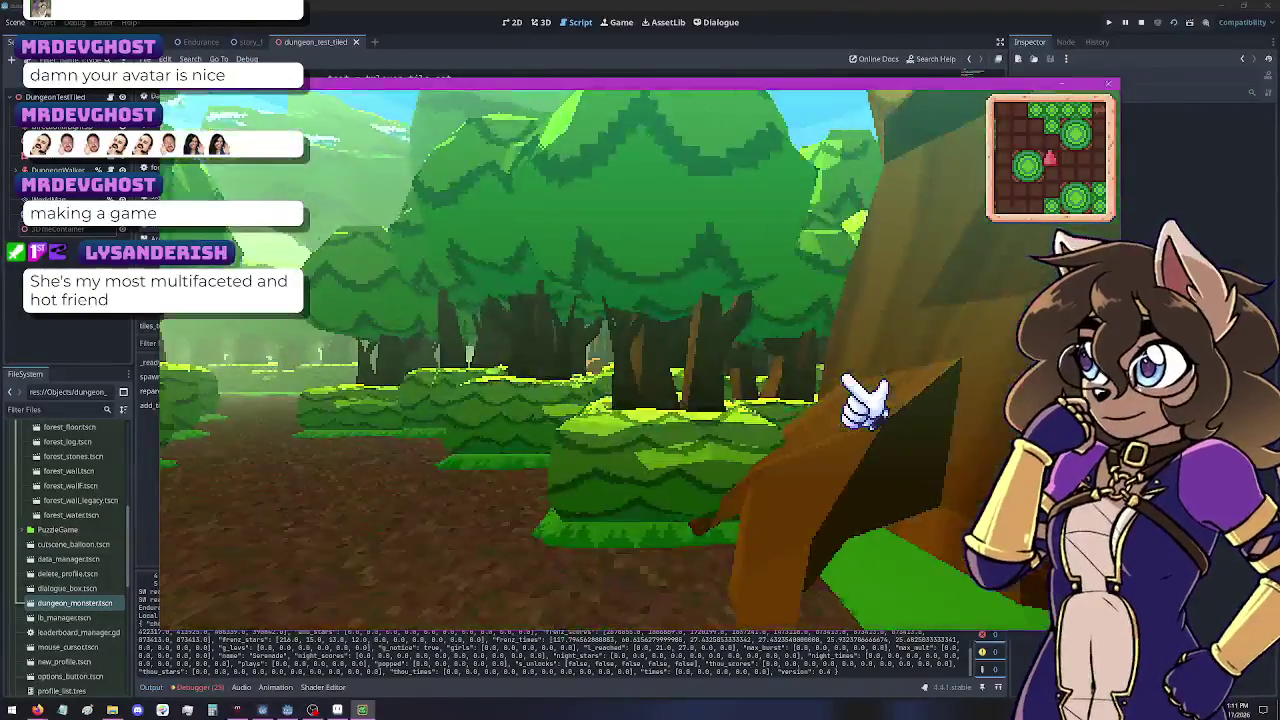
key(Left)
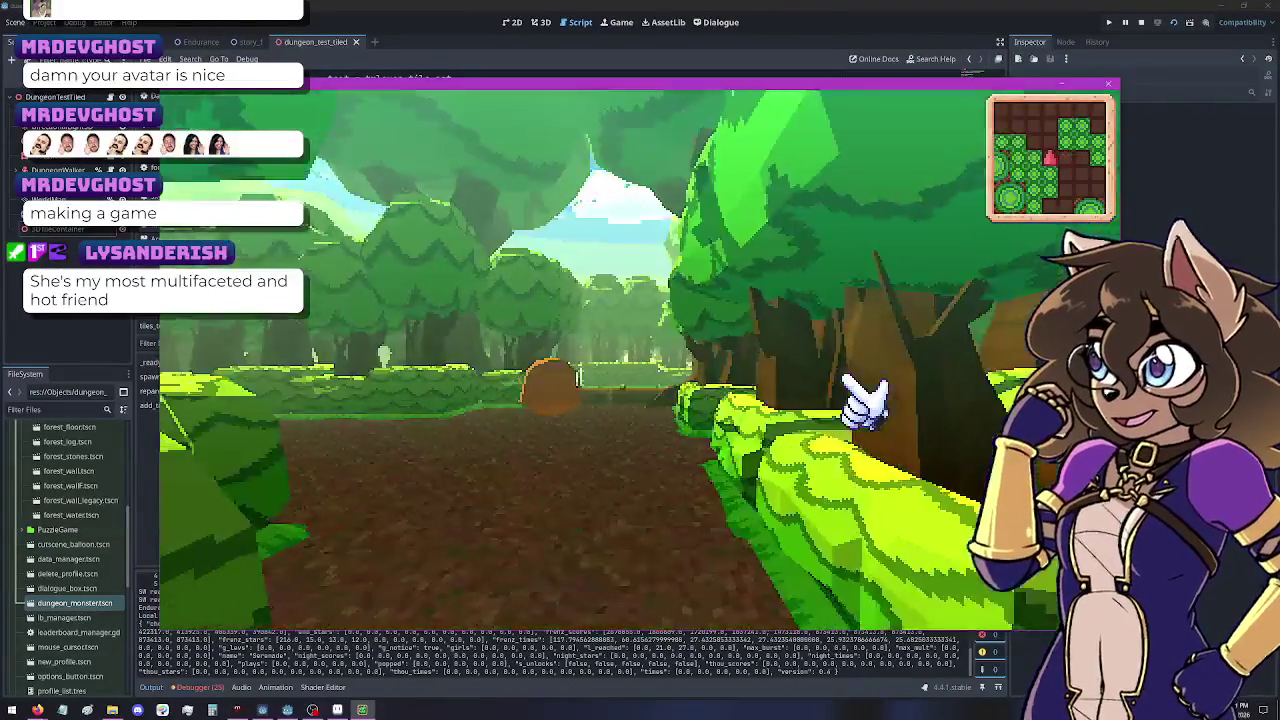
key(Right)
key(Right)
key(Up)
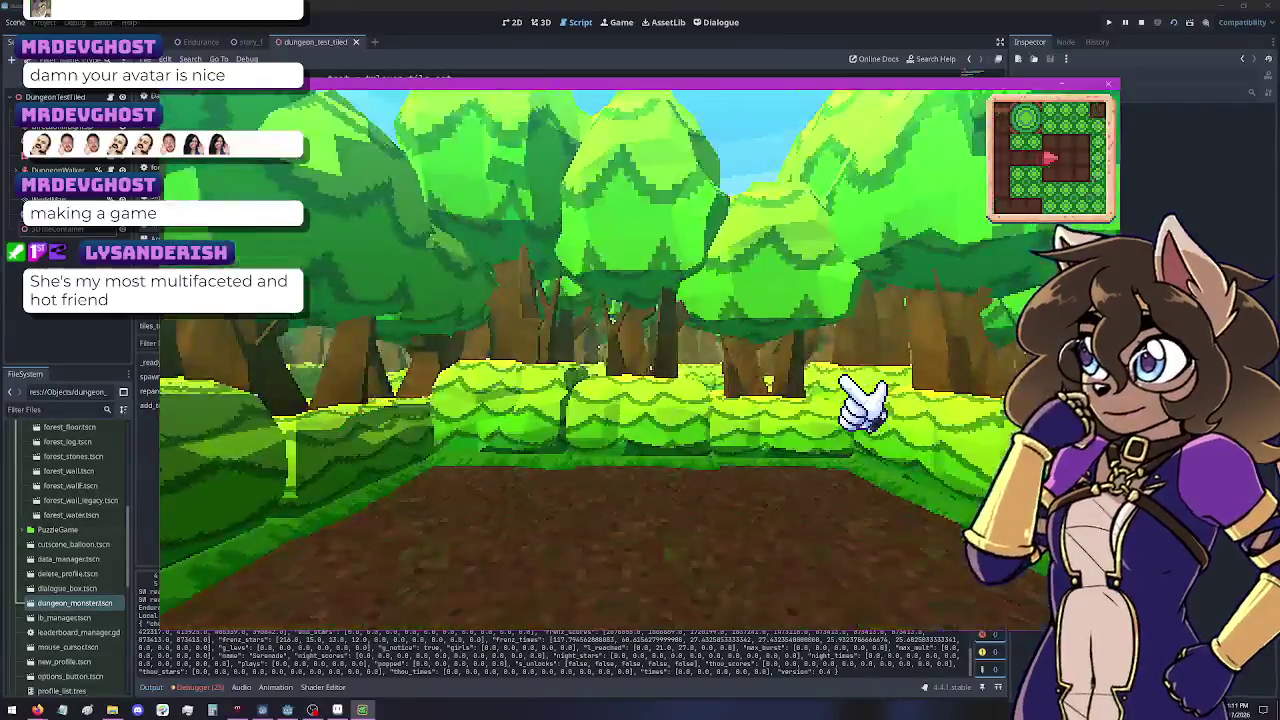
key(Left)
key(Up)
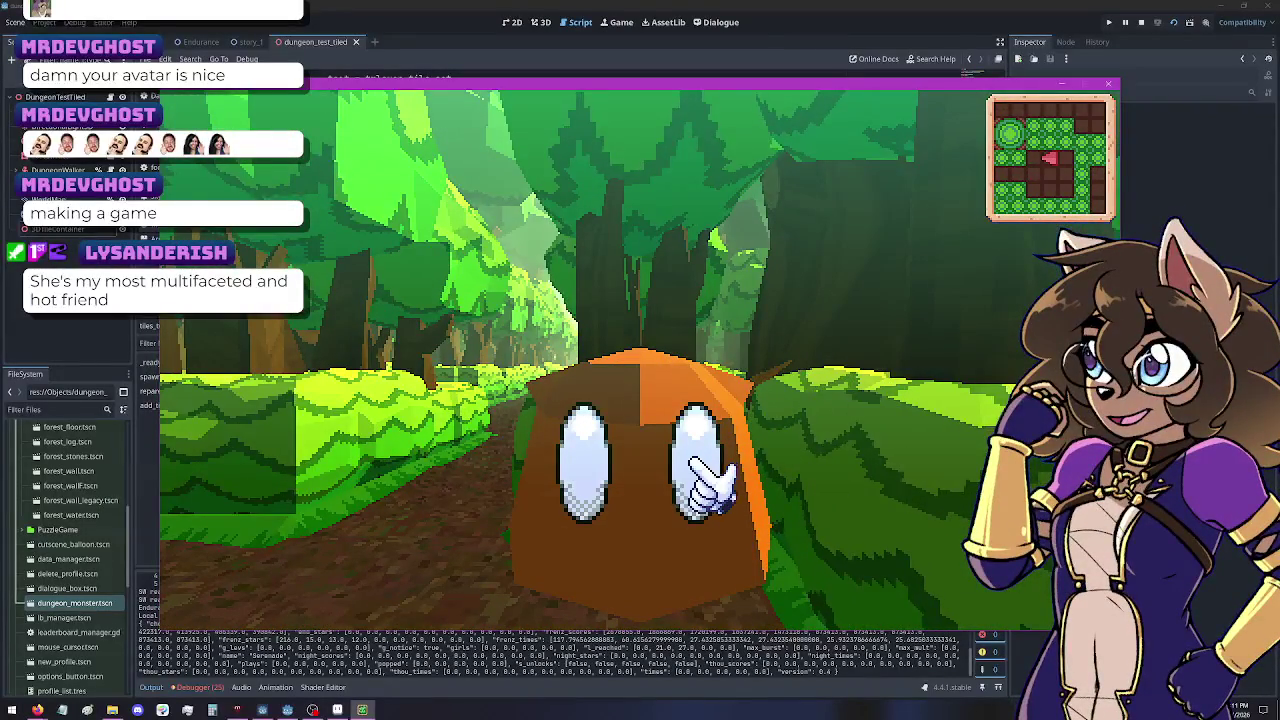
key(Down)
key(Up)
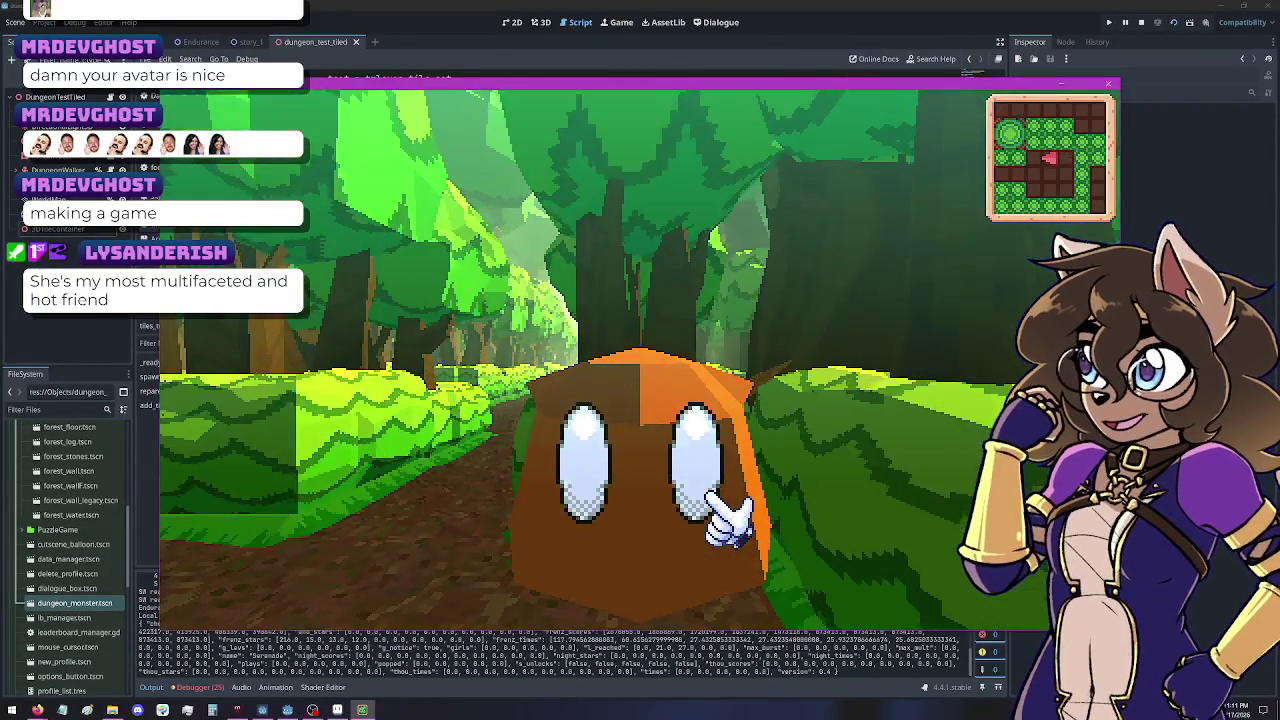
key(Right)
key(Left)
key(Down)
key(Up)
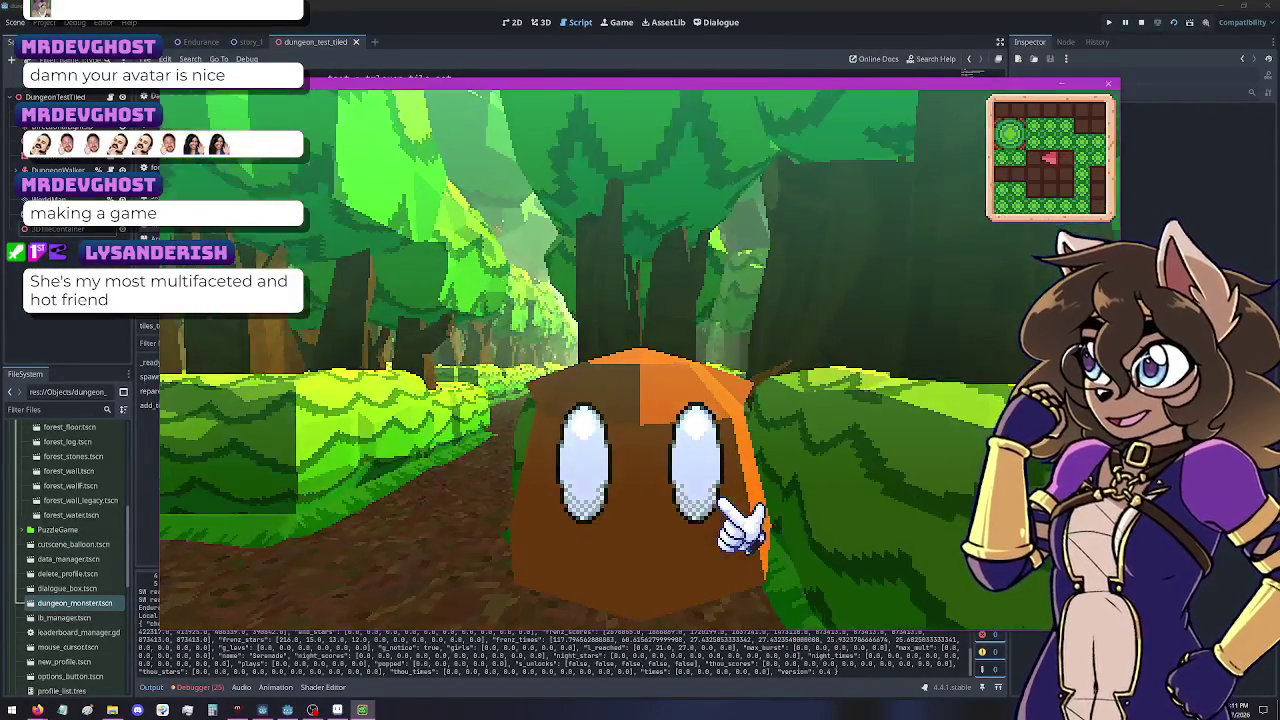
key(Right)
key(Left)
key(Down)
key(Up)
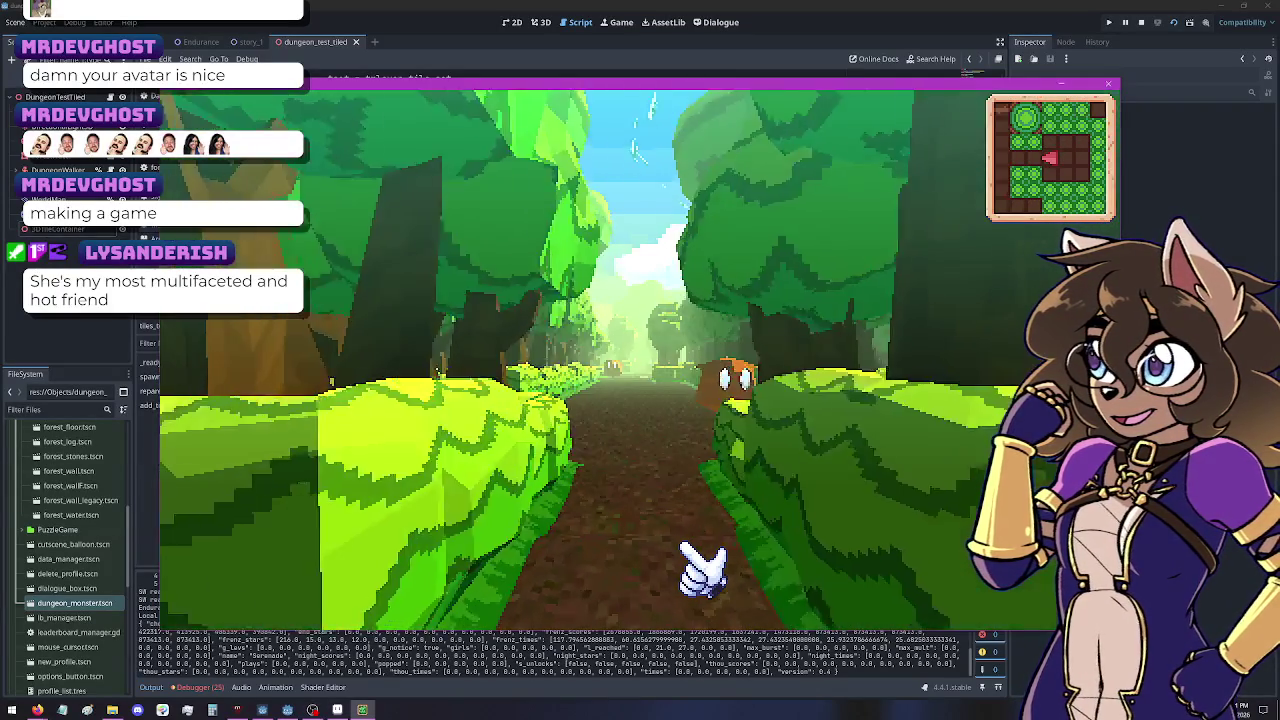
Step: Explore along the stepping stones and hedge-lined path past the monster to the dirt path
key(Down)
key(Down)
key(Down)
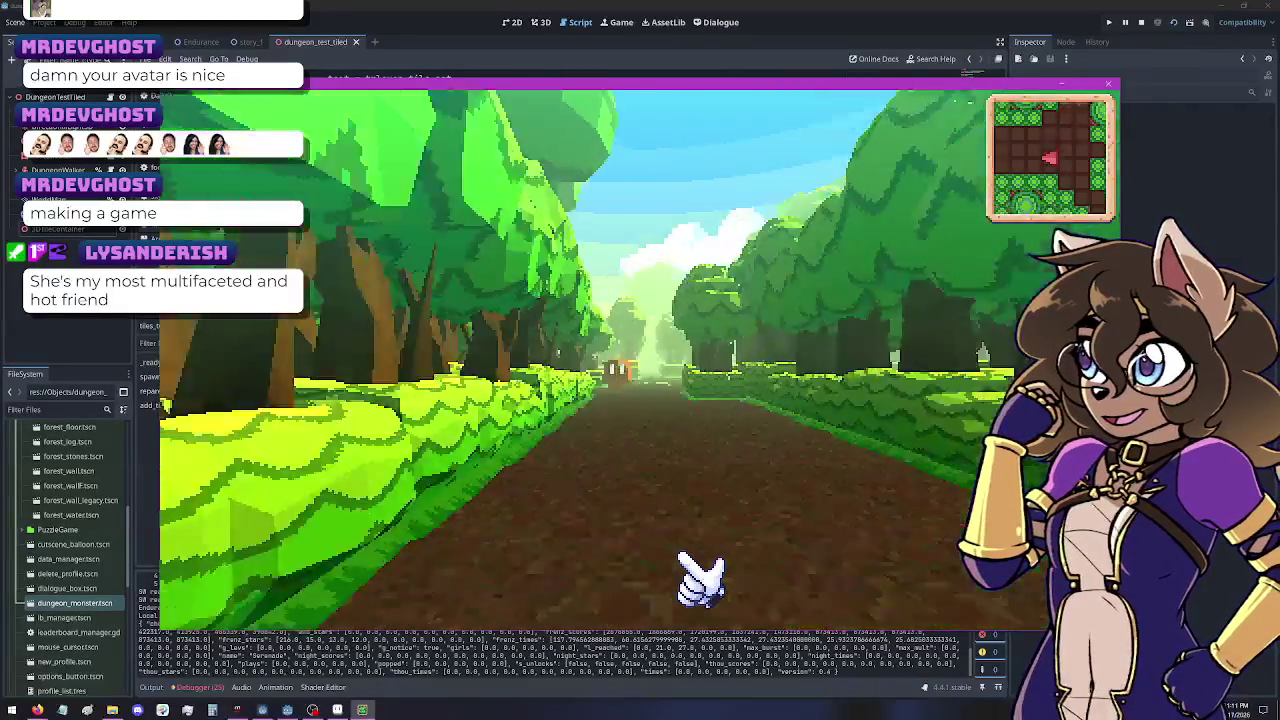
key(Up)
key(Left)
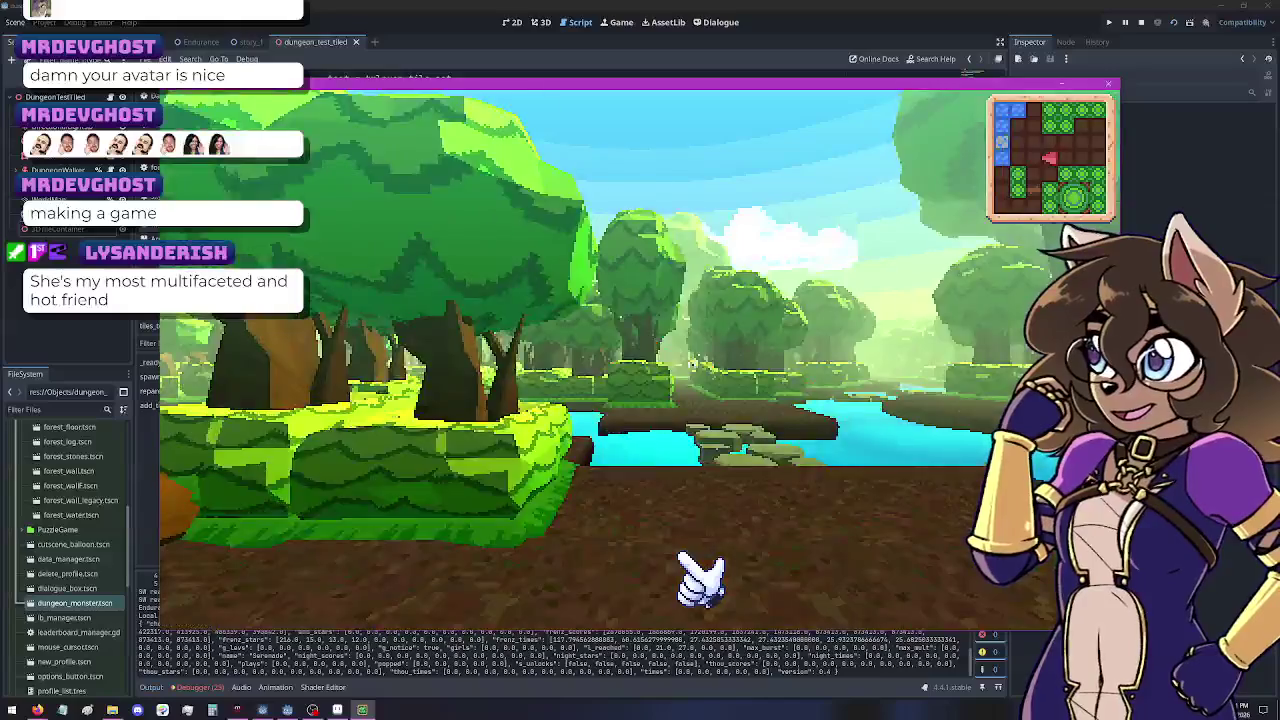
key(Up)
key(Right)
key(Right)
key(Right)
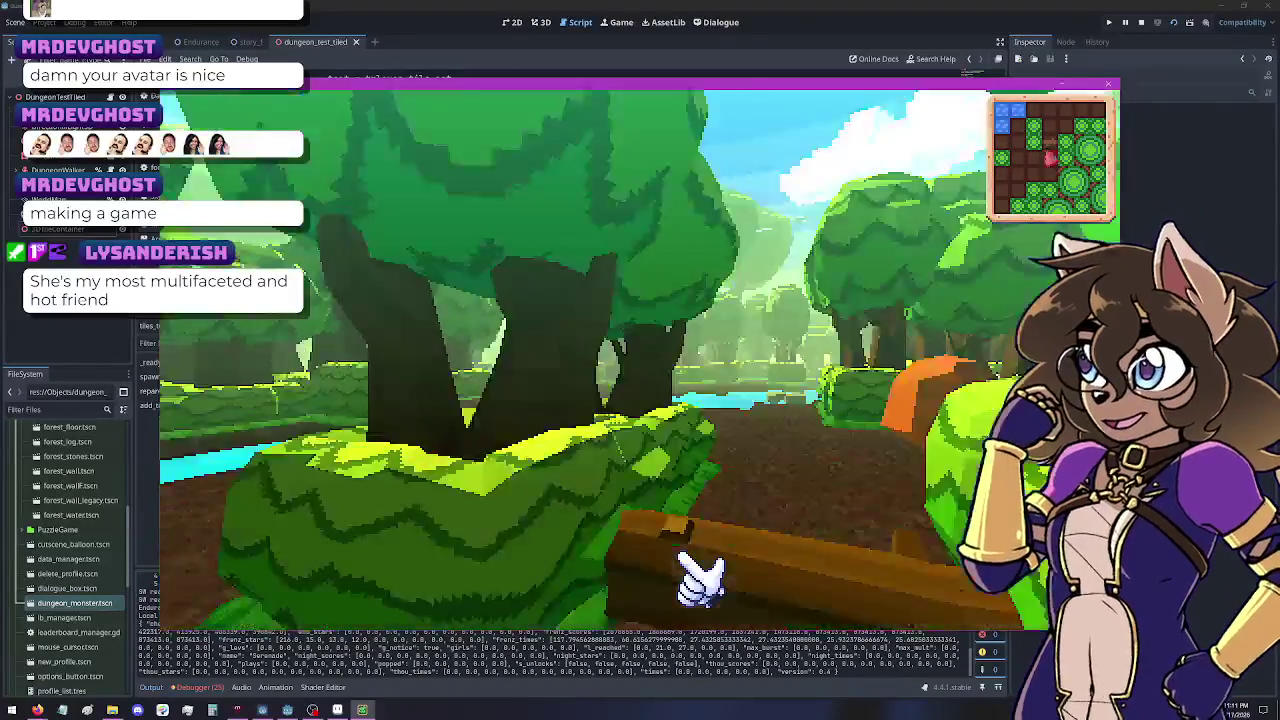
key(Up)
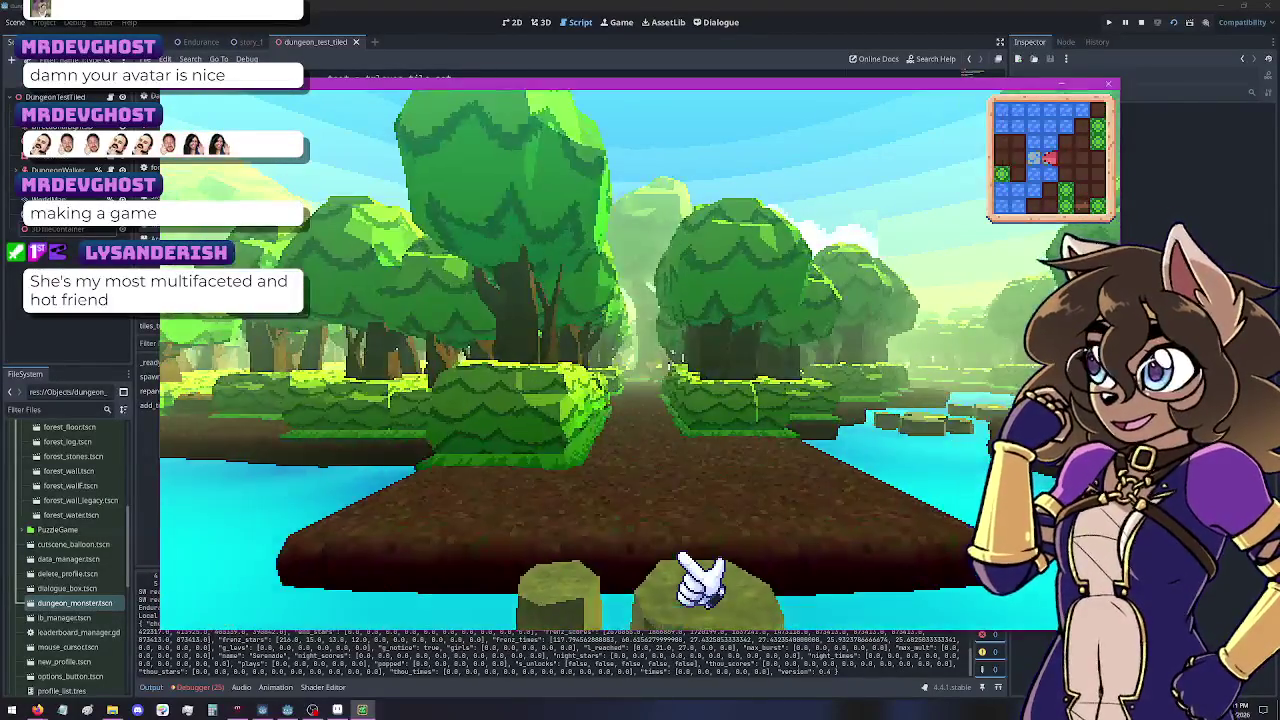
key(Left)
key(Up)
key(Up)
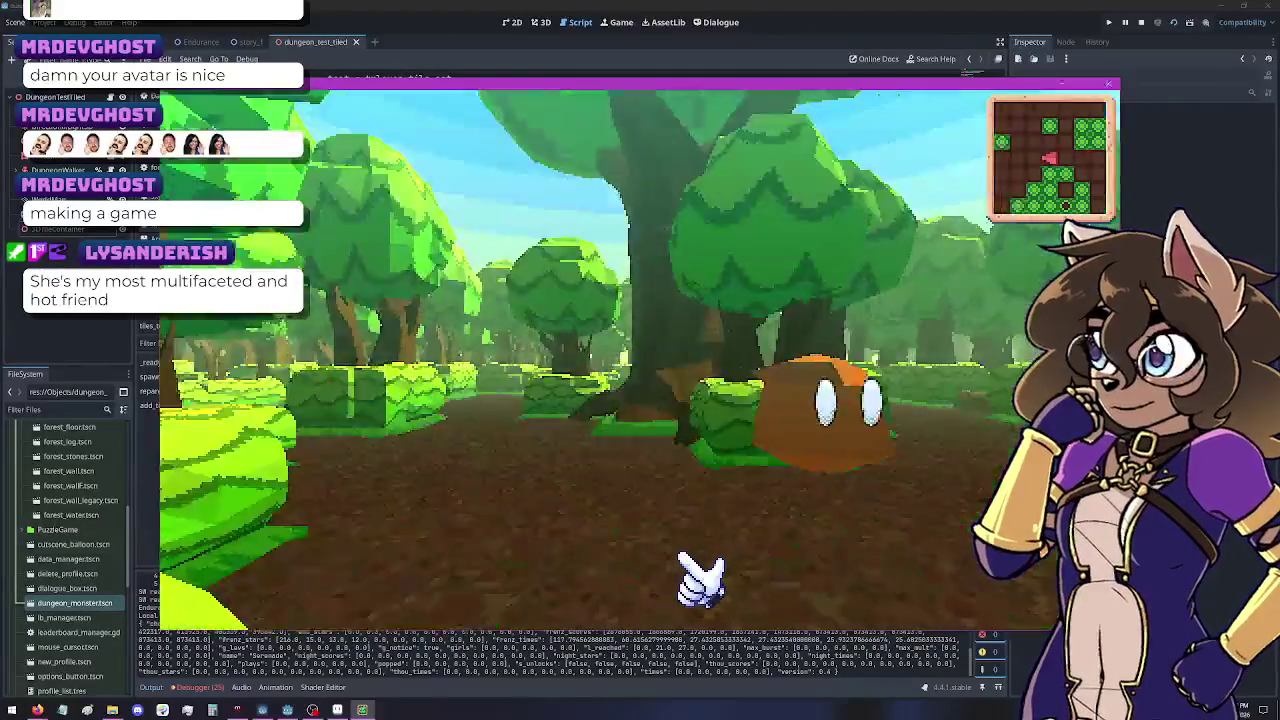
key(Left)
key(Right)
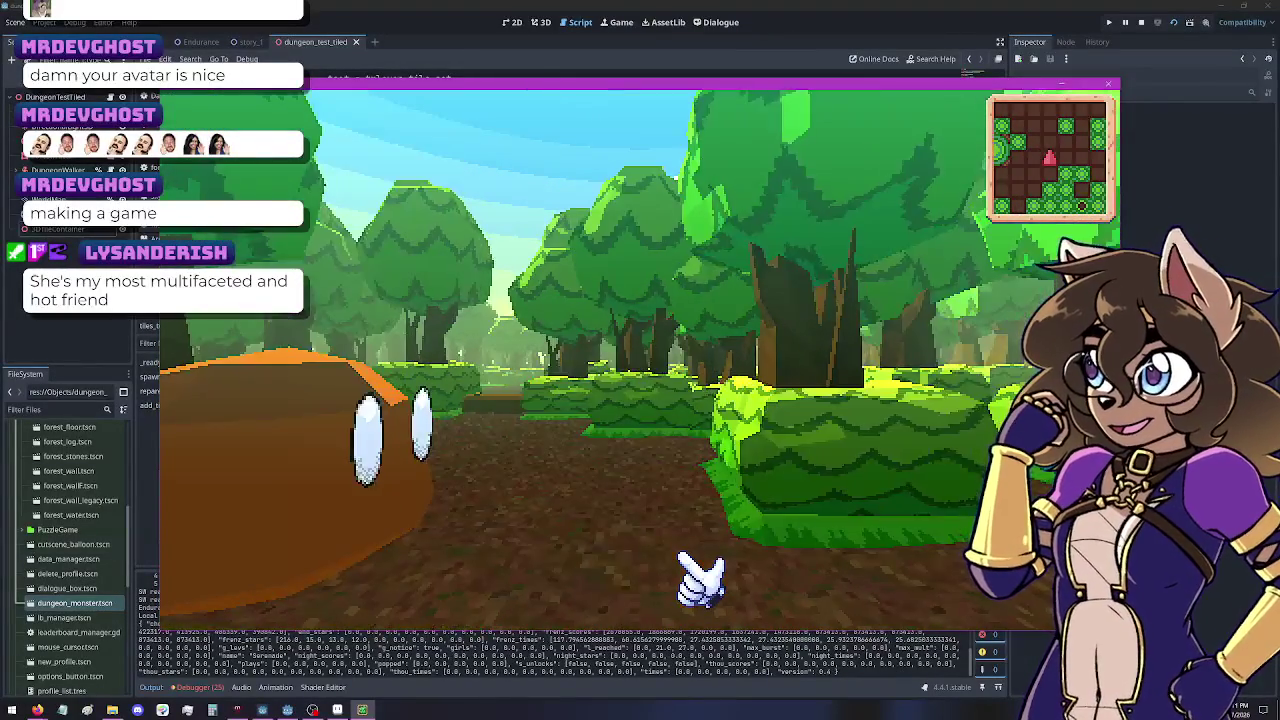
key(Up)
key(Left)
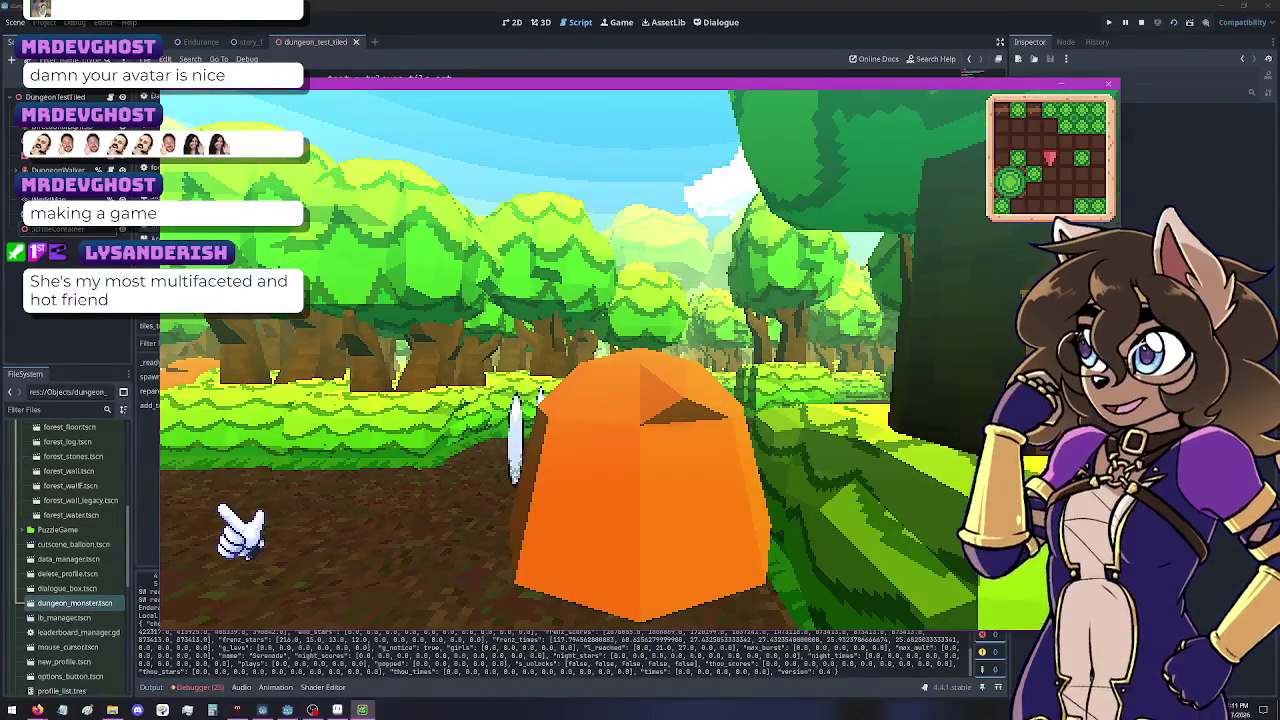
key(Left)
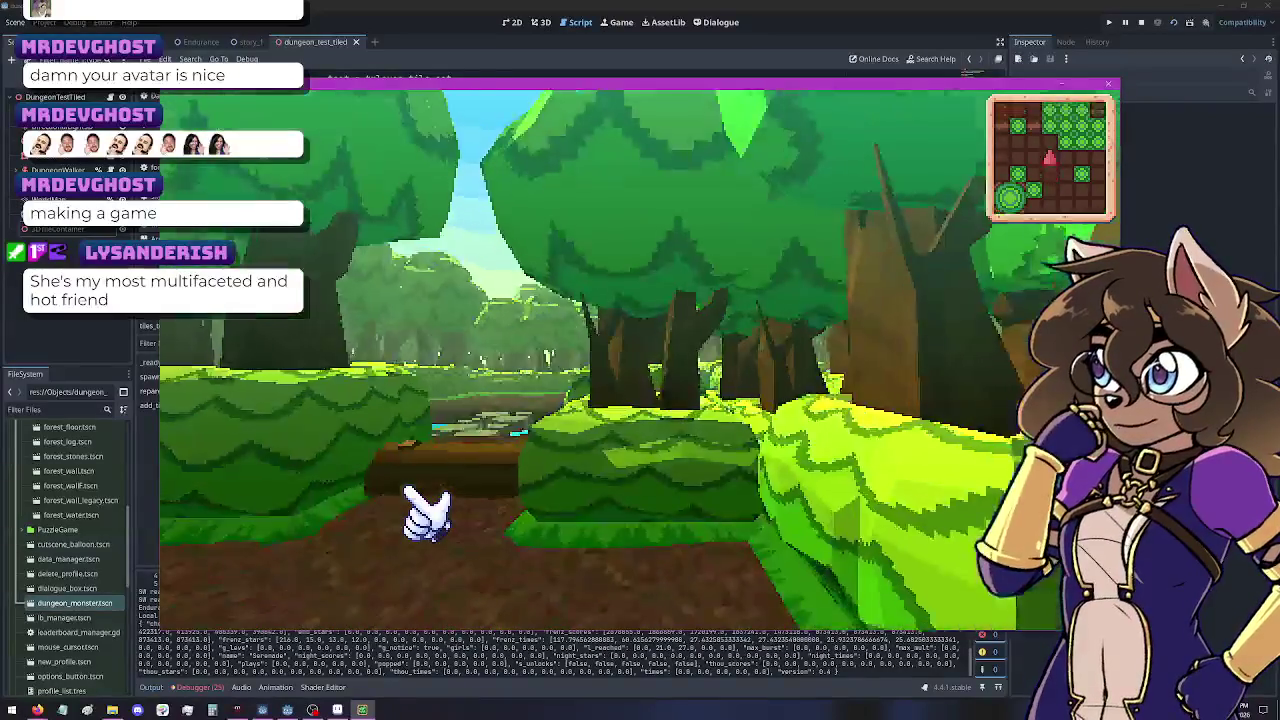
key(Left)
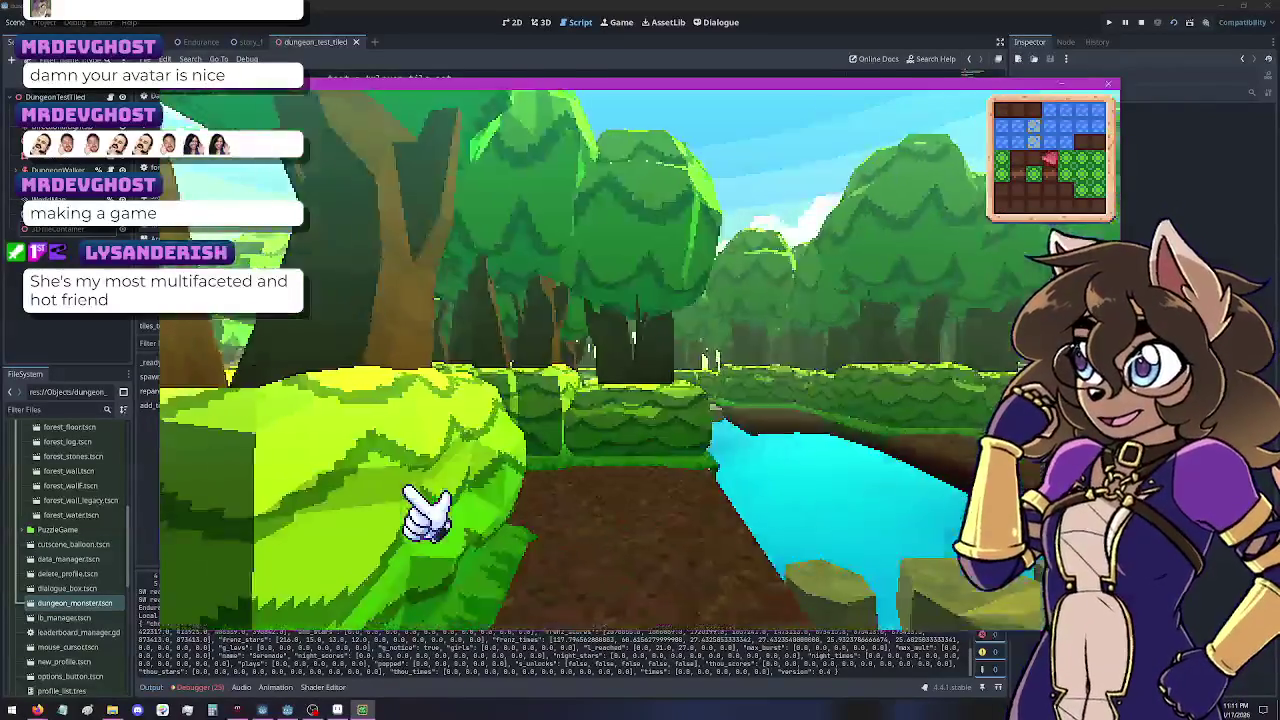
key(Up)
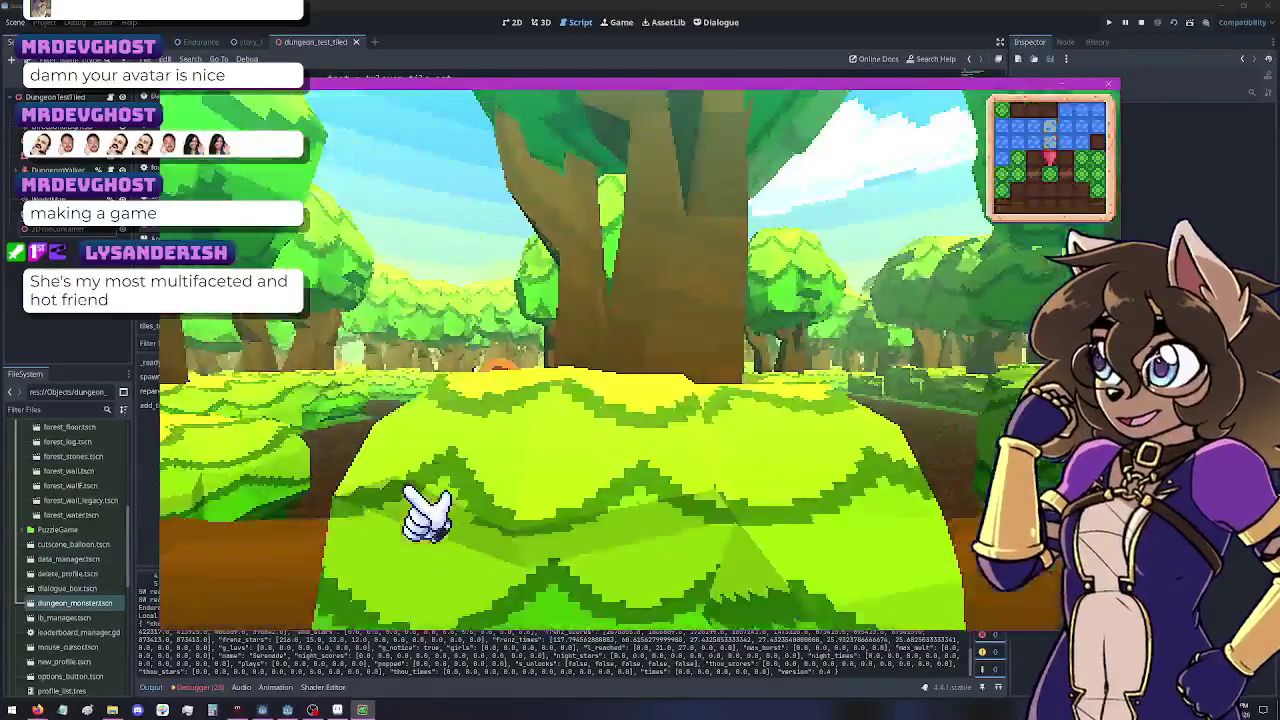
key(Right)
key(Right)
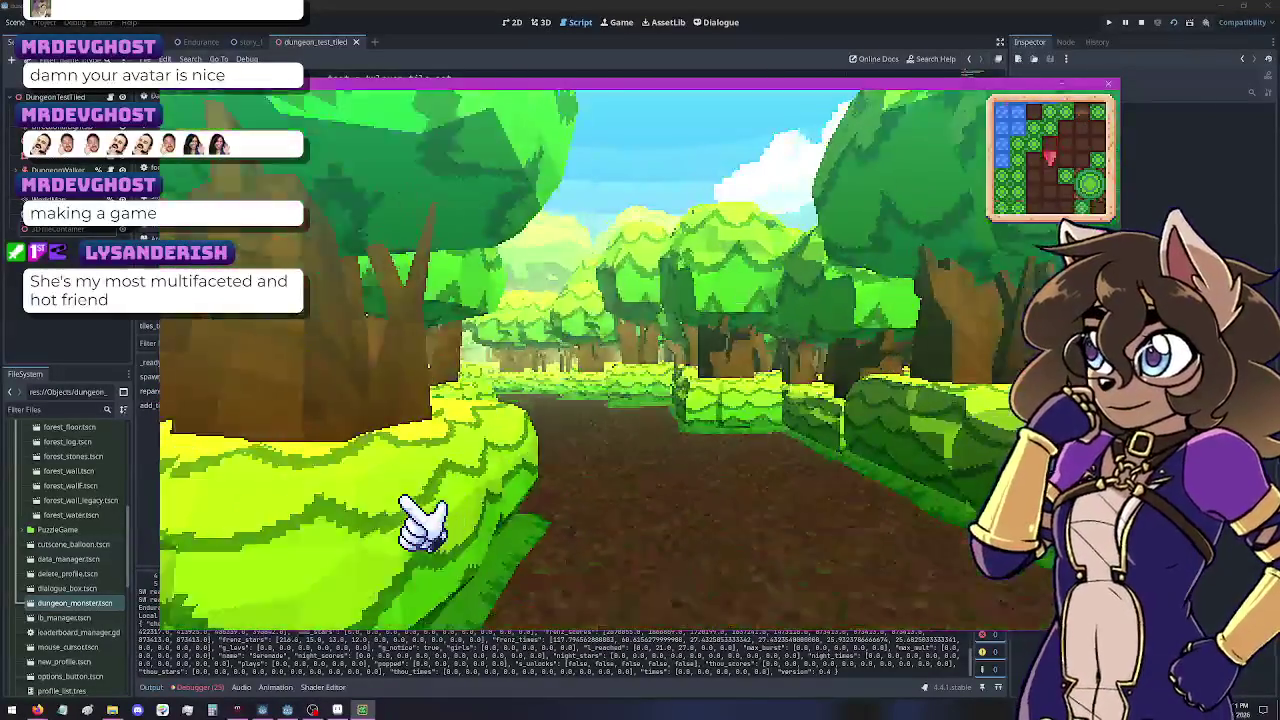
key(Right)
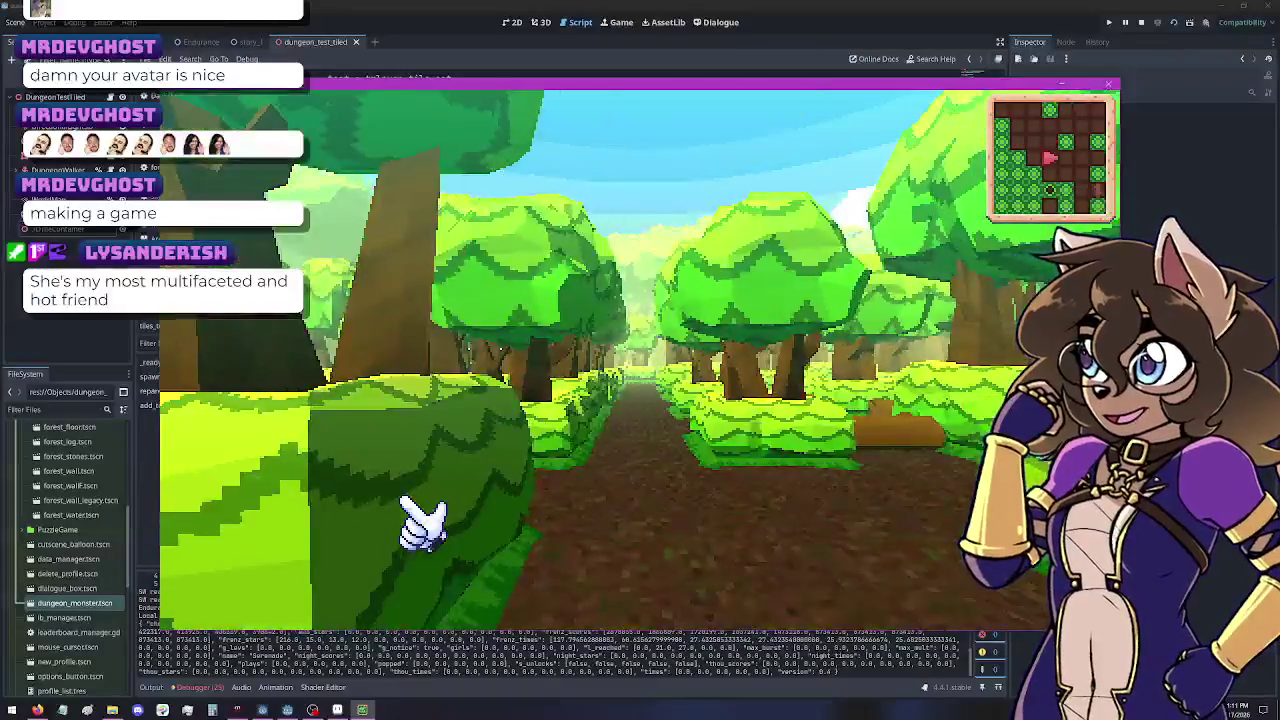
key(Up)
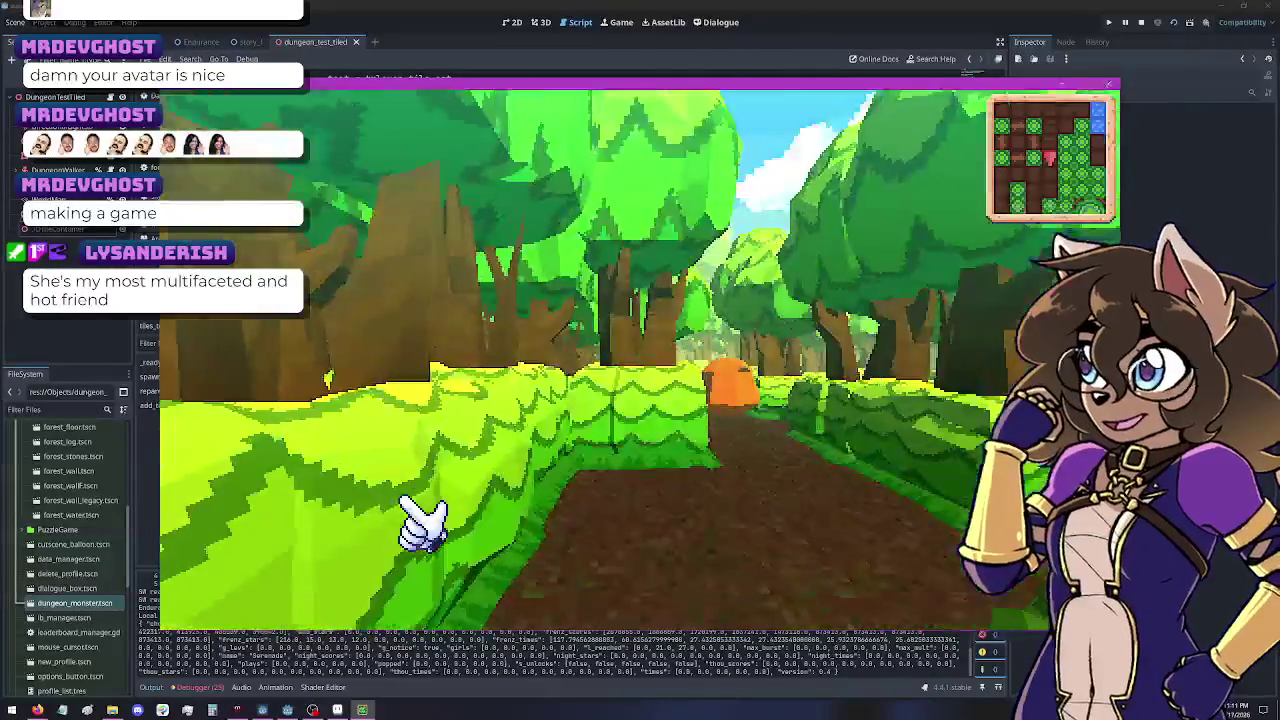
key(Left)
key(Left)
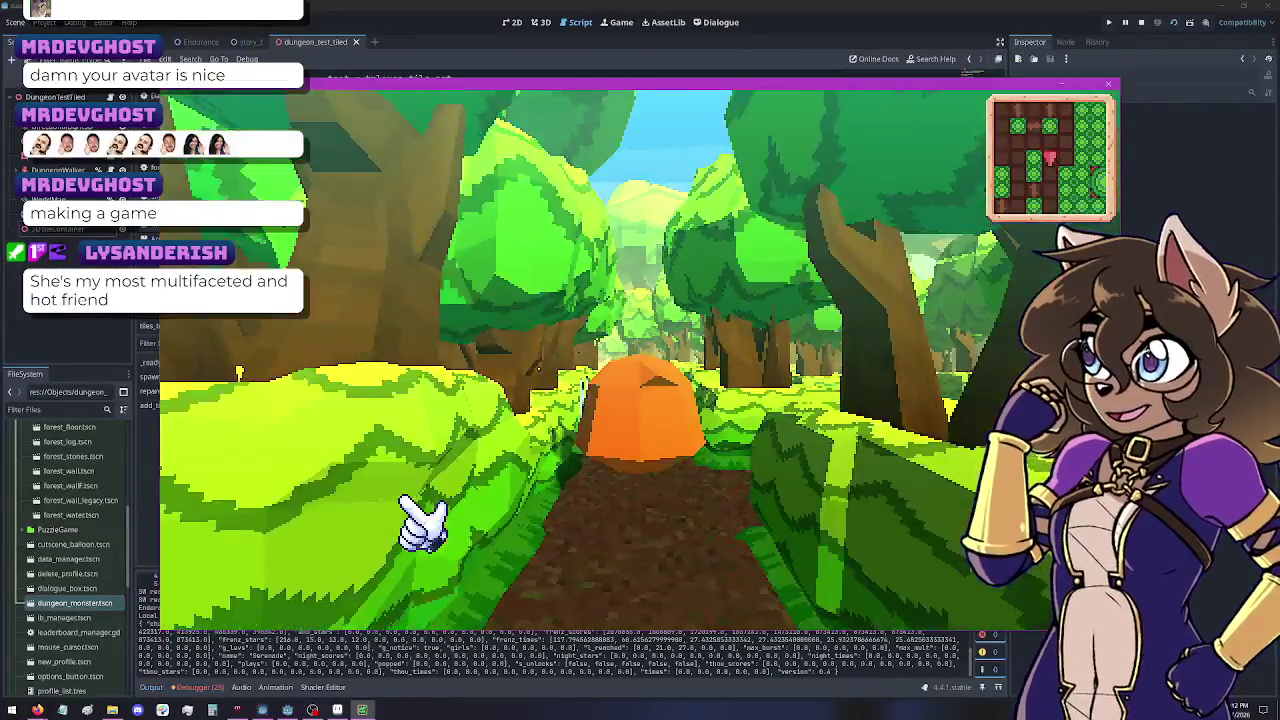
key(Left)
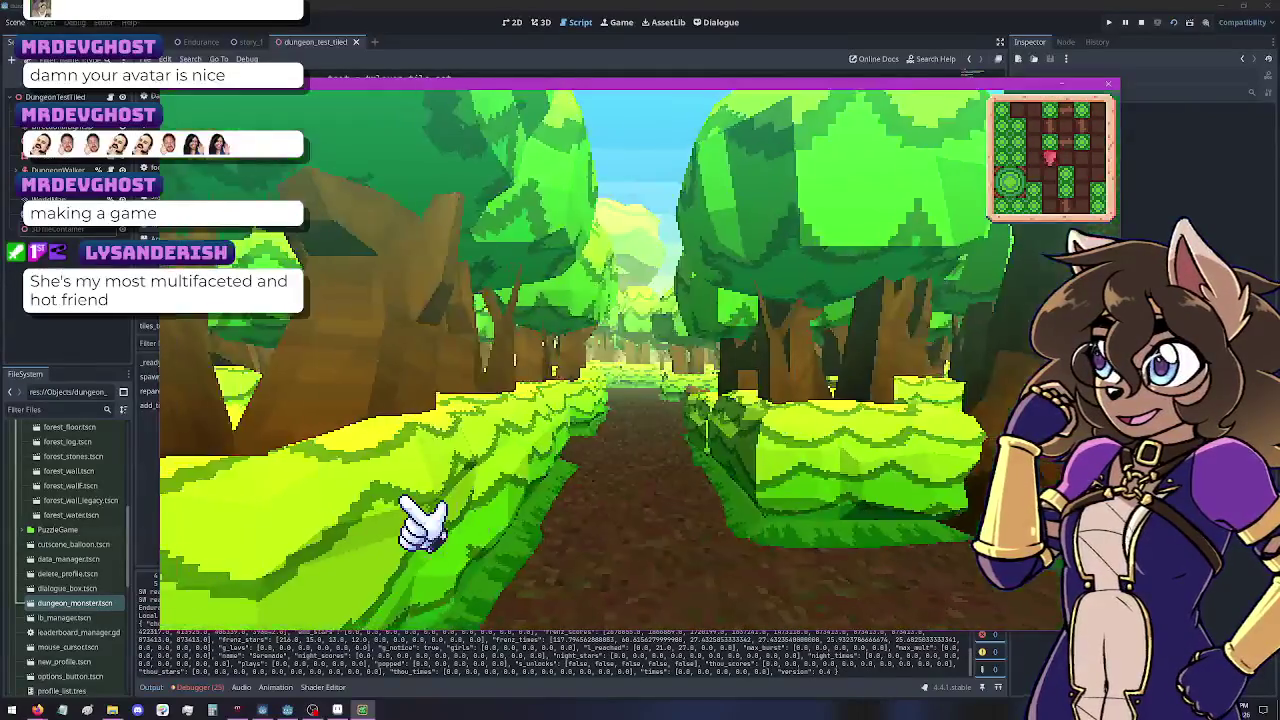
key(Left)
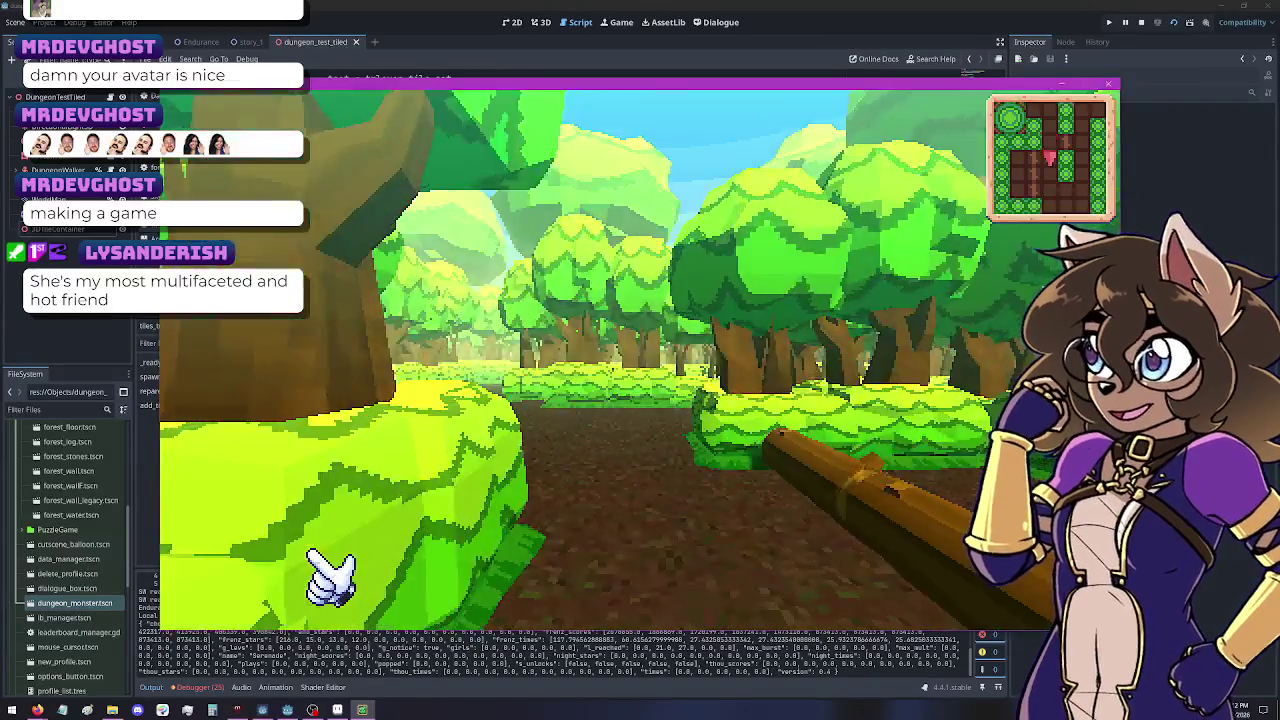
Step: Follow the sunlit path across the river to another orange blob, then stop the game
key(Left)
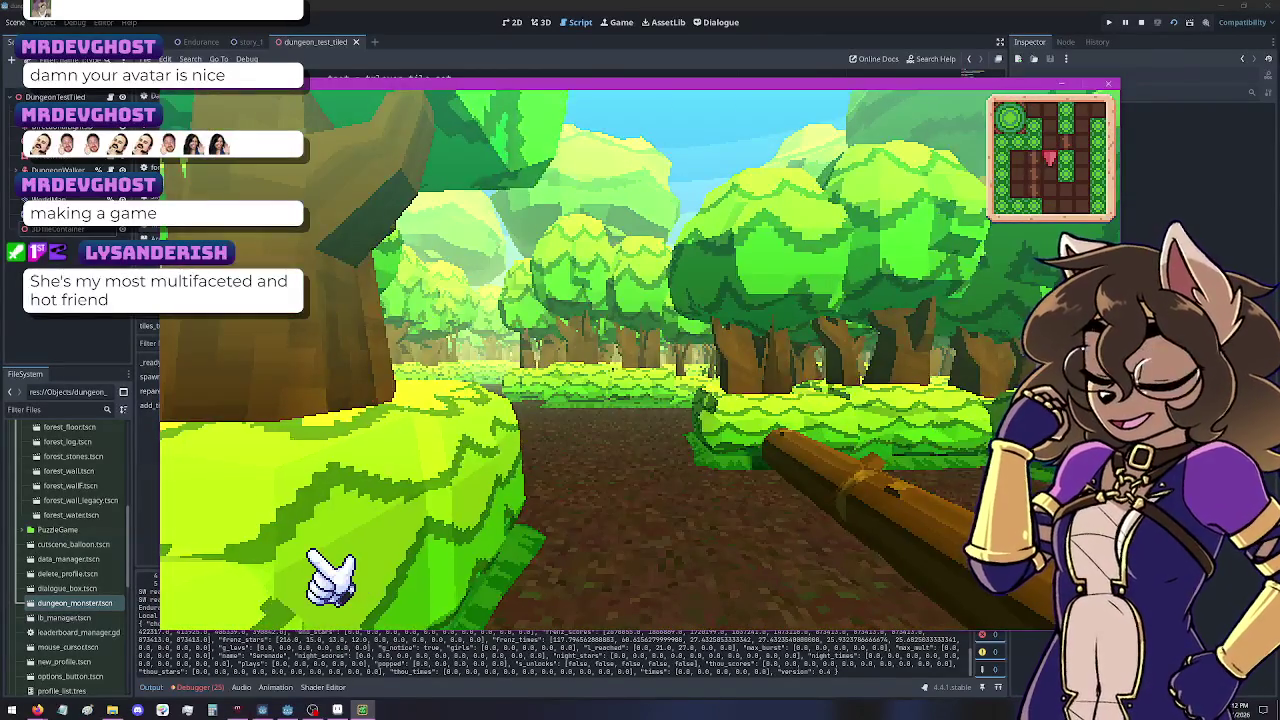
key(Left)
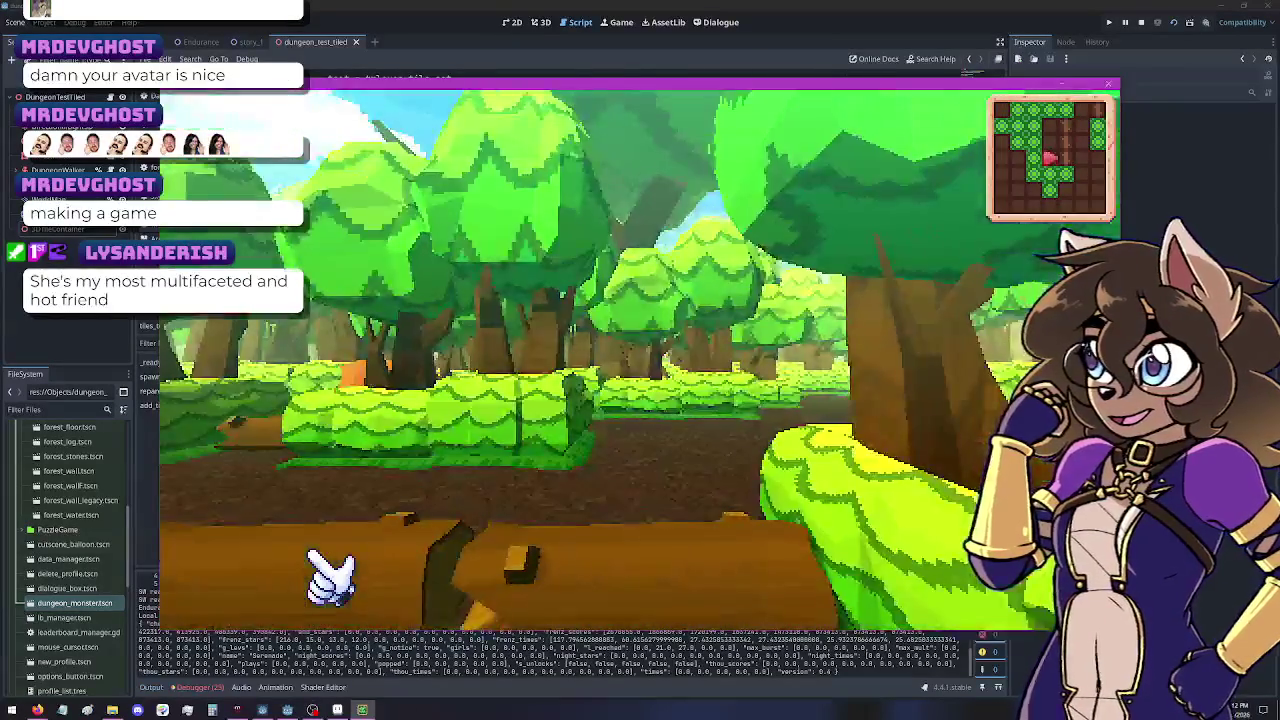
key(Up)
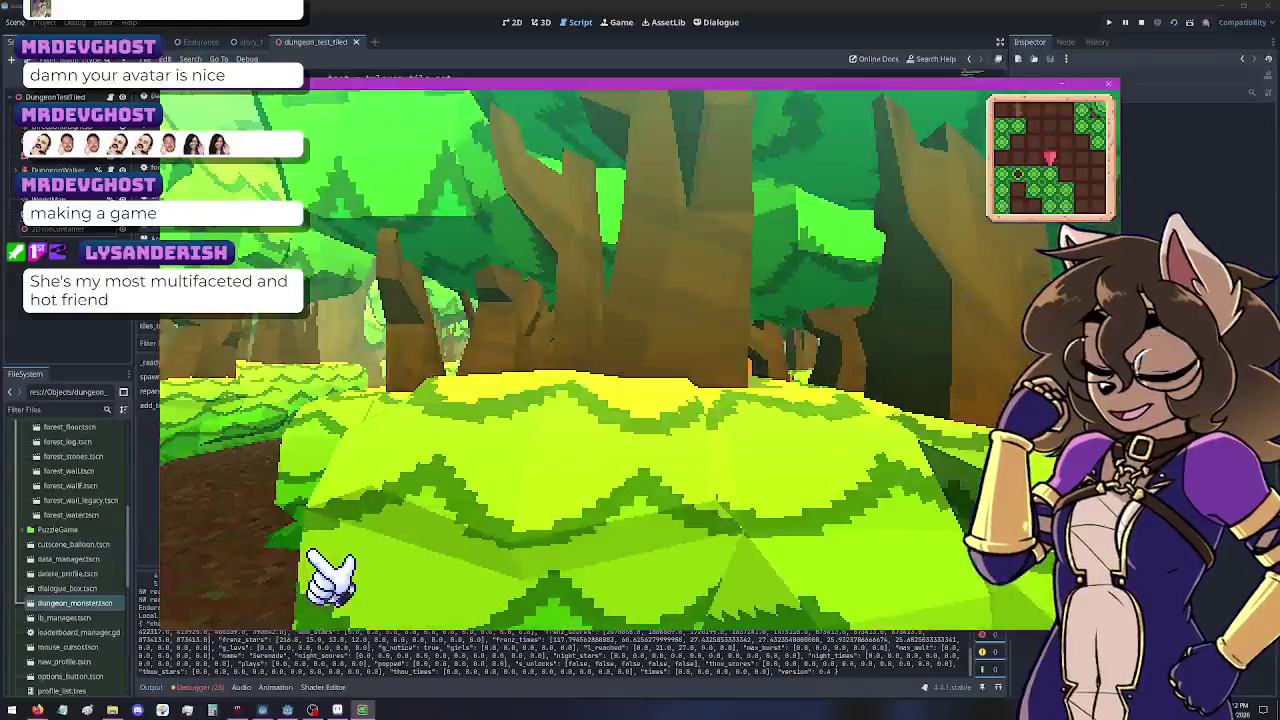
key(Up)
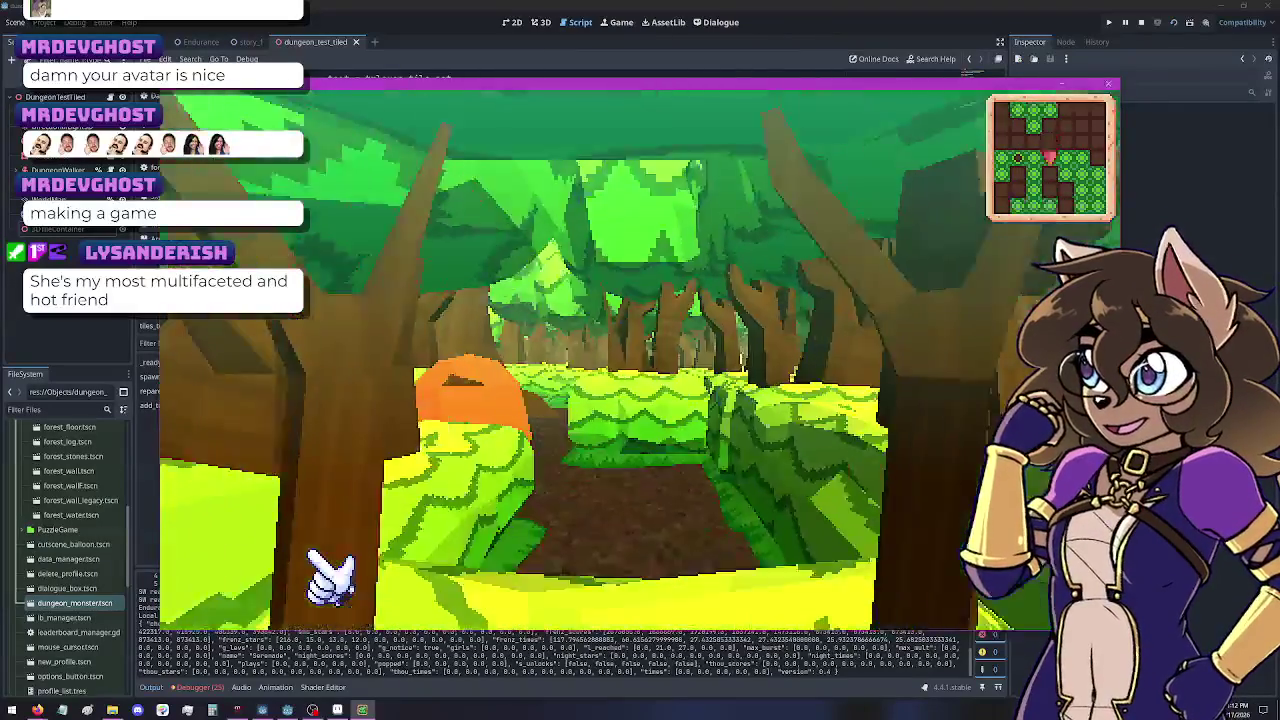
key(Left)
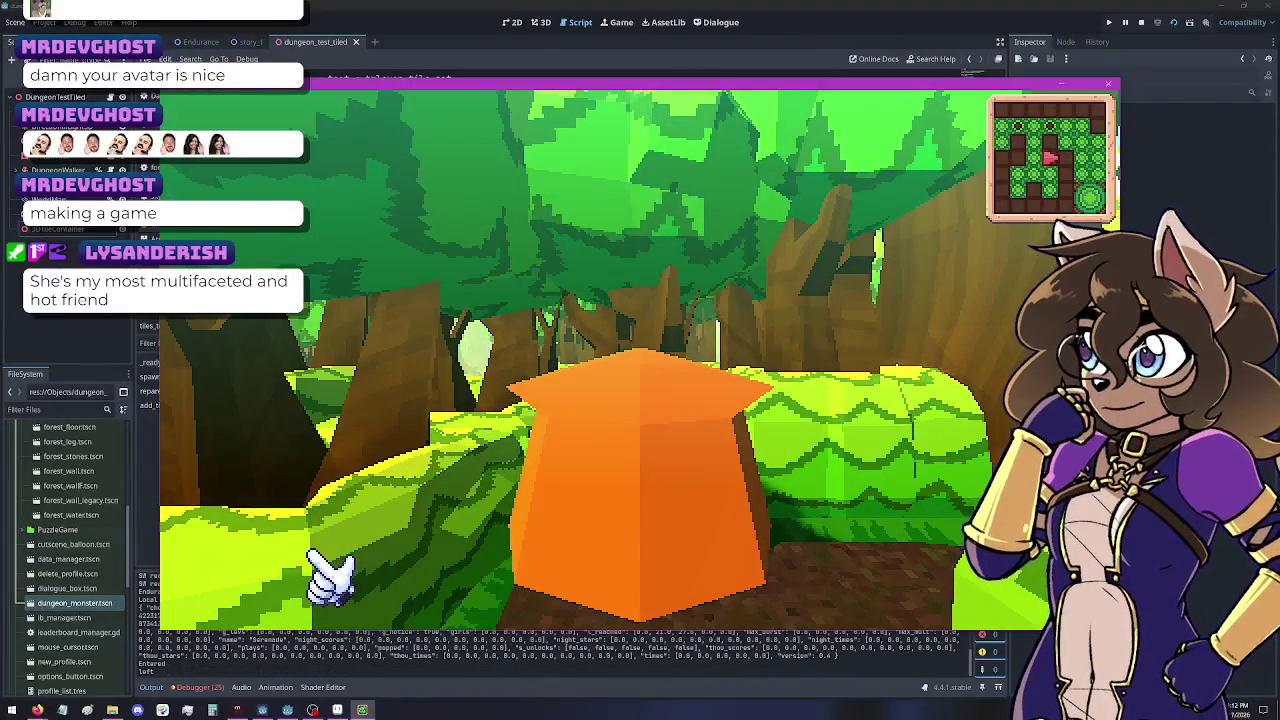
key(Left)
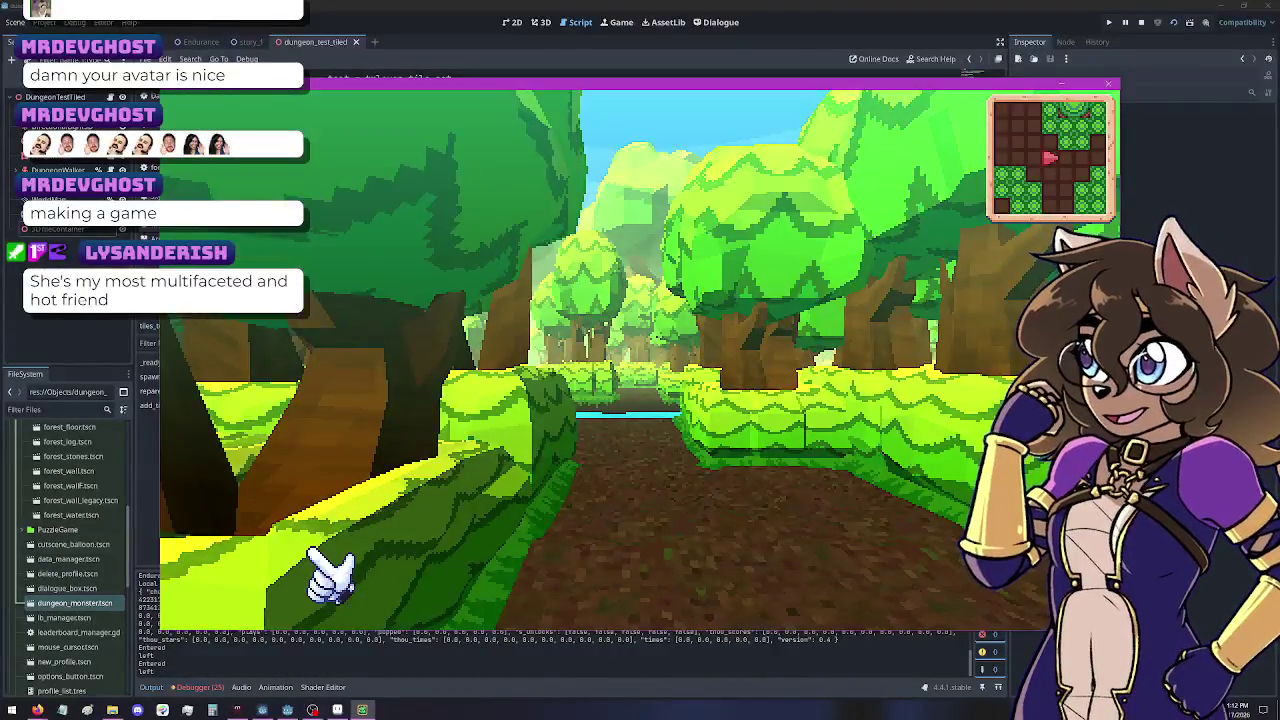
key(Left)
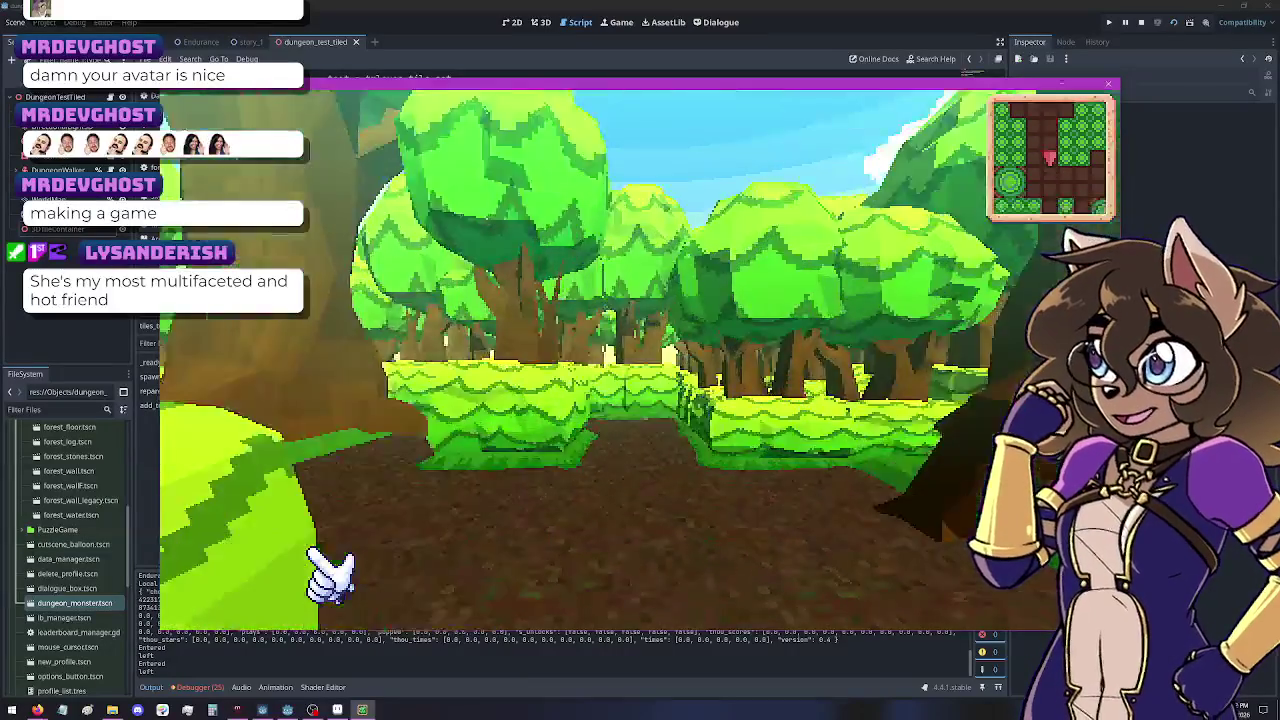
key(Left)
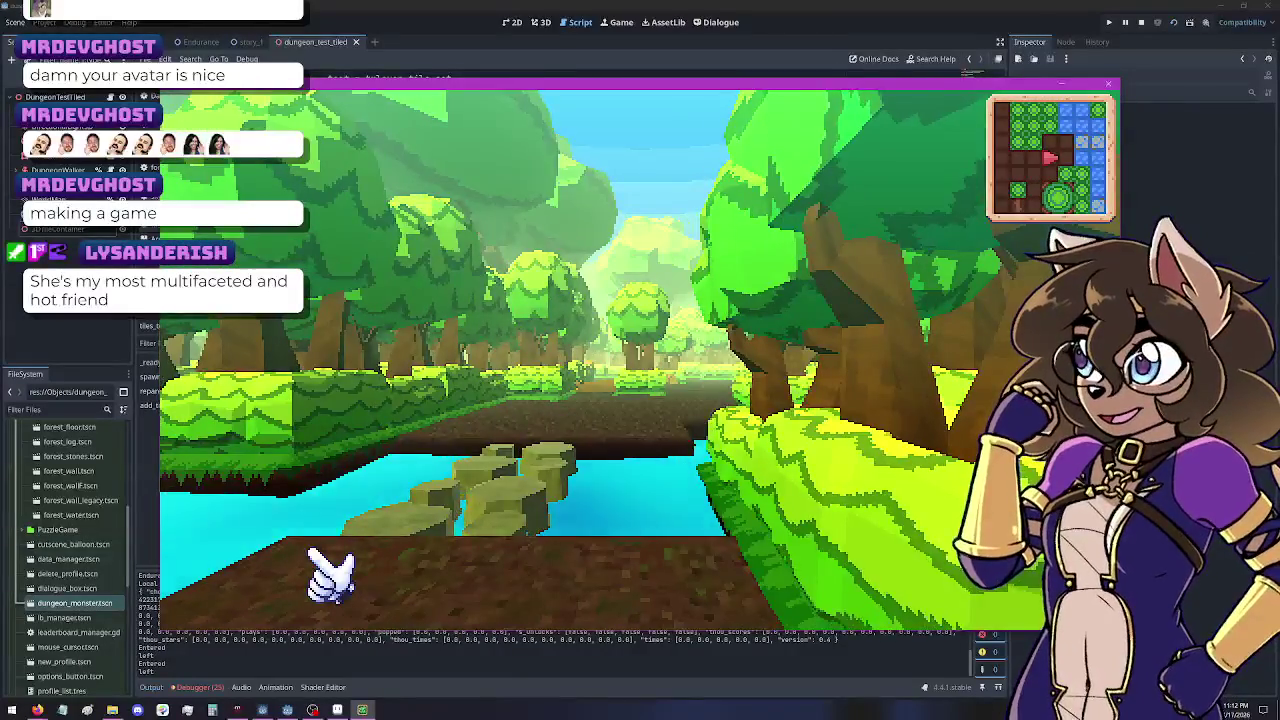
key(Left)
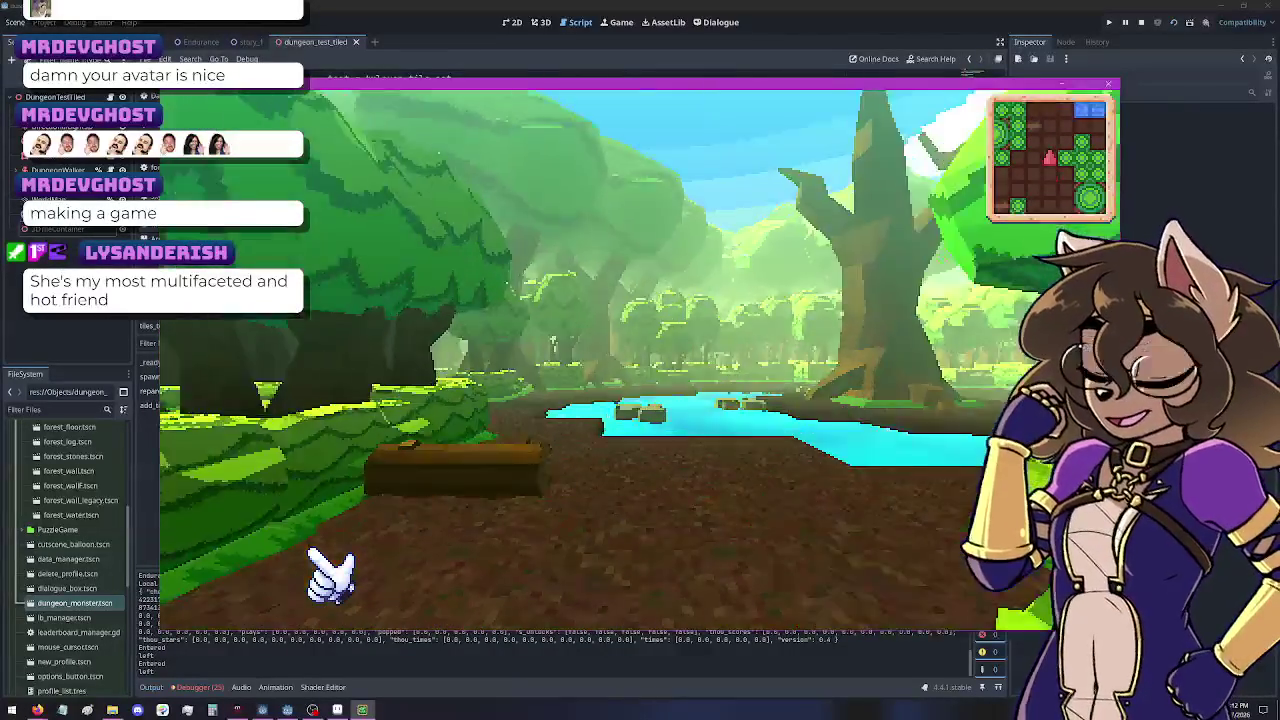
key(Up)
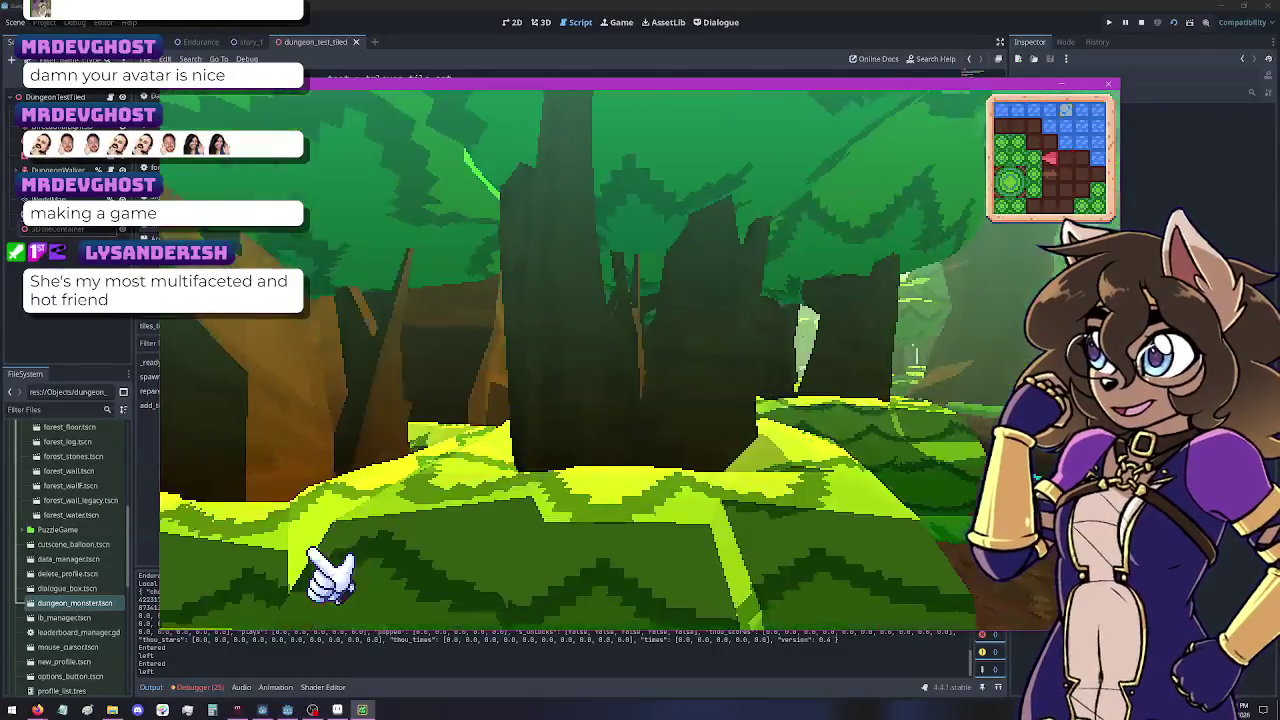
key(Right)
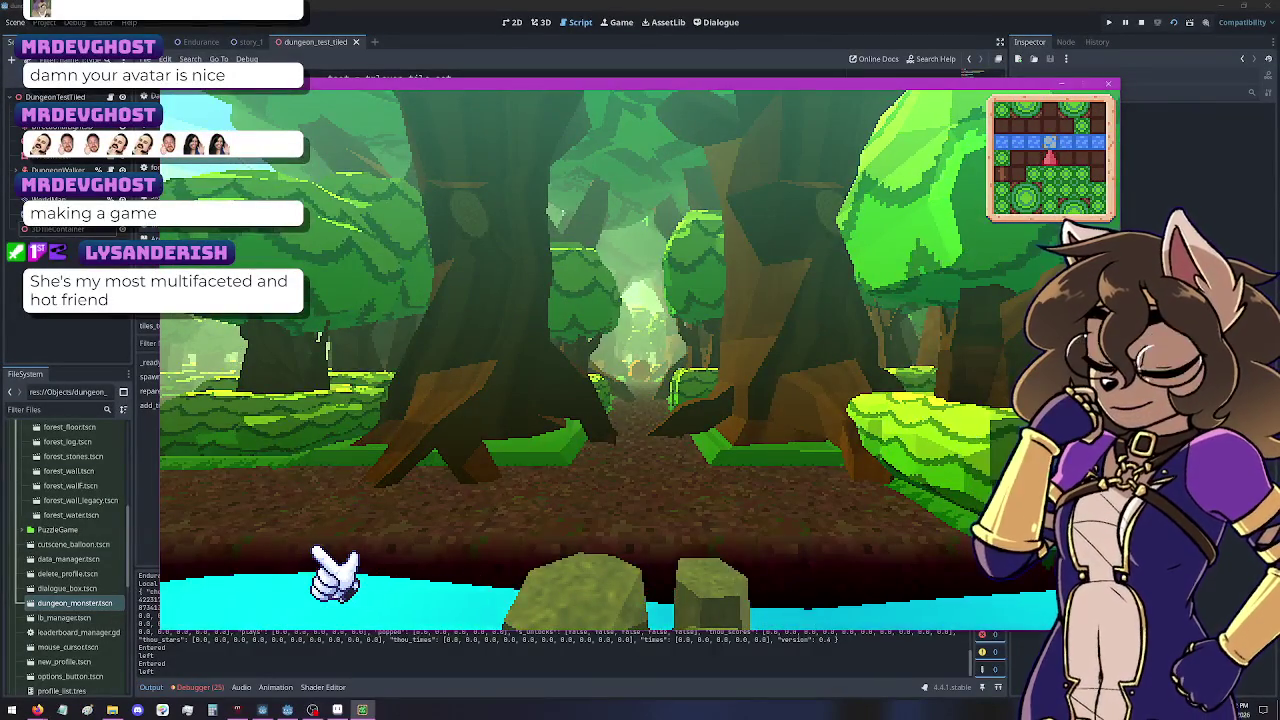
key(Up)
key(Up)
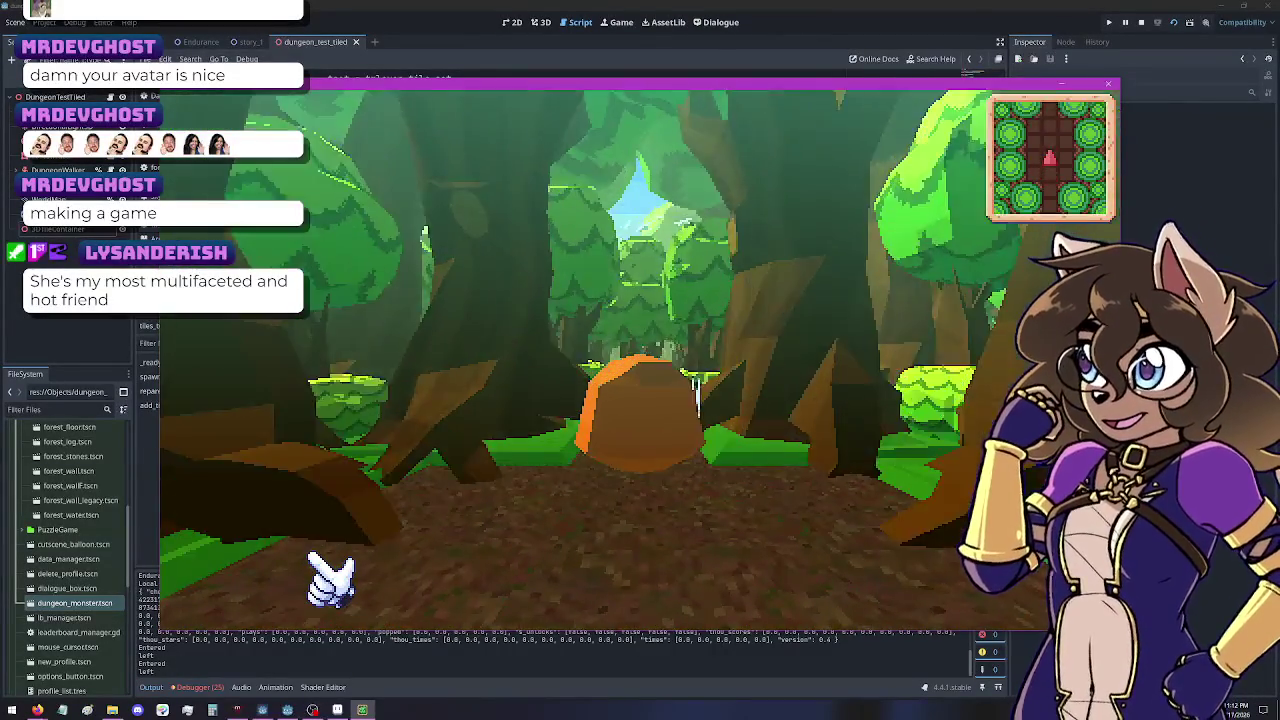
key(Right)
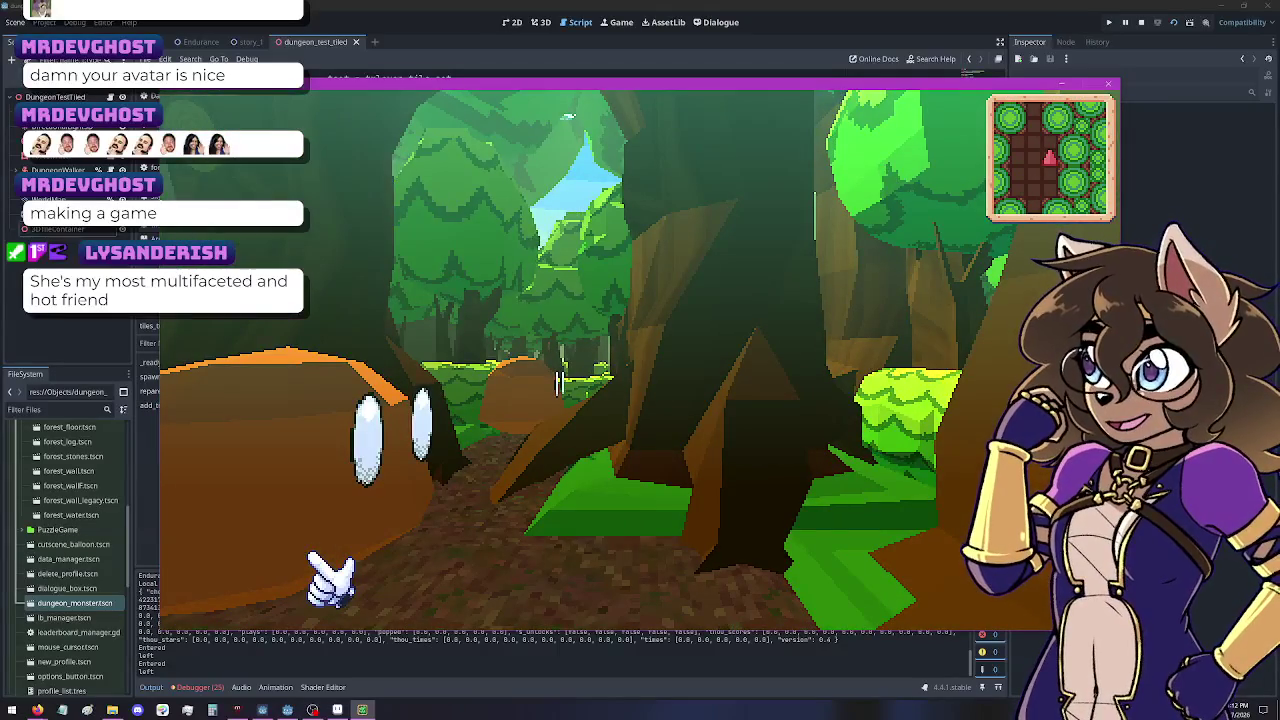
key(Left)
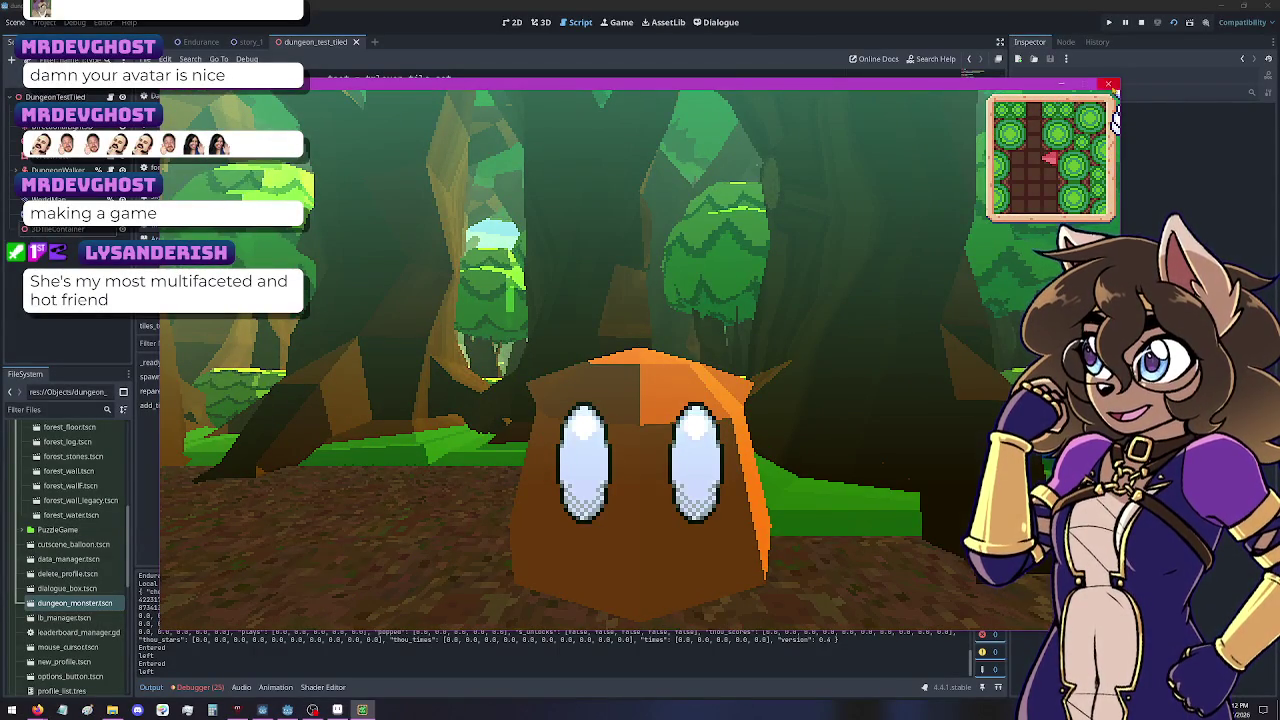
click(1108, 84)
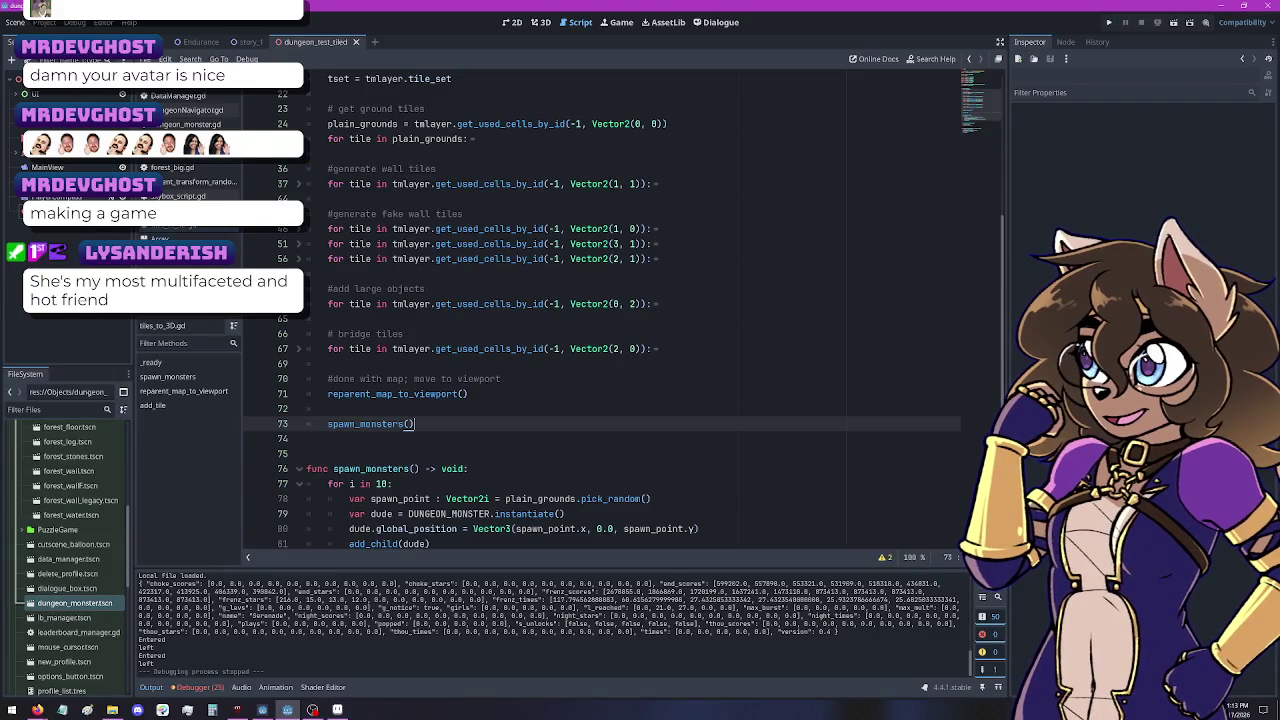
Step: Browse the FileSystem dock's Scripts and Shaders folders to review the project files
right_click(173, 225)
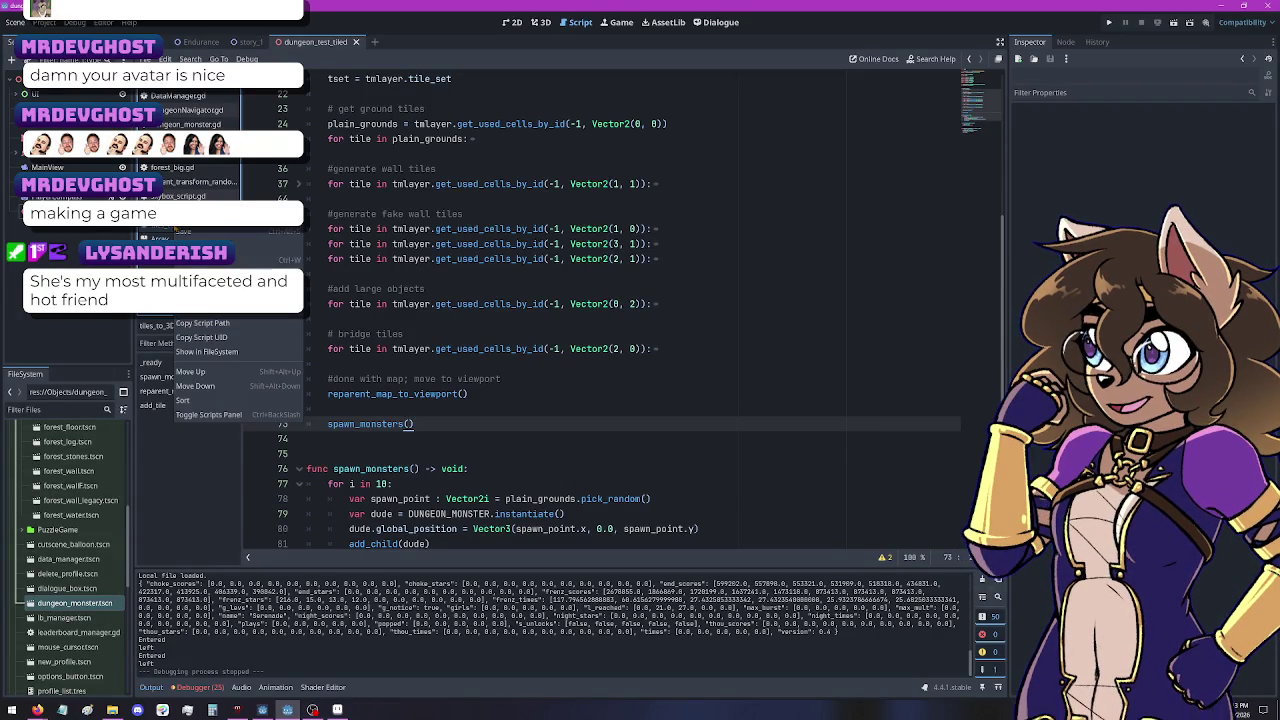
click(75, 529)
scroll(76, 580, up, 5)
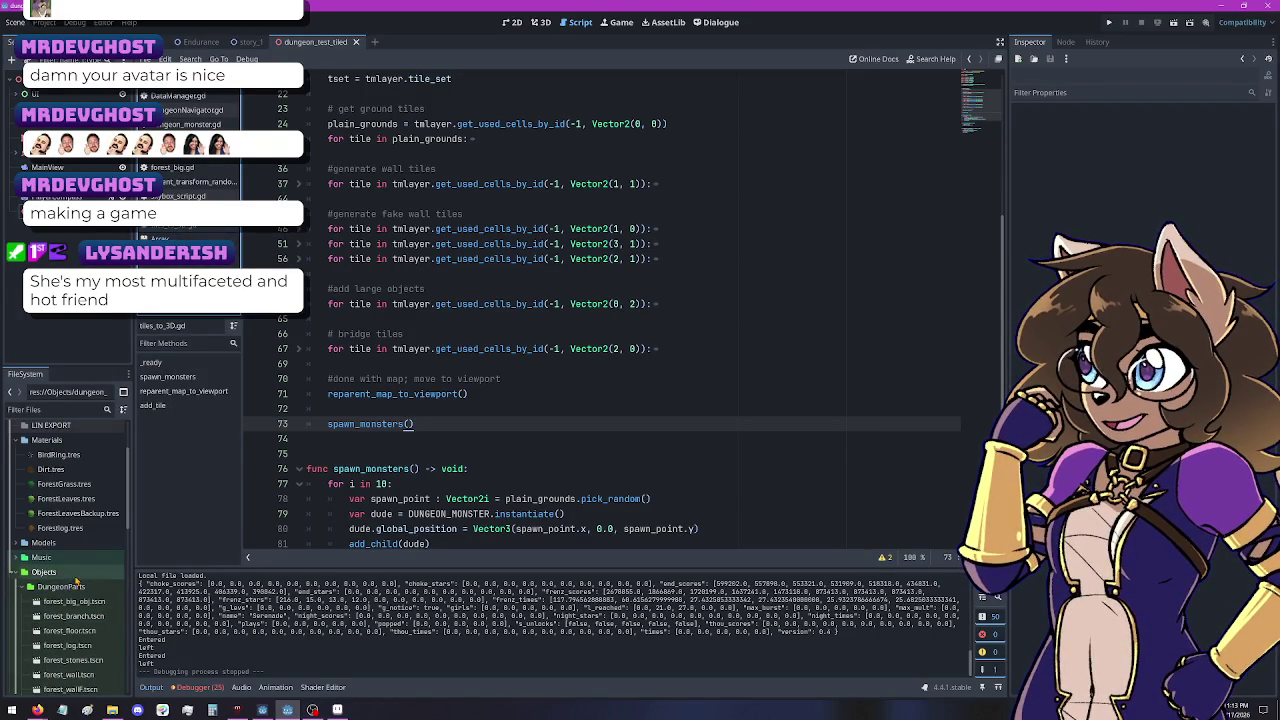
click(14, 574)
click(16, 601)
scroll(16, 601, down, 2)
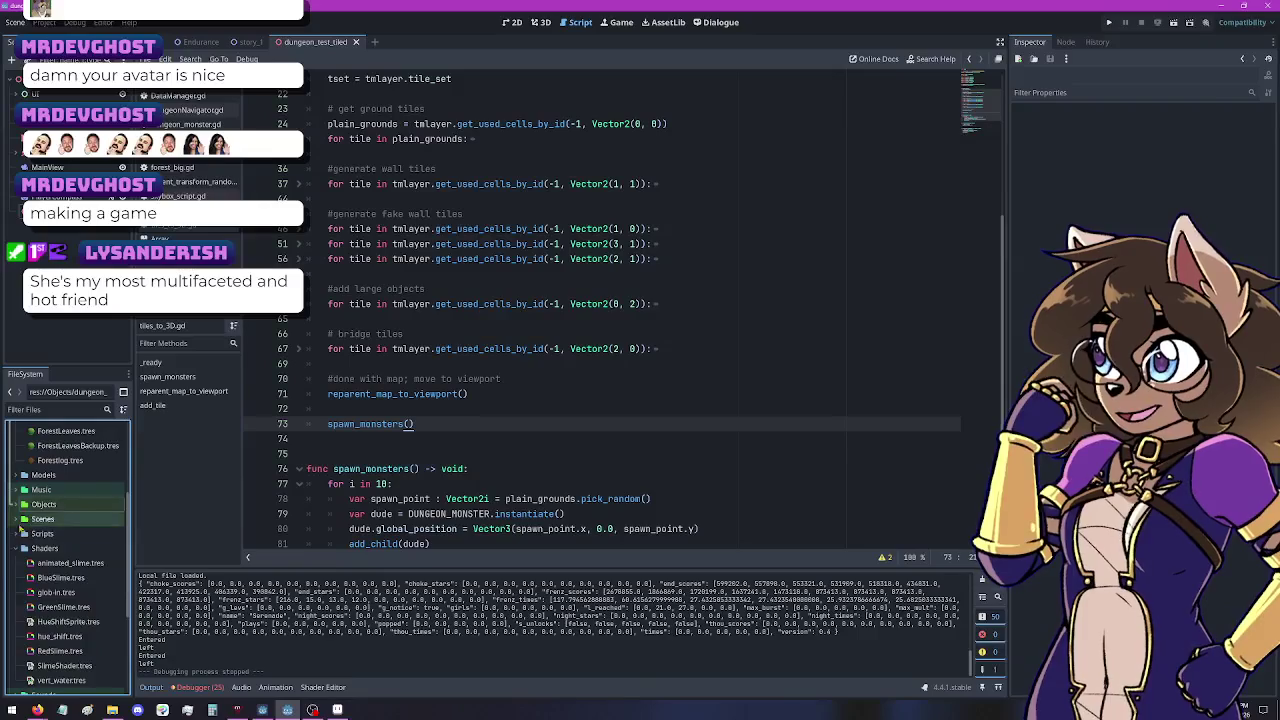
scroll(104, 568, down, 4)
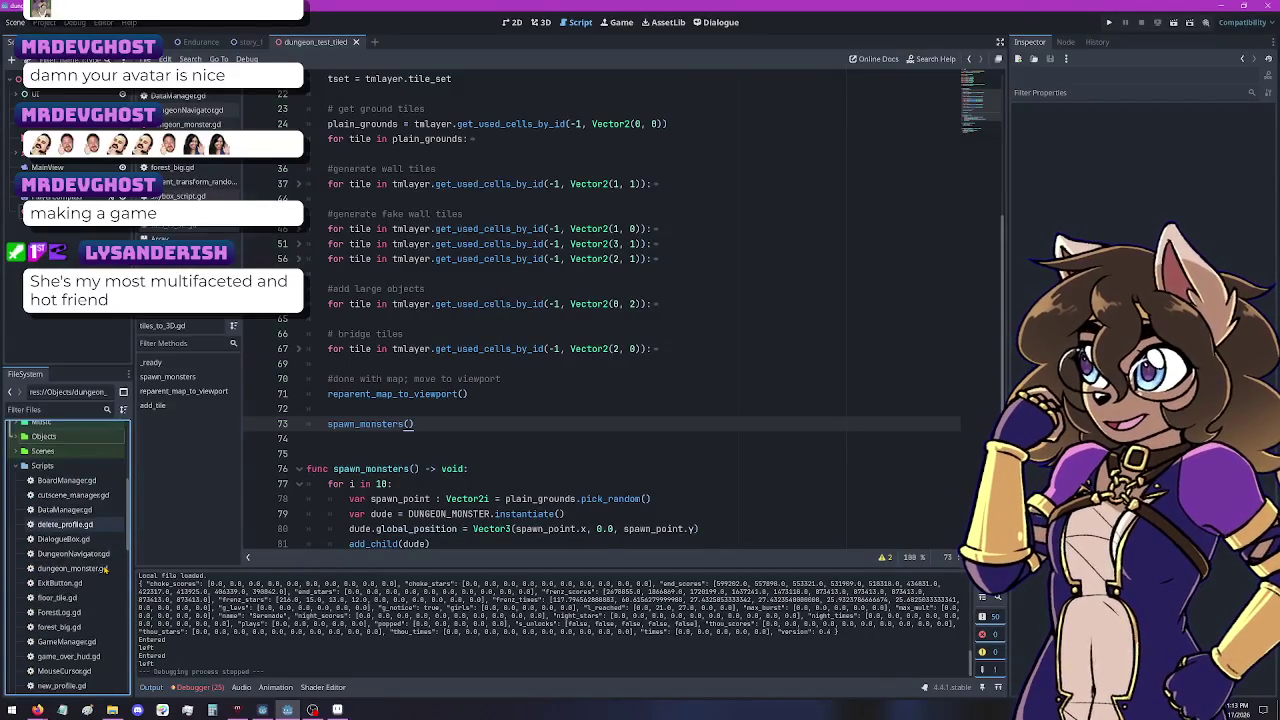
scroll(104, 568, down, 3)
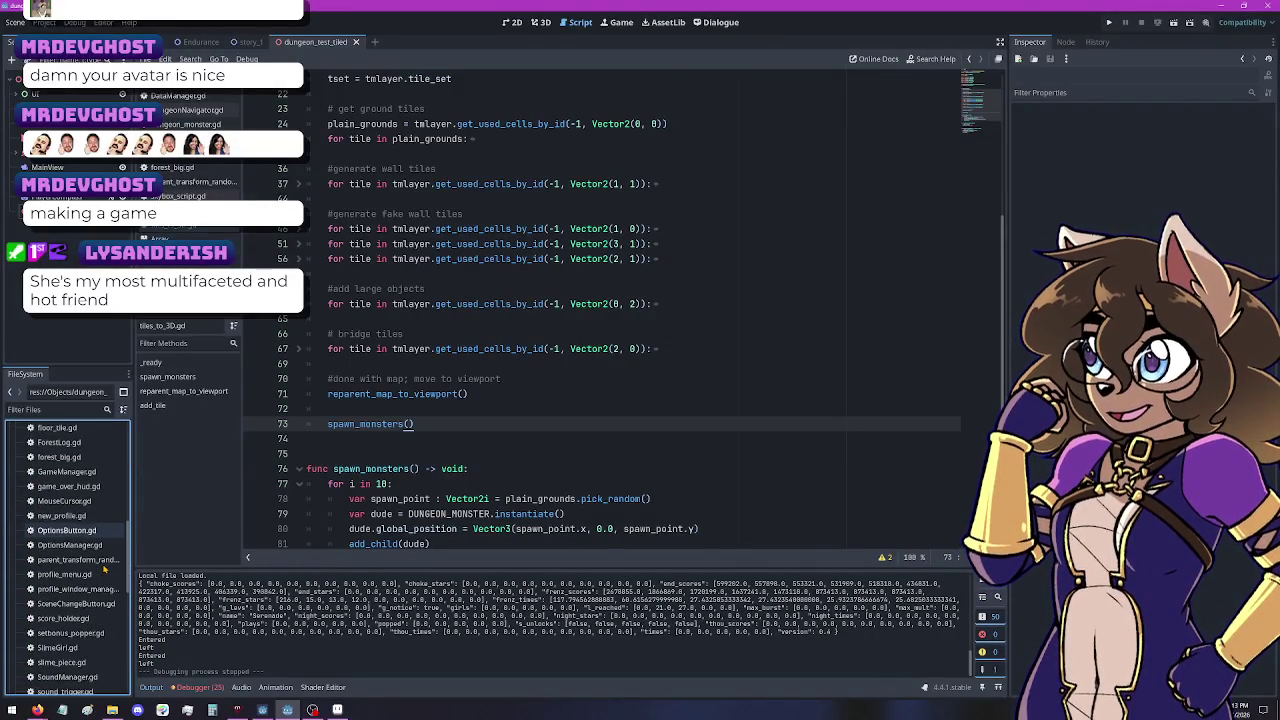
scroll(104, 568, down, 1)
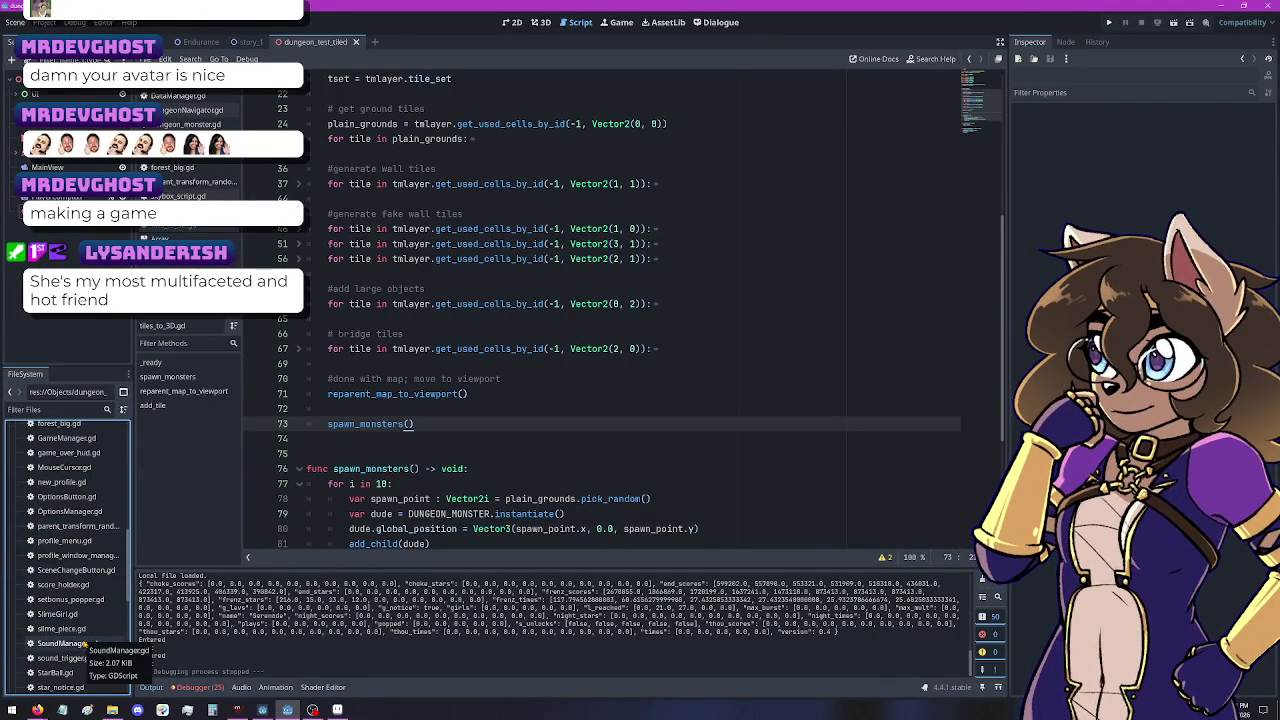
scroll(85, 645, down, 2)
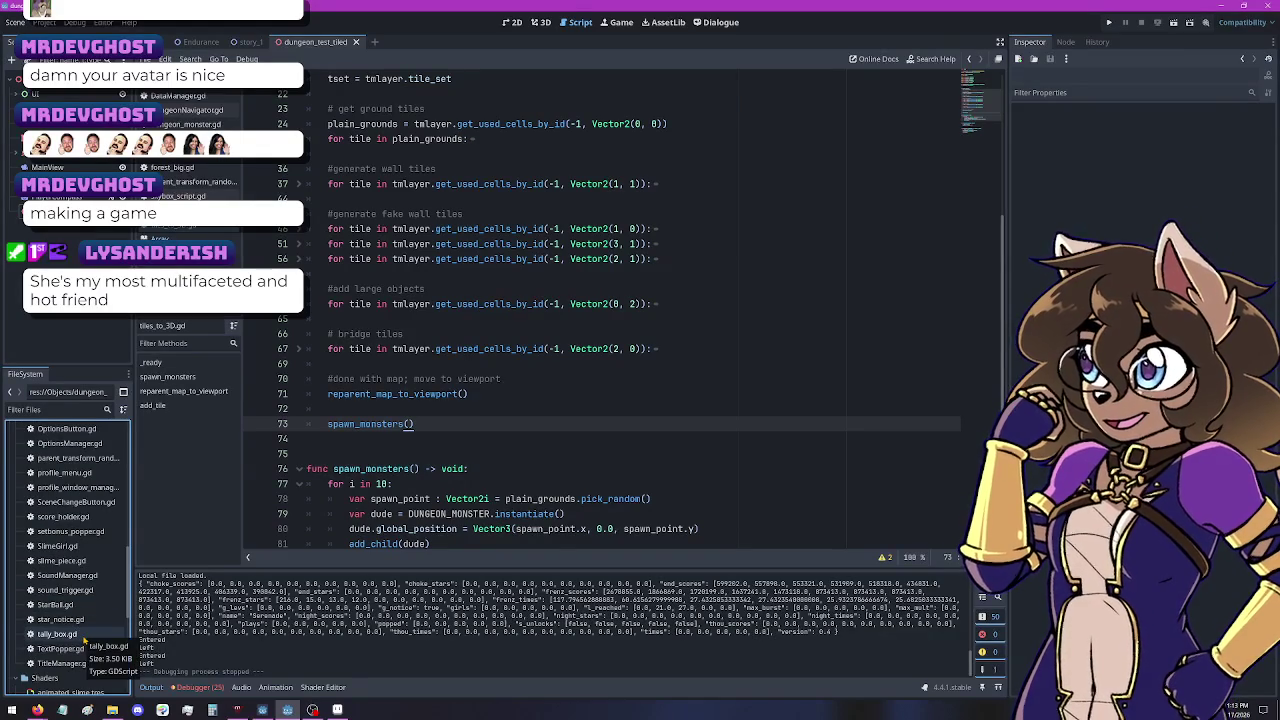
scroll(83, 640, up, 6)
scroll(85, 632, up, 5)
click(24, 567)
click(24, 582)
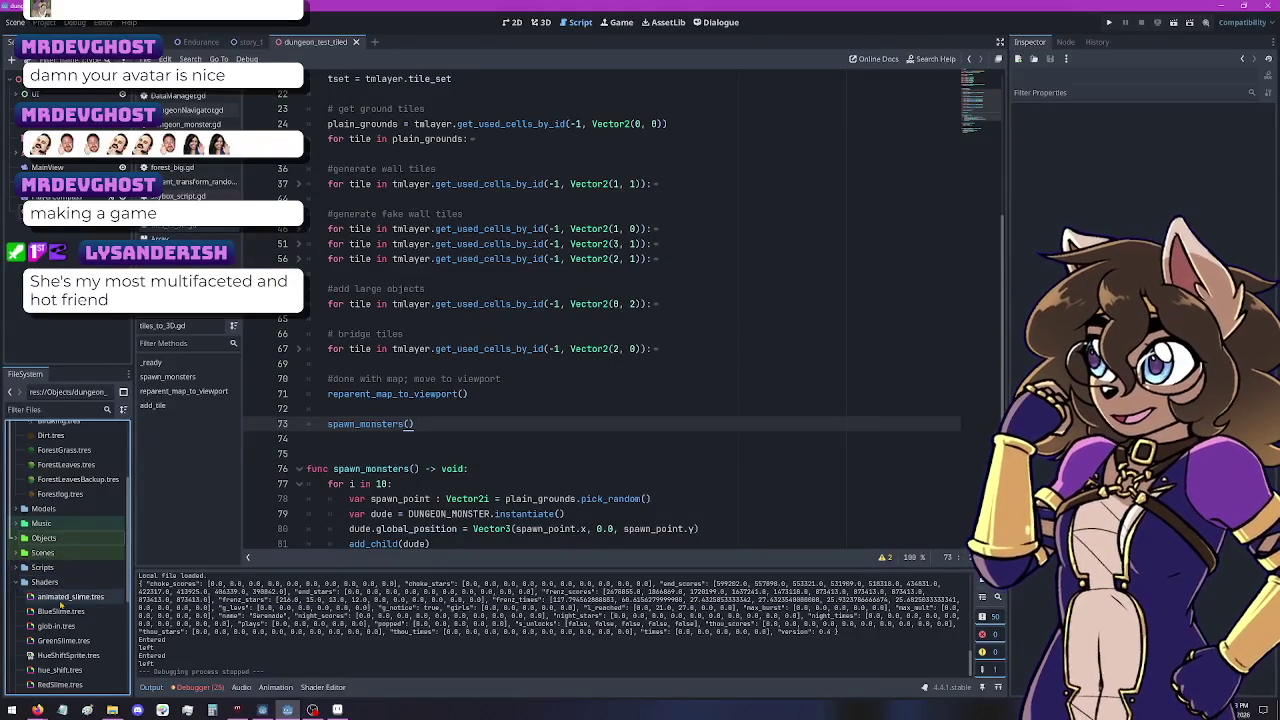
scroll(62, 604, up, 1)
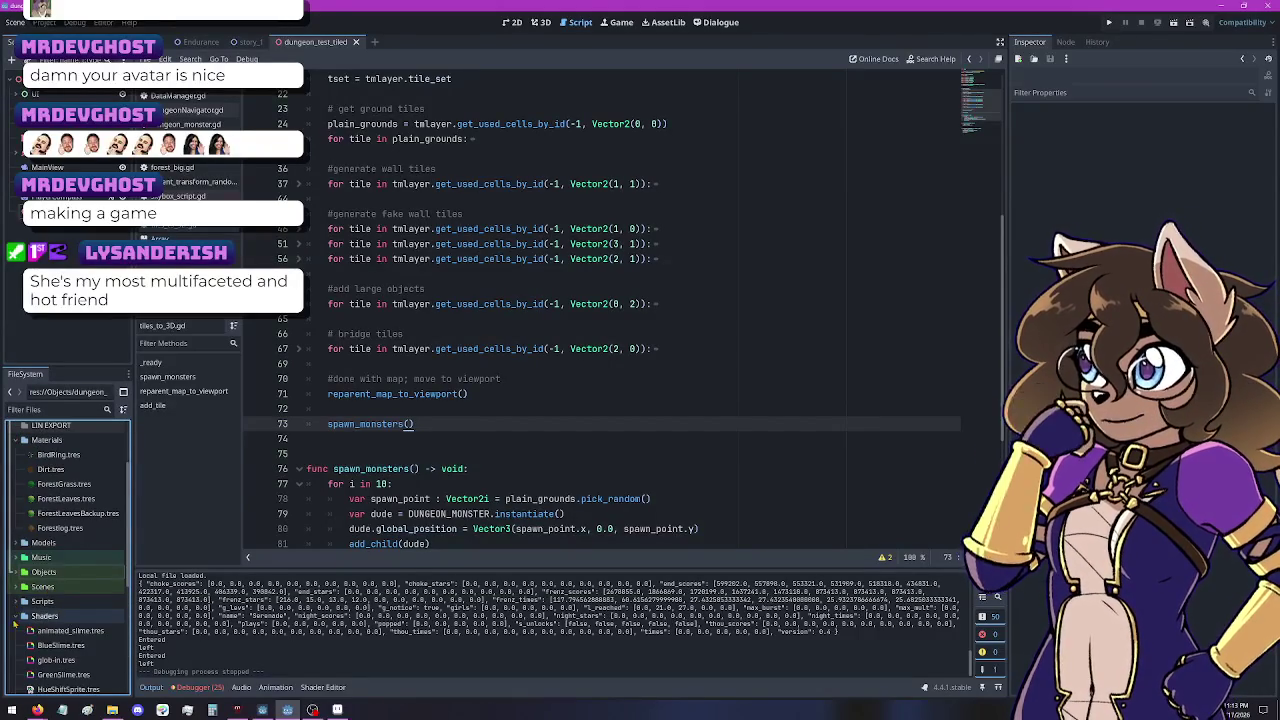
click(20, 617)
scroll(80, 620, down, 2)
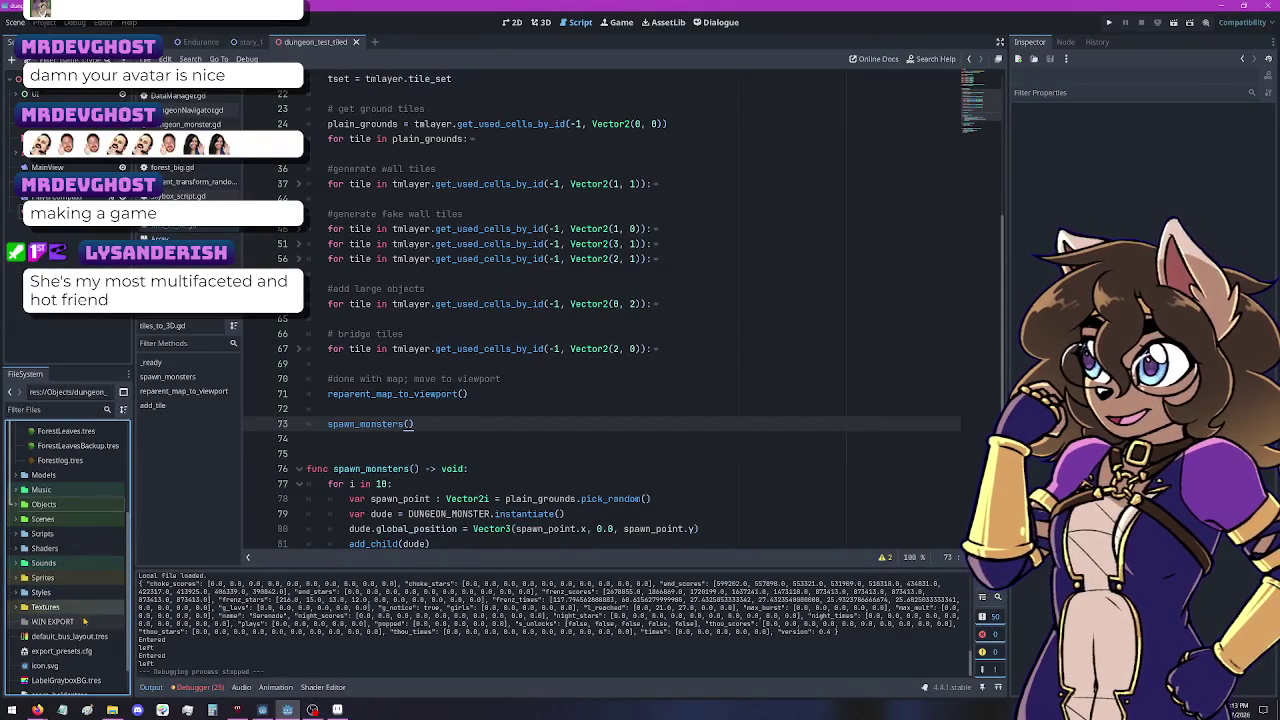
scroll(84, 621, up, 5)
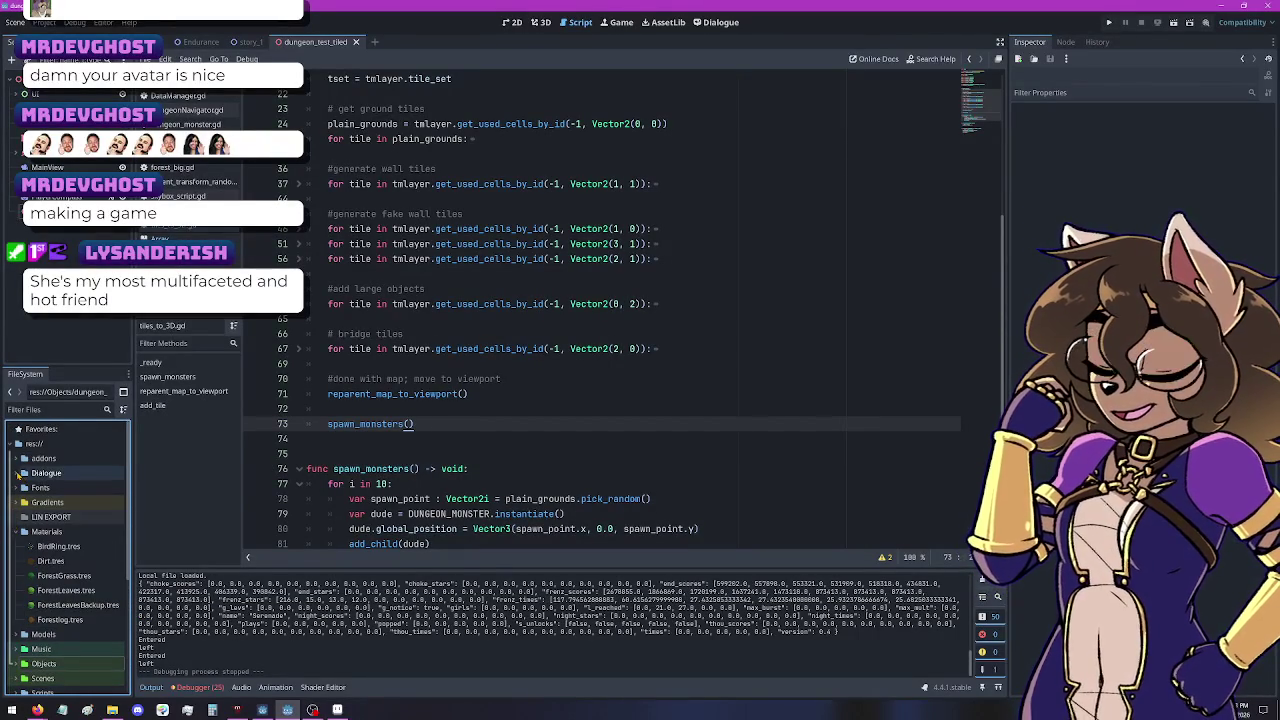
scroll(18, 480, down, 4)
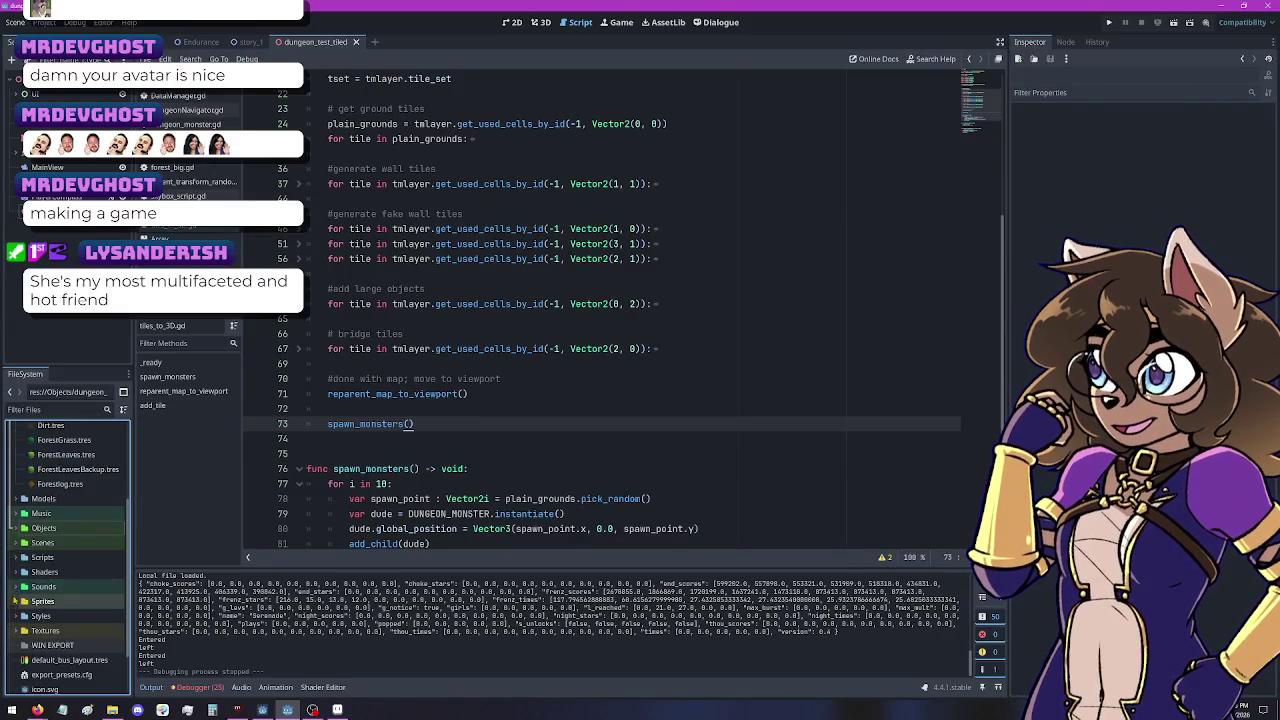
Step: Move leaderboard_manager.gd from the Objects folder into the Scripts folder
click(22, 528)
scroll(52, 592, down, 1)
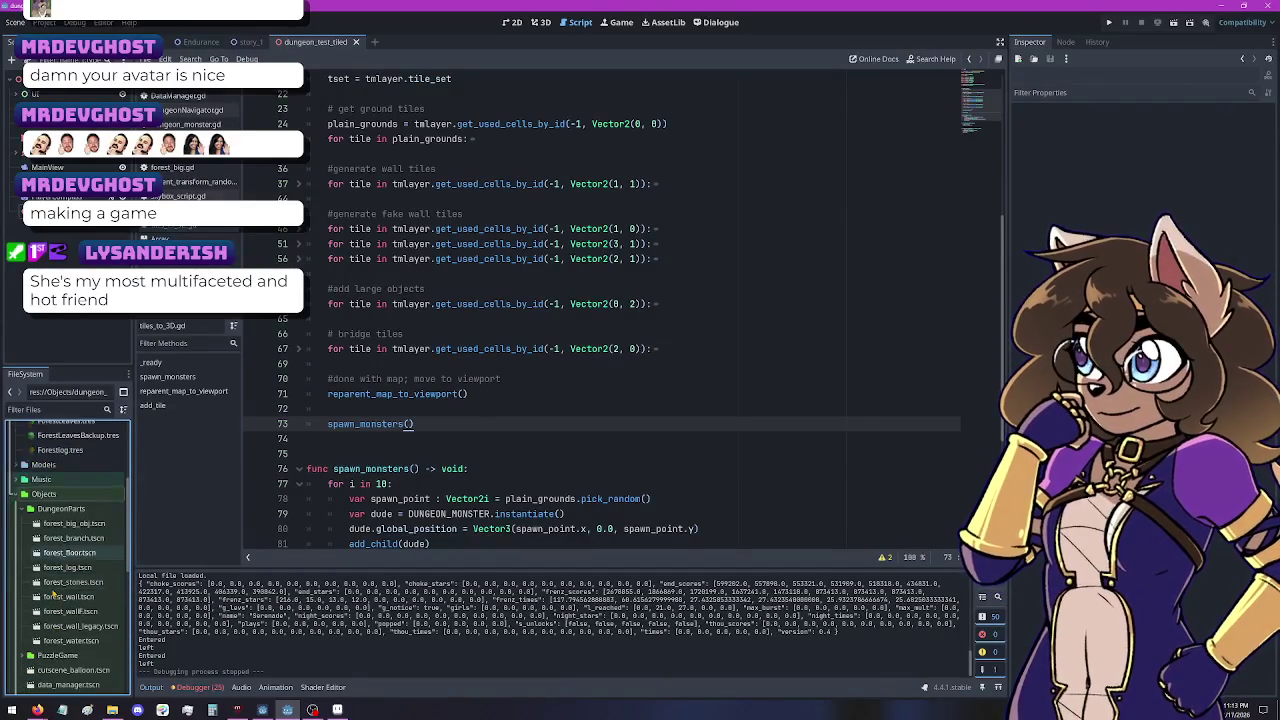
scroll(54, 594, down, 6)
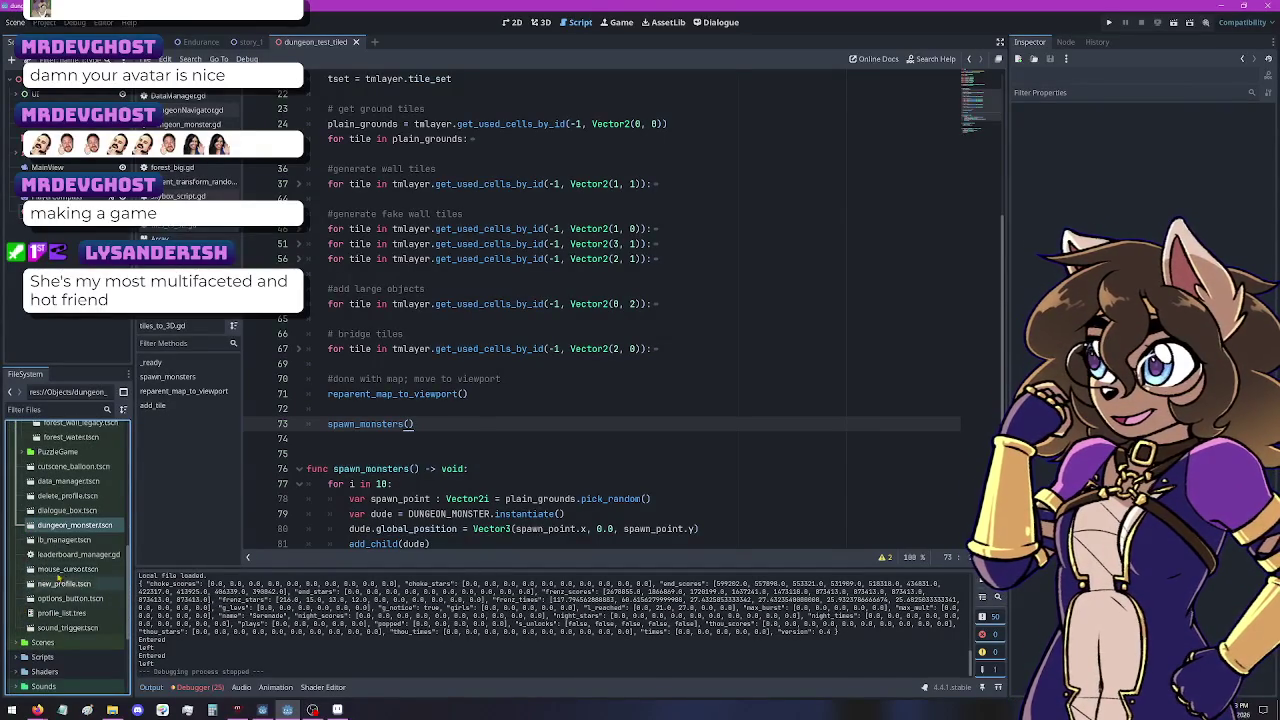
click(84, 555)
drag(84, 555, 48, 662)
Step: Collapse DungeonParts, Objects and Music in the FileSystem tree and expand the Models folder
scroll(117, 551, up, 5)
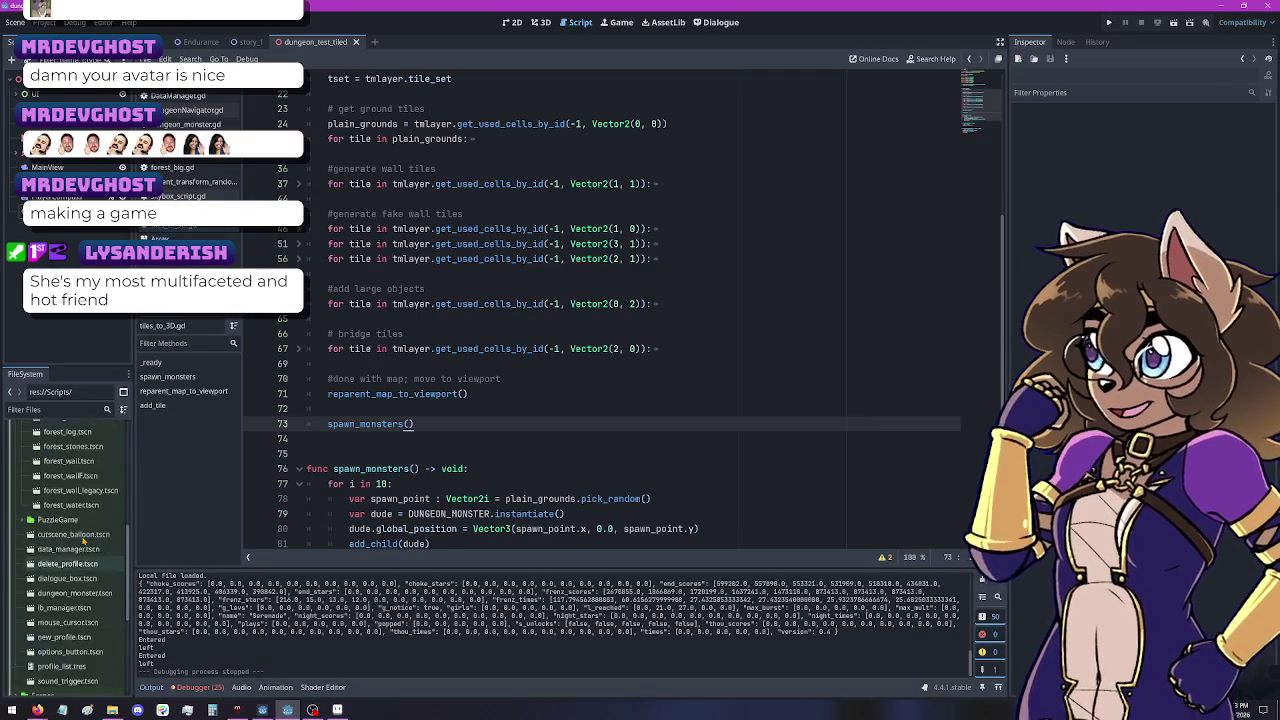
click(22, 476)
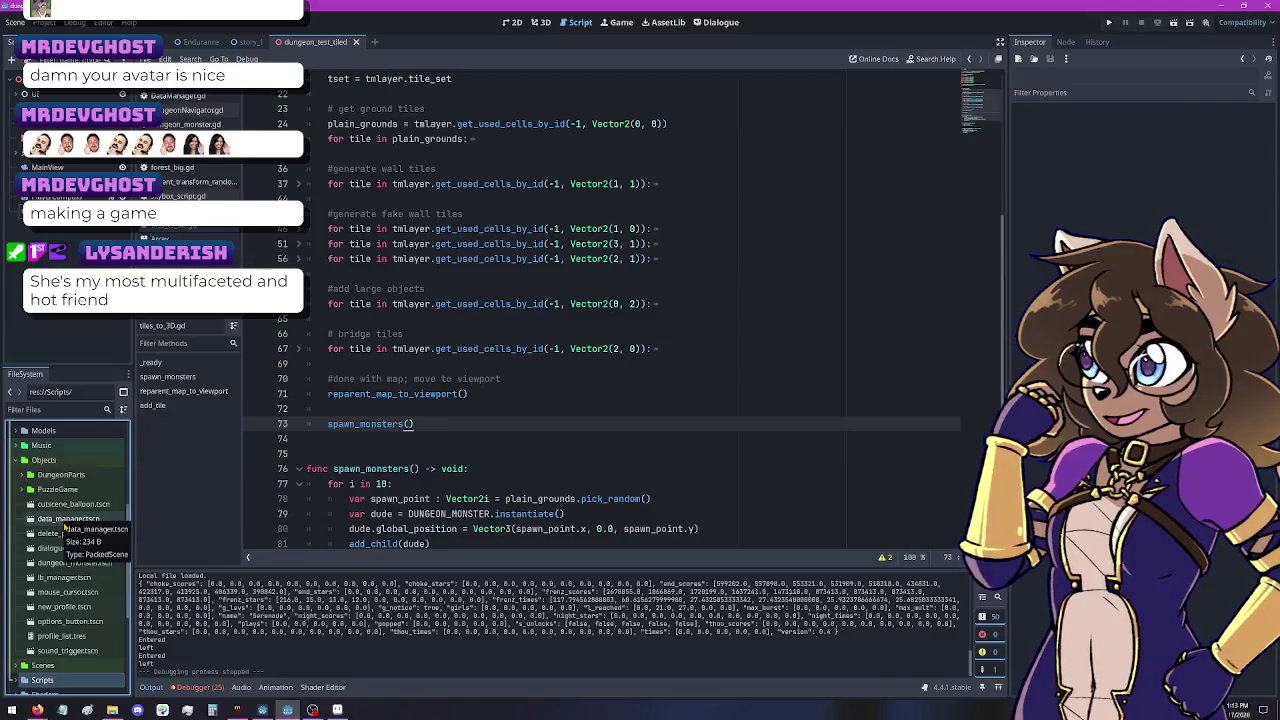
click(24, 460)
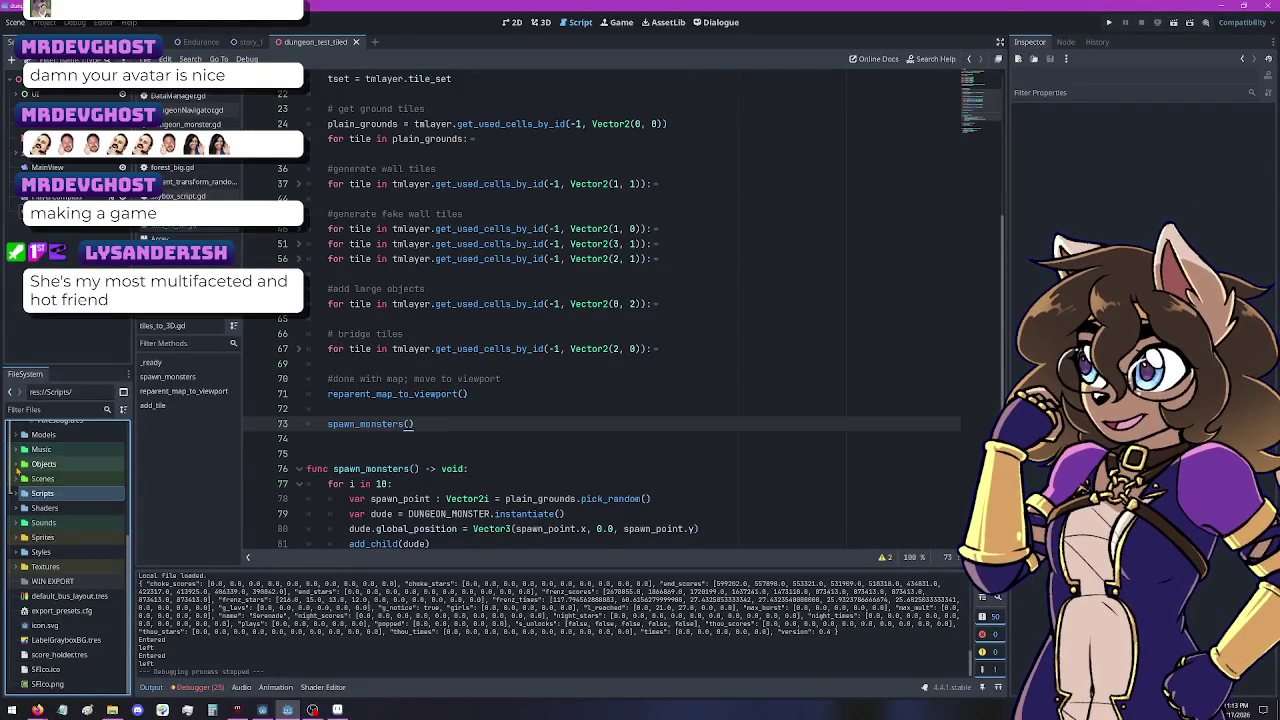
click(20, 466)
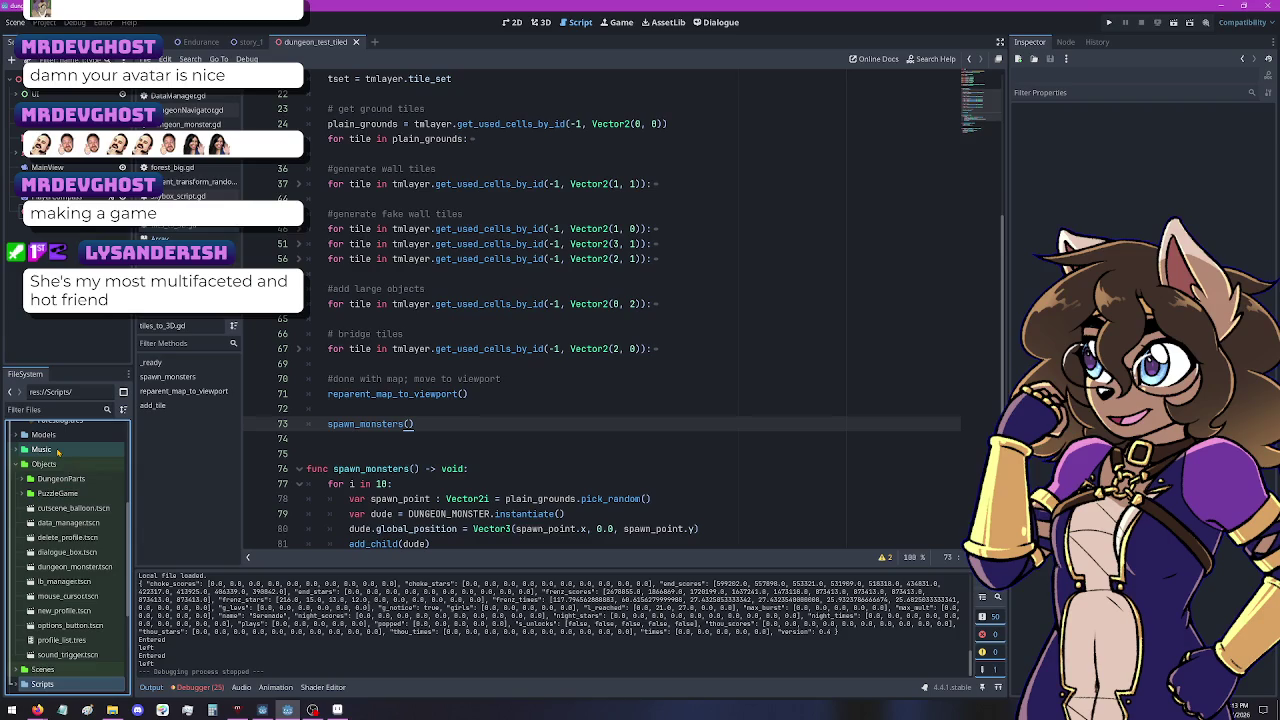
click(13, 465)
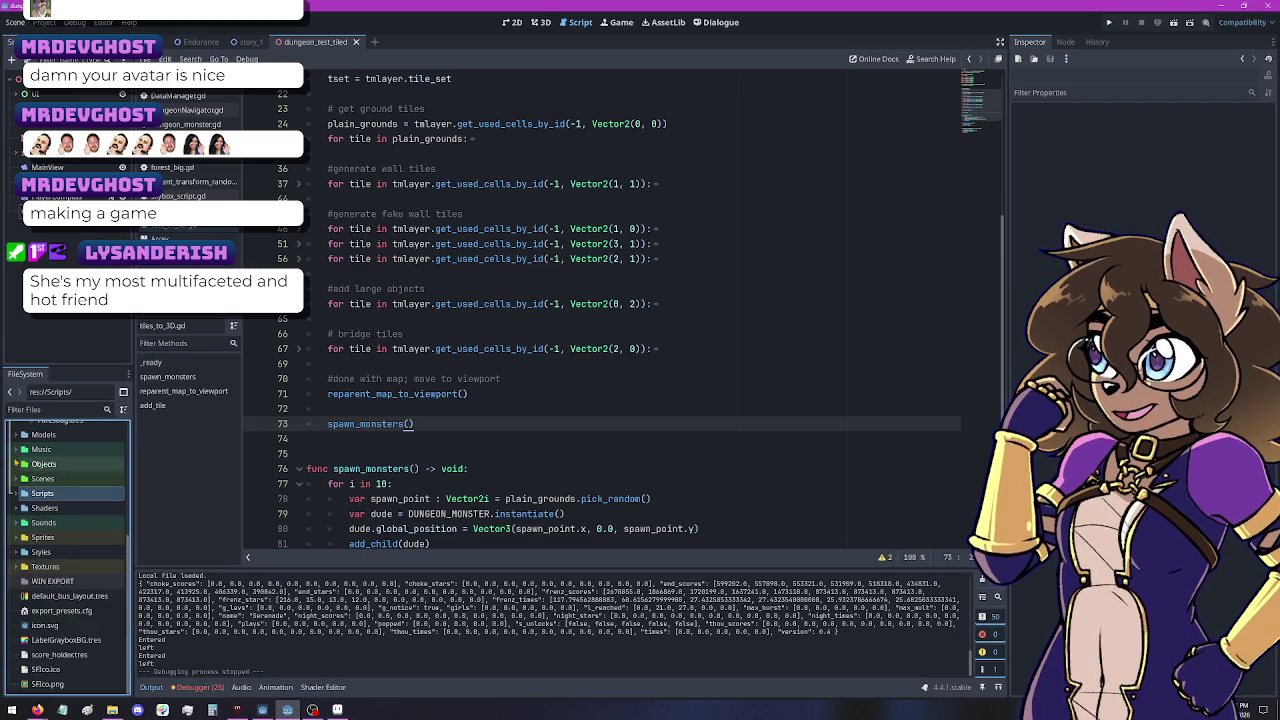
click(16, 497)
click(16, 468)
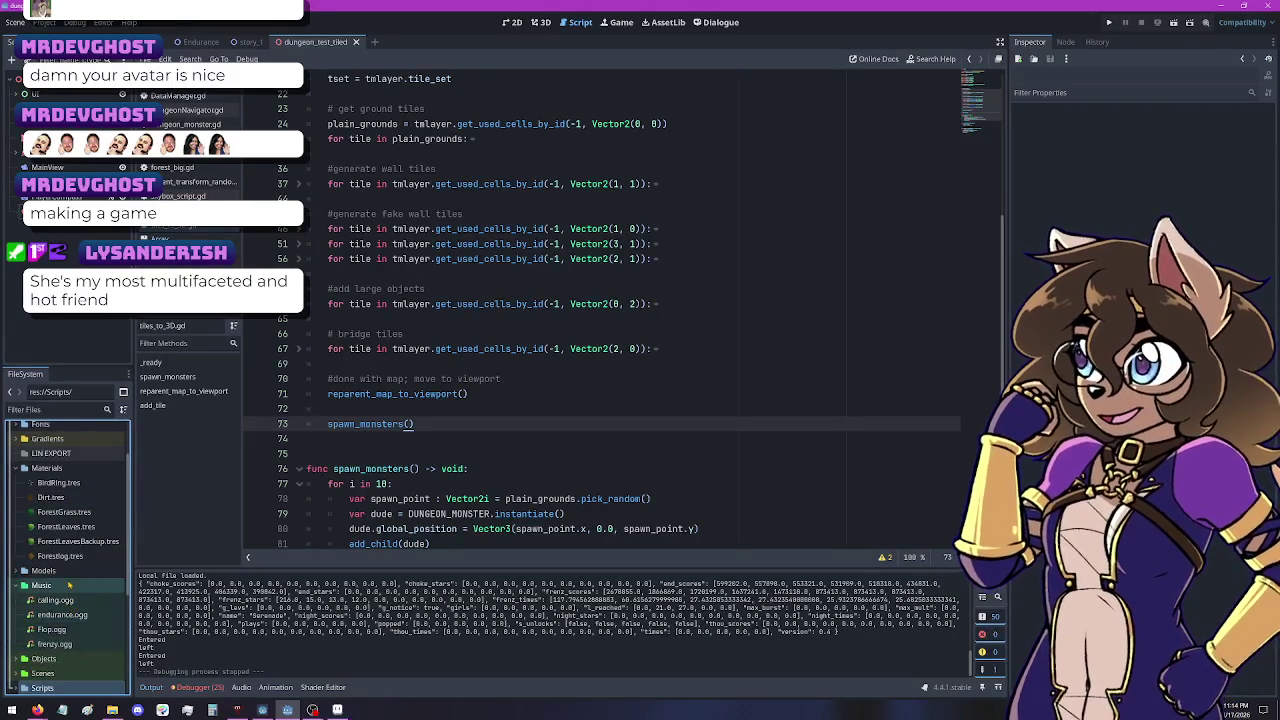
click(35, 585)
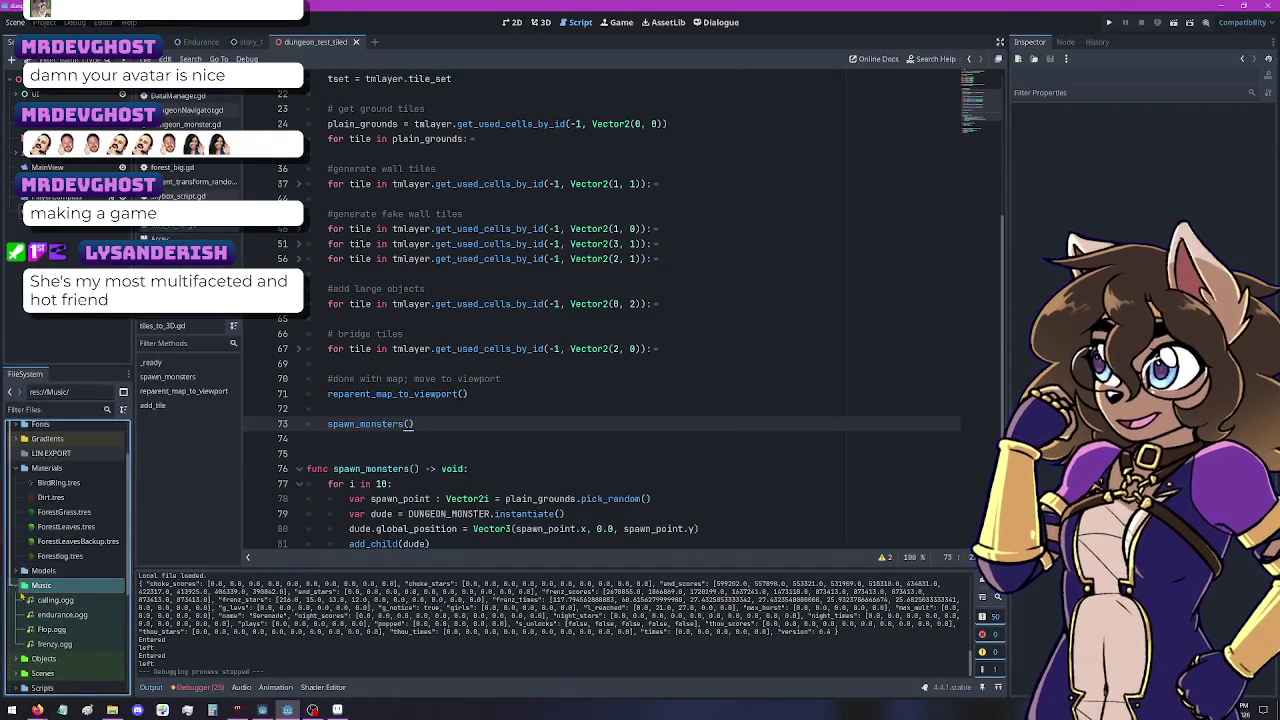
click(18, 586)
click(14, 571)
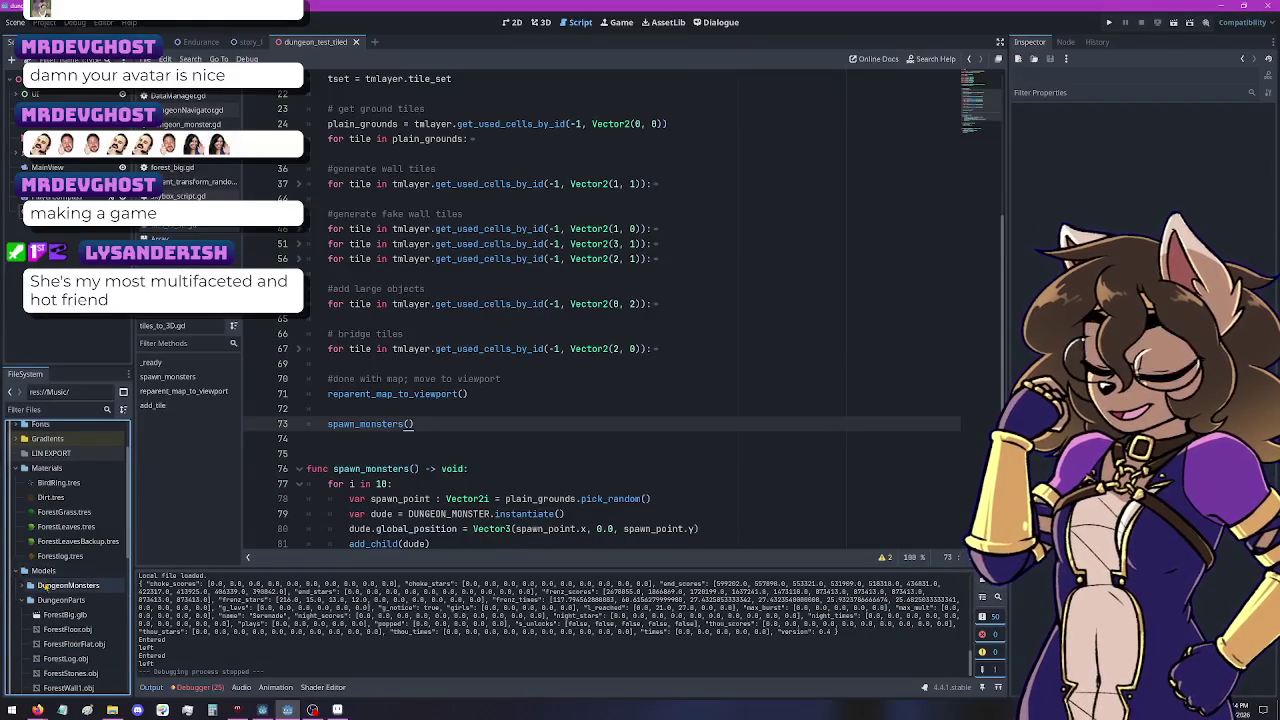
Step: Select the old ForestWall .obj models in DungeonParts and delete them, confirming Remove
double_click(70, 586)
scroll(70, 585, down, 3)
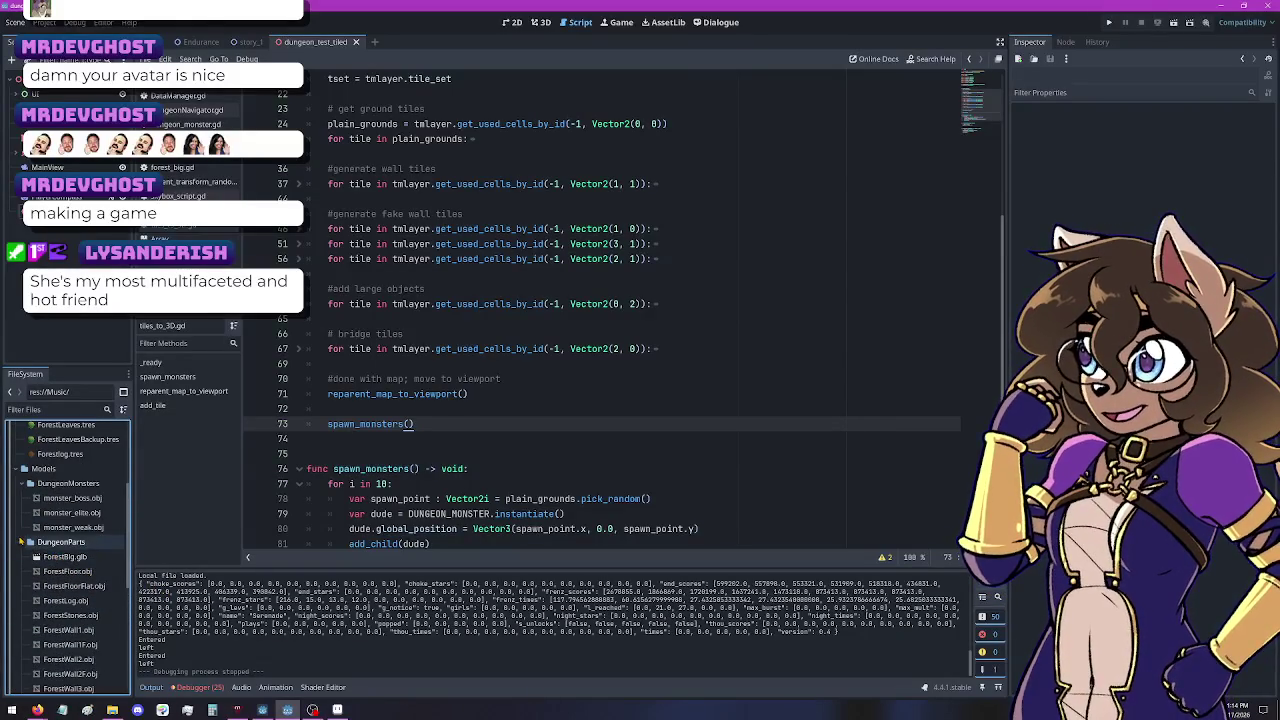
scroll(90, 630, down, 2)
click(95, 622)
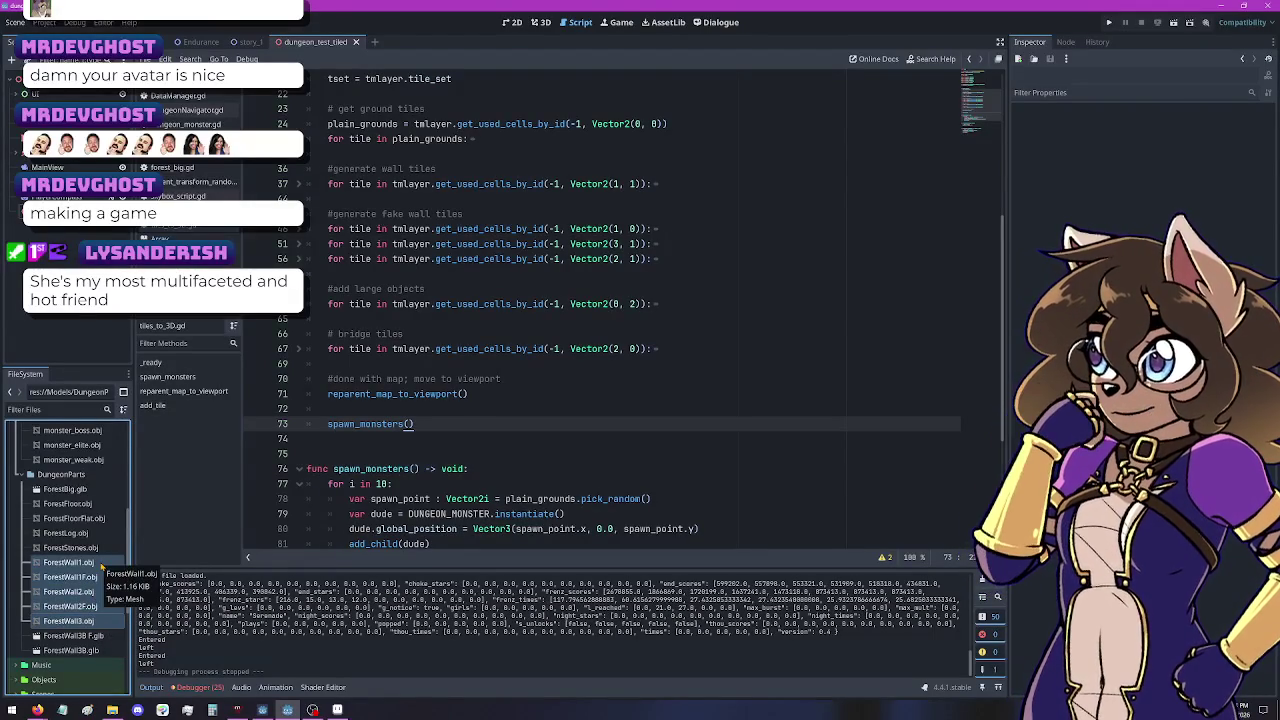
key(Delete)
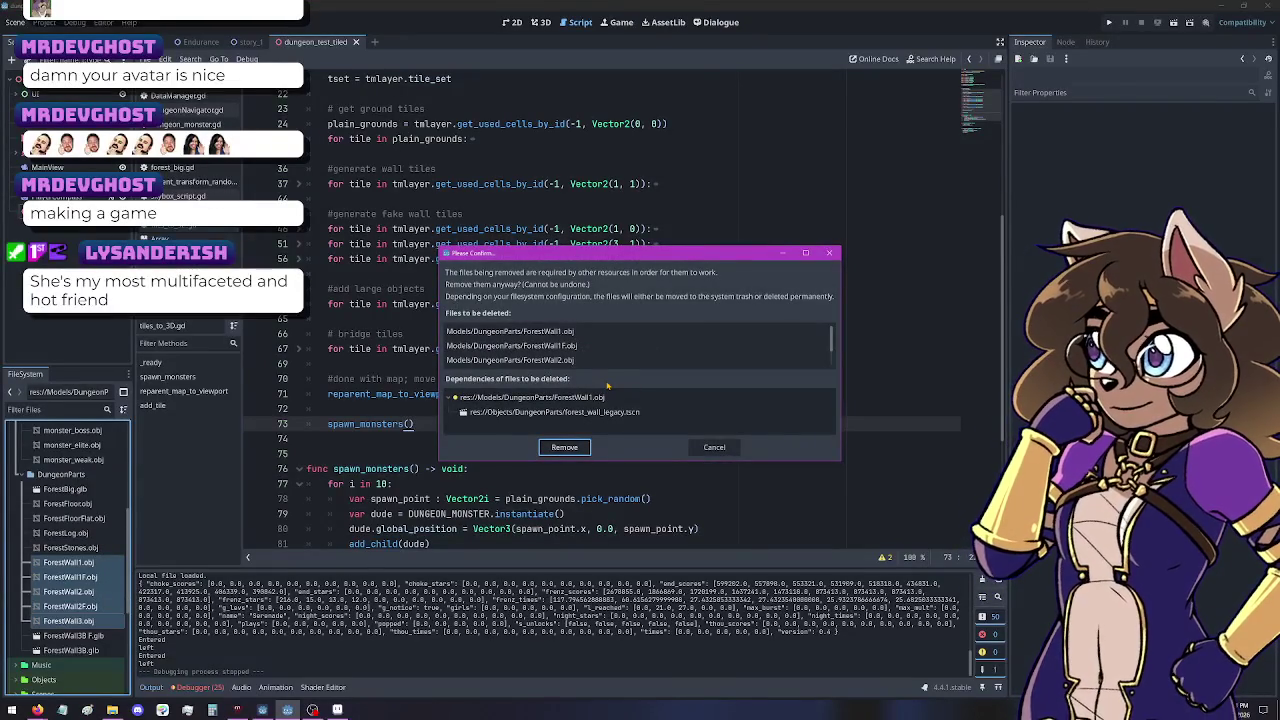
click(565, 450)
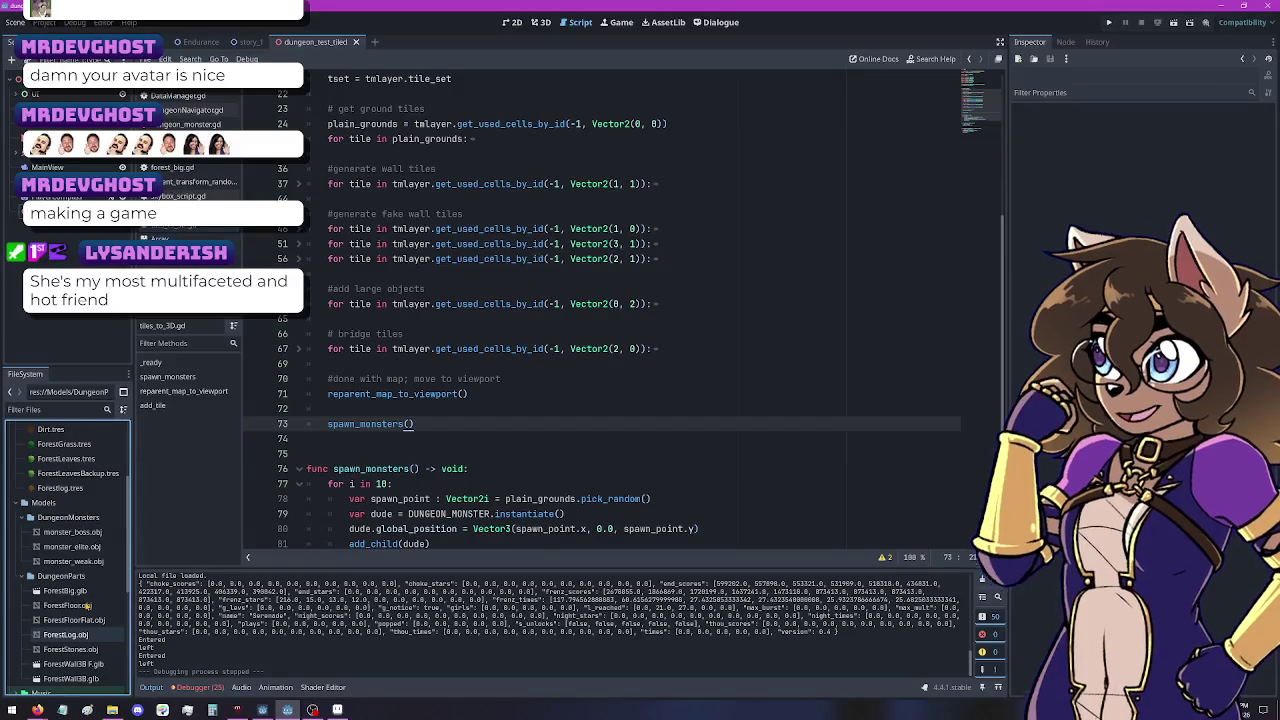
Step: Scroll up the FileSystem dock and leave the Gradients and Fonts folders collapsed
scroll(22, 567, up, 1)
scroll(22, 567, up, 4)
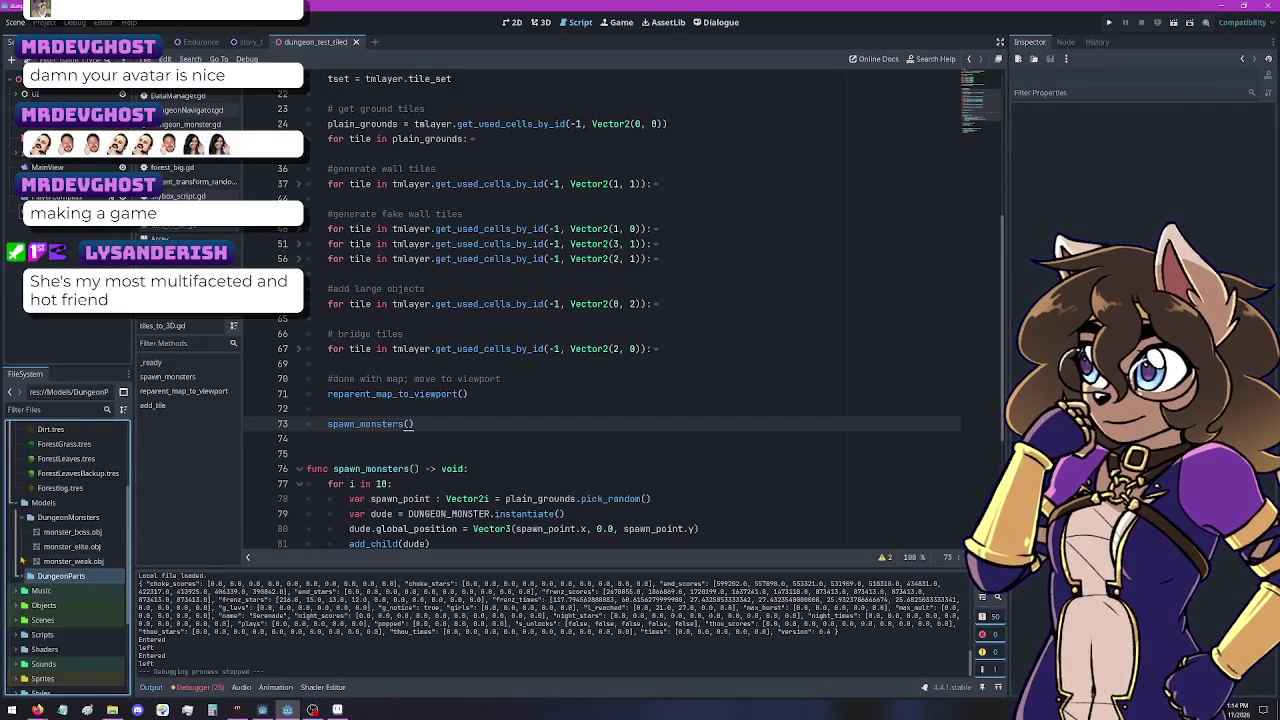
scroll(50, 597, up, 1)
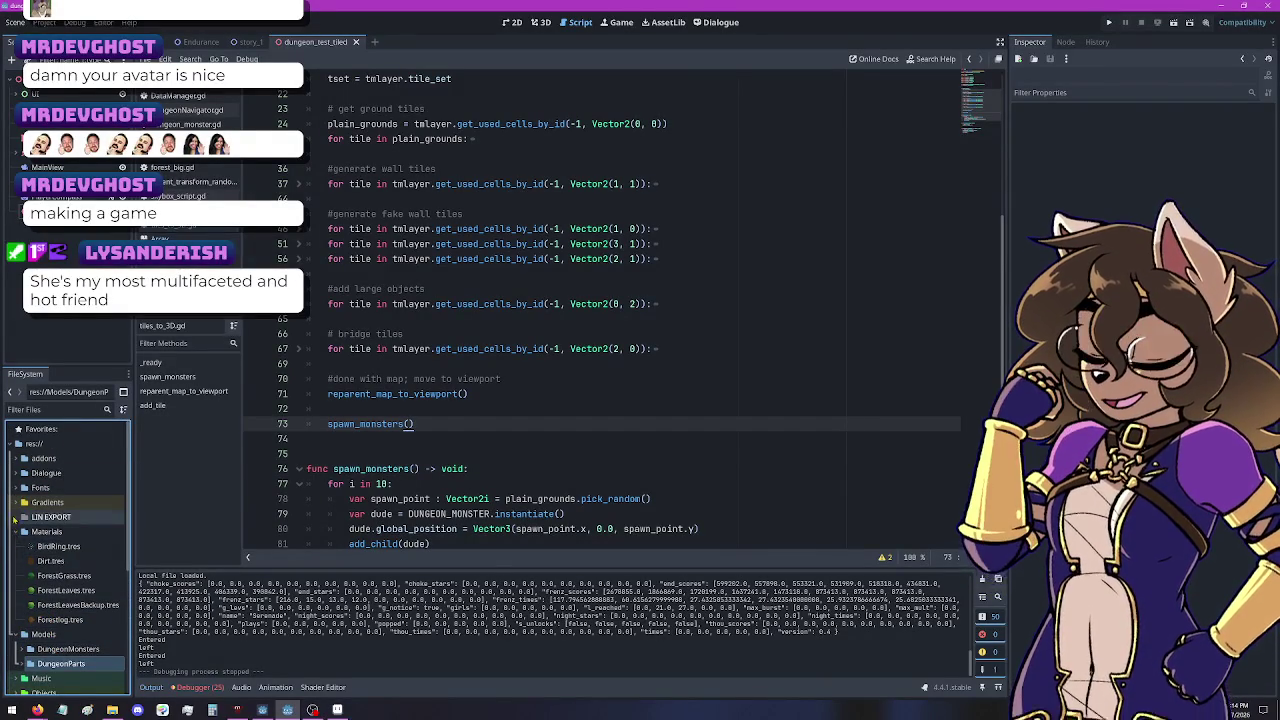
click(22, 503)
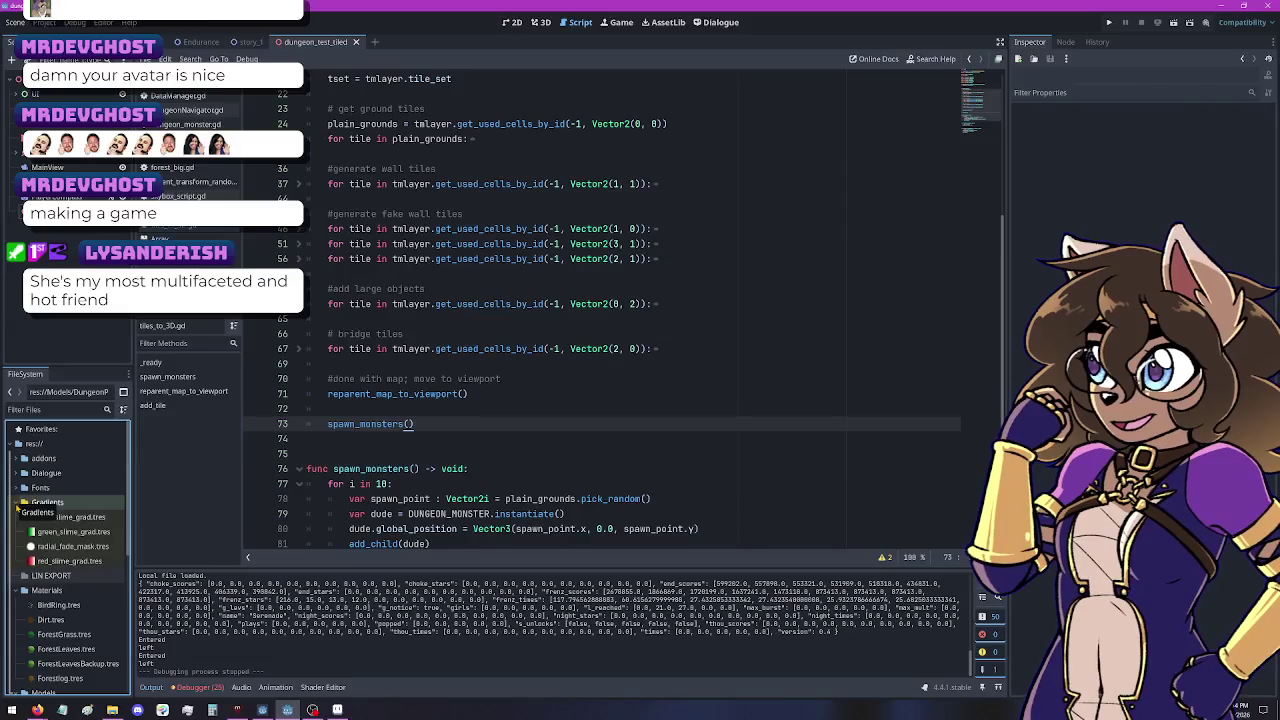
click(18, 505)
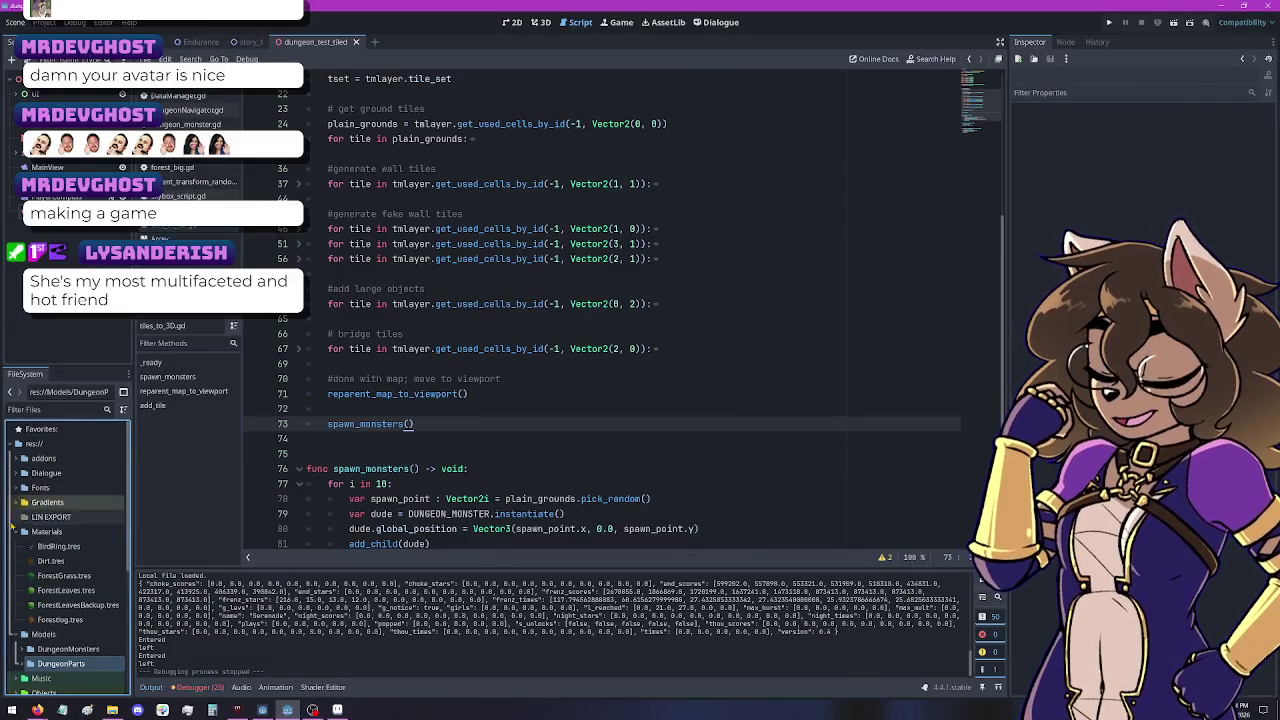
click(14, 487)
click(12, 487)
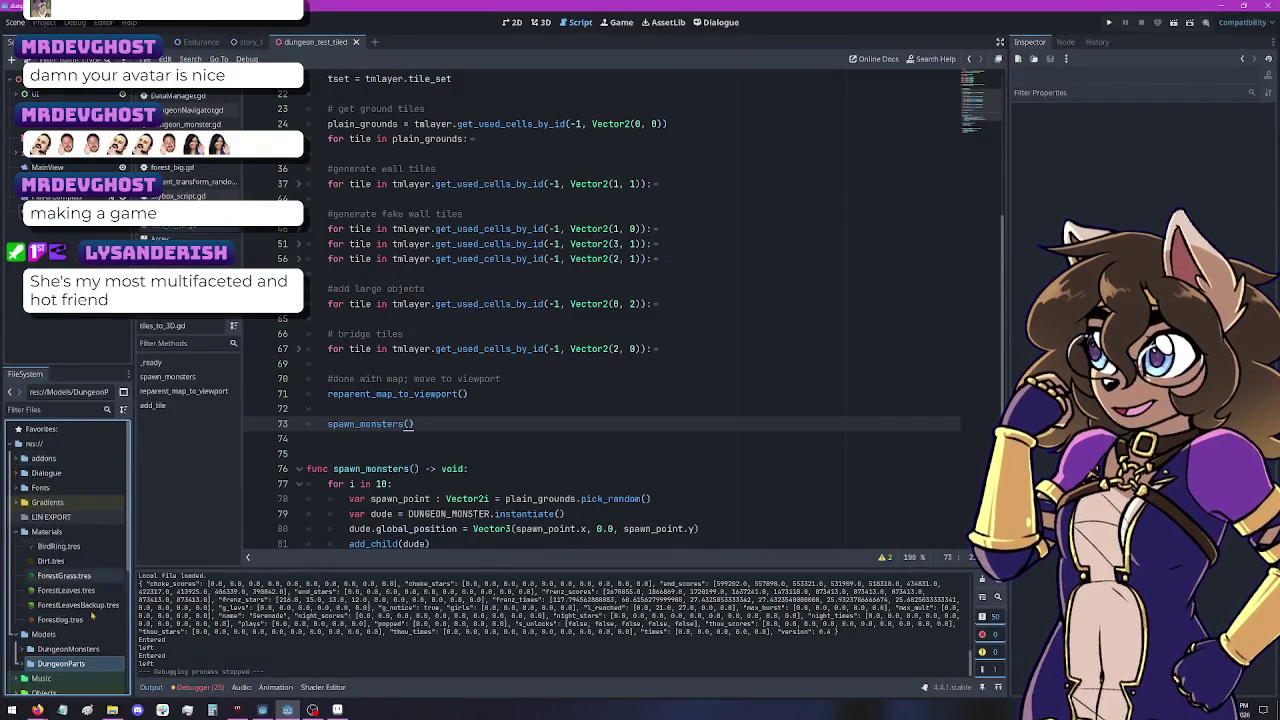
scroll(40, 578, down, 5)
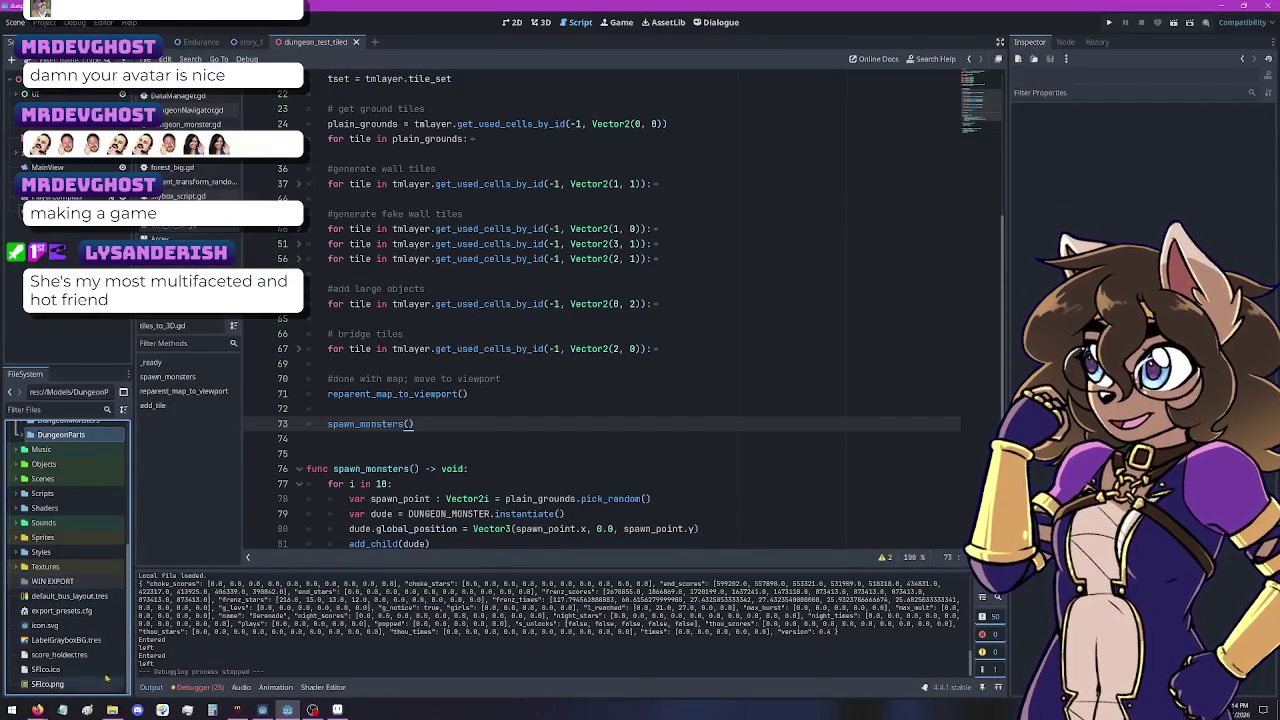
scroll(90, 665, up, 1)
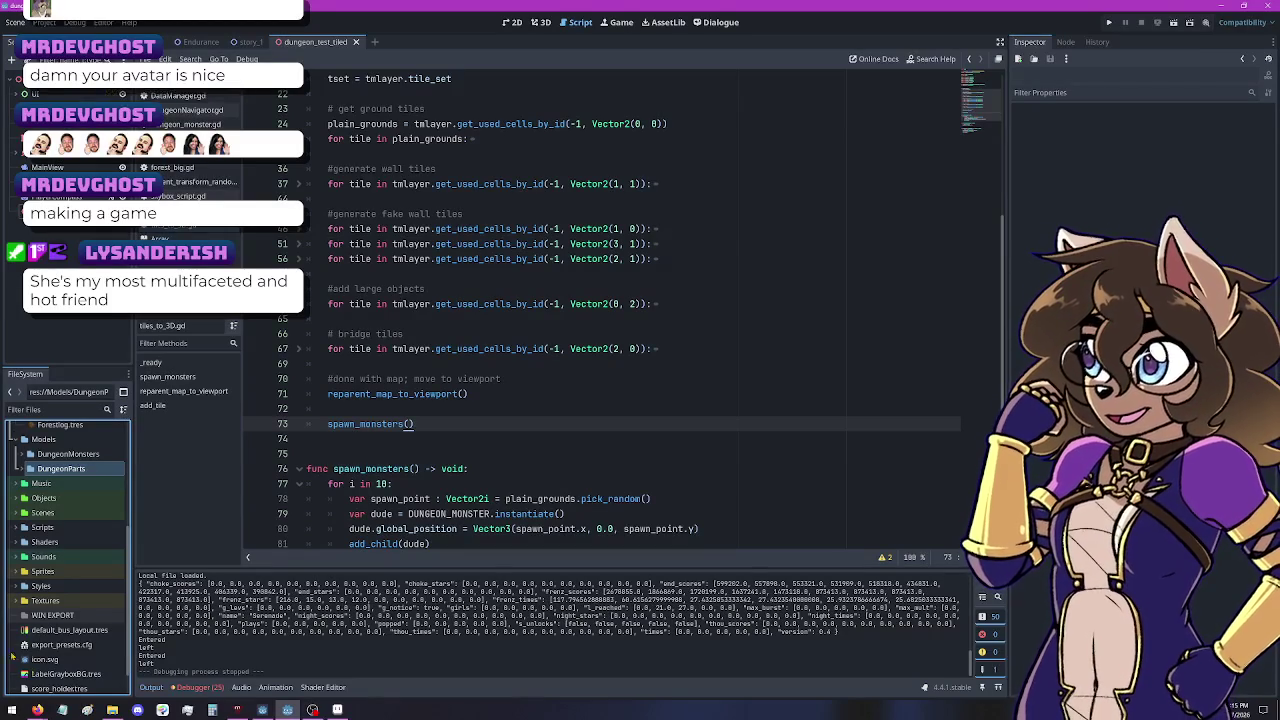
Step: Expand Scenes, select tiles_to_3D.gd and skybox_script.gd, and drag them onto the Scripts folder
click(16, 514)
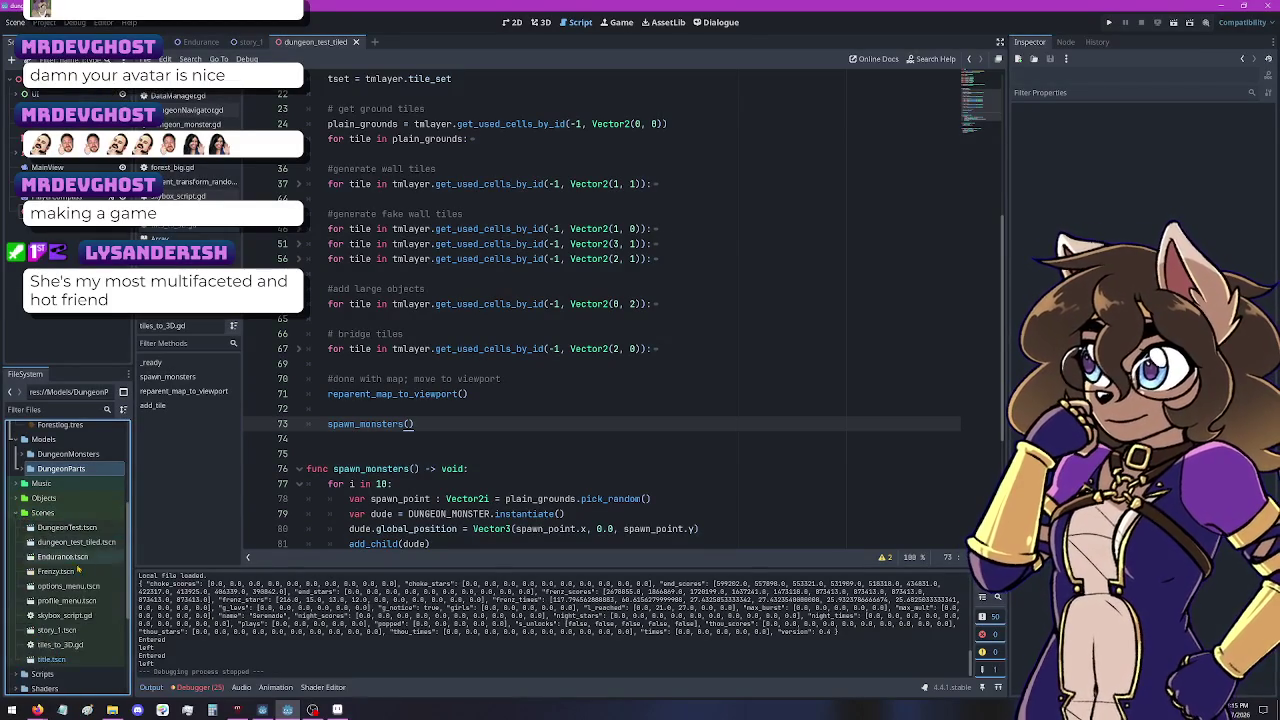
click(68, 646)
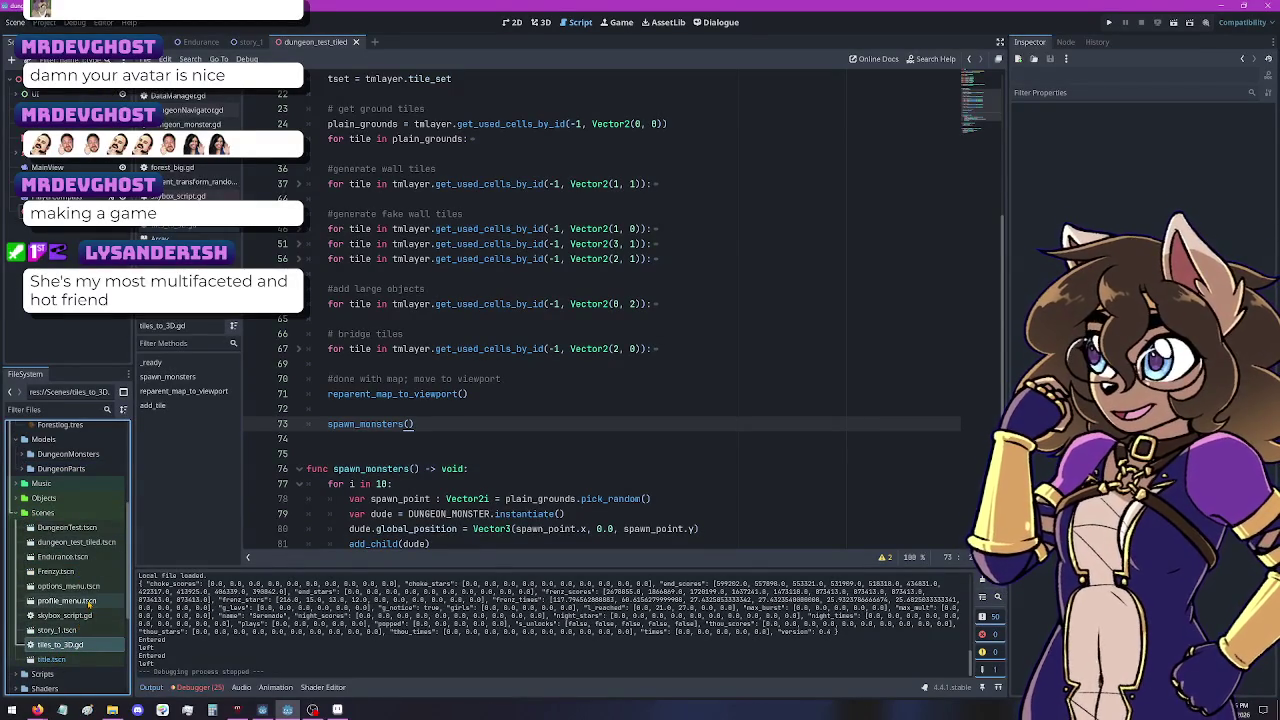
click(70, 614)
scroll(80, 610, down, 1)
scroll(80, 610, down, 1)
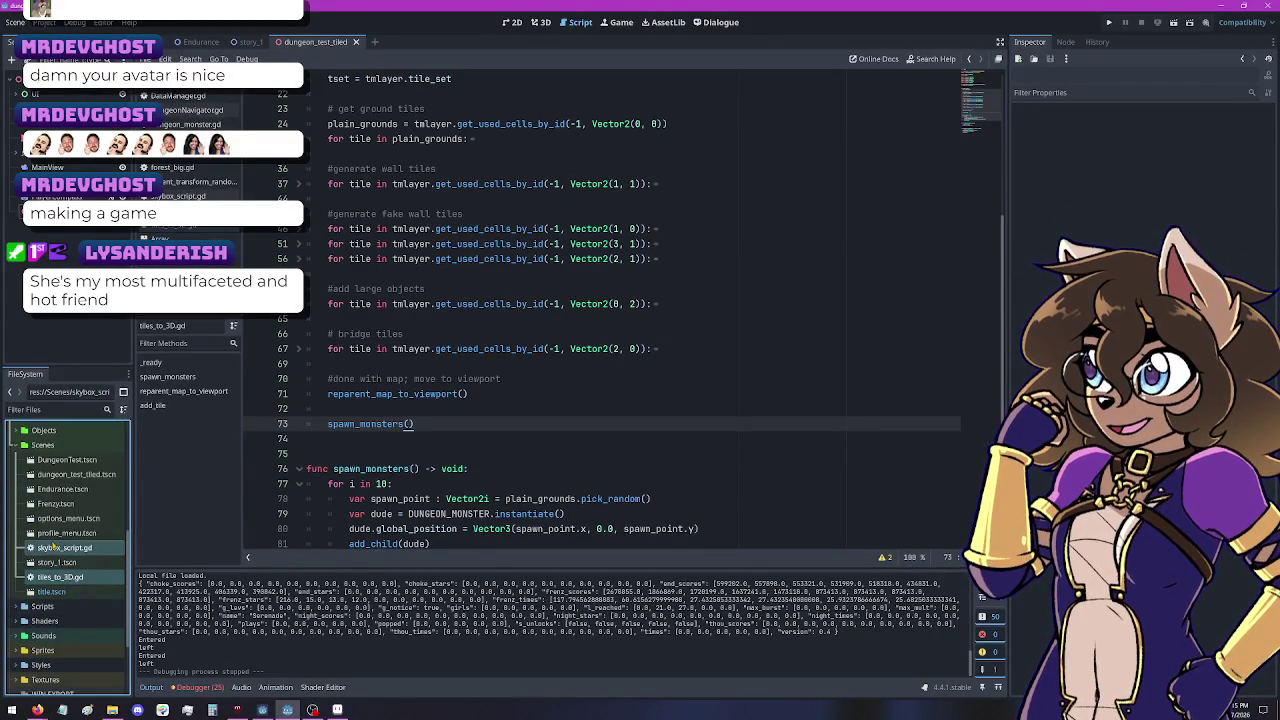
mouse_move(70, 548)
mouse_down()
mouse_move(62, 668)
mouse_move(57, 607)
mouse_up()
Step: Colour the Scripts folder red from its context menu
right_click(38, 577)
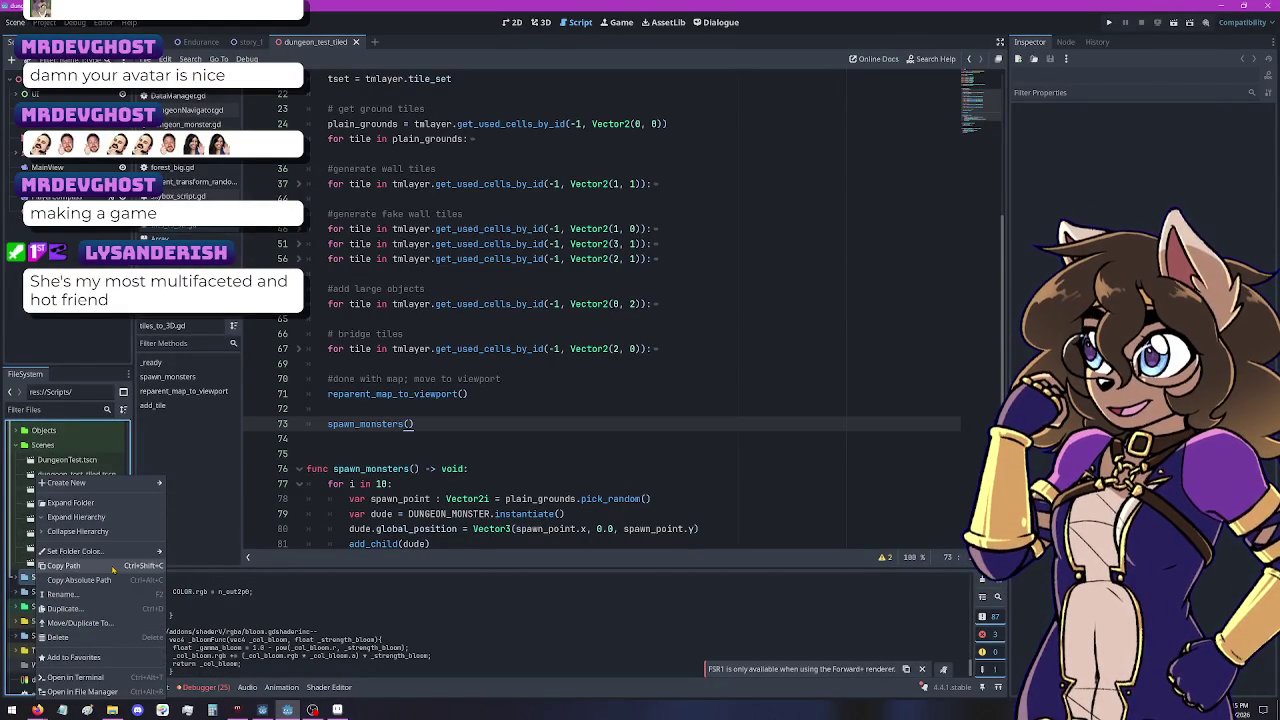
mouse_move(110, 552)
click(217, 577)
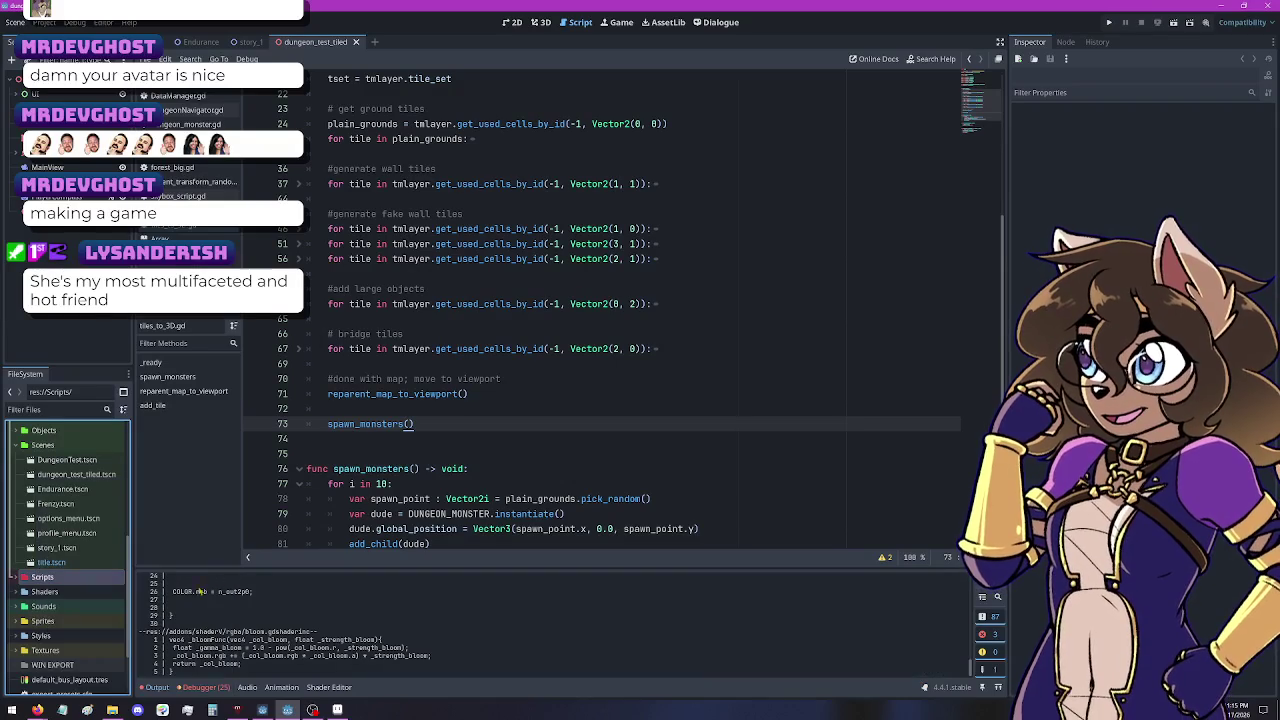
Step: Collapse the Sprites and Scenes folders in the FileSystem dock
click(22, 621)
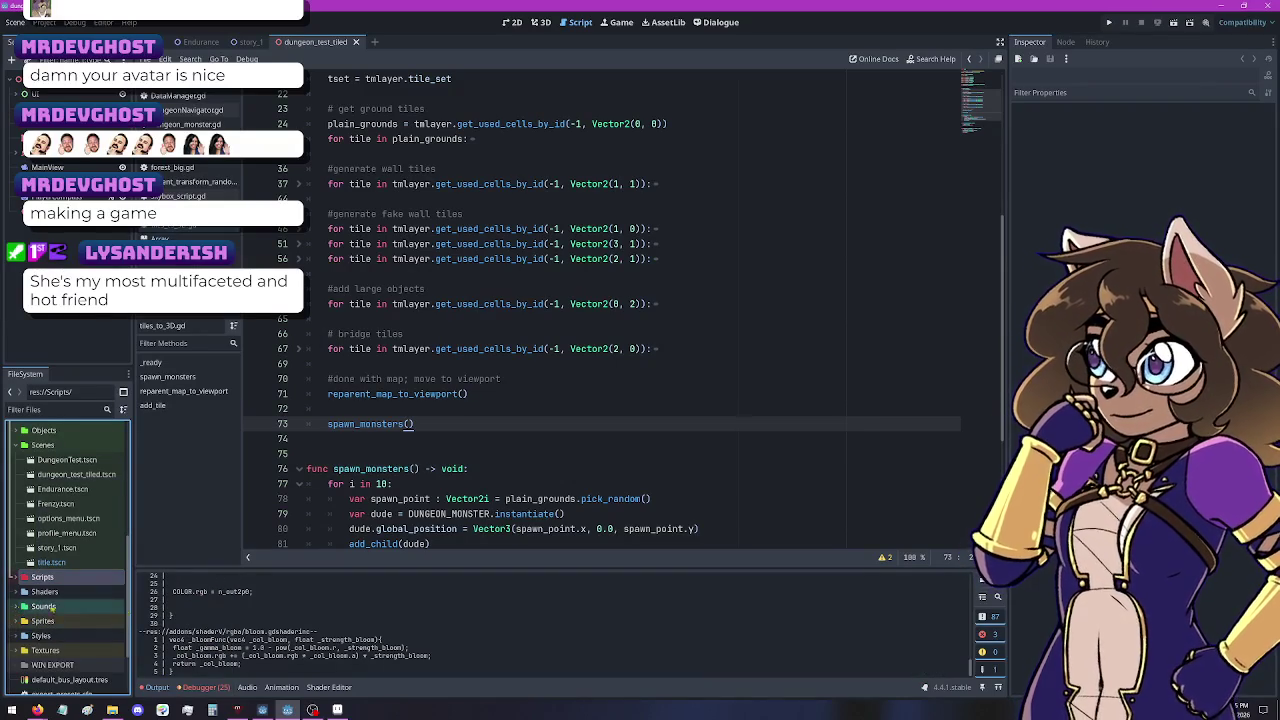
click(81, 534)
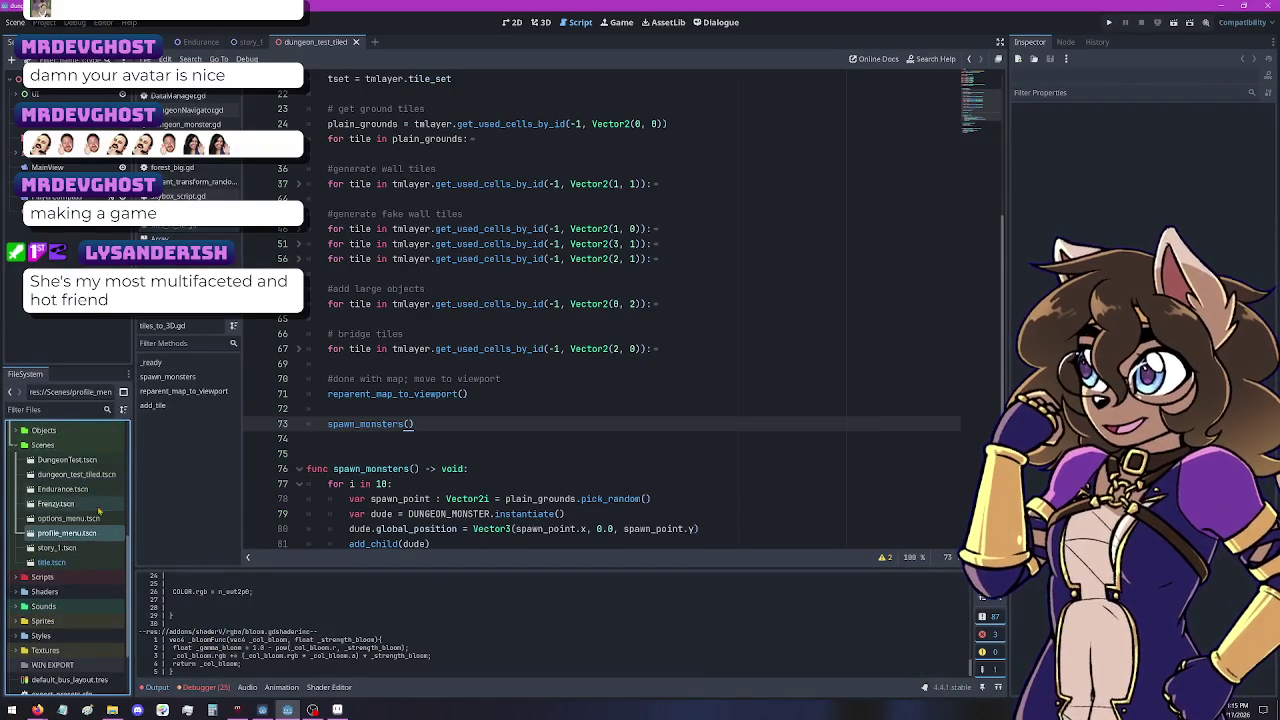
click(24, 445)
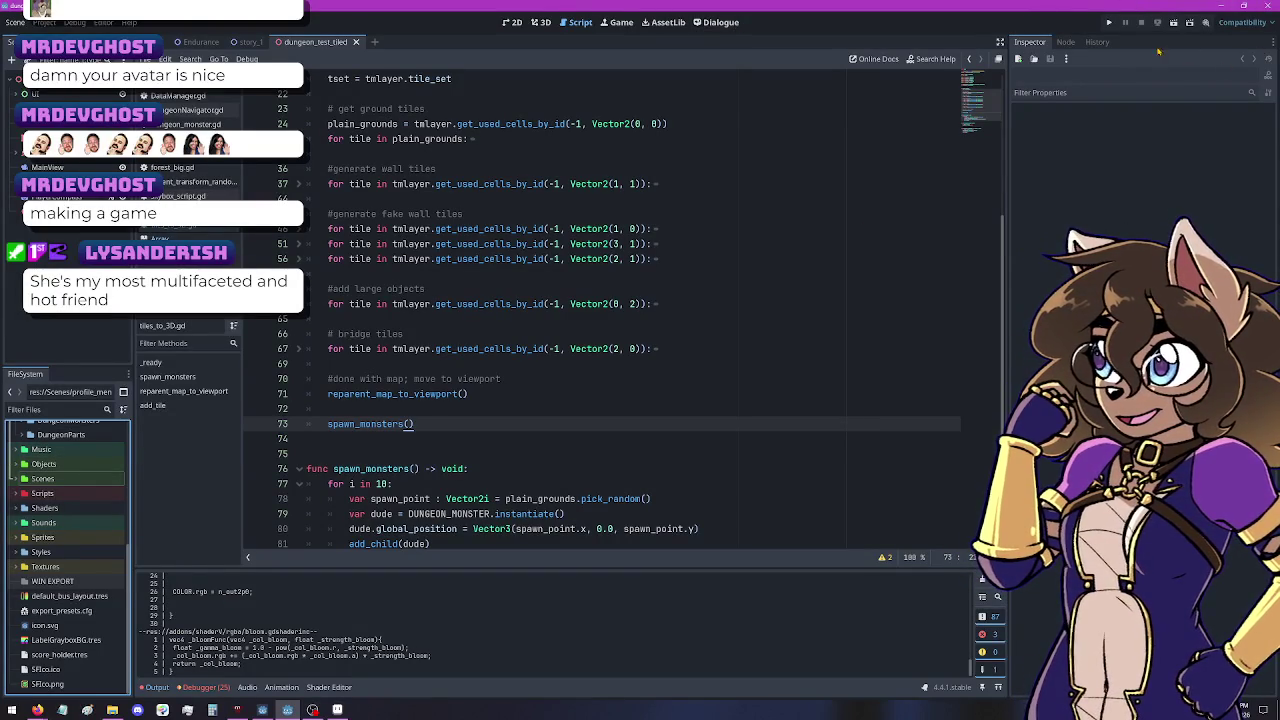
Step: Run the game with F5 and walk the forest path up to the first orange monster
key(F5)
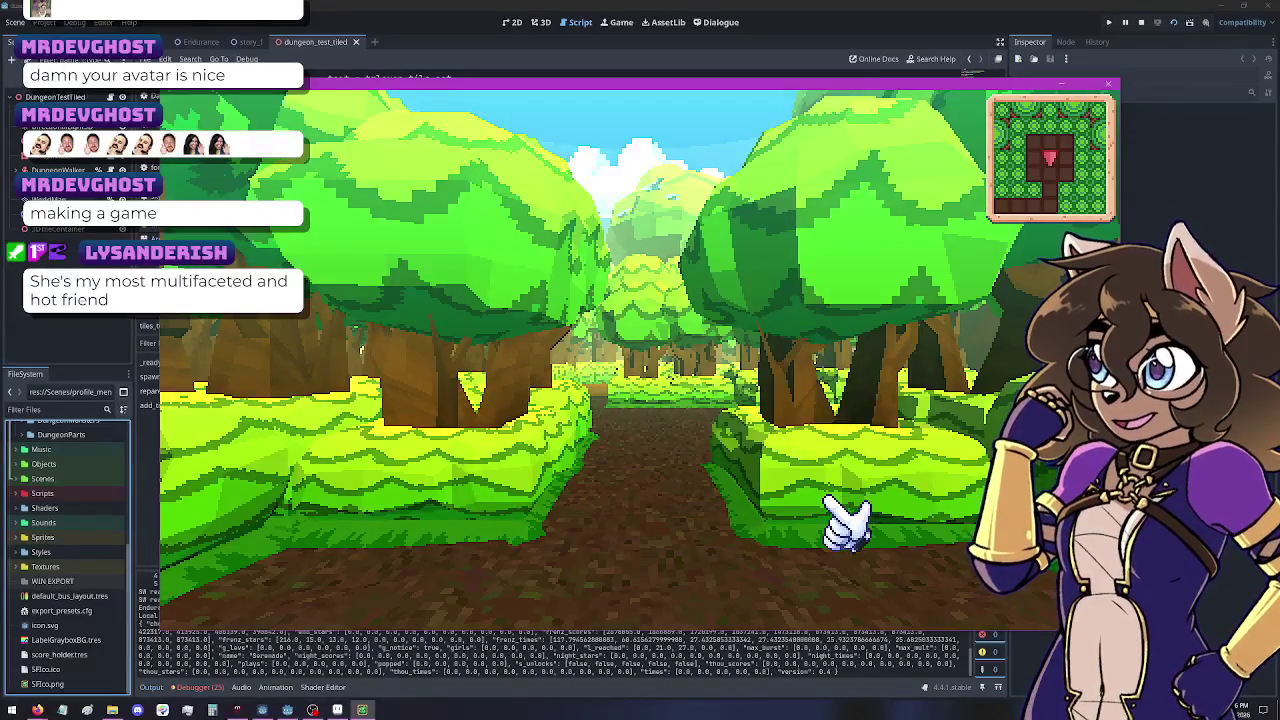
key(w)
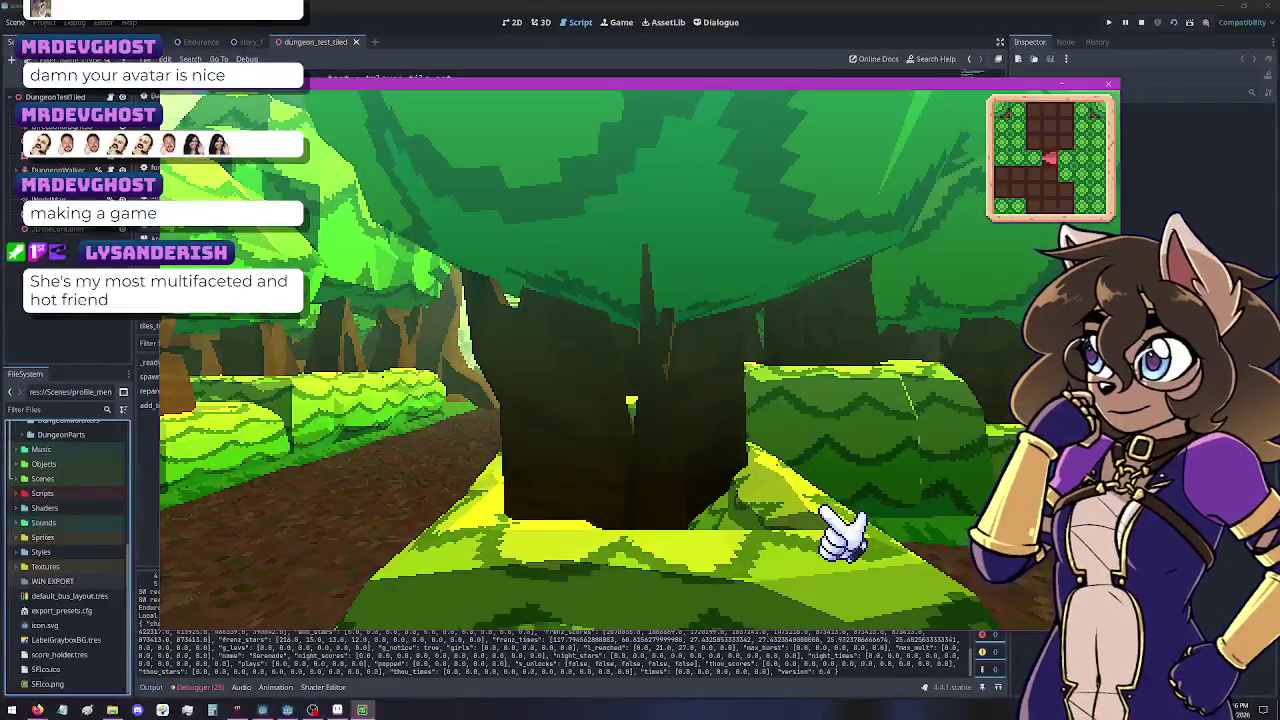
key(a)
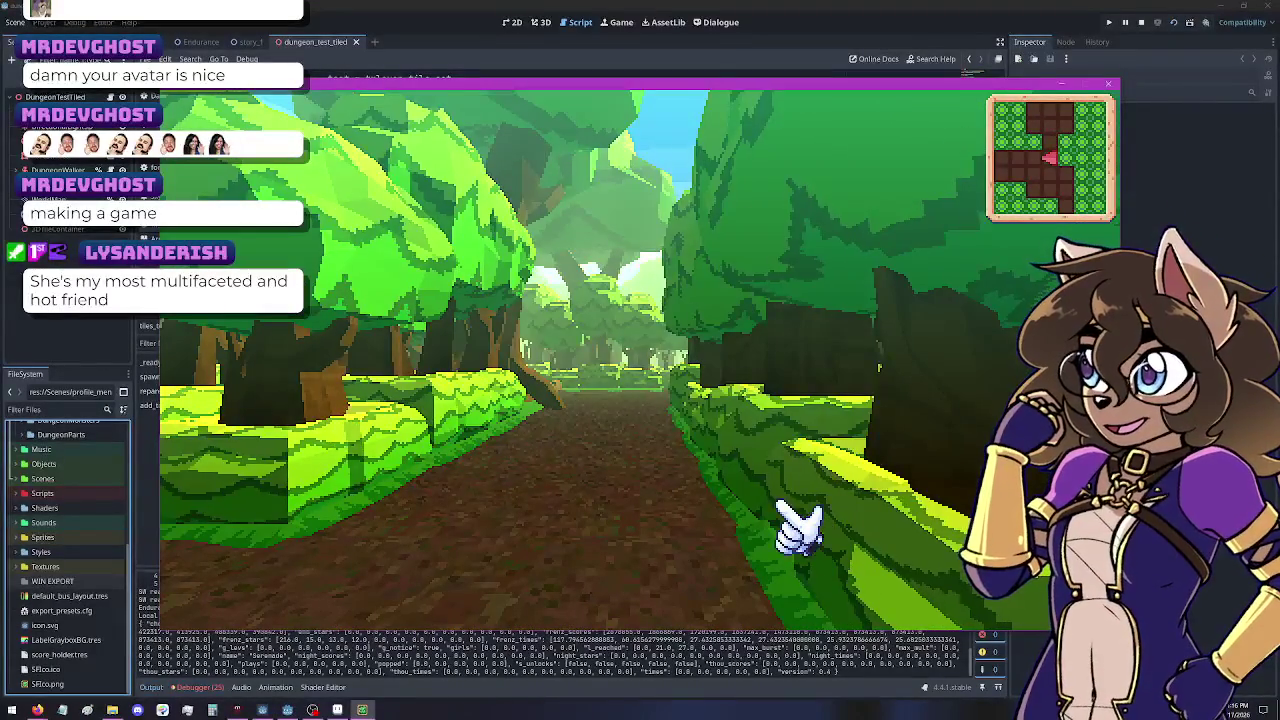
key(w)
key(w)
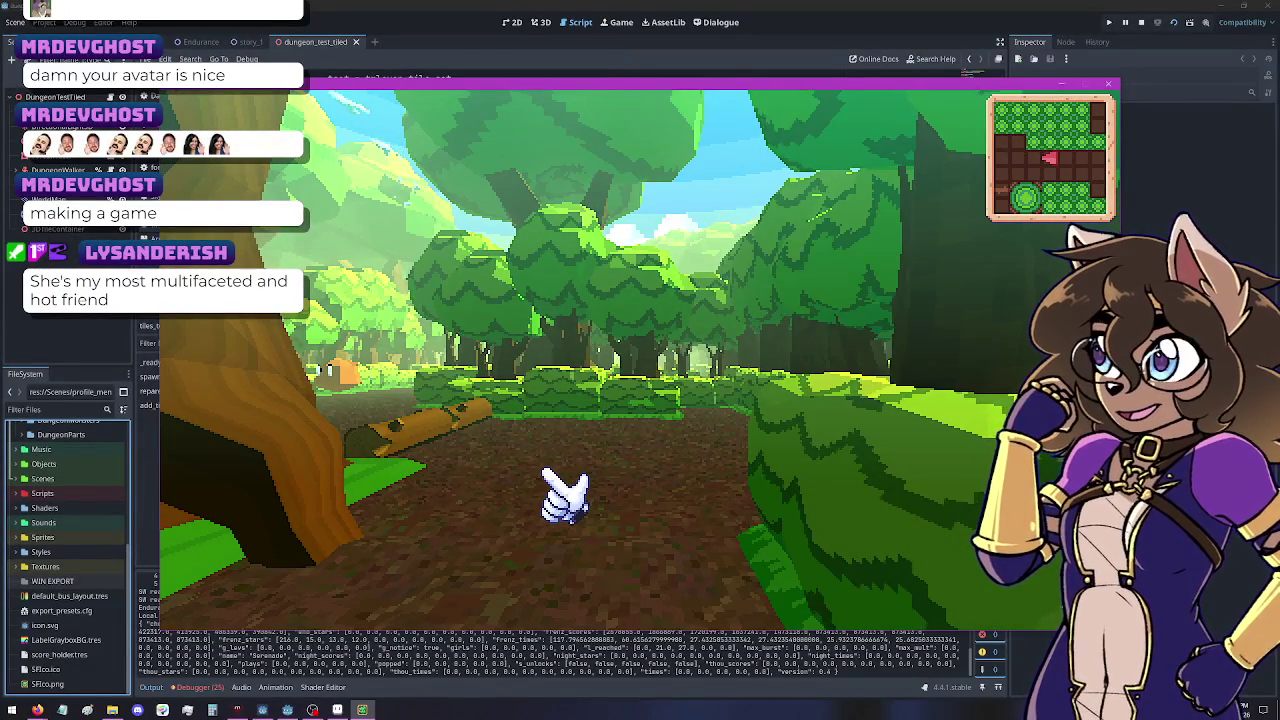
key(a)
key(d)
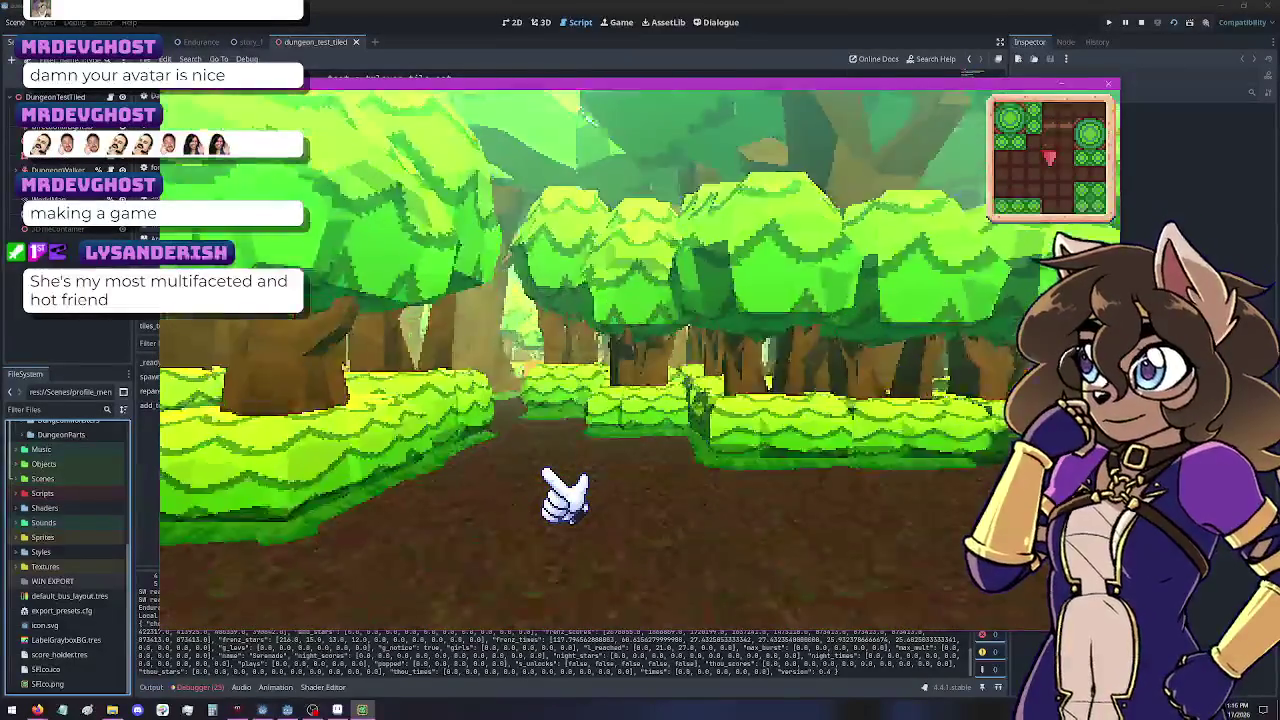
key(w)
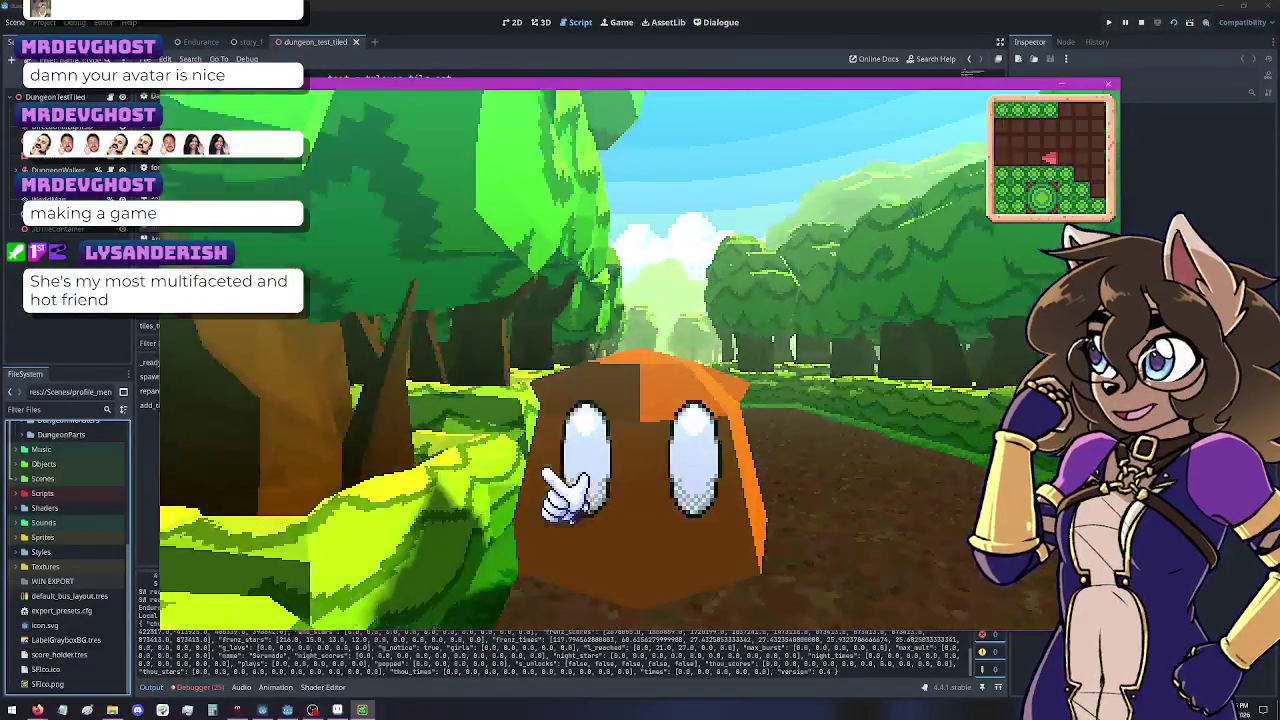
key(s)
key(d)
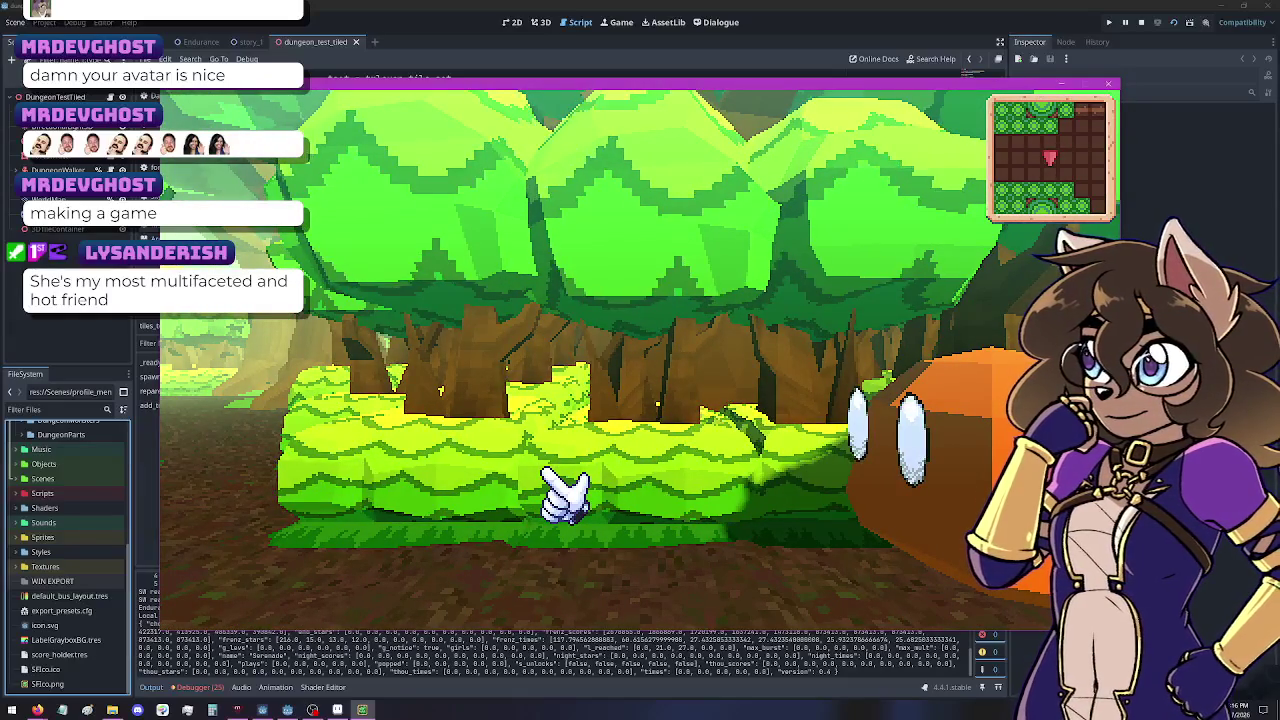
key(a)
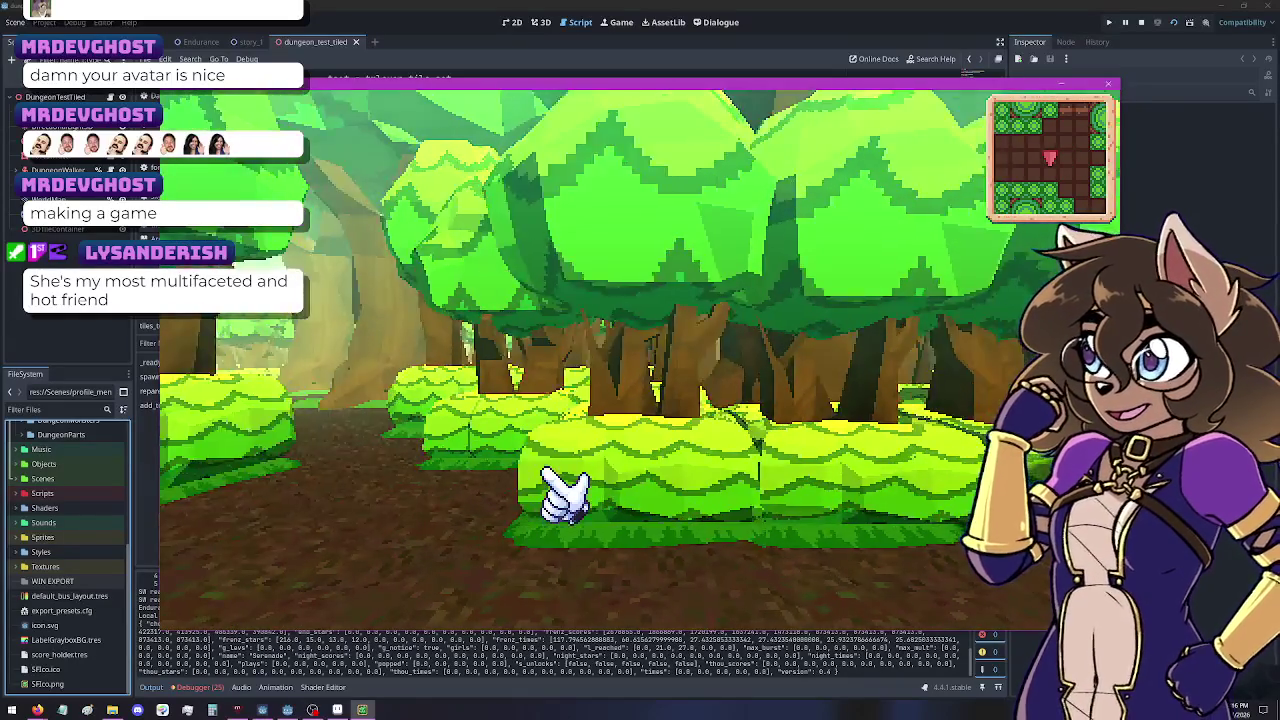
key(d)
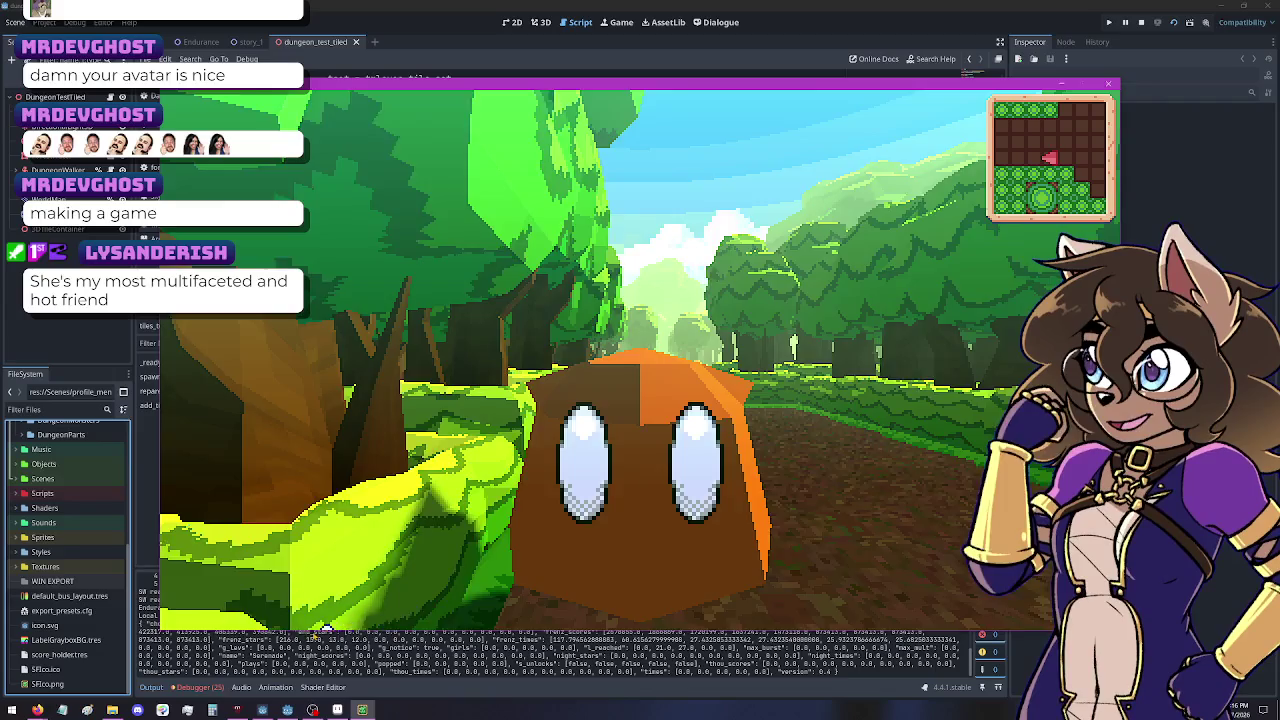
key(a)
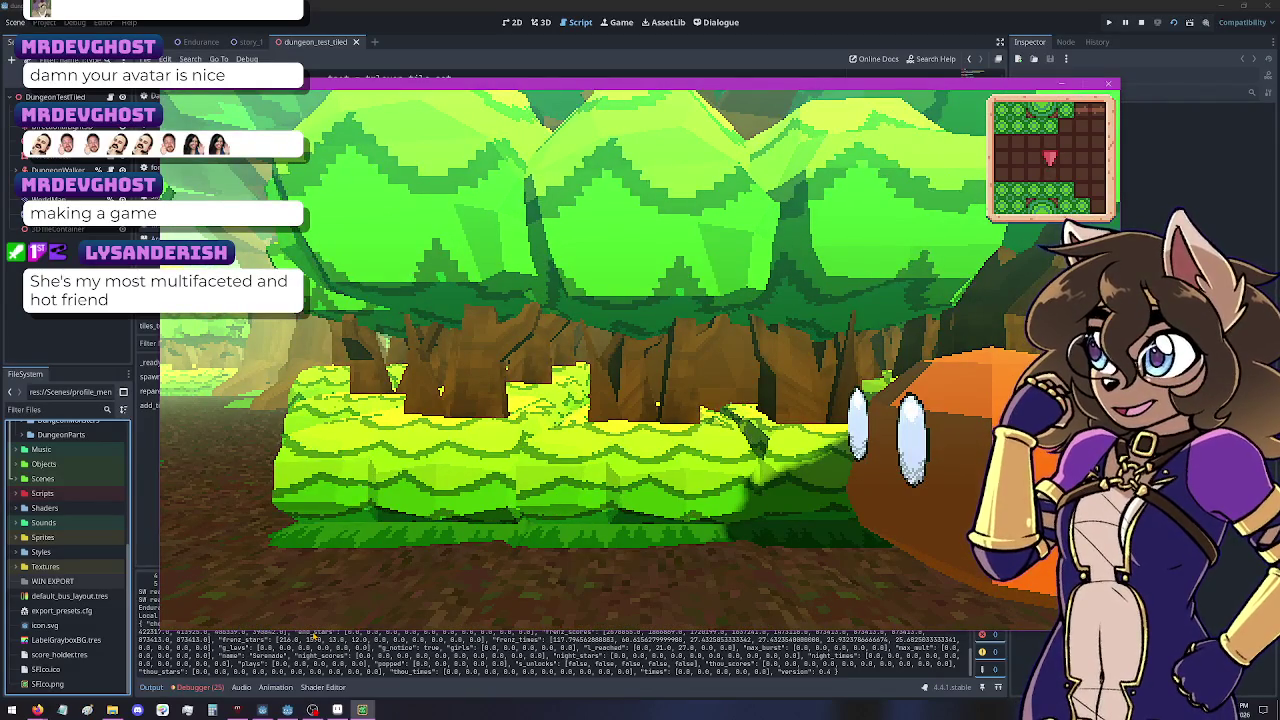
Step: Walk to the river bank, large tree and another orange monster, then close the game window
key(w)
key(w)
key(w)
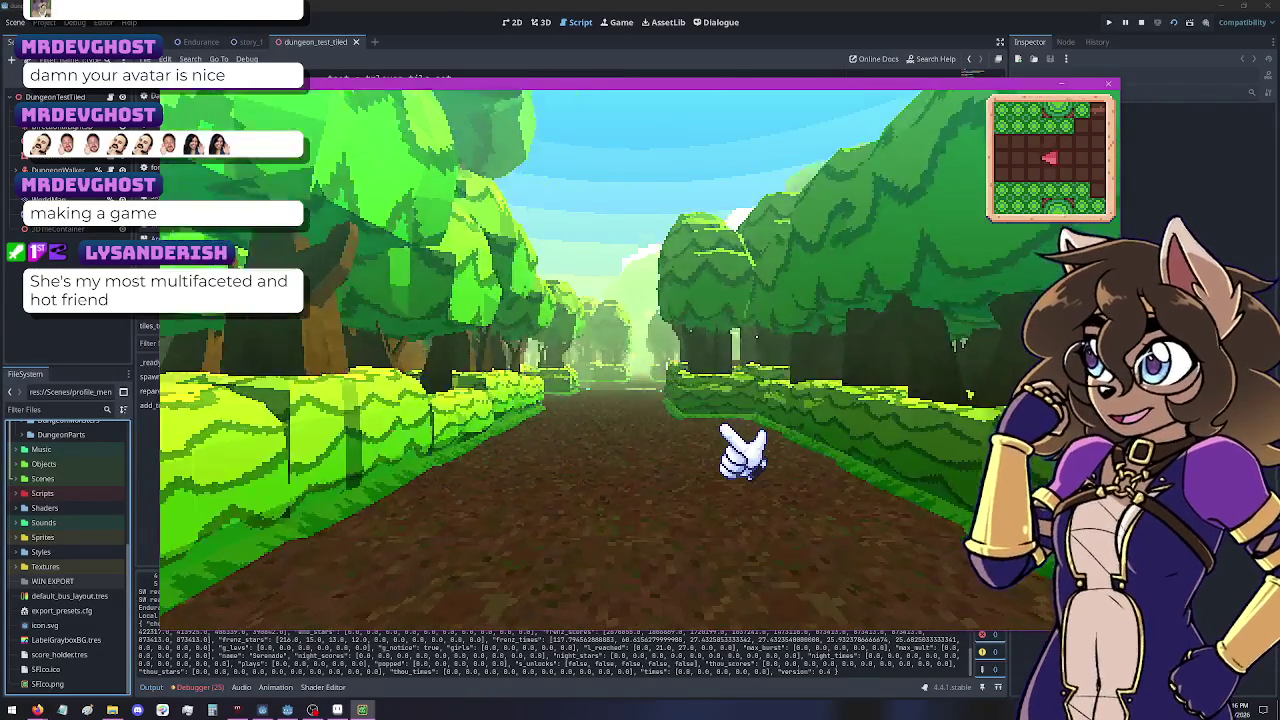
key(d)
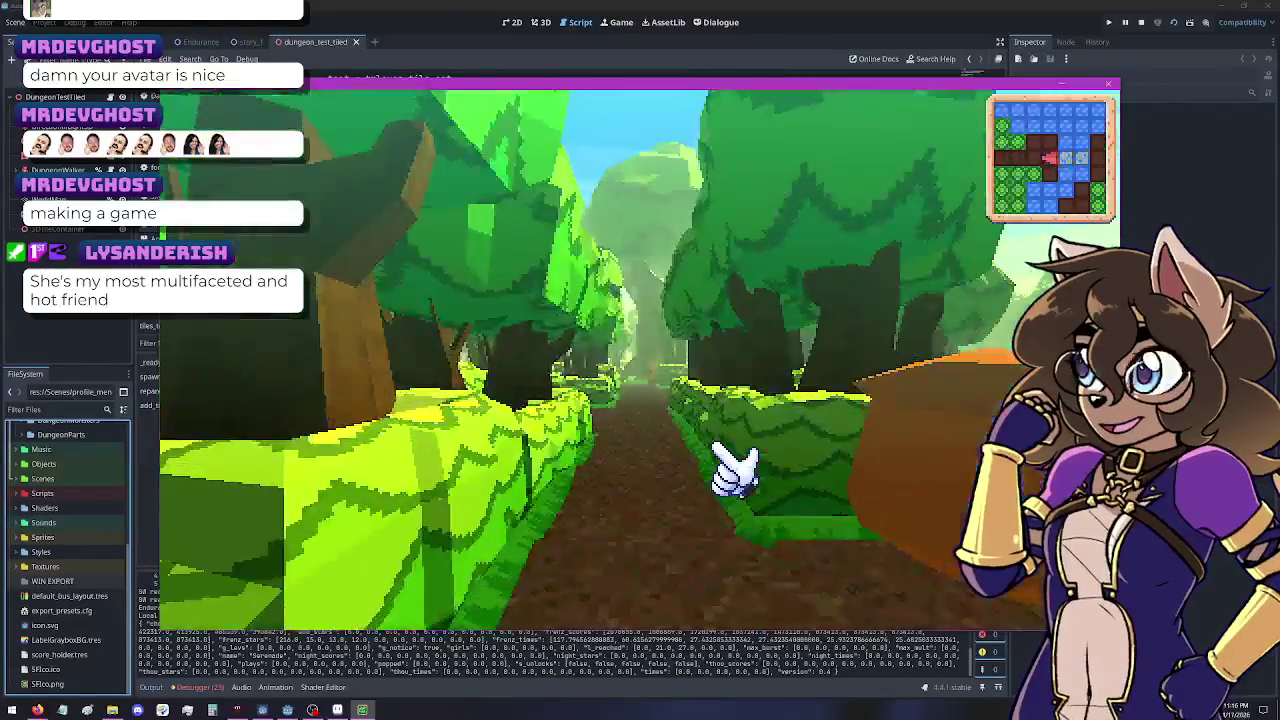
key(w)
key(w)
key(w)
key(a)
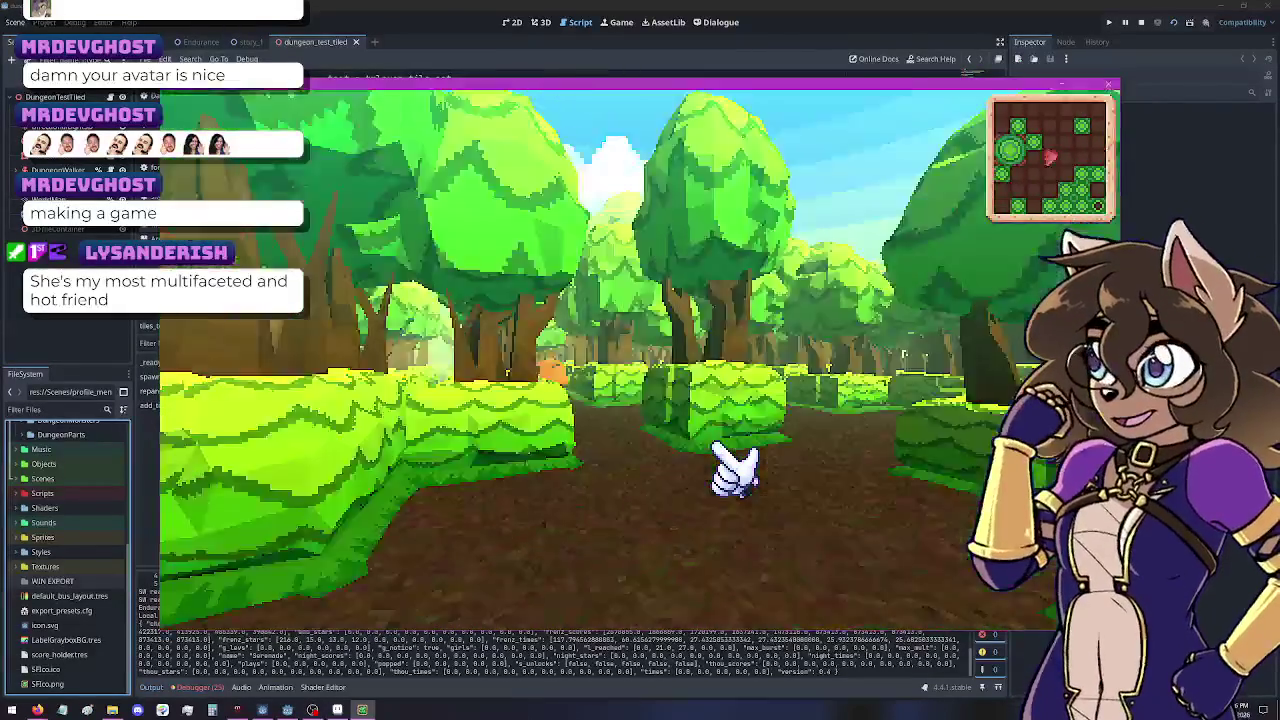
key(w)
key(d)
key(a)
key(w)
key(w)
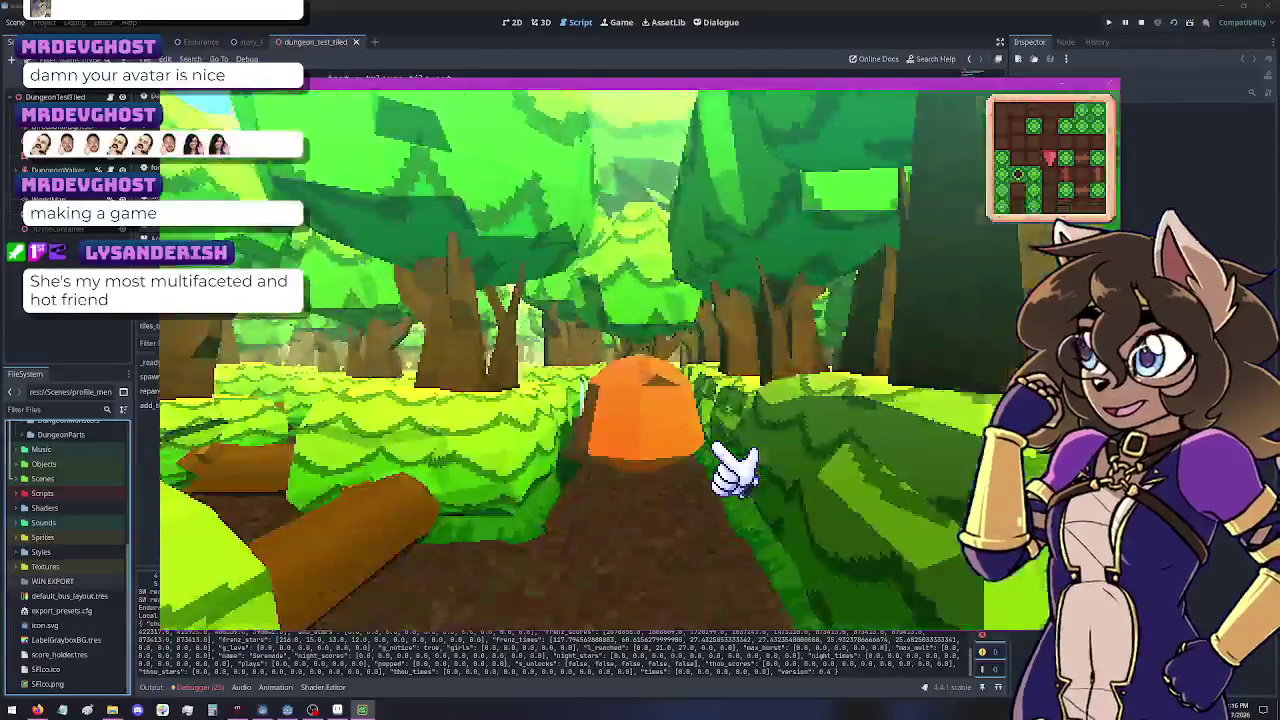
key(a)
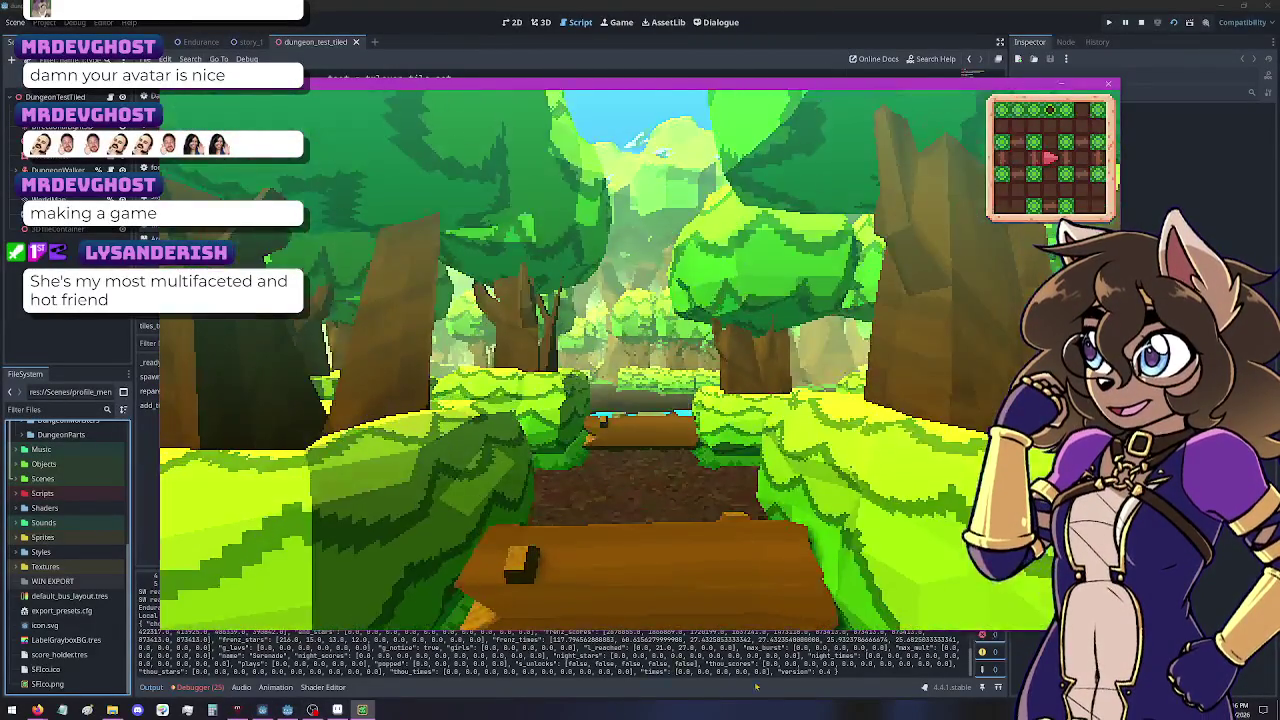
key(a)
key(a)
key(a)
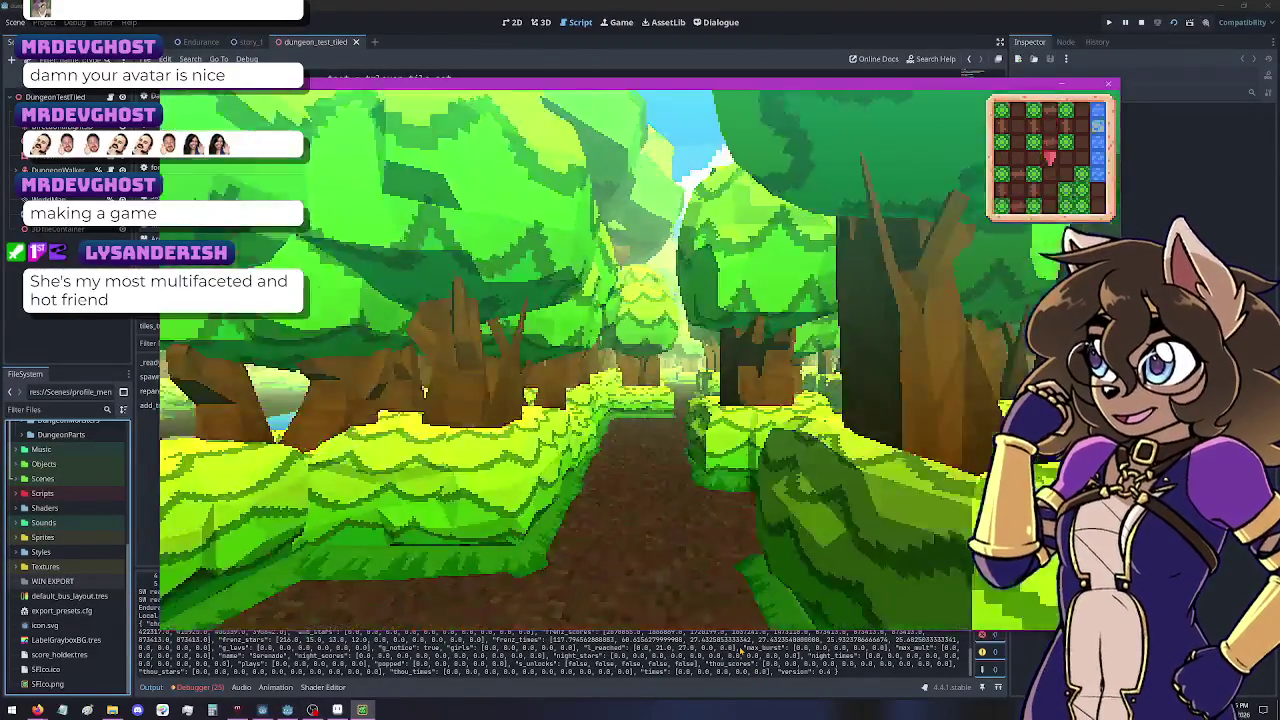
key(a)
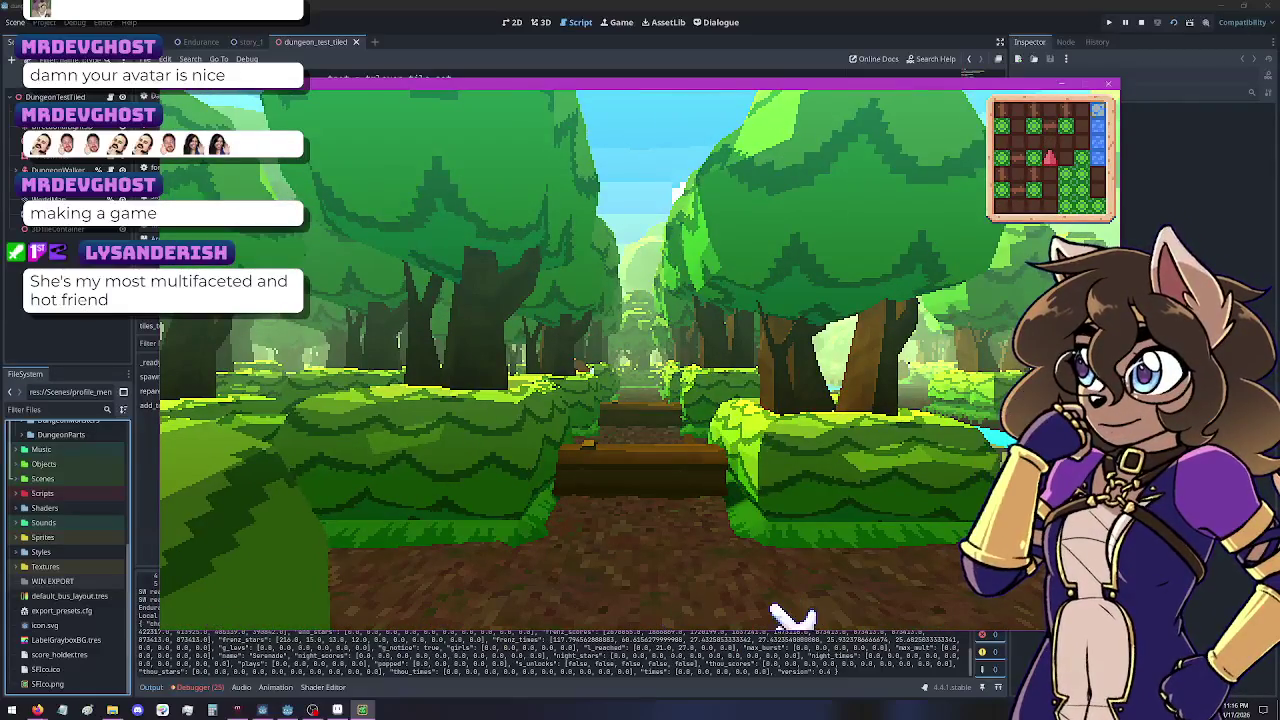
key(a)
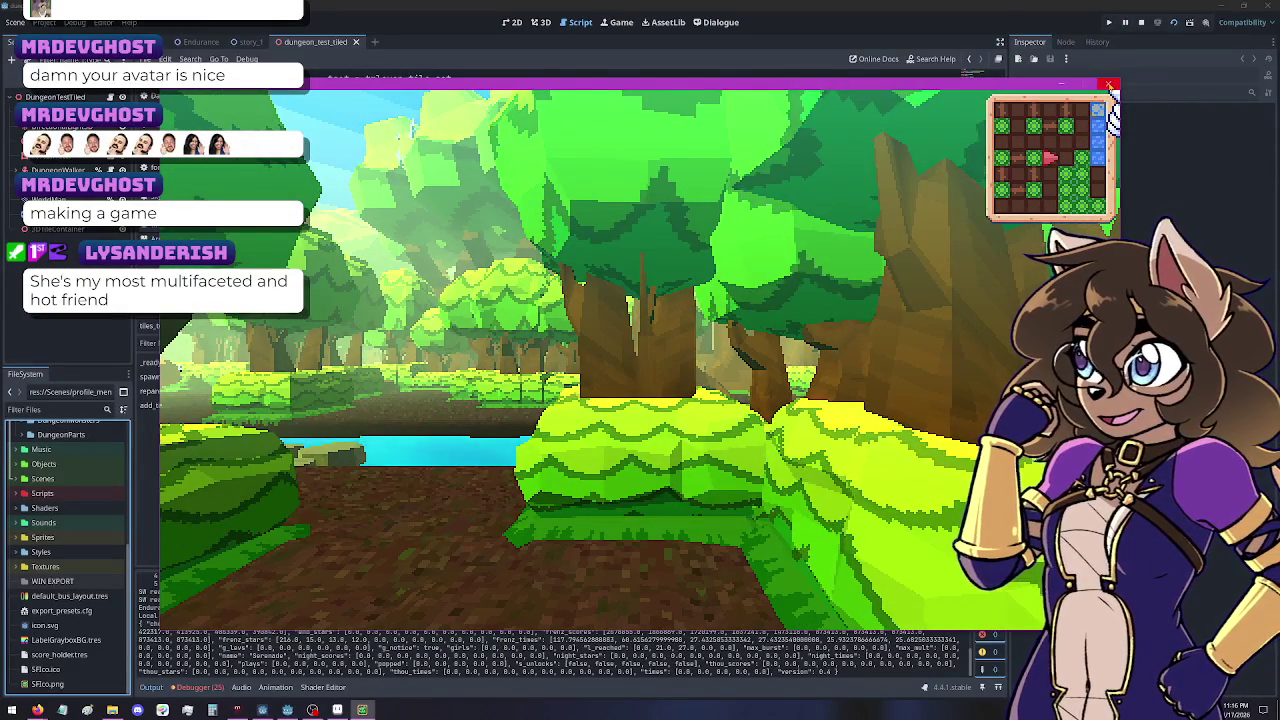
click(1110, 86)
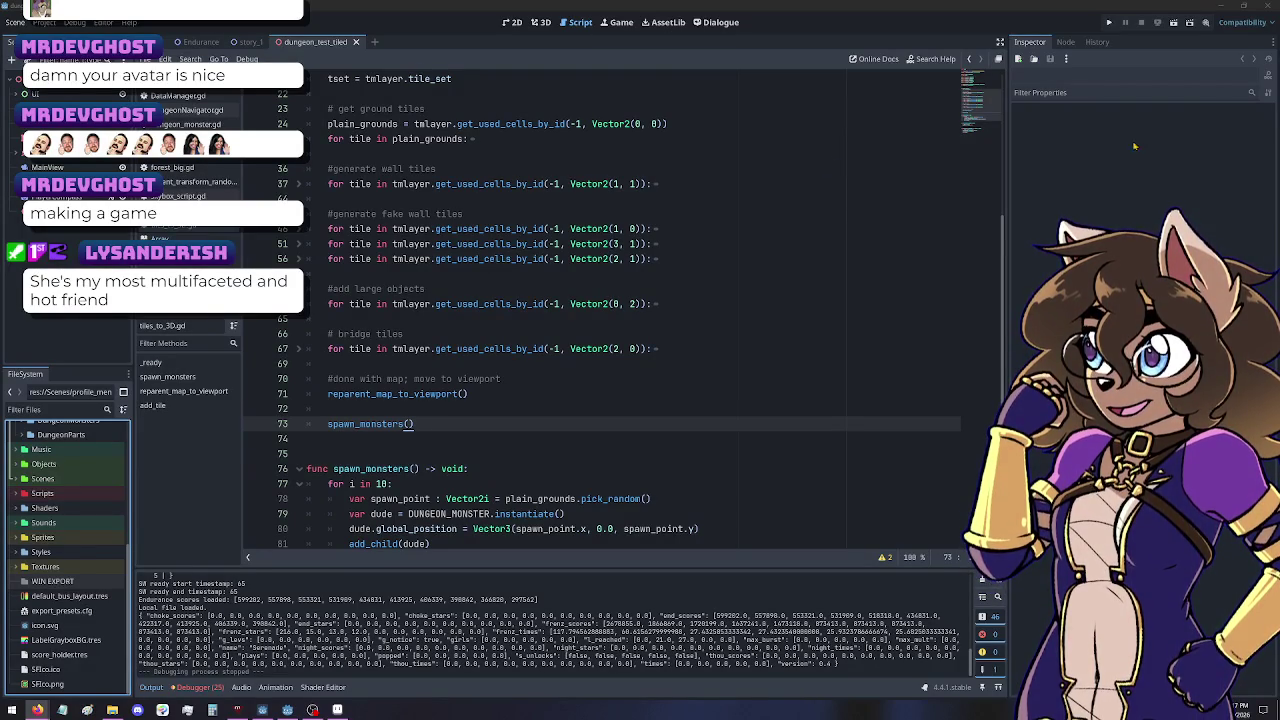
Step: Review lines 65–73 of tiles_to_3D.gd and delete the stray 's' after spawn_monsters()
click(799, 322)
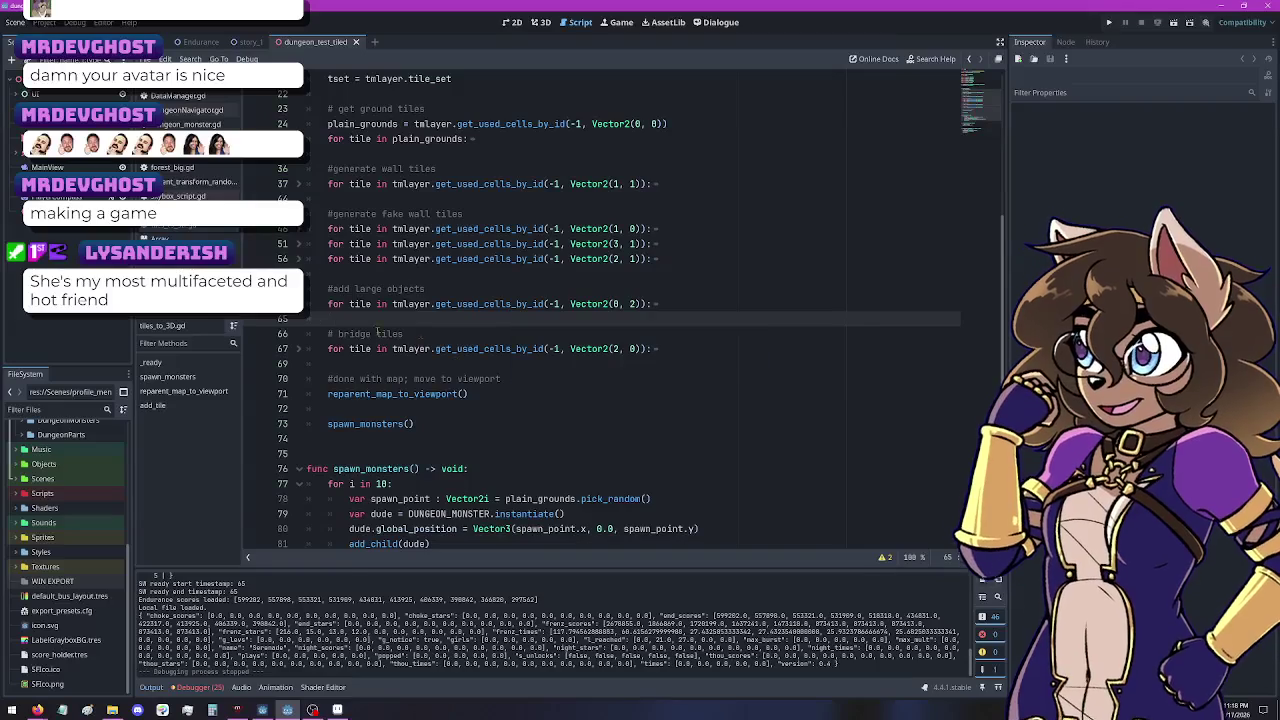
click(421, 405)
click(427, 430)
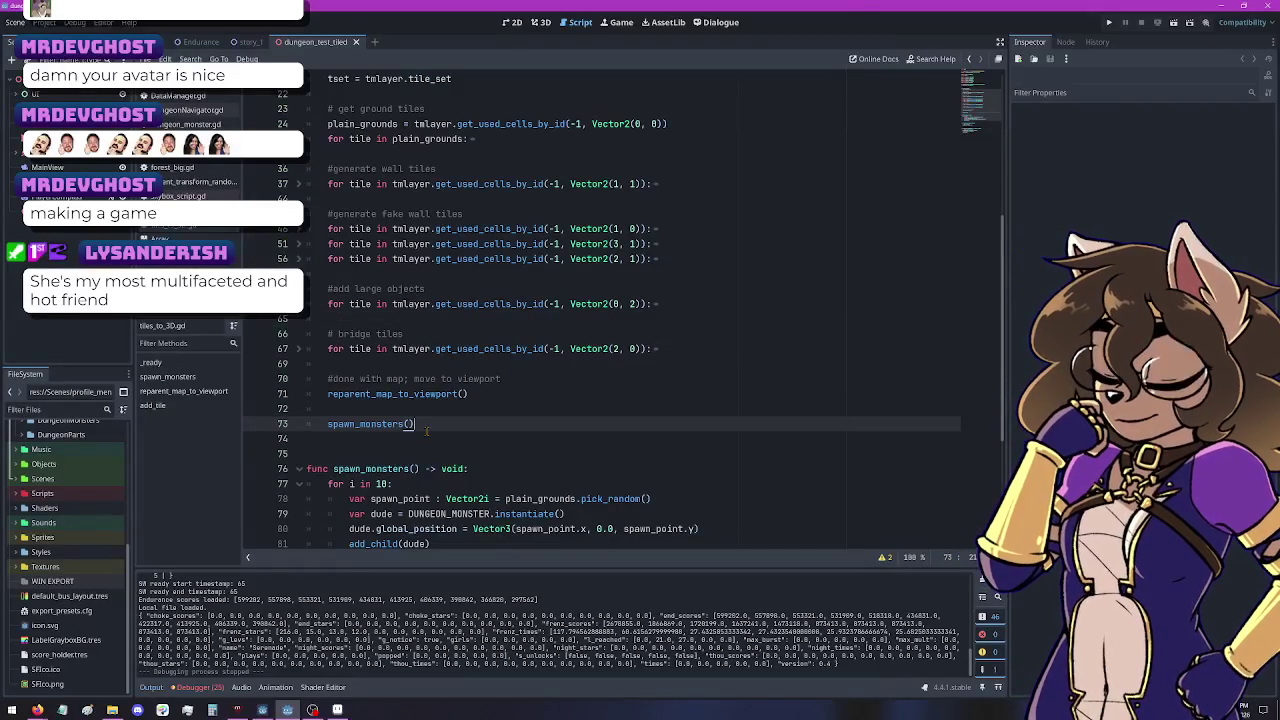
click(460, 395)
click(447, 430)
click(497, 380)
click(448, 426)
click(489, 380)
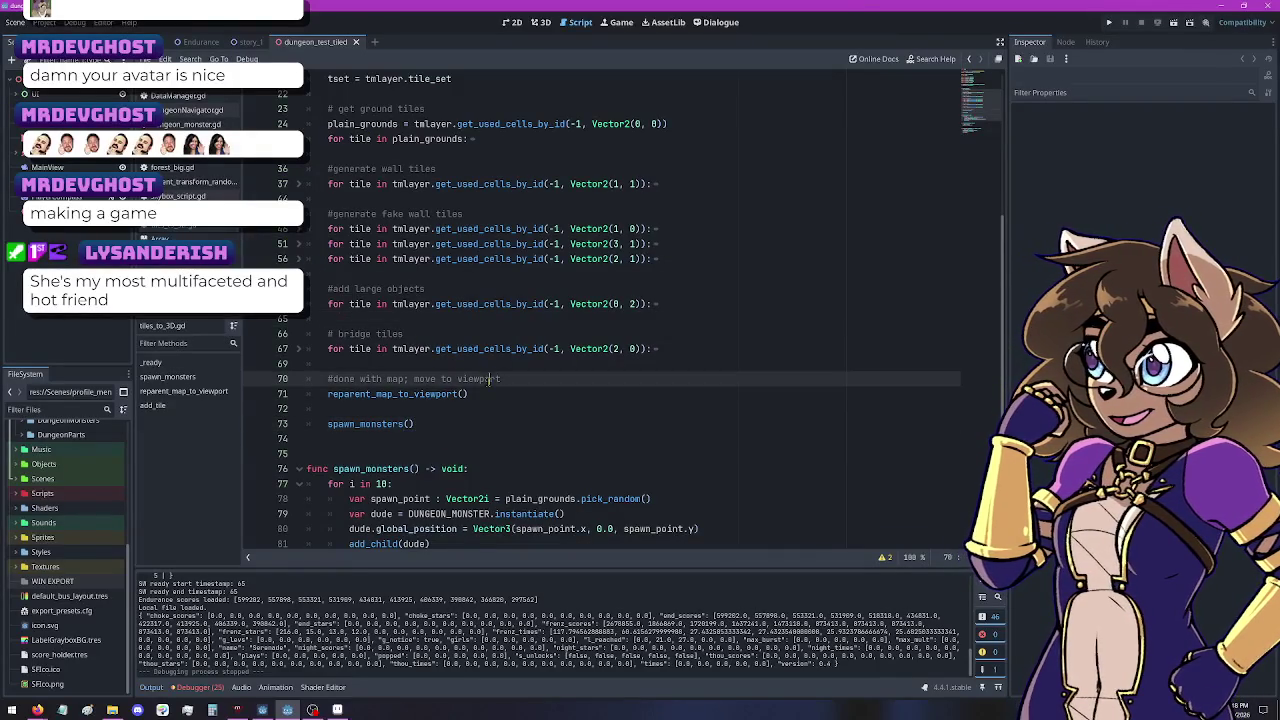
click(438, 424)
text(s)
key(BackSpace)
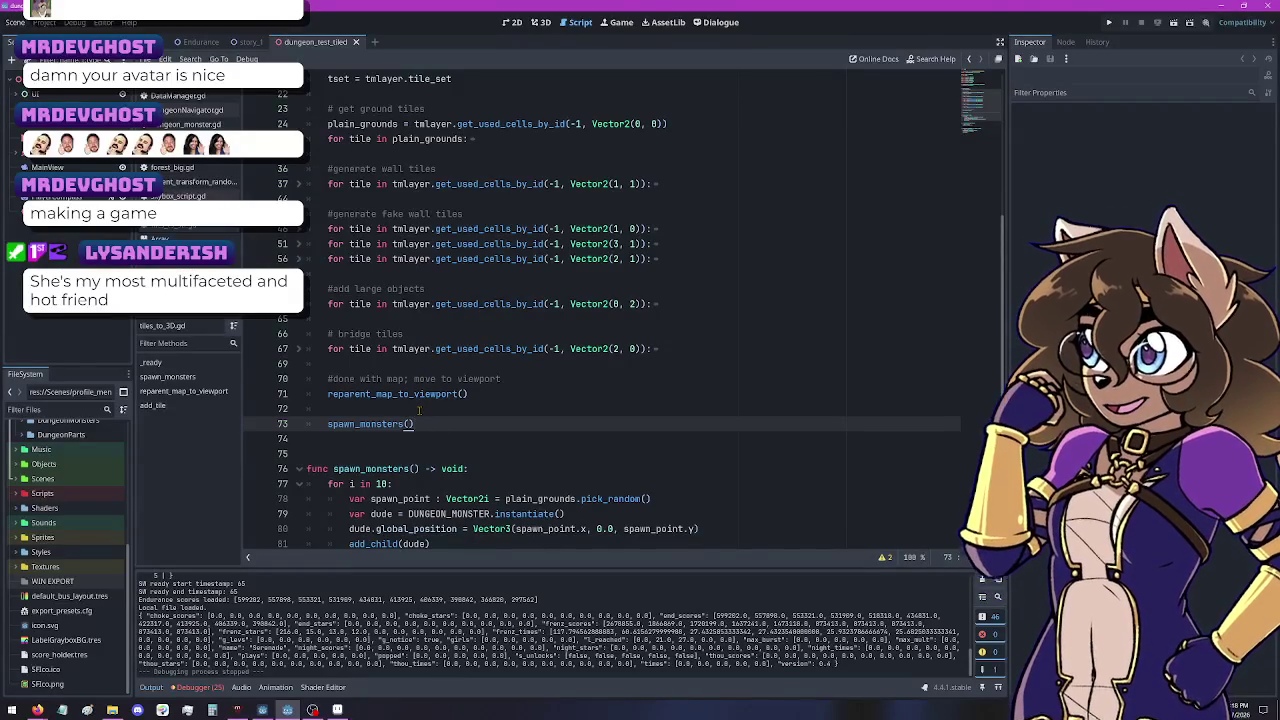